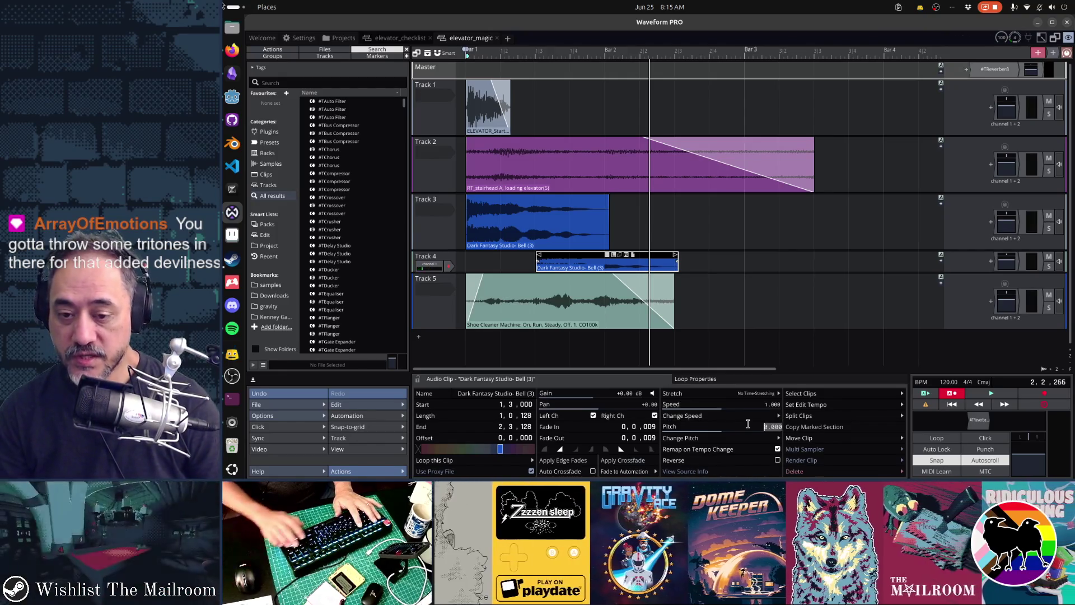
Step: Play the arrangement, then add a new track positioned above the Shoe Cleaner track
left_click(463, 245)
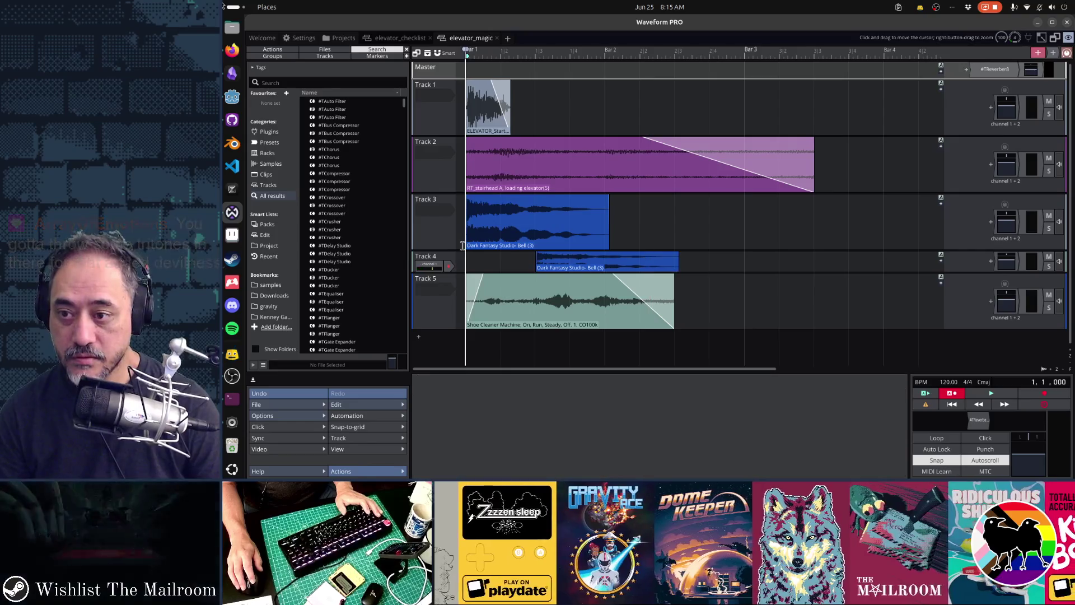
key("space")
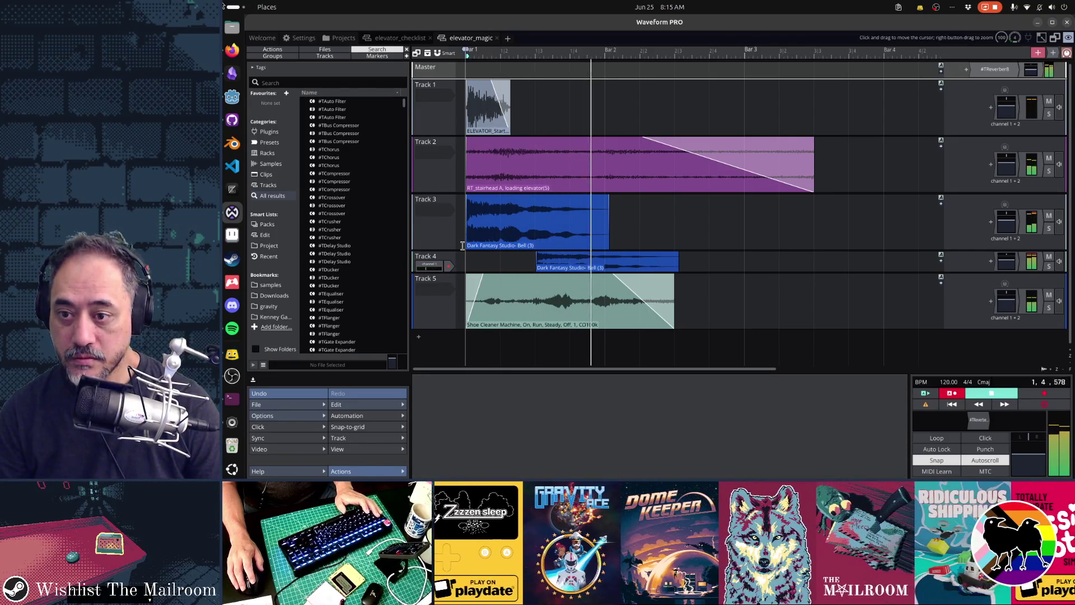
key("ctrl+t")
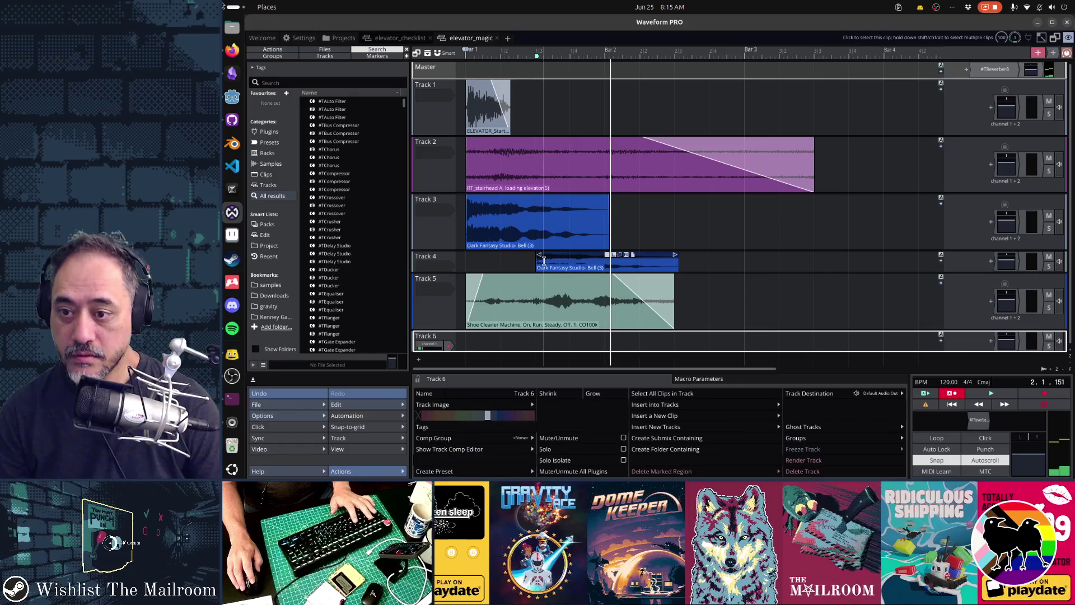
left_click_drag(450, 343, 442, 274)
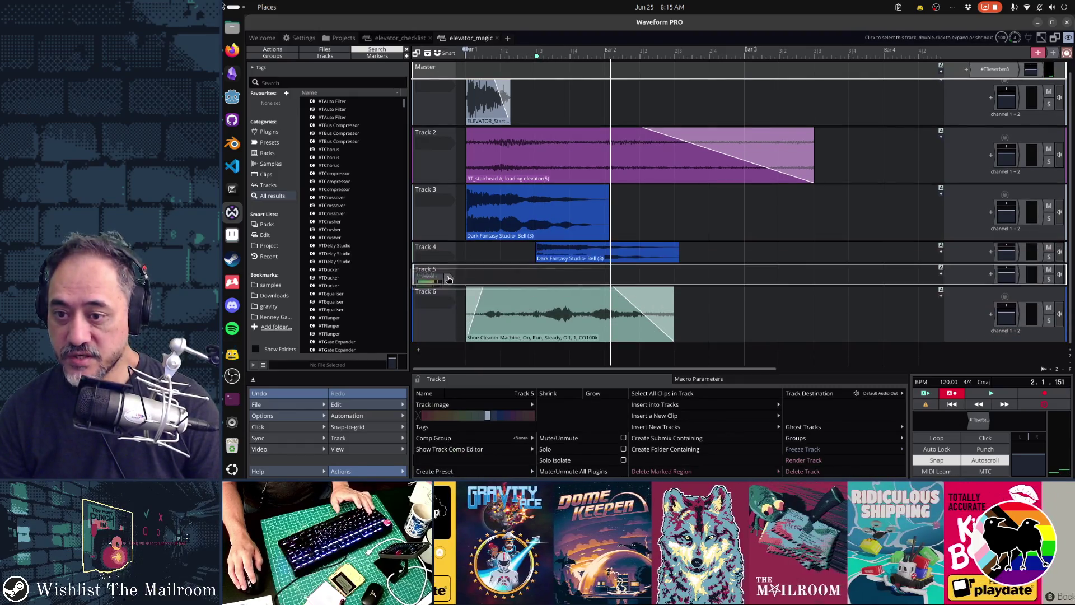
Step: Copy the Track 4 bell clip onto the new Track 5, starting later at 2,1,120
left_click(580, 246)
mouse_move(580, 246)
left_mouse_down()
mouse_move(728, 248)
mouse_move(618, 276)
mouse_move(630, 275)
left_mouse_up()
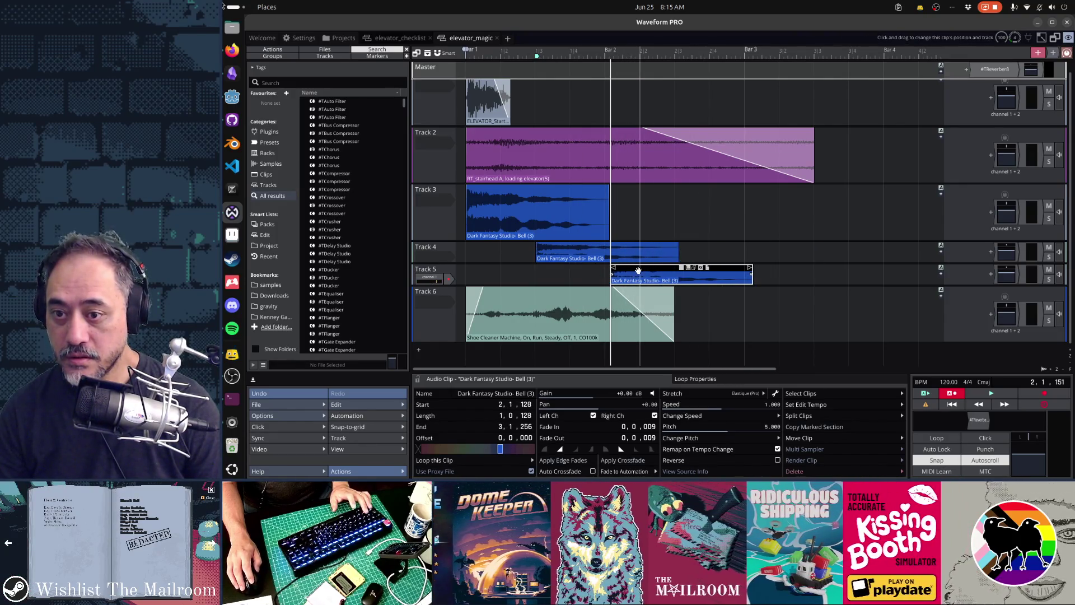
scroll(605, 289, "up", 2)
Step: Move the copied bell clip to start exactly at 2,1,000 and play from the beginning
scroll(600, 294, "up", 1)
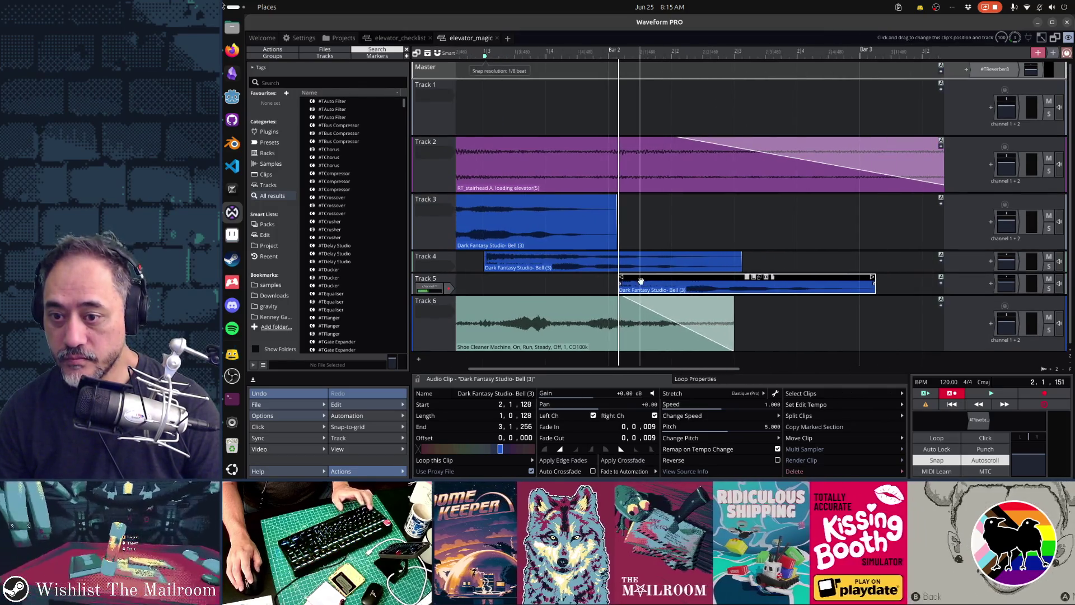
left_click_drag(639, 280, 630, 280)
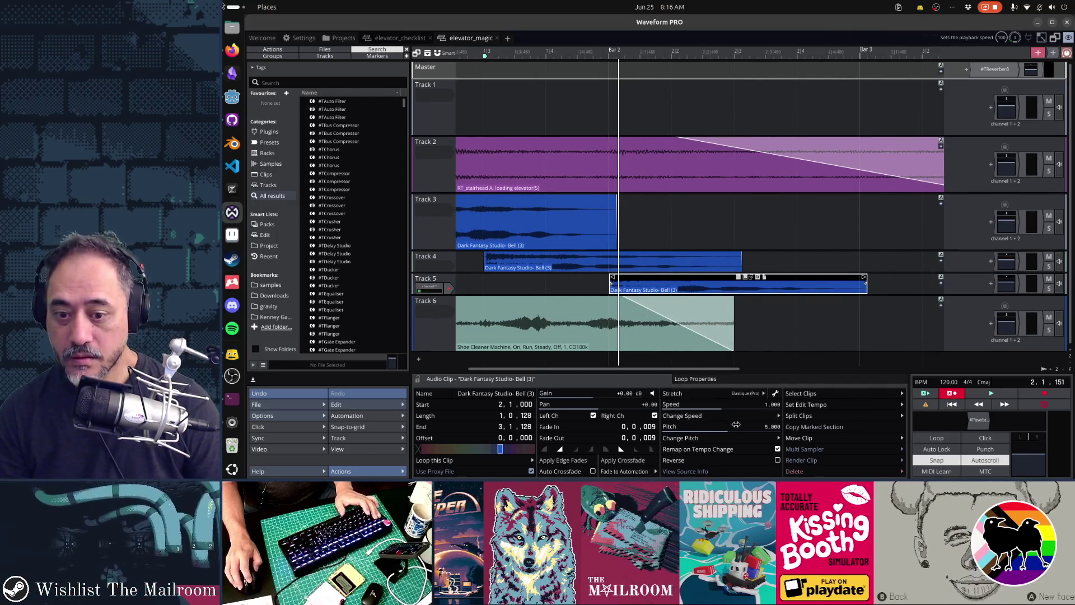
key("Home")
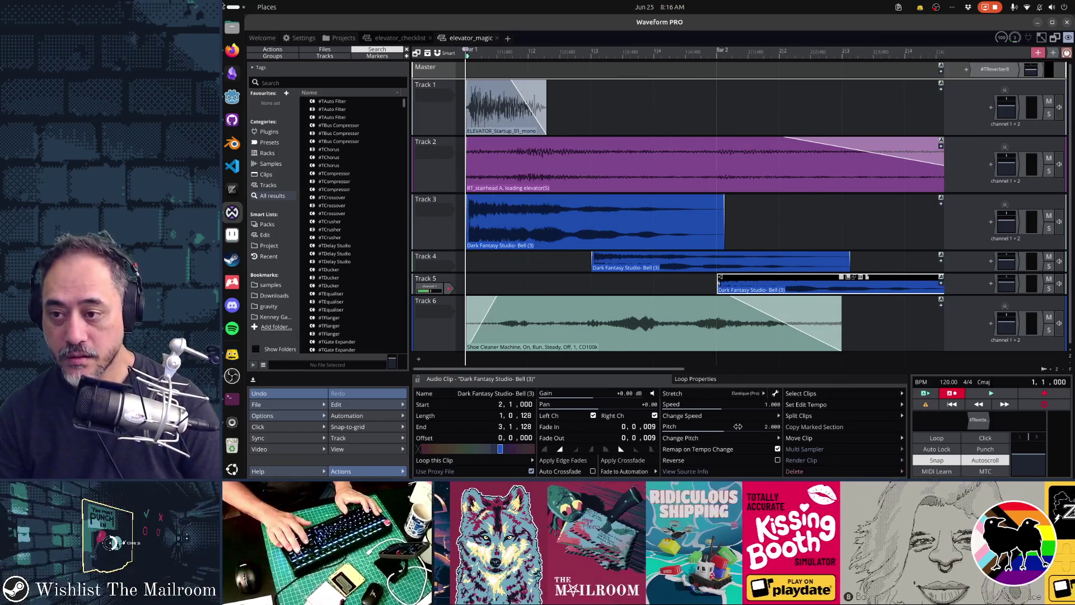
key("space")
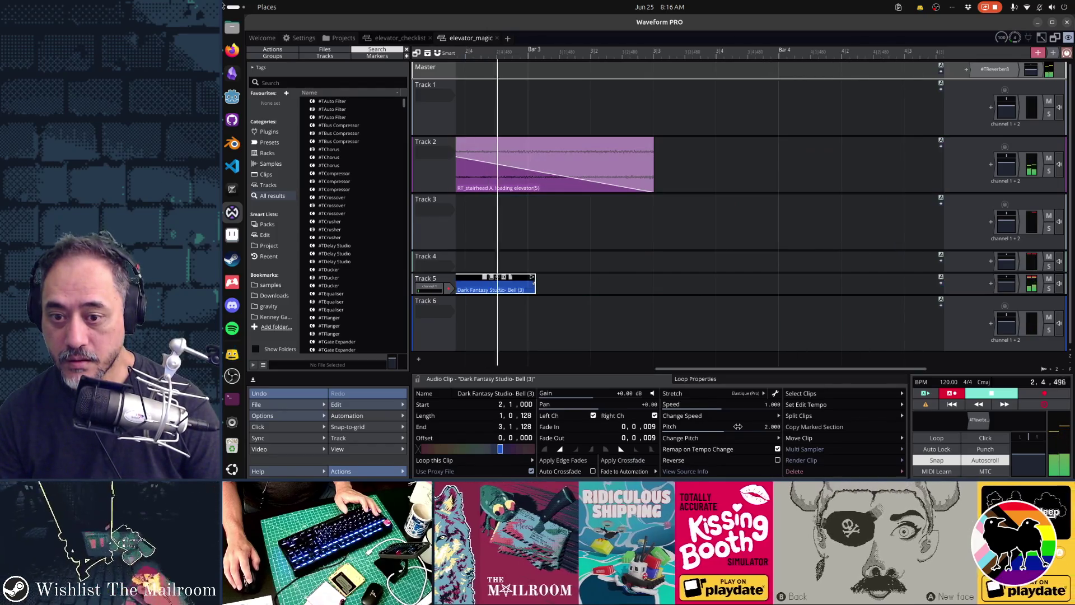
Step: Replay the arrangement, then insert a new empty Track 6 below Track 5
key("space")
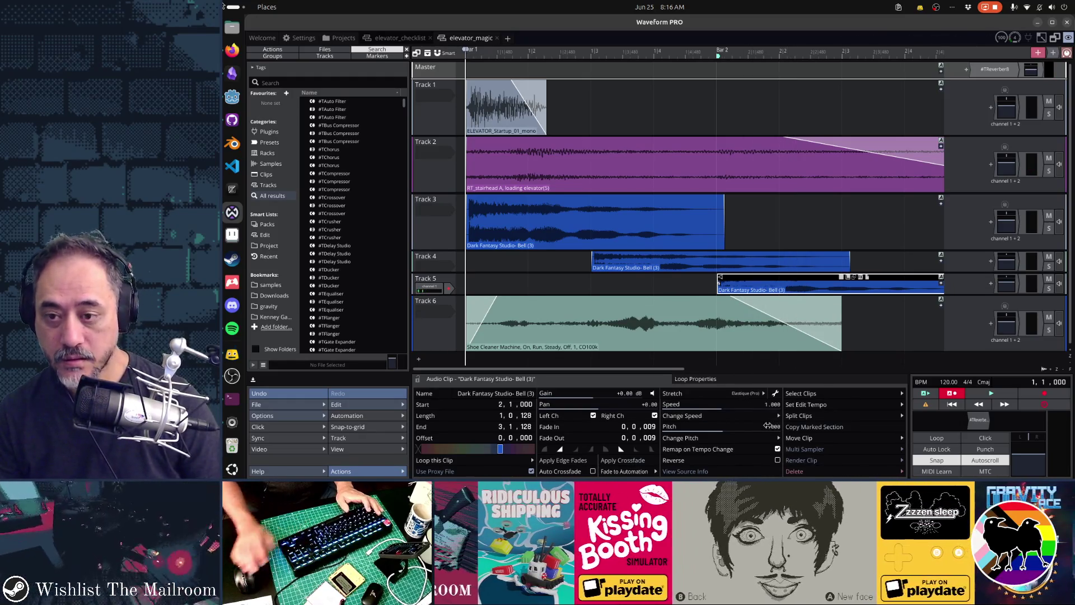
key("space")
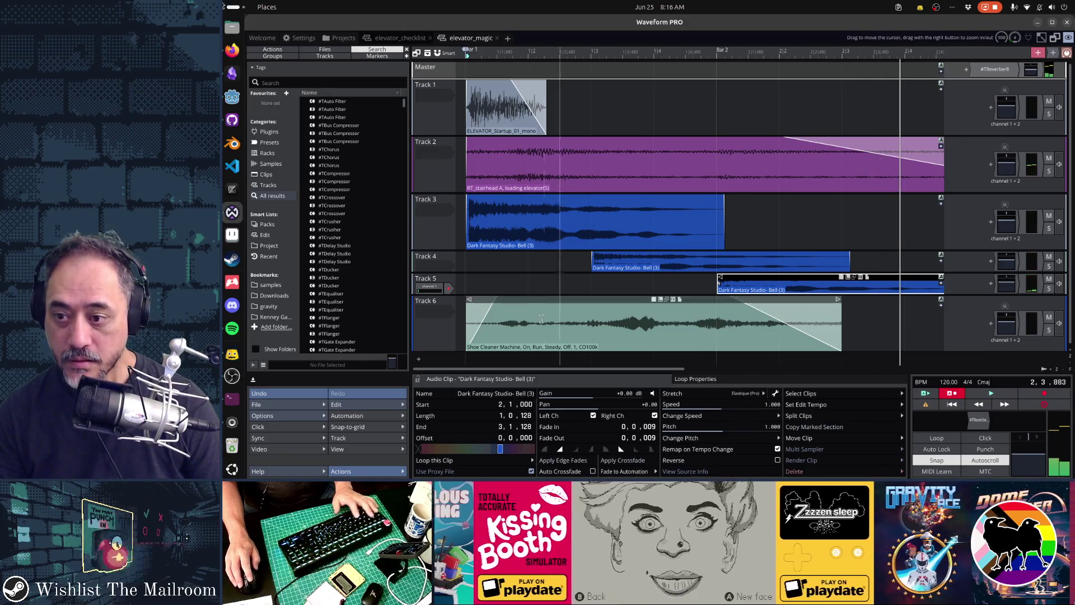
left_click(451, 287)
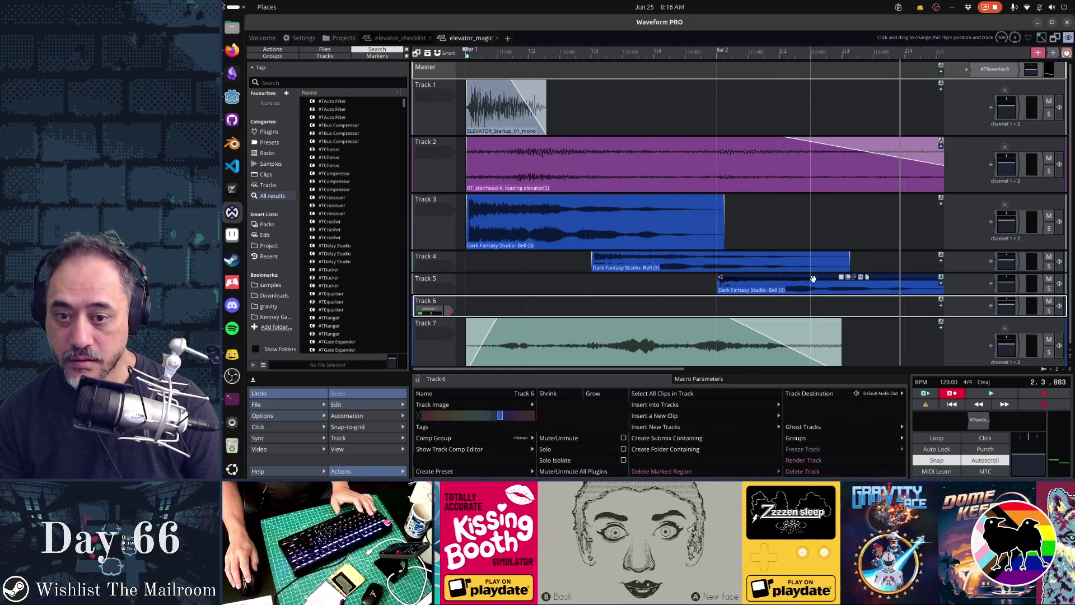
Step: Duplicate the Track 5 bell clip and place the copy on Track 6 at 2,3,000
key("ctrl+d")
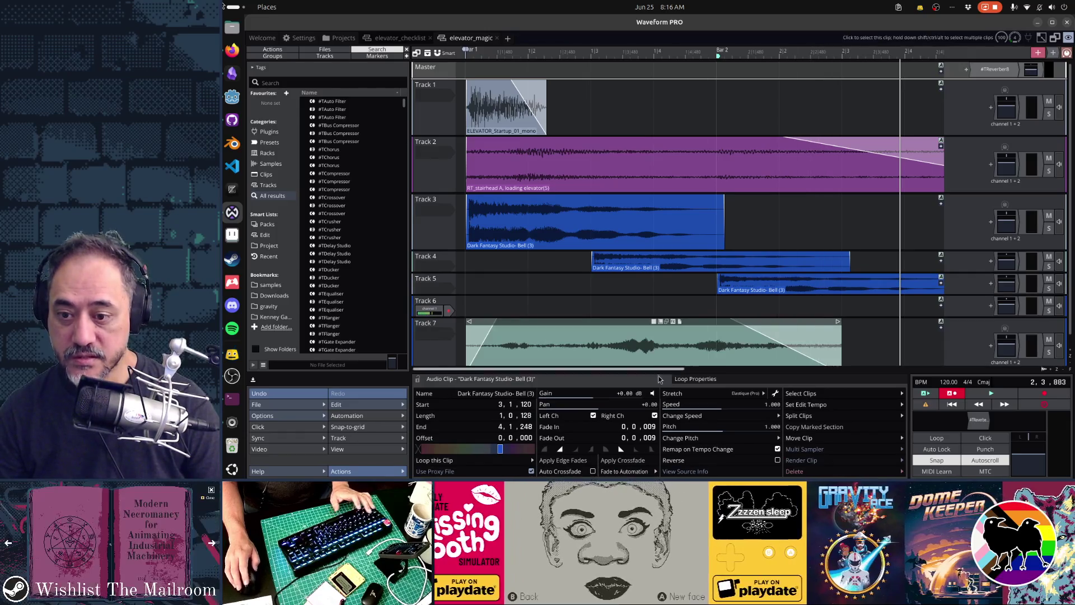
left_click_drag(630, 371, 720, 371)
mouse_move(835, 284)
left_mouse_down()
mouse_move(692, 314)
mouse_move(714, 314)
mouse_move(643, 307)
mouse_move(691, 298)
left_mouse_up()
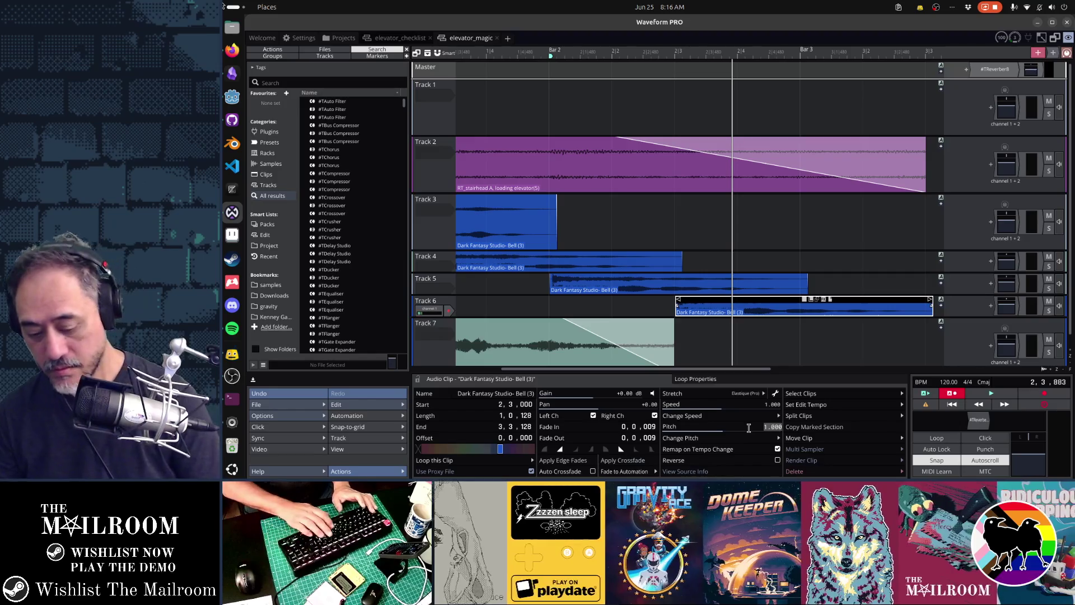
Step: Play back the staggered bells, zoom out, and make all track rows equal height
key("space")
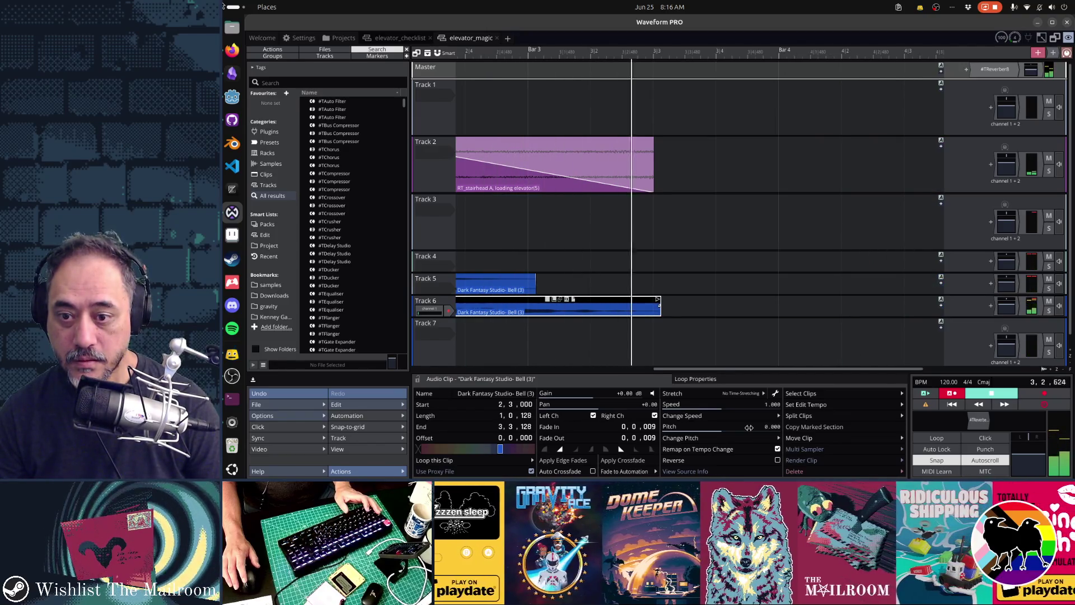
key("space")
key("minus")
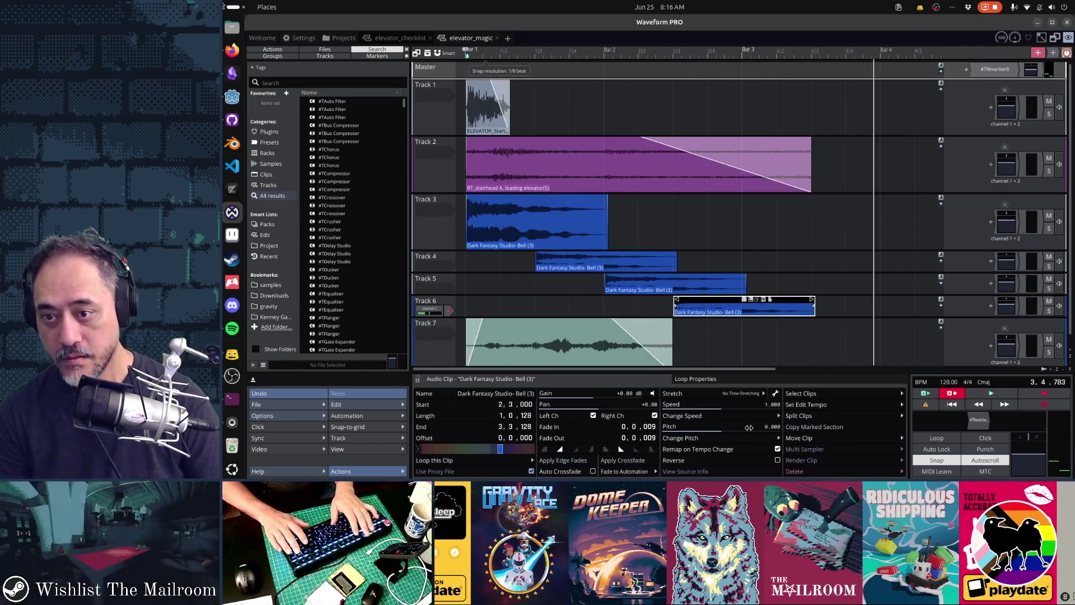
key("Home")
key("z")
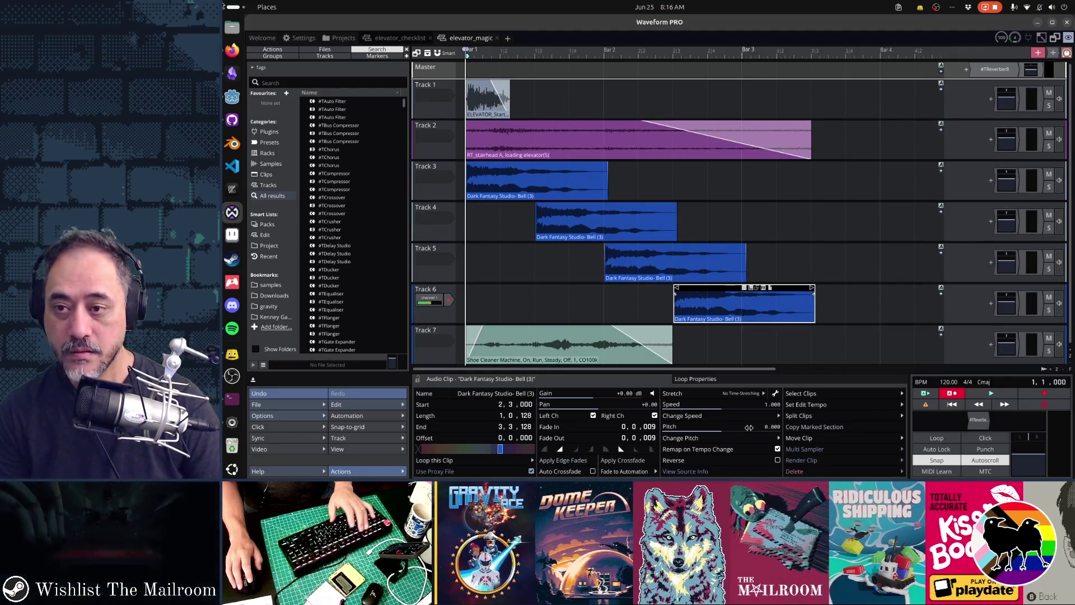
key("space")
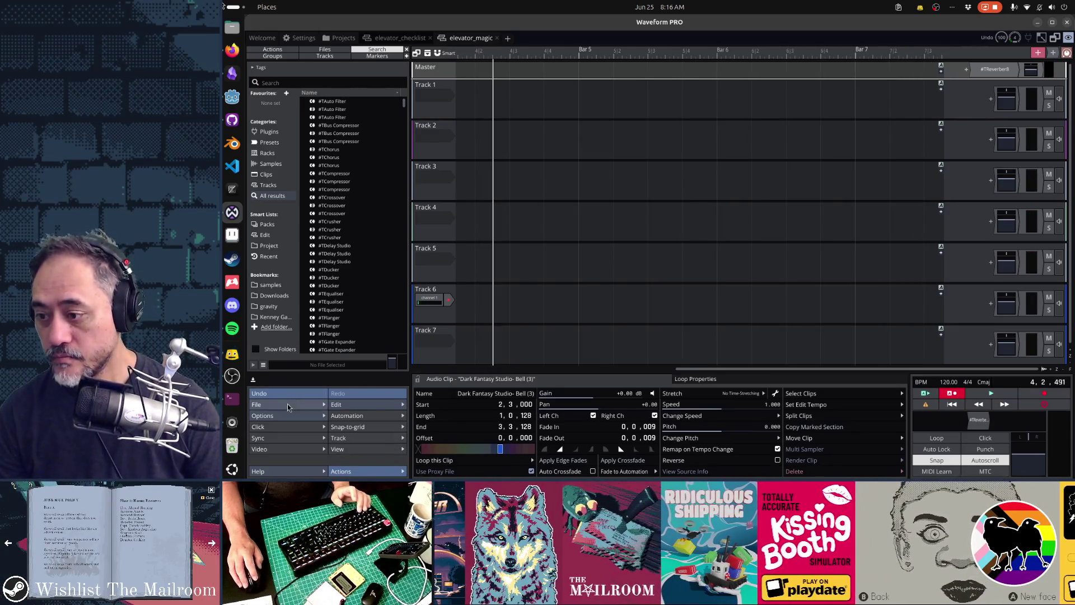
Step: Render the whole arrangement to an audio file twice from the File menu
left_click(286, 403)
left_click(352, 314)
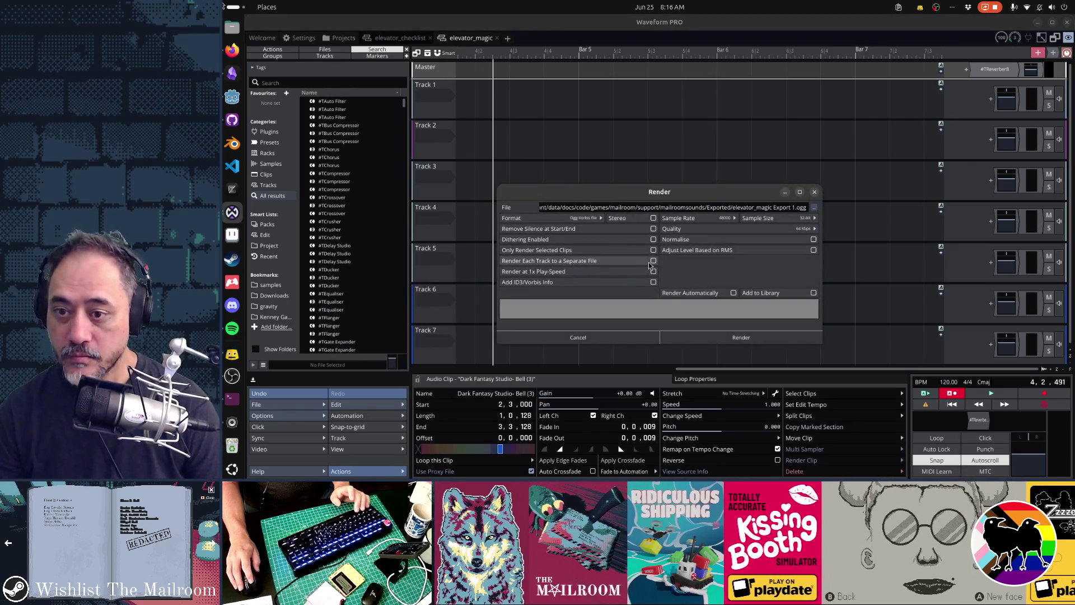
left_click(724, 337)
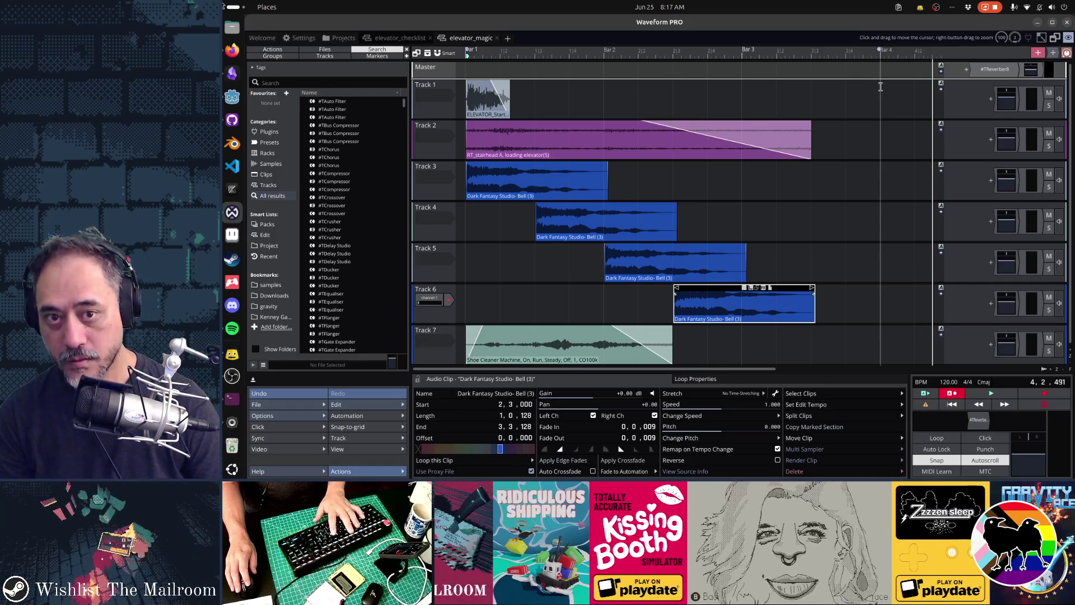
left_click(292, 404)
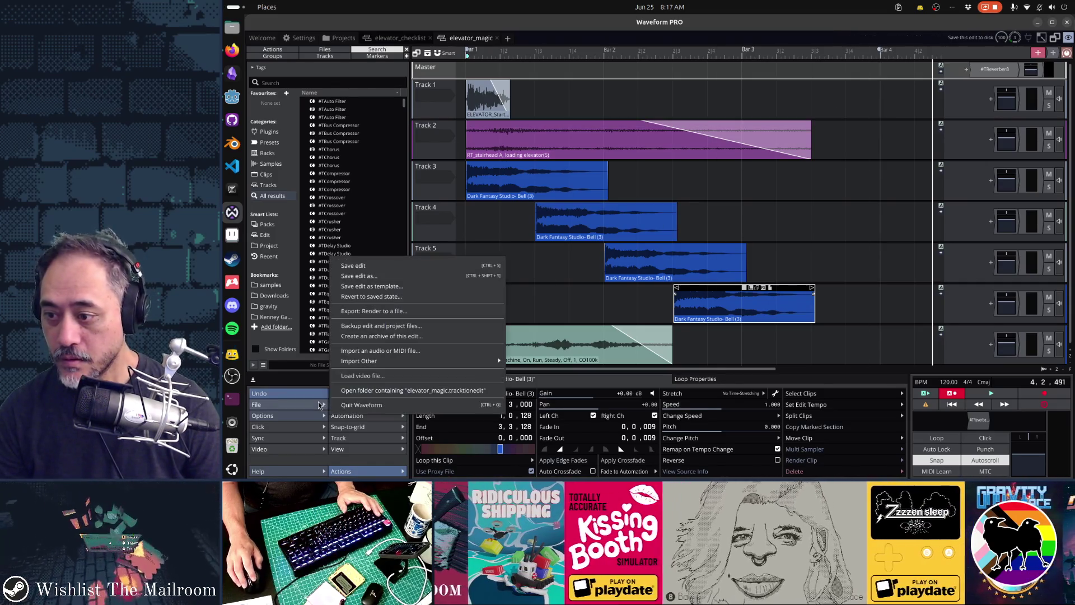
left_click(387, 309)
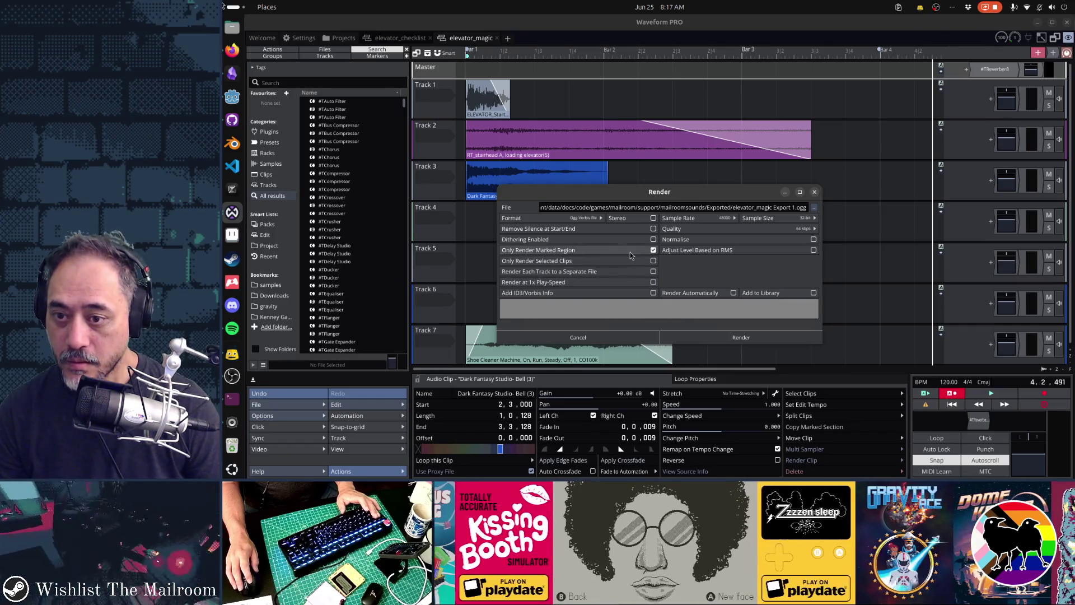
left_click(730, 336)
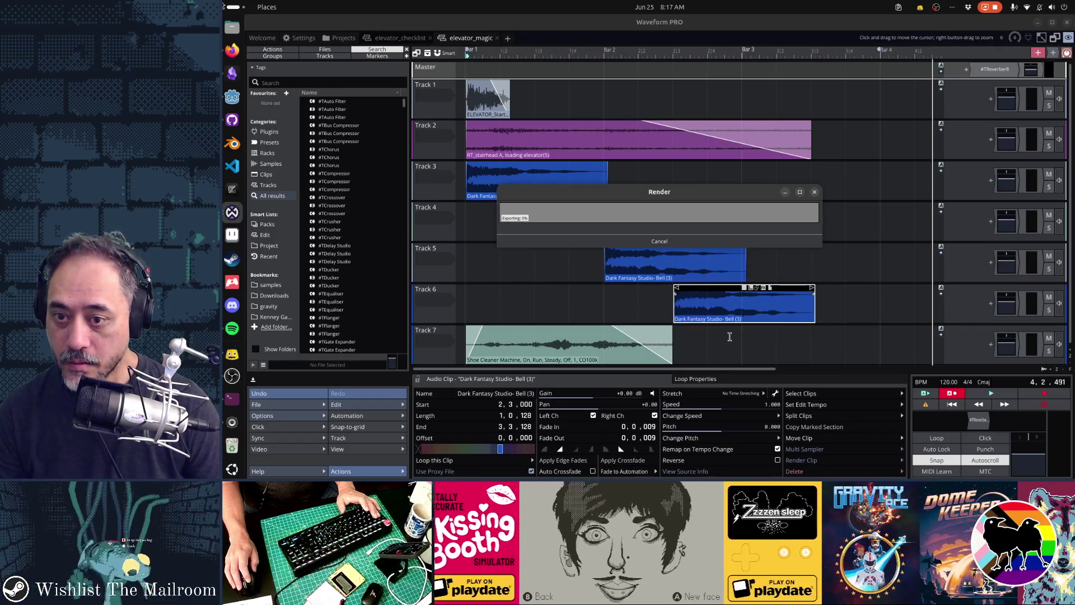
Step: Render only the marked region to elevator_magic Export 1.ogg
left_click(269, 404)
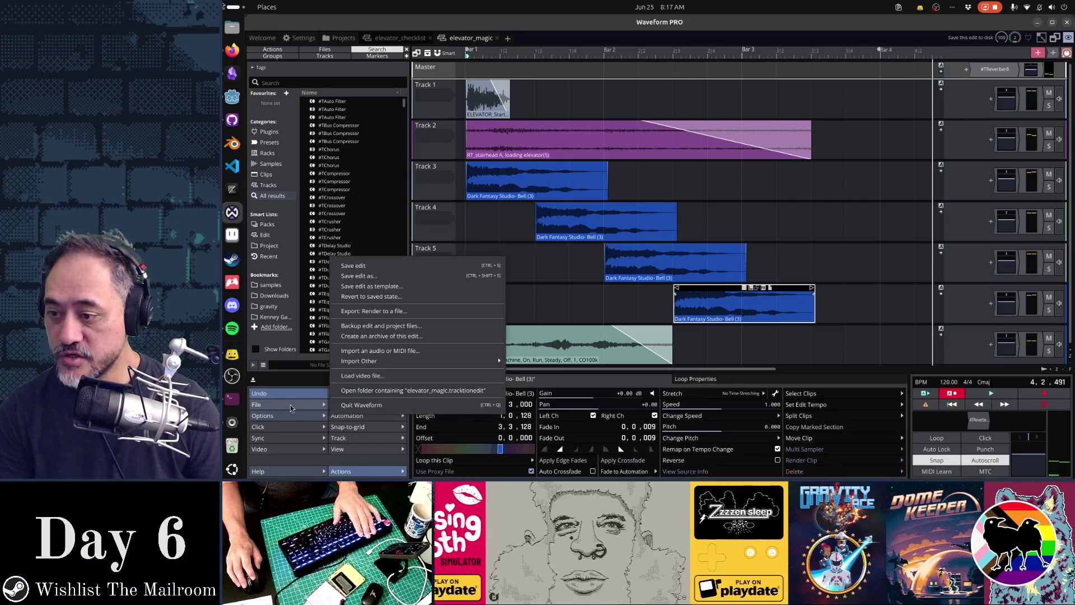
left_click(384, 319)
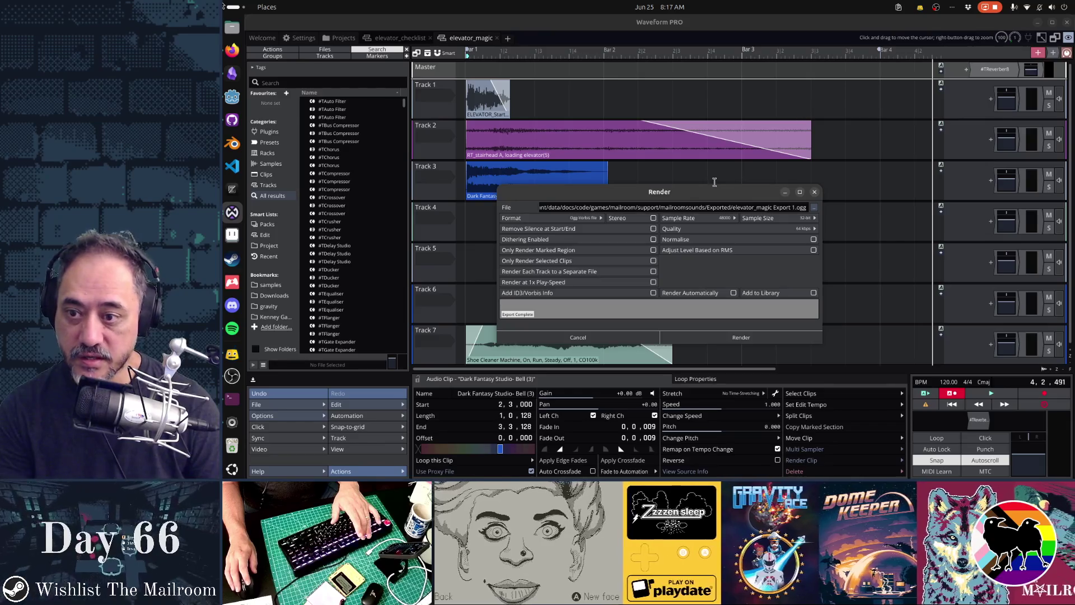
left_click(589, 252)
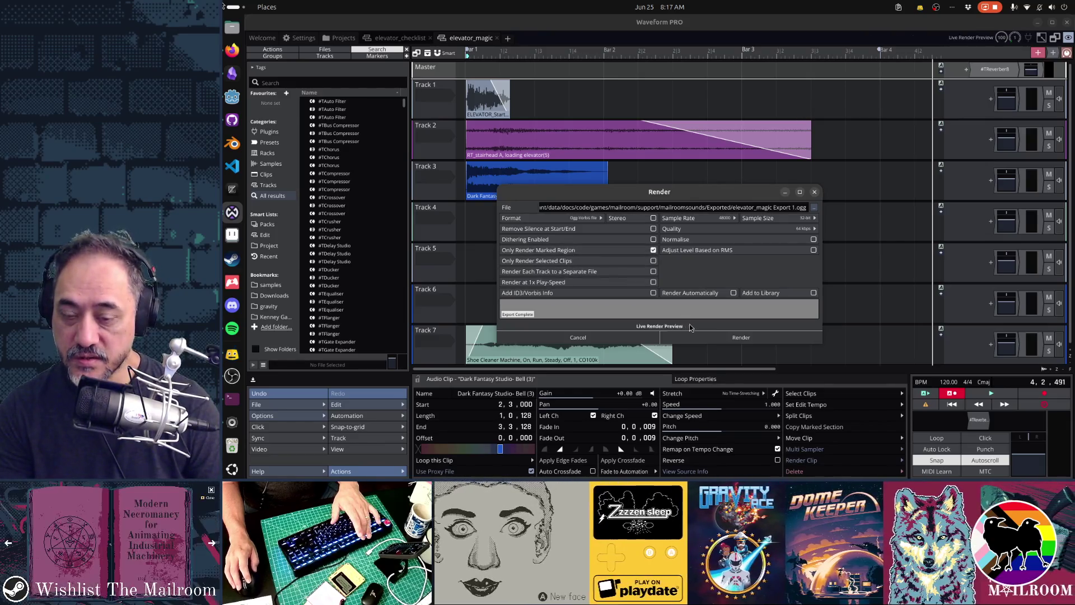
left_click(708, 336)
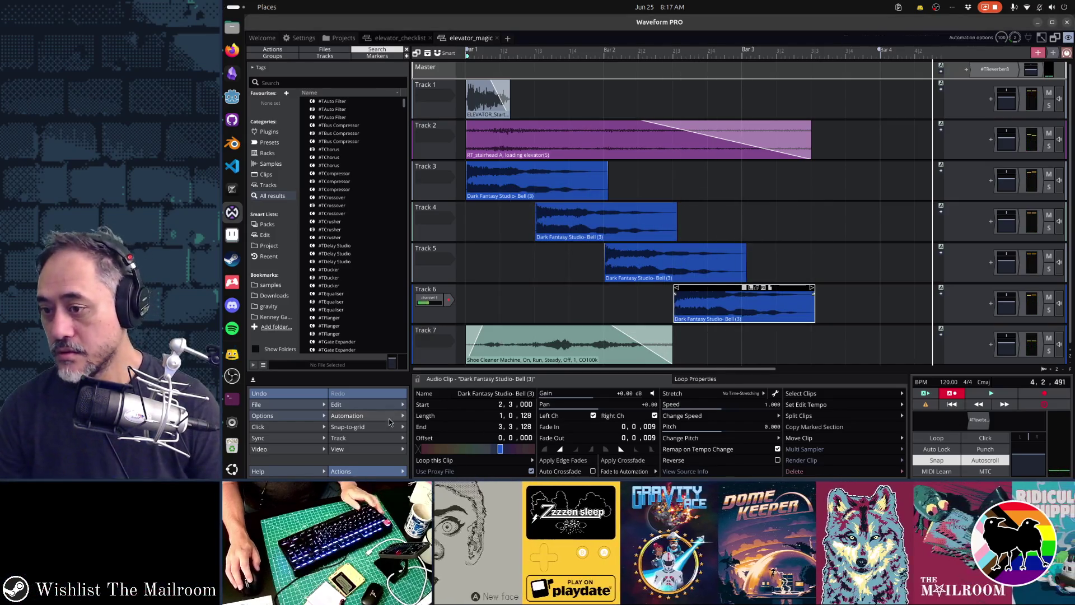
key("alt+Tab")
key("alt+Tab")
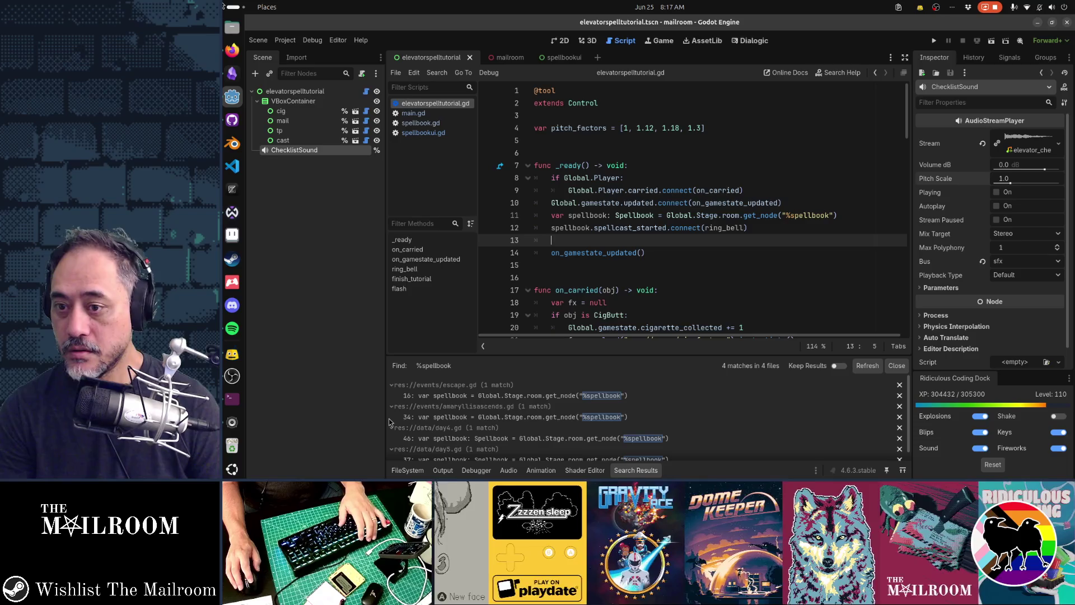
Step: Switch to the Godot editor and run the Mailroom project with F5
key("alt+Tab")
key("alt+Tab")
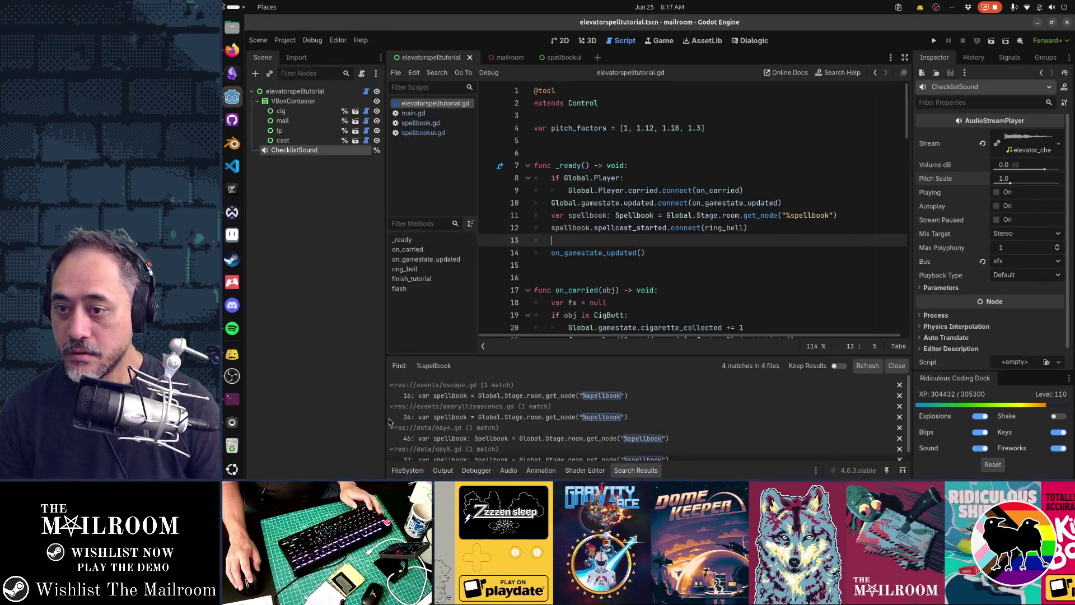
key("F5")
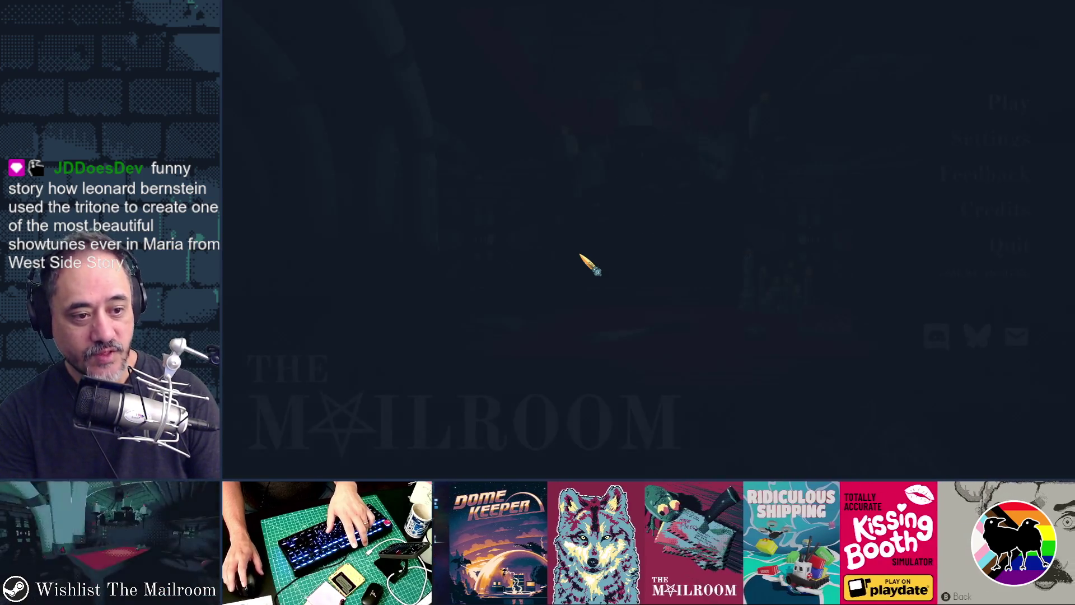
Step: Start a new game and launch the elevator spell tutorial from the developer console
key("Return")
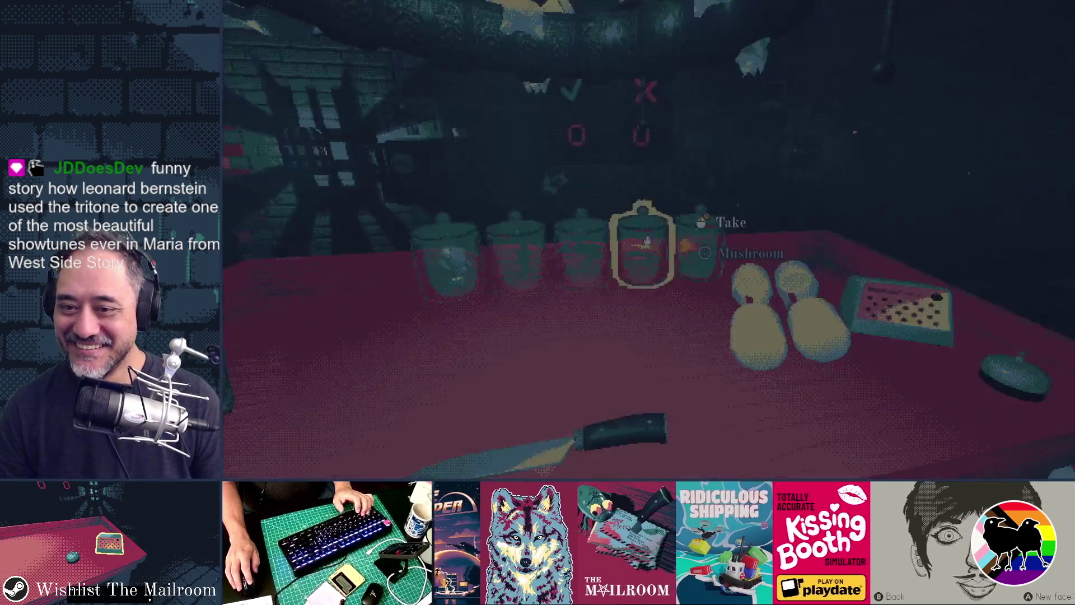
key("grave")
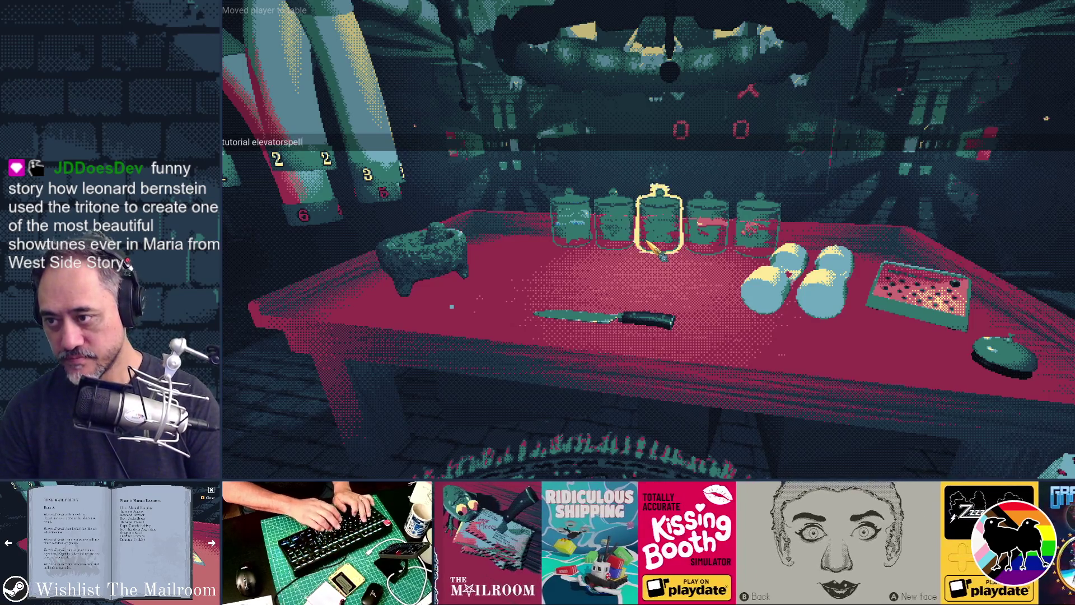
type("event unl")
key("Return")
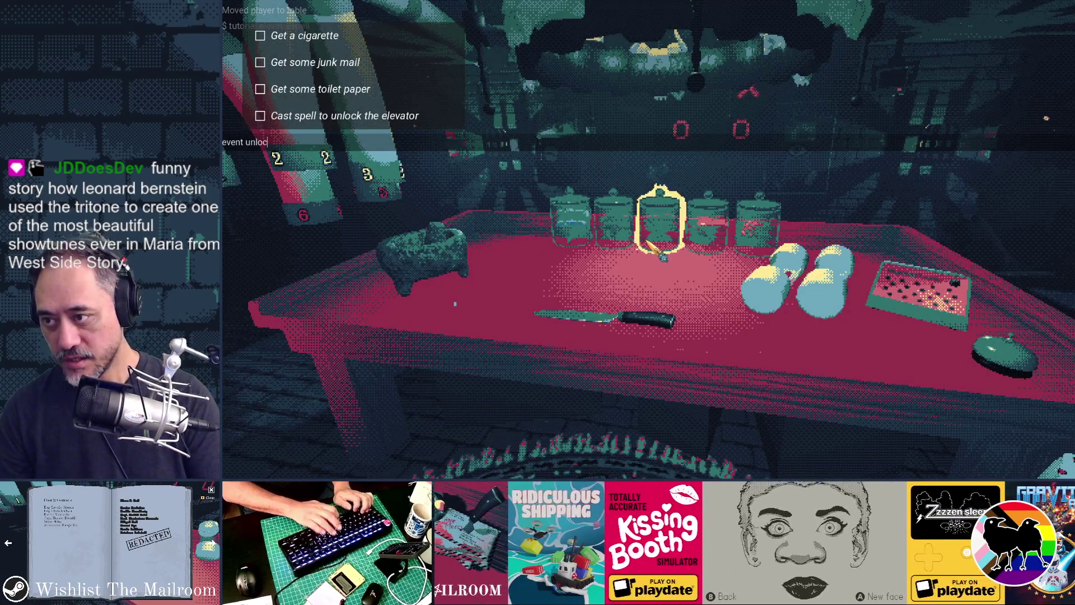
type("l")
key("Return")
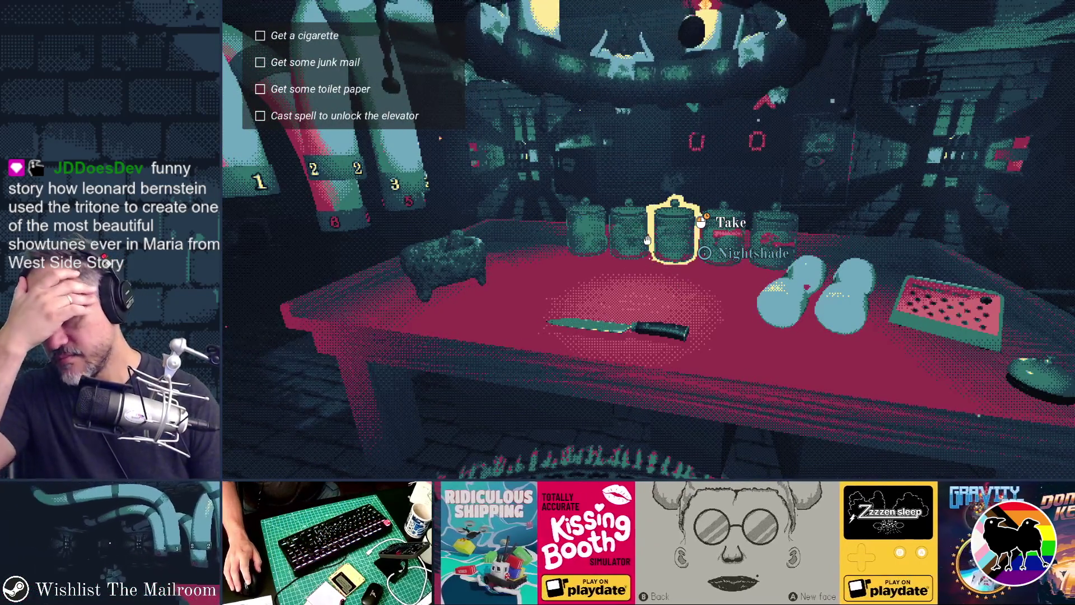
Step: Use console commands load, skip and event to reload, reach the table and unlock spells
key("grave")
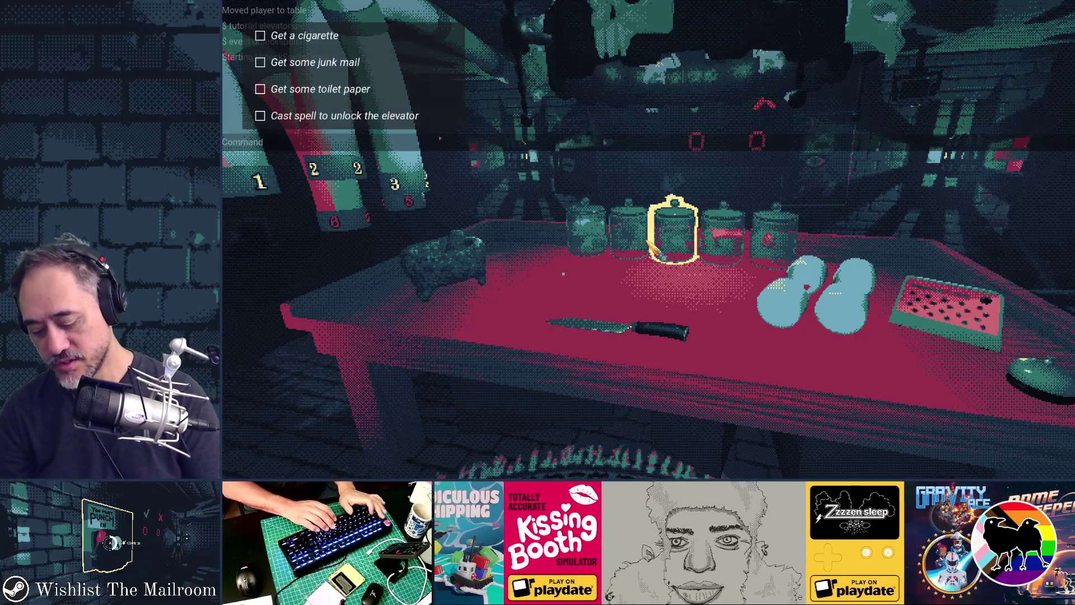
type("reload")
key("Return")
type("ski")
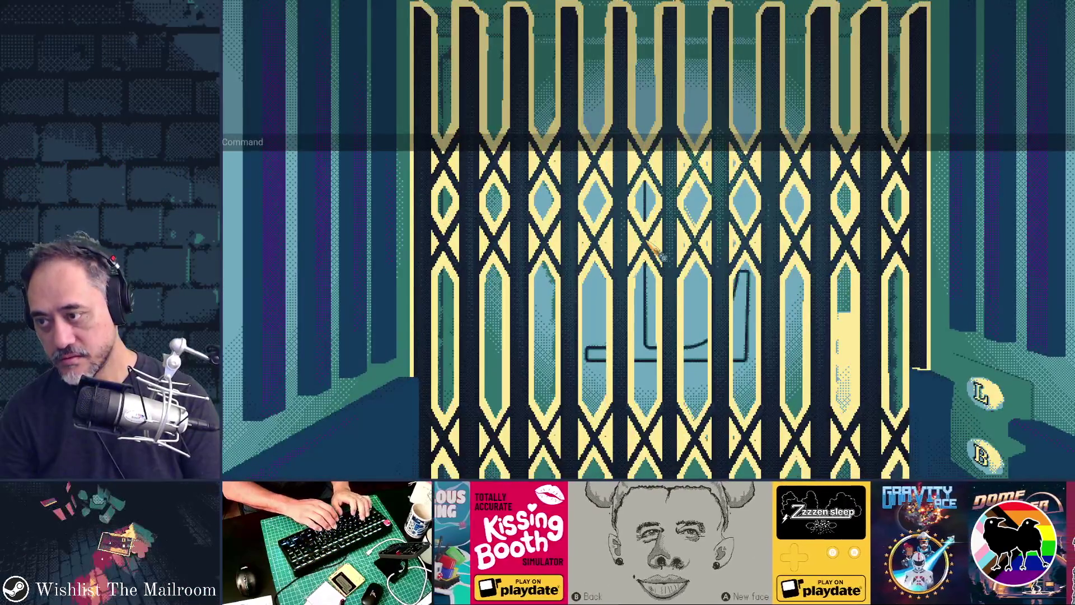
type("p")
key("Return")
type("eve")
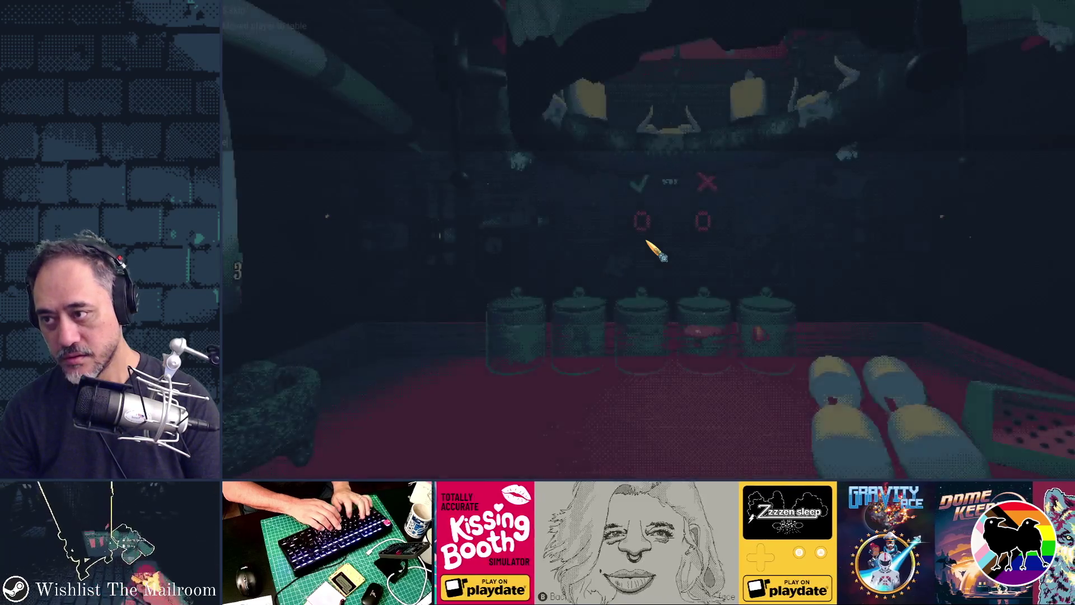
type("nt unlockspell")
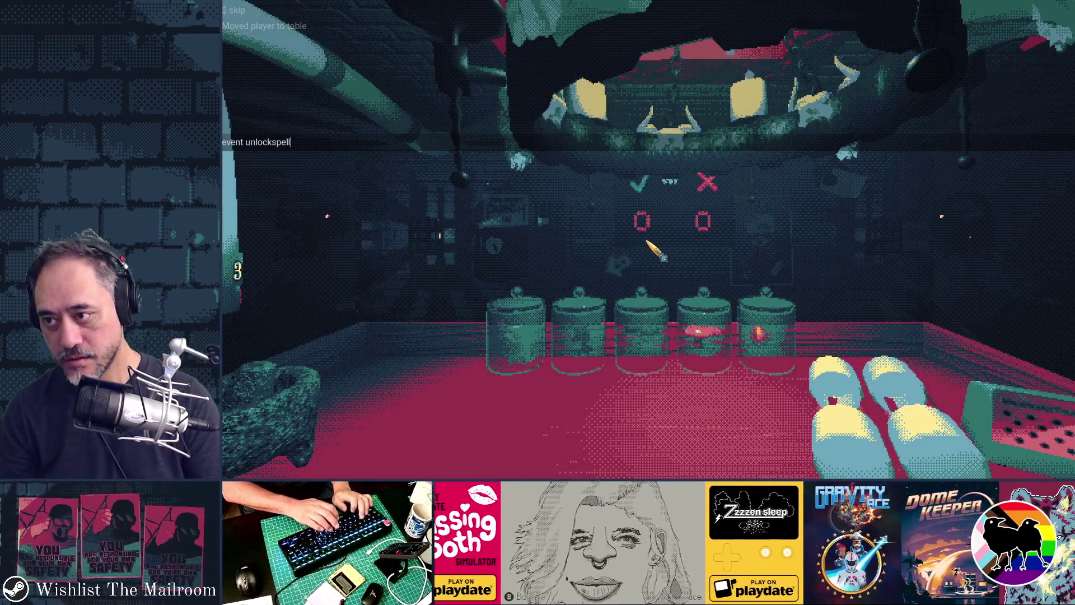
key("Return")
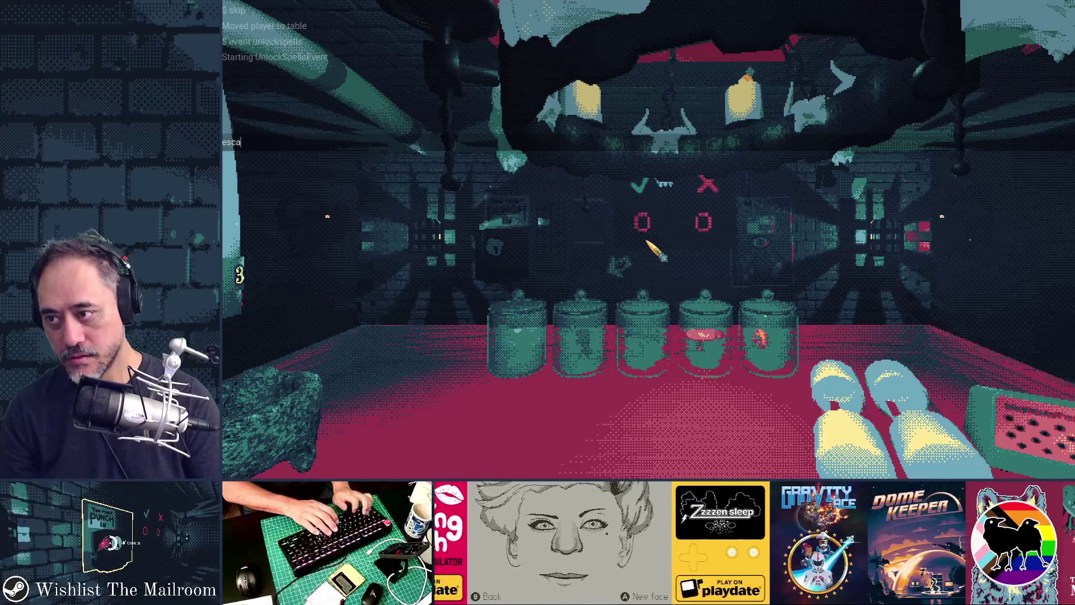
key("Escape")
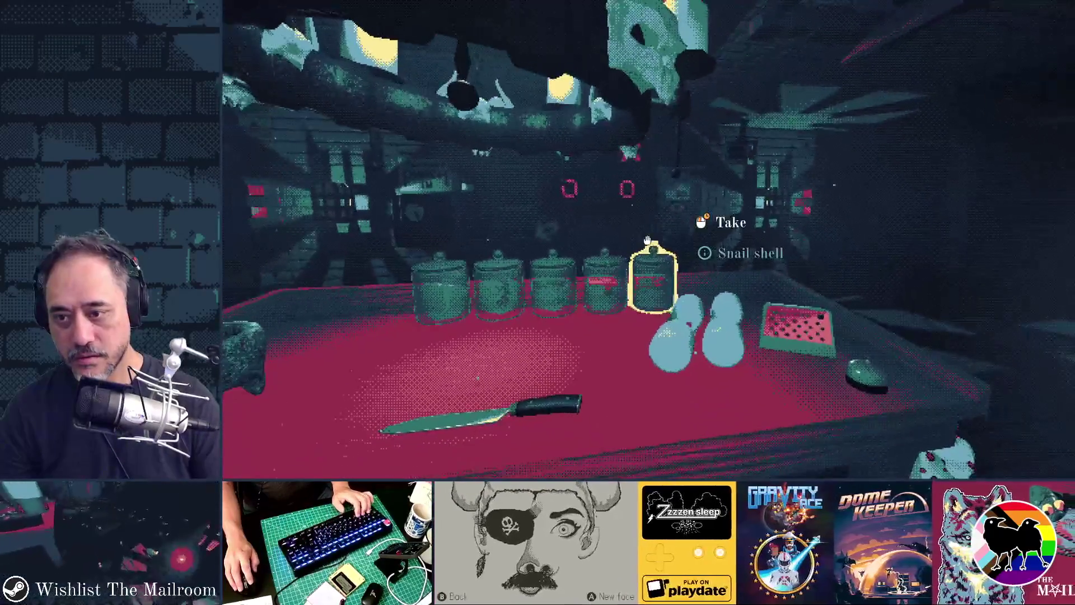
key("grave")
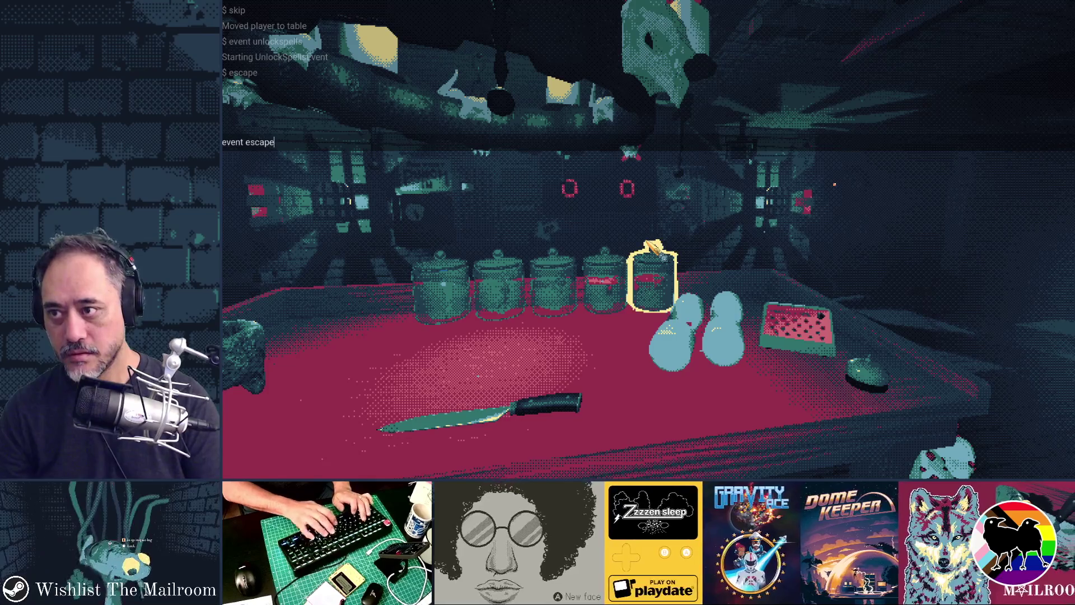
key("Escape")
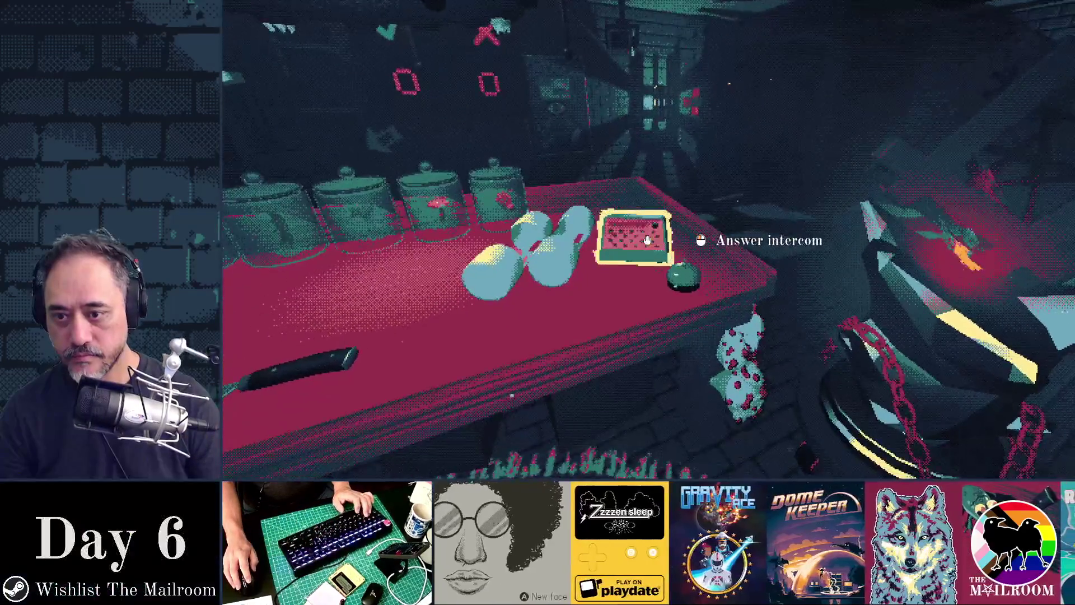
Step: Answer the intercom, dismiss the death message, step back, and open the game settings
left_click(648, 239)
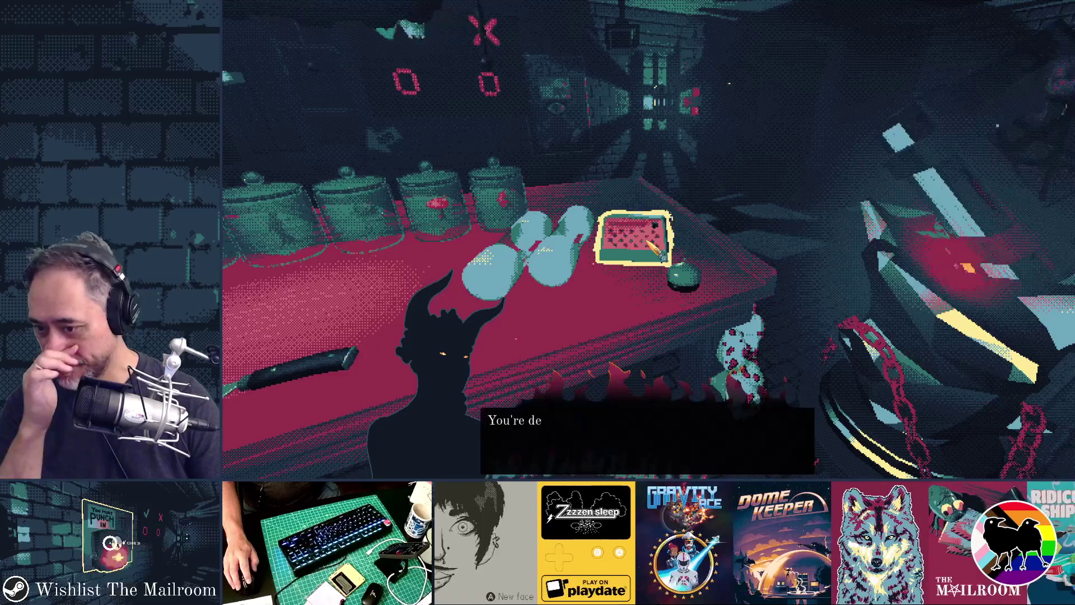
left_click(652, 247)
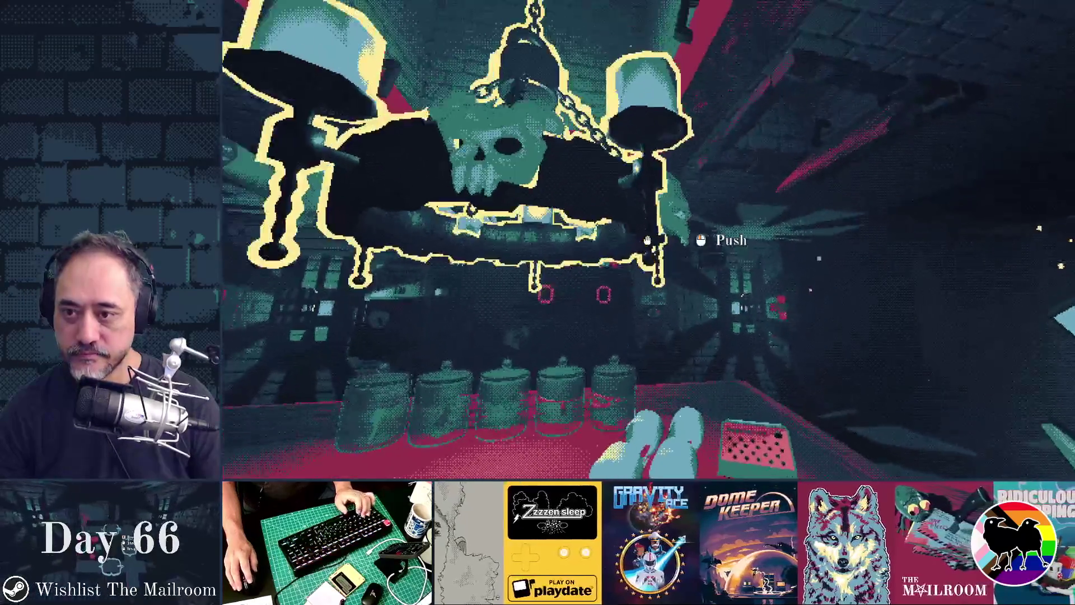
key("s")
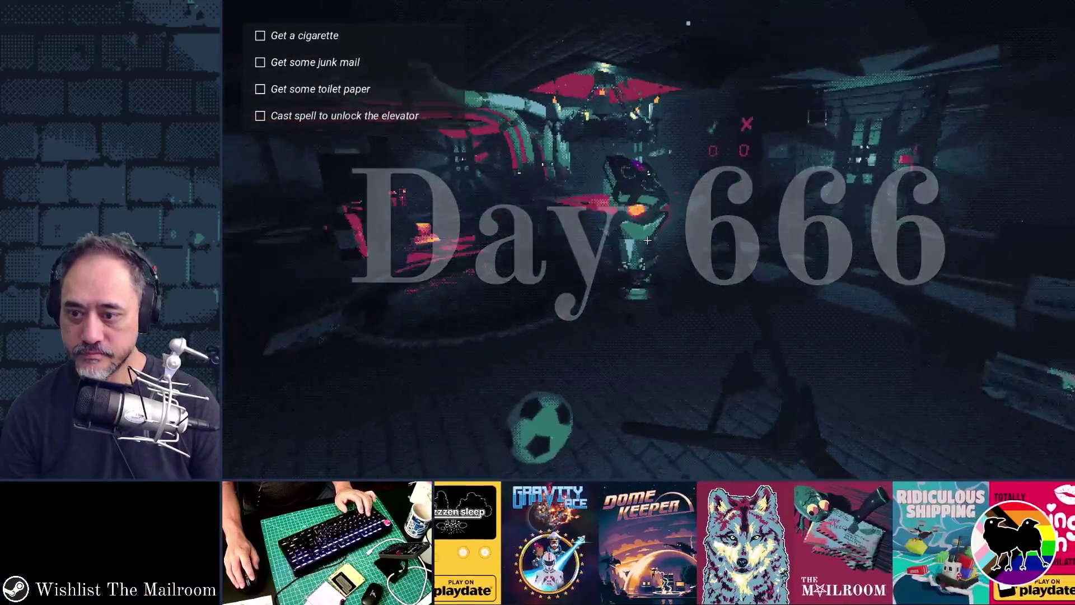
key("Escape")
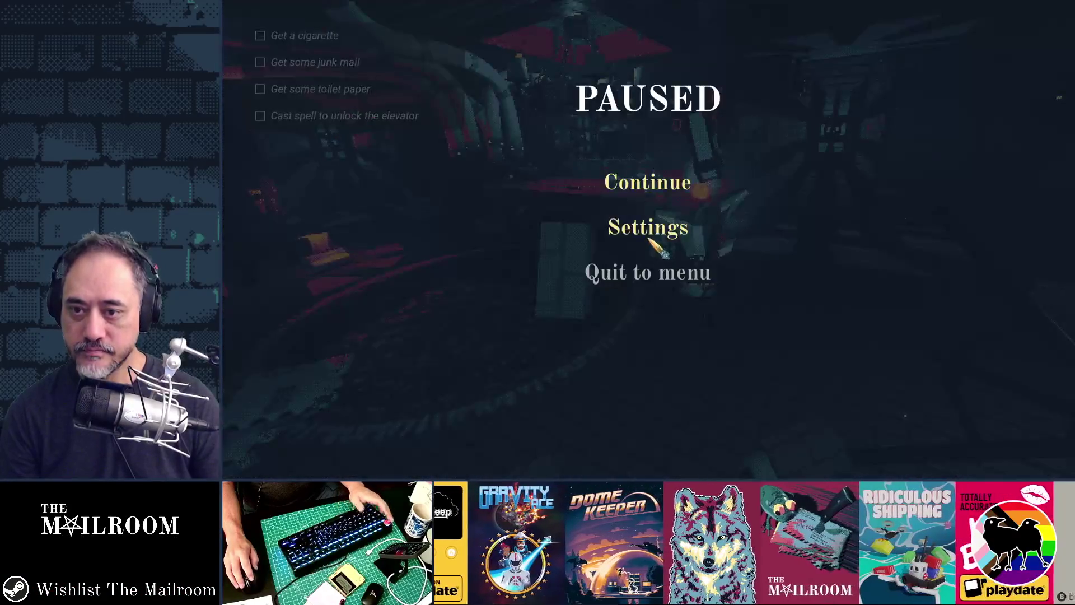
left_click(655, 230)
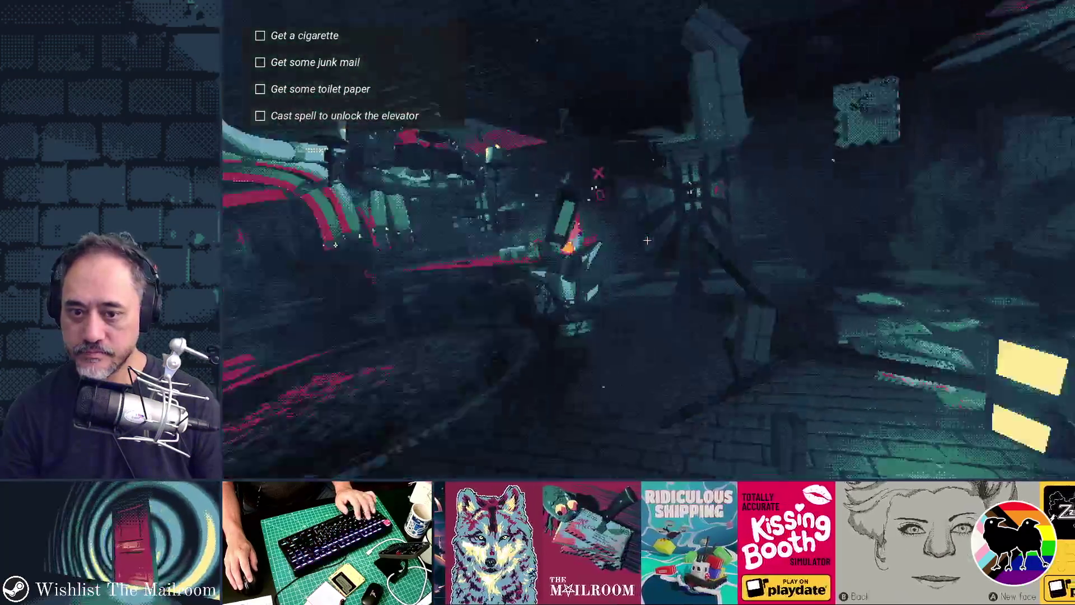
Step: Walk toward the red-lit fixture and pick up the spellbook from the floor
mouse_move(648, 240)
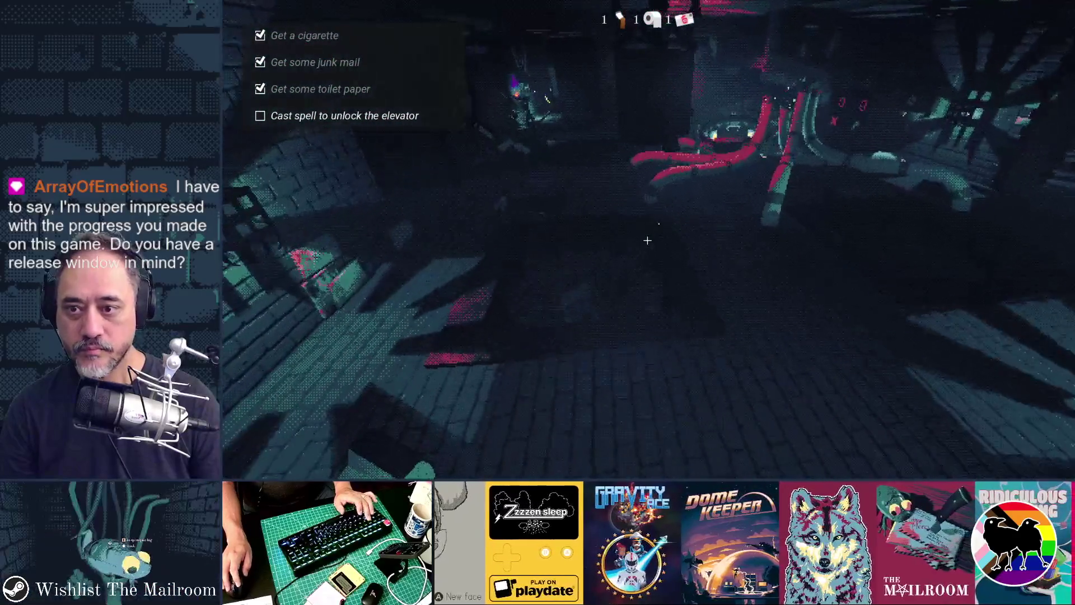
key("w")
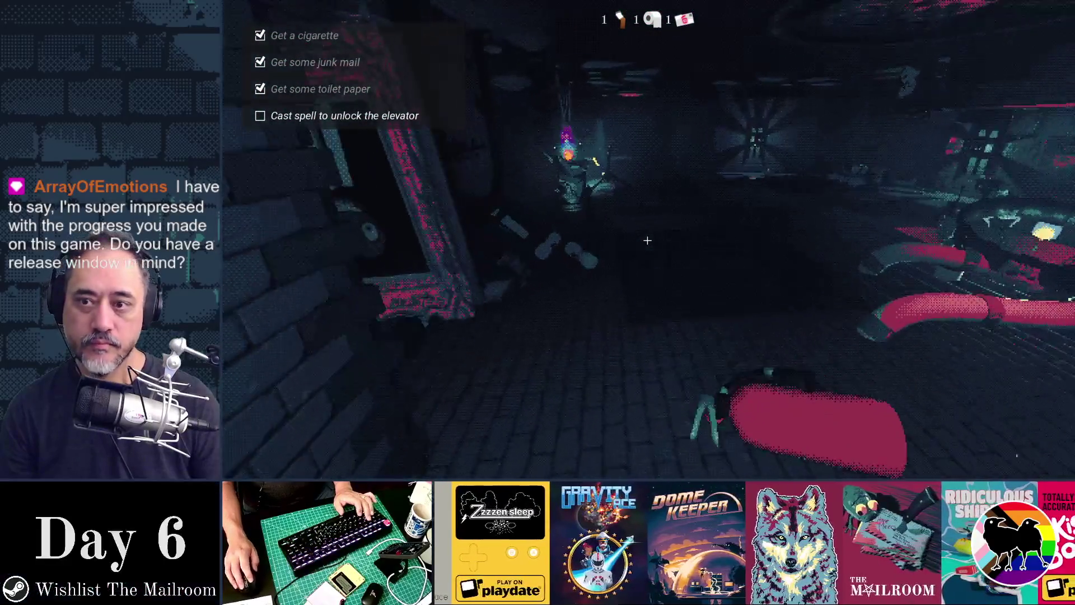
key("w")
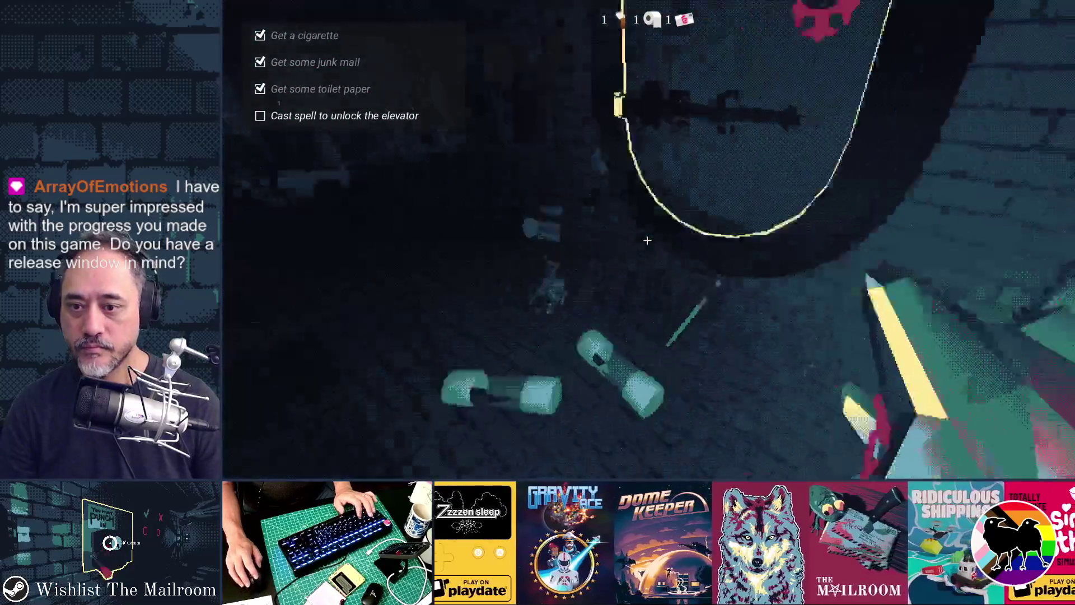
left_click(647, 240)
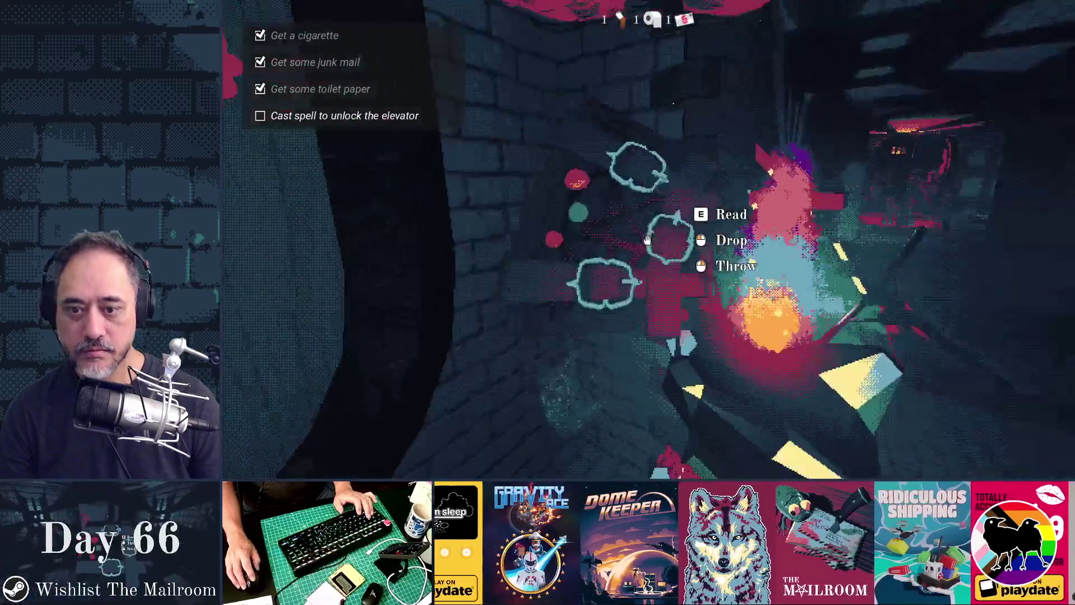
Step: Read the spellbook, turn the page, cast the elevator-unlock spell, and quit to the editor
key("e")
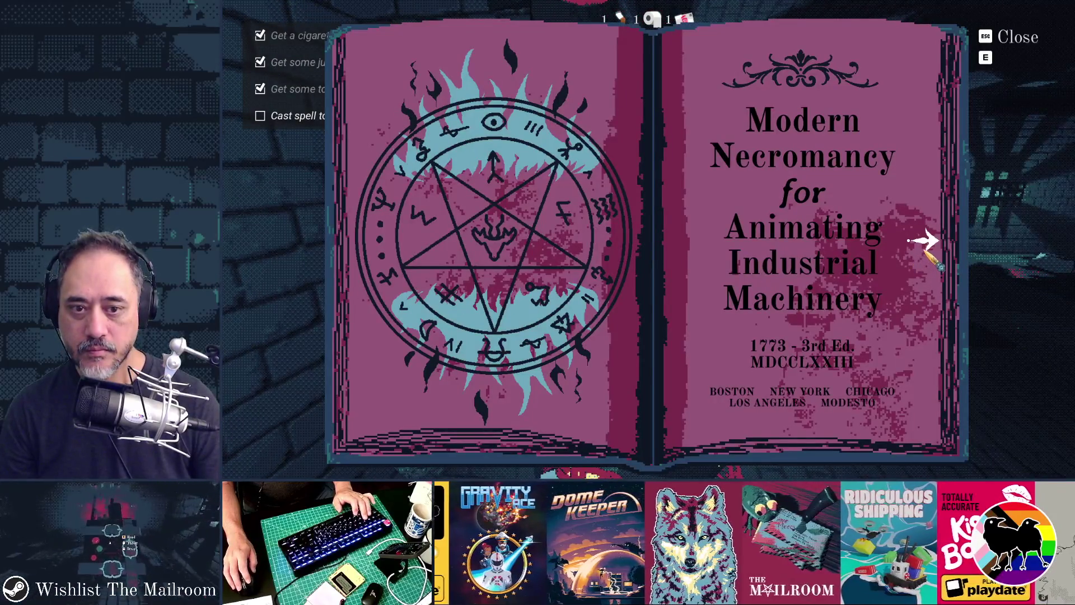
left_click(924, 241)
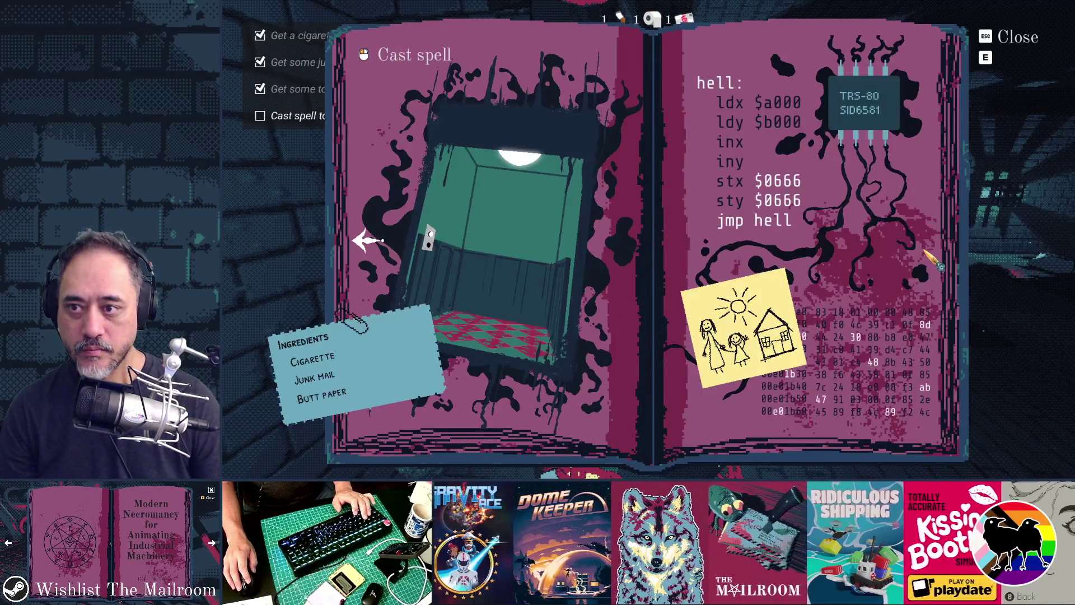
left_click(431, 52)
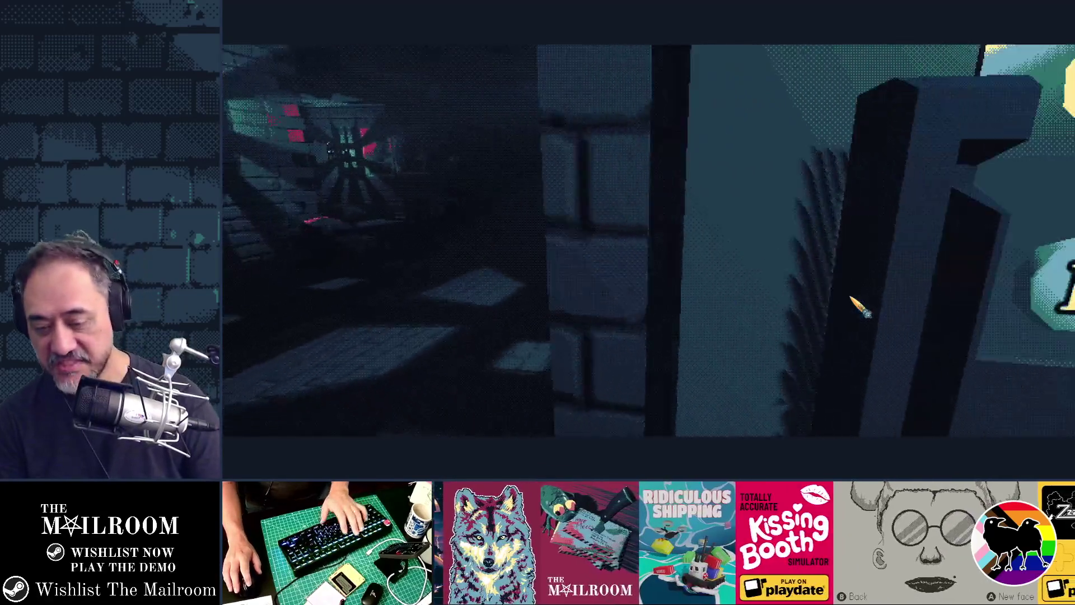
key("F8")
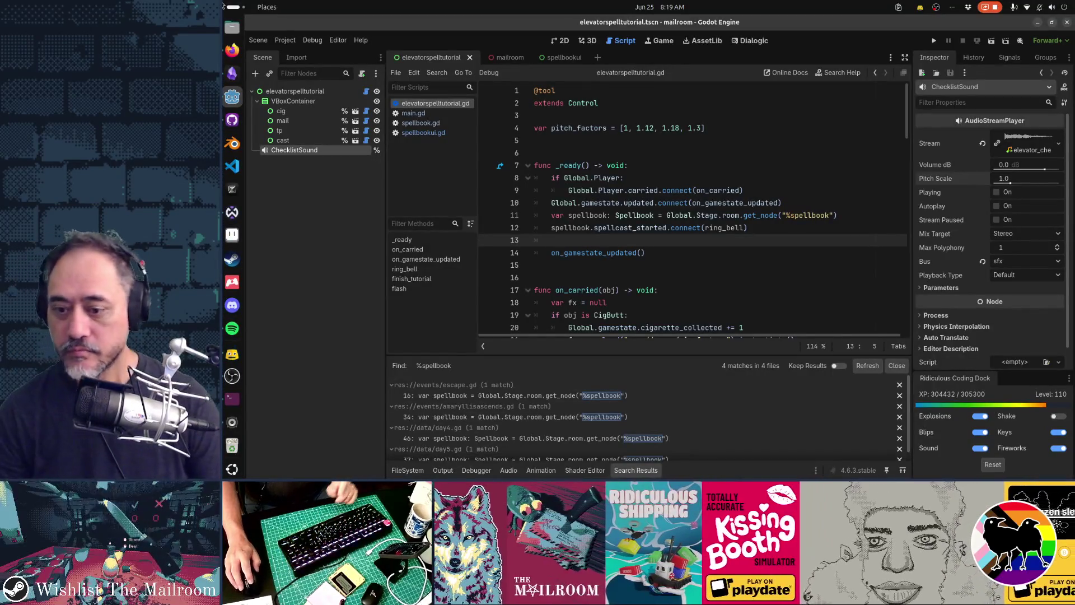
left_click(646, 471)
mouse_move(609, 345)
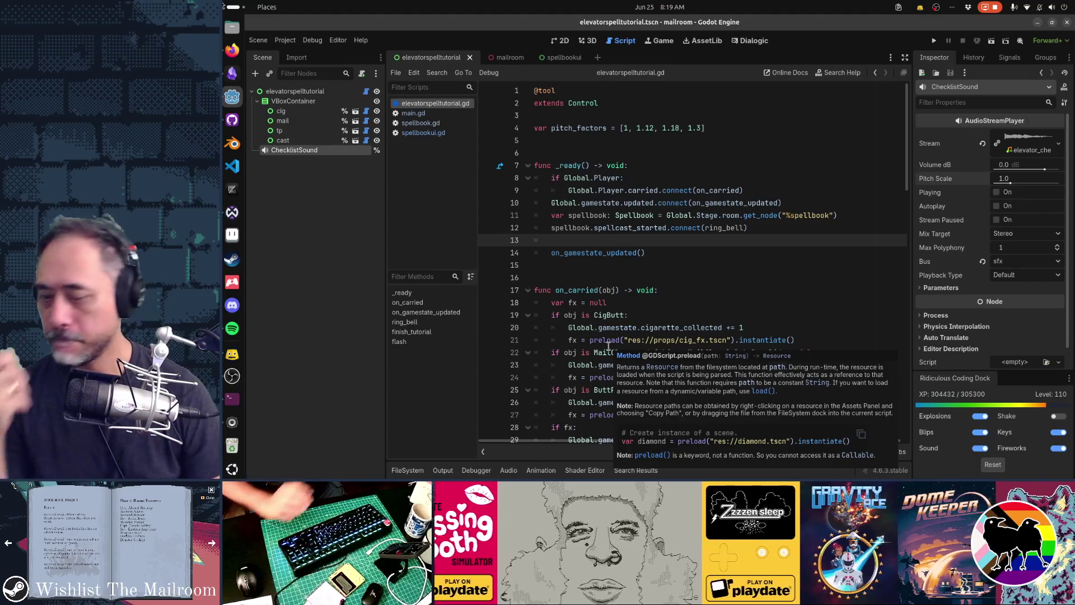
left_click(601, 302)
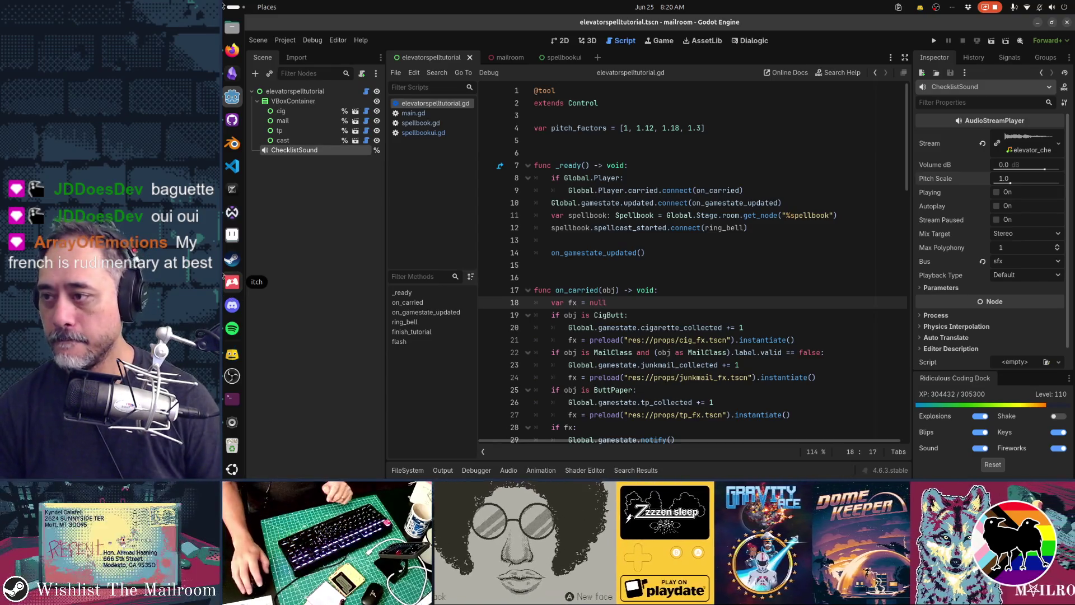
left_click(231, 119)
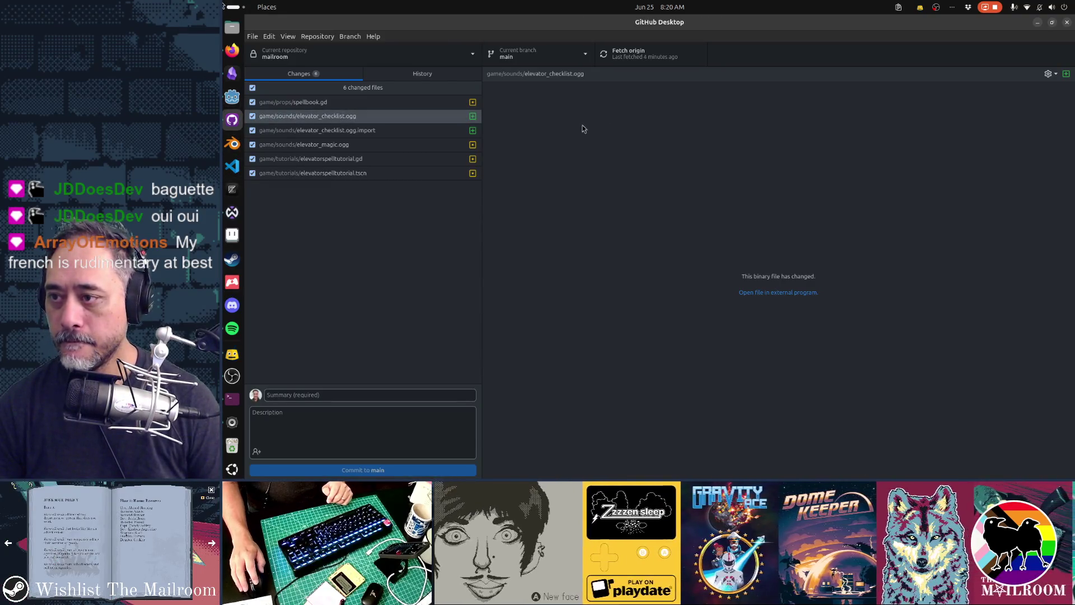
Step: Review the spellbook.gd and elevatorspelltutorial.gd diffs, highlighting spellcast_started and ring_bell
left_click(408, 103)
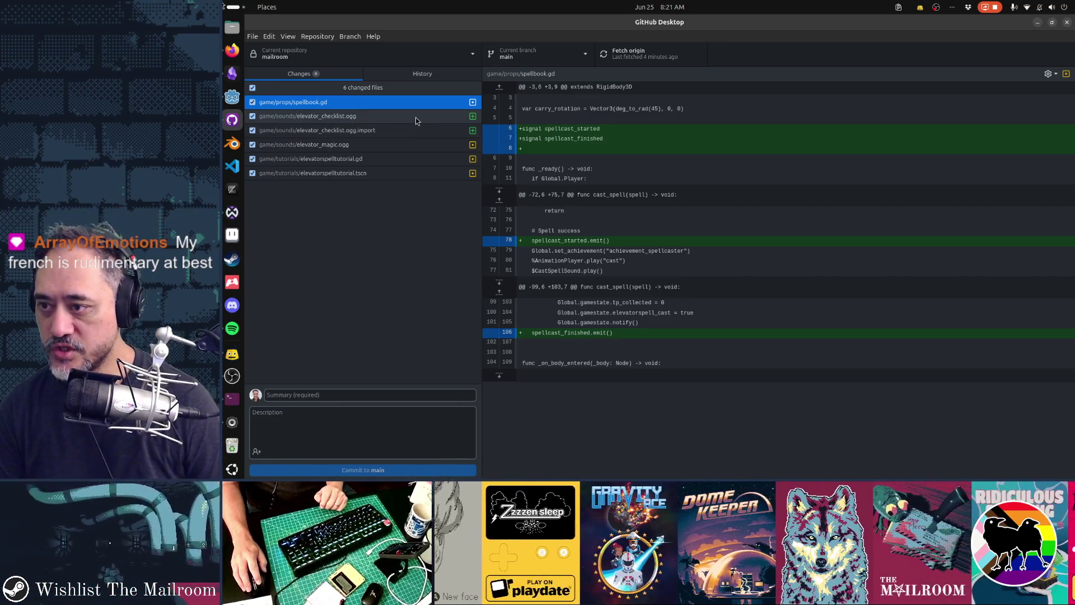
left_click(410, 159)
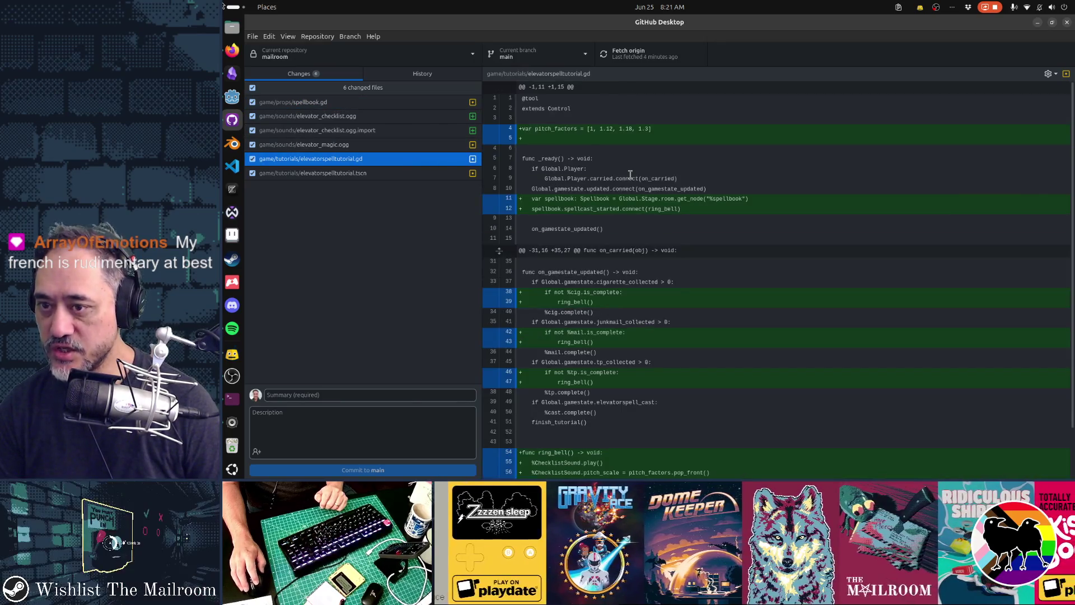
double_click(599, 208)
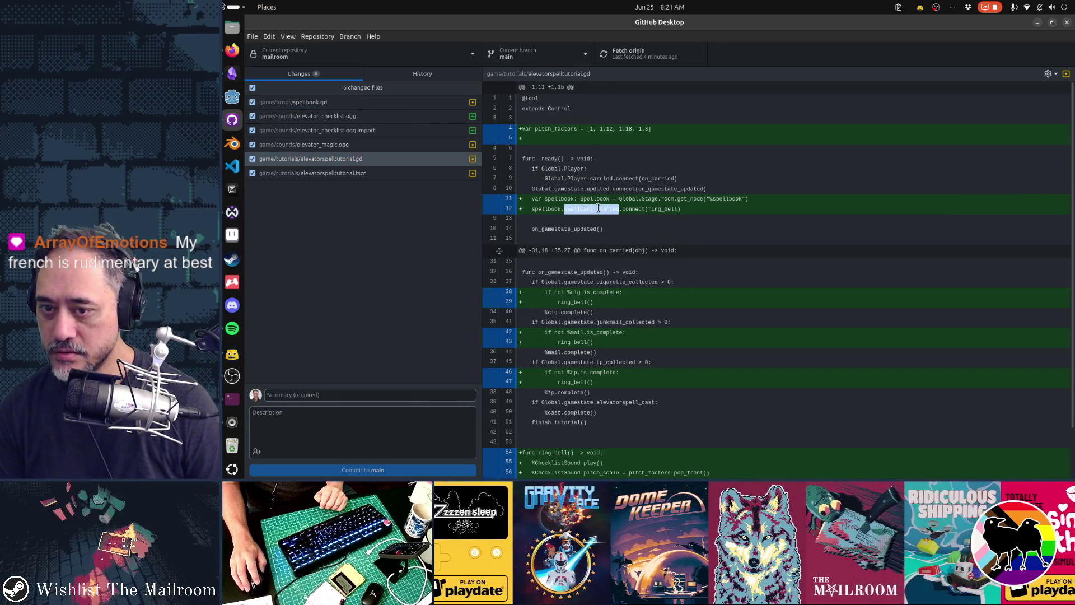
double_click(653, 209)
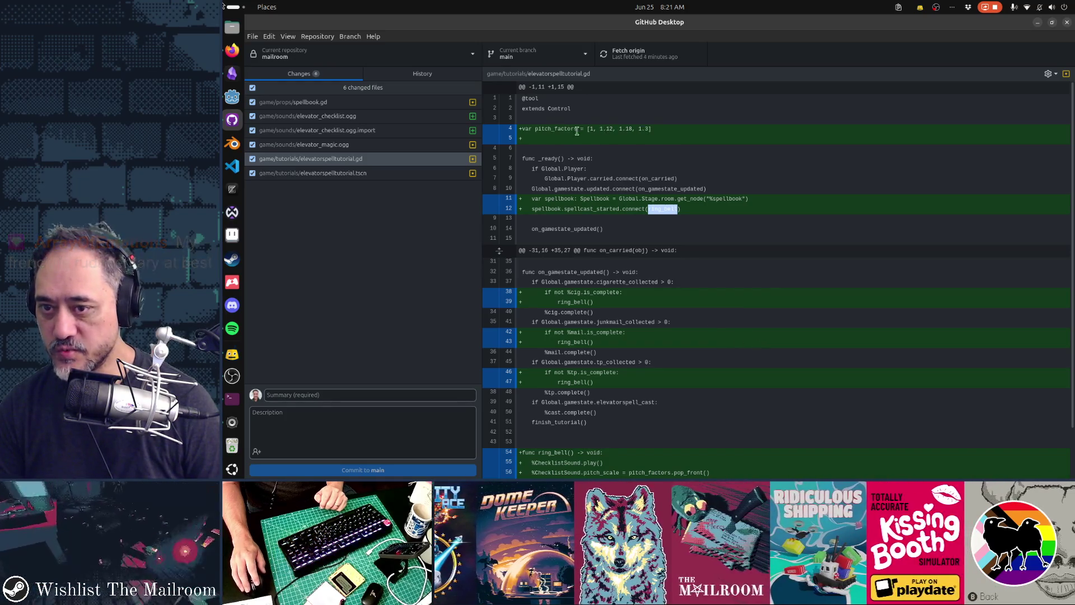
key("alt+Tab")
key("alt+Tab")
key("alt+Tab")
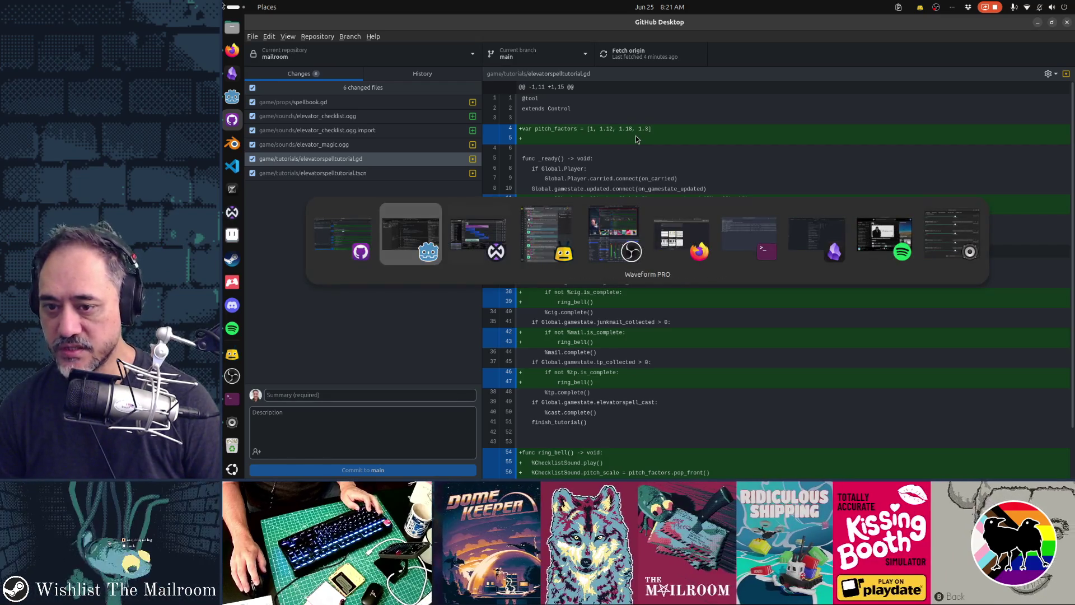
Step: In Godot, add a minor-scale semitones comment above pitch_factors and save the script
key("alt+shift+Tab")
key("alt+shift+Tab")
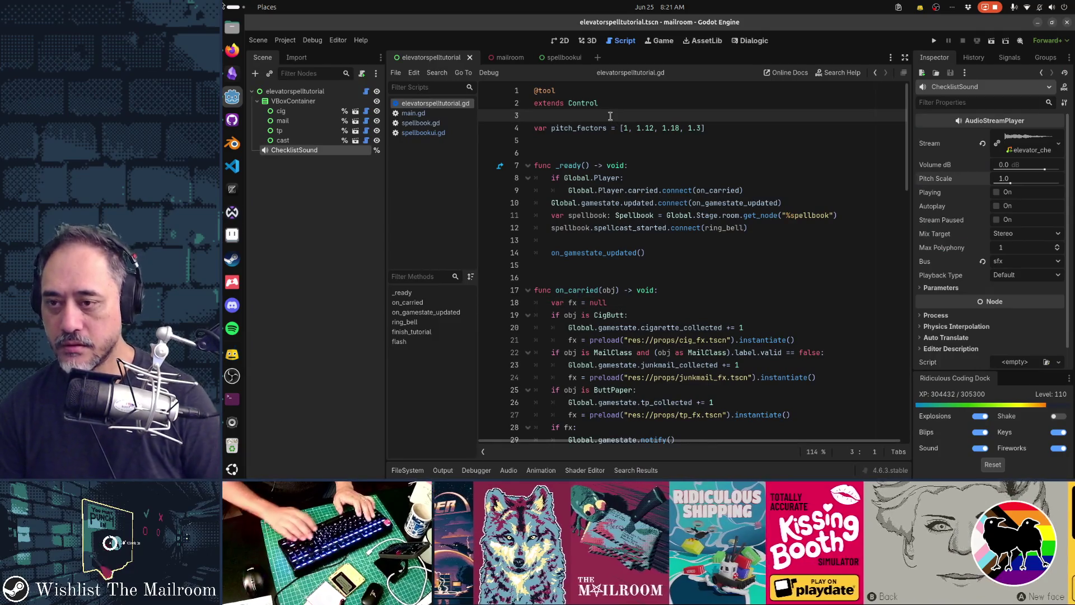
key("Return")
type("# seaitones in the ma")
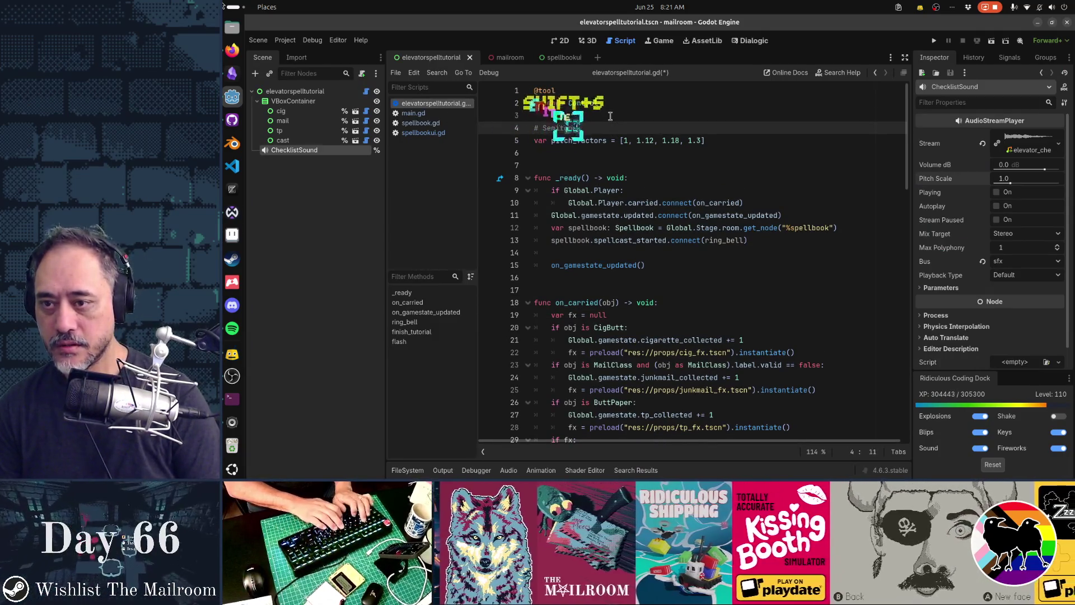
type("n")
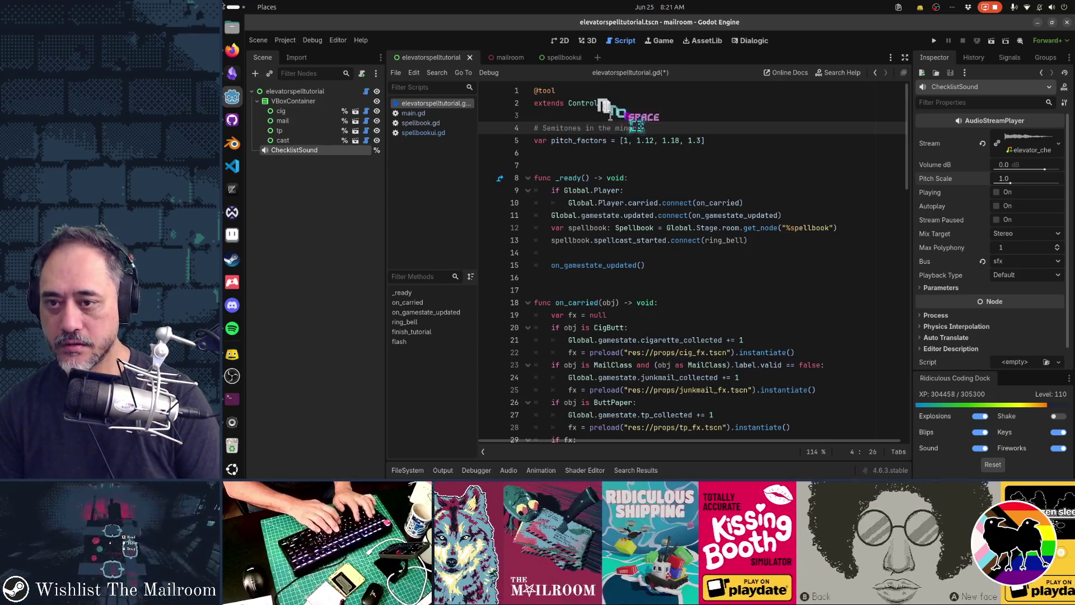
type("or scale (0, 2,")
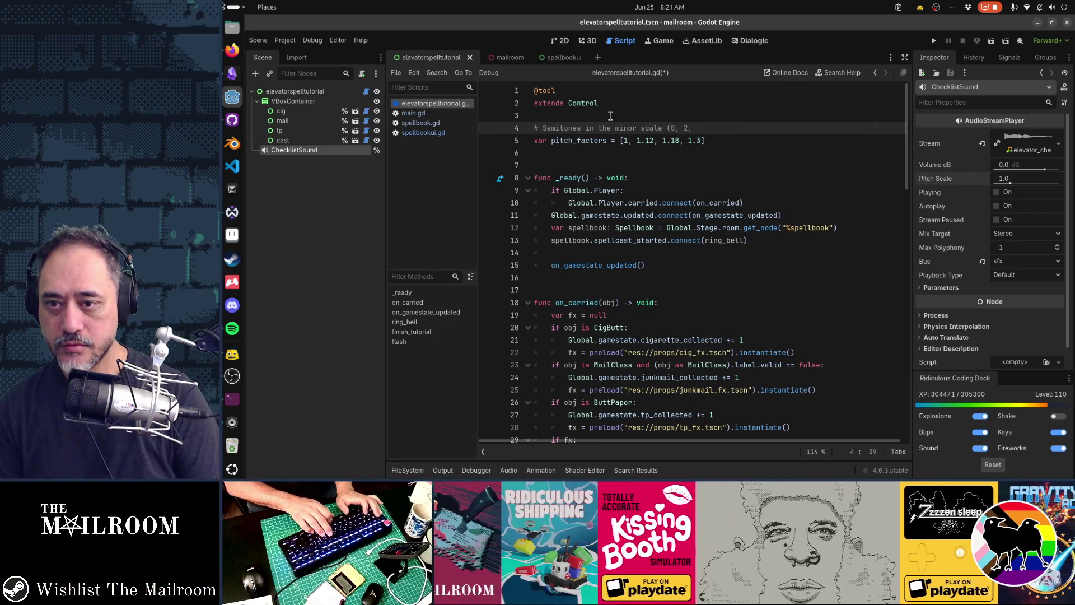
type(", 1,")
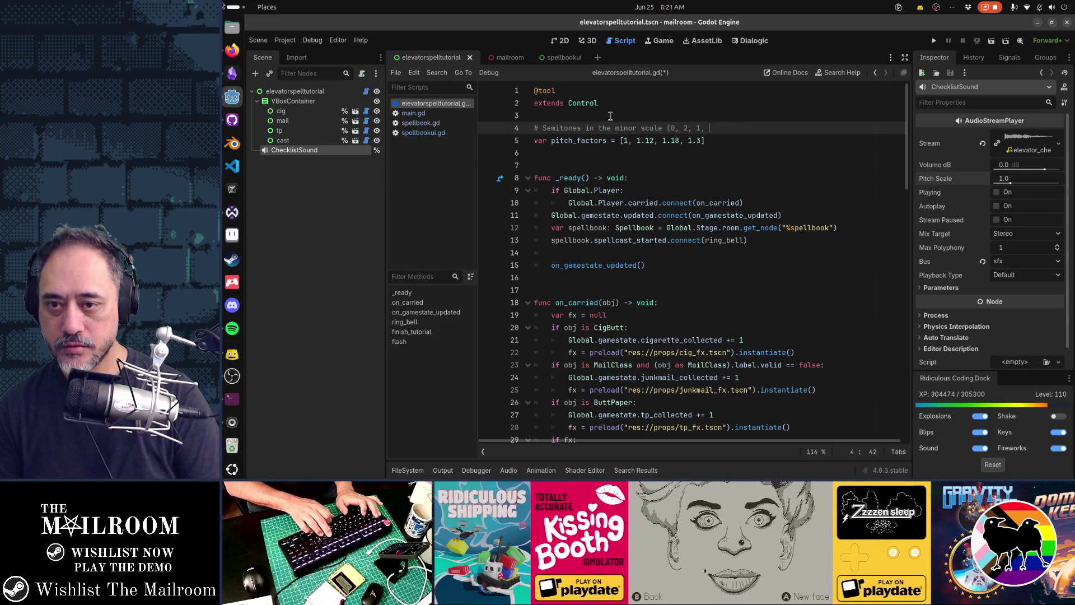
type("2... etc.")
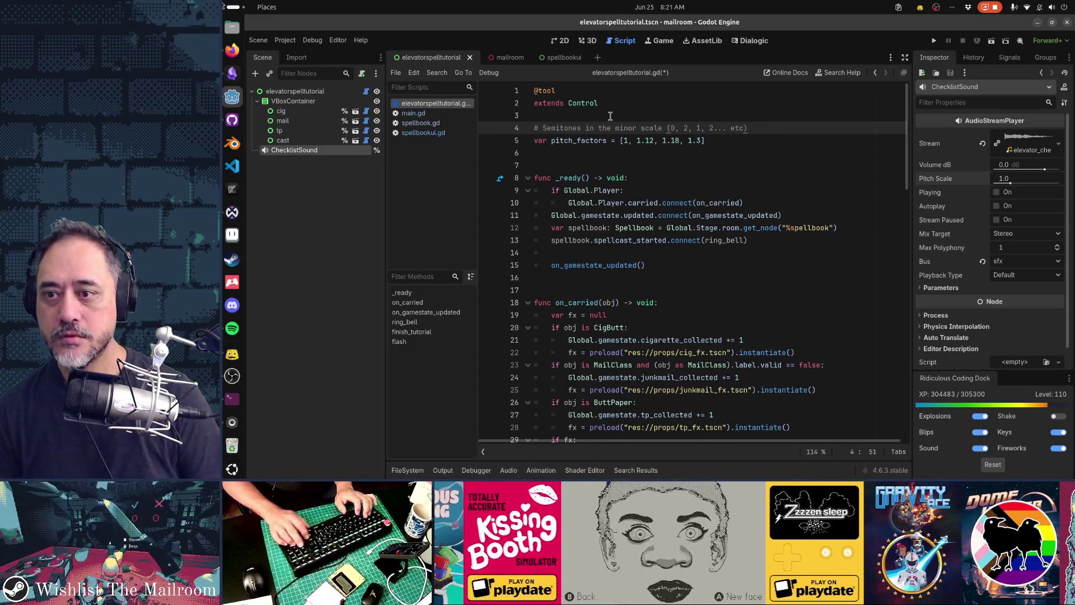
key("ctrl+s")
key("Down")
key("Down")
key("Down")
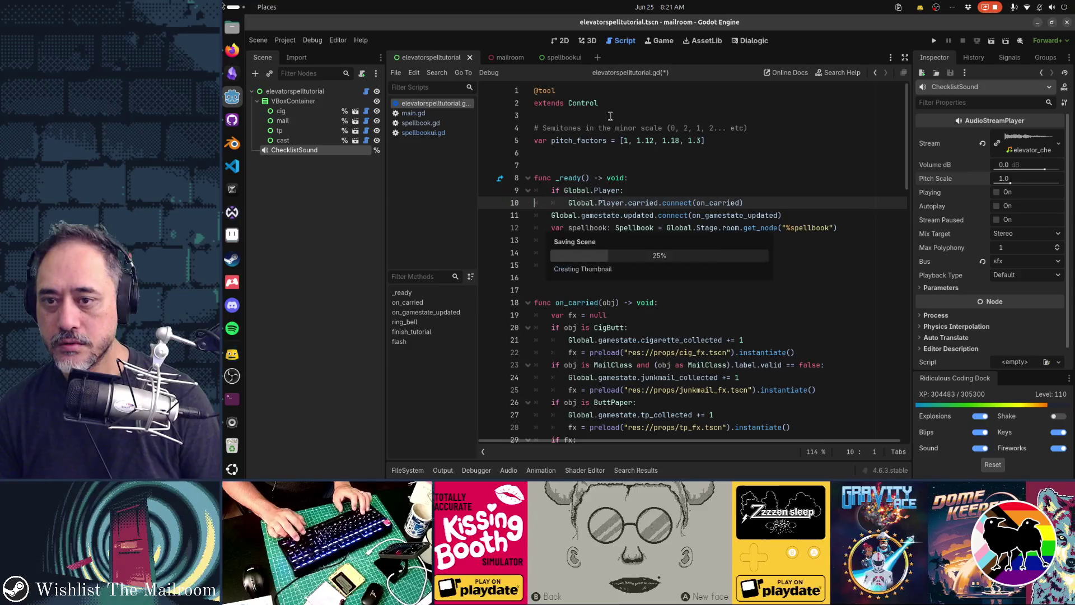
Step: Reword the comment to 'Relative semitones in the minor scale' and save again
key("Up")
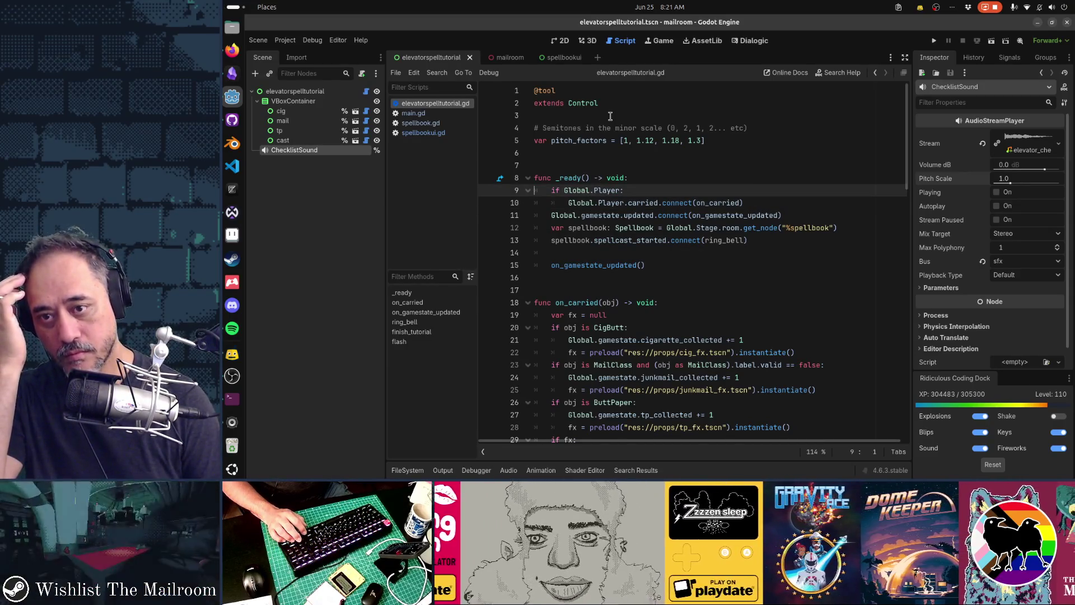
key("Up")
key("Up")
key("Up")
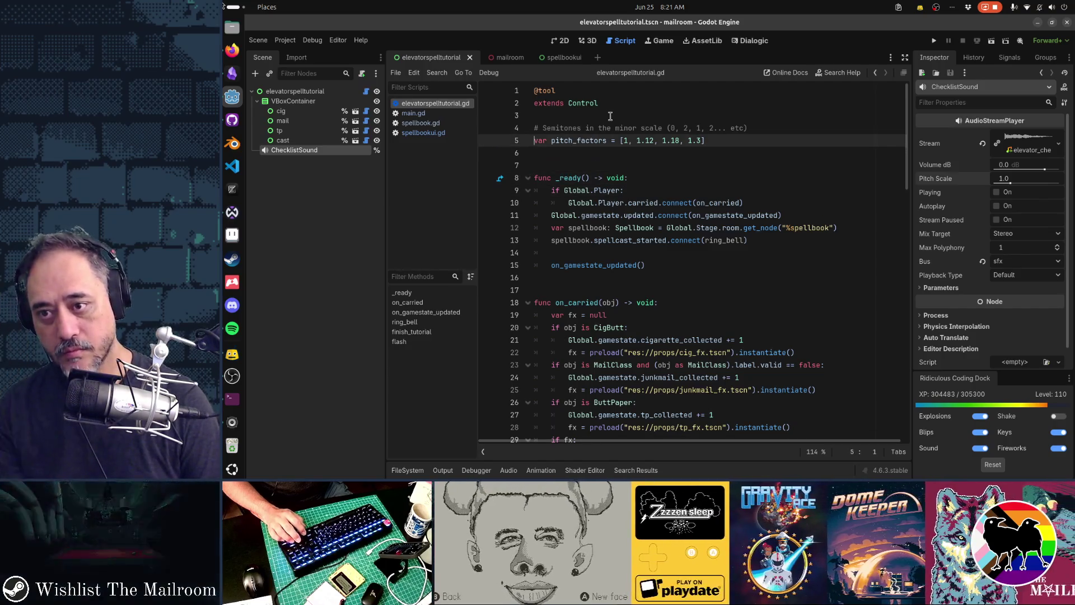
key("ctrl+Right")
key("ctrl+Right")
key("ctrl+Left")
key("BackSpace")
type("Relative s")
key("Delete")
key("Home")
key("ctrl+s")
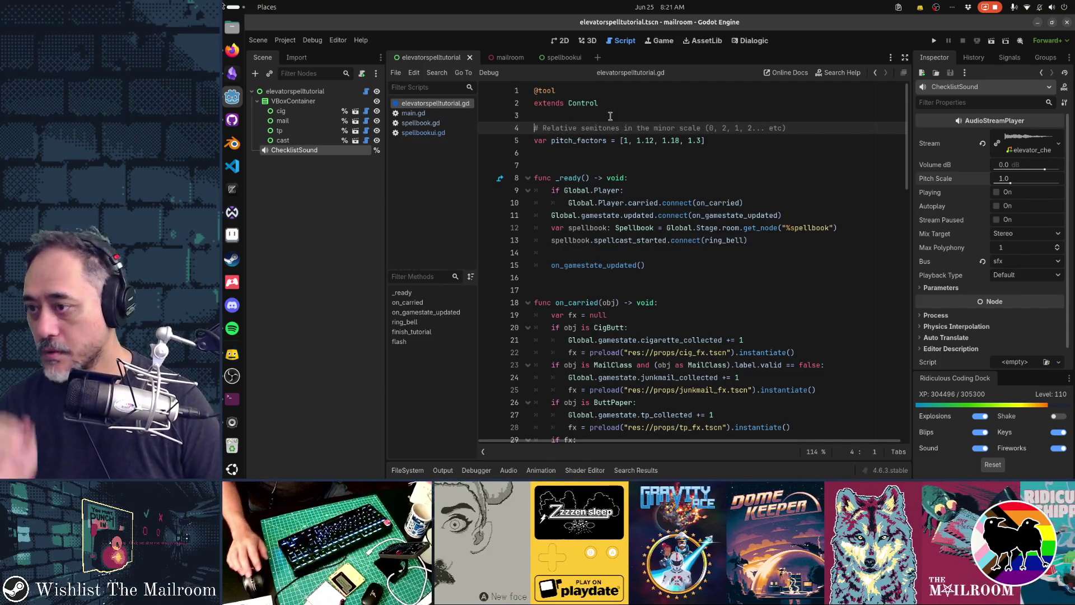
key("alt+Tab")
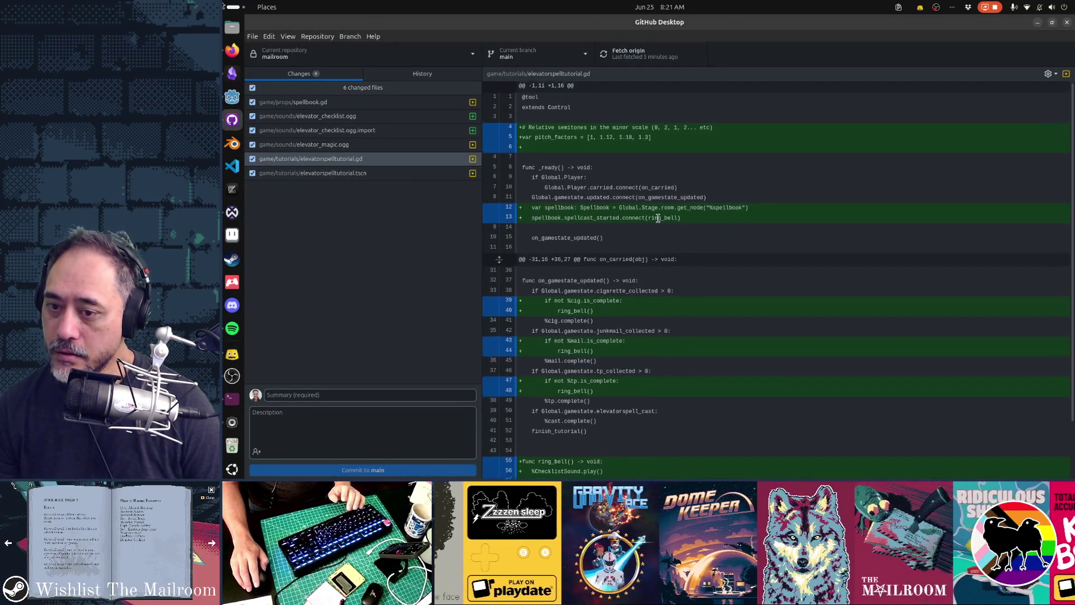
Step: Review the .tscn, elevator_checklist.ogg and spellbook.gd diffs, then start the summary with 'Elevat'
scroll(658, 218, "down", 2)
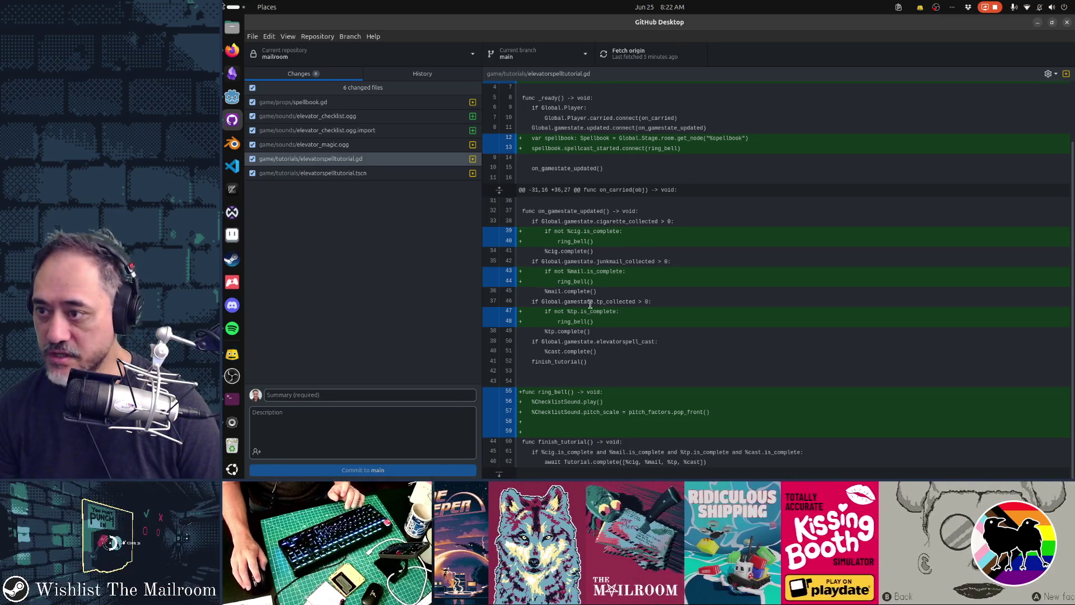
left_click(336, 173)
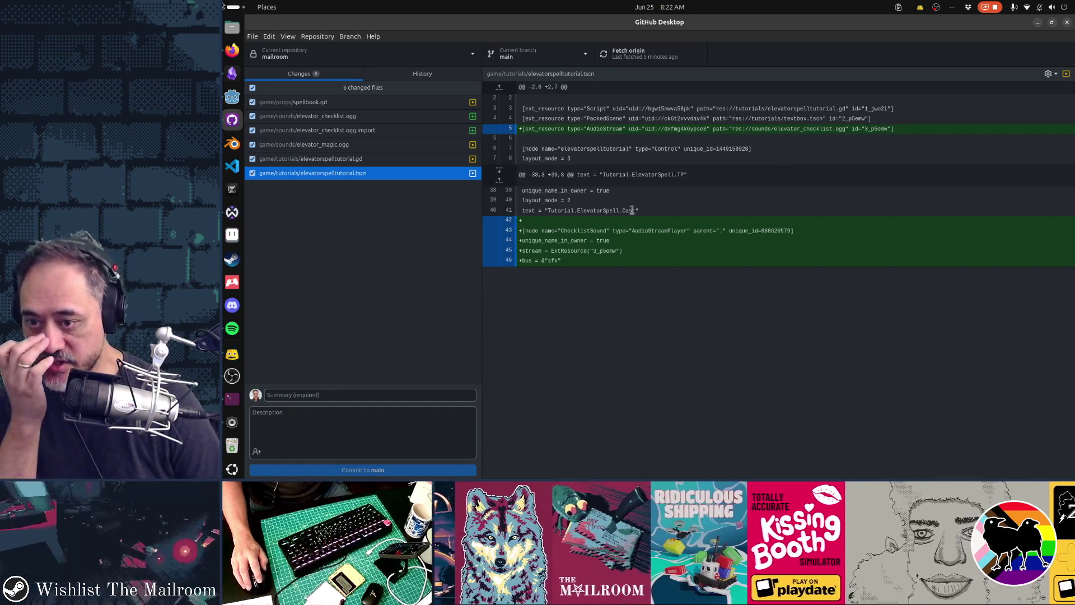
left_click_drag(611, 261, 550, 236)
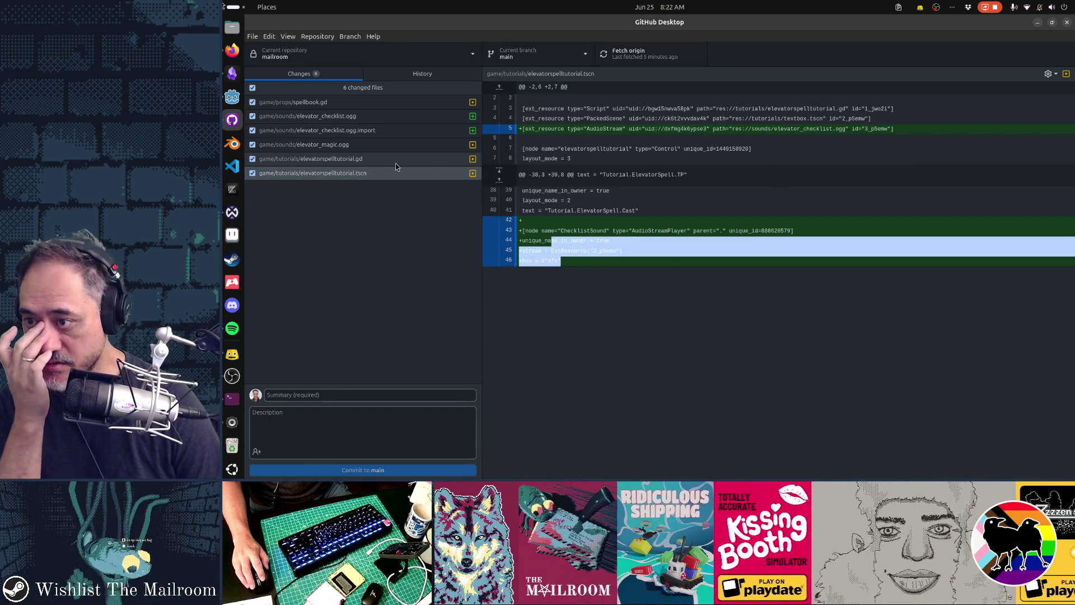
left_click(367, 117)
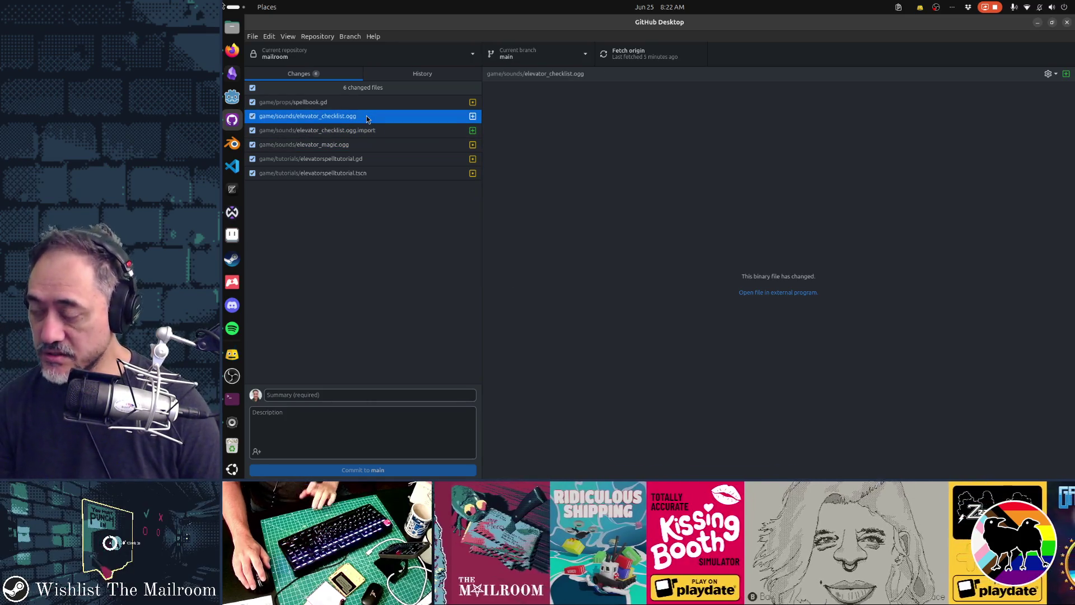
left_click(364, 102)
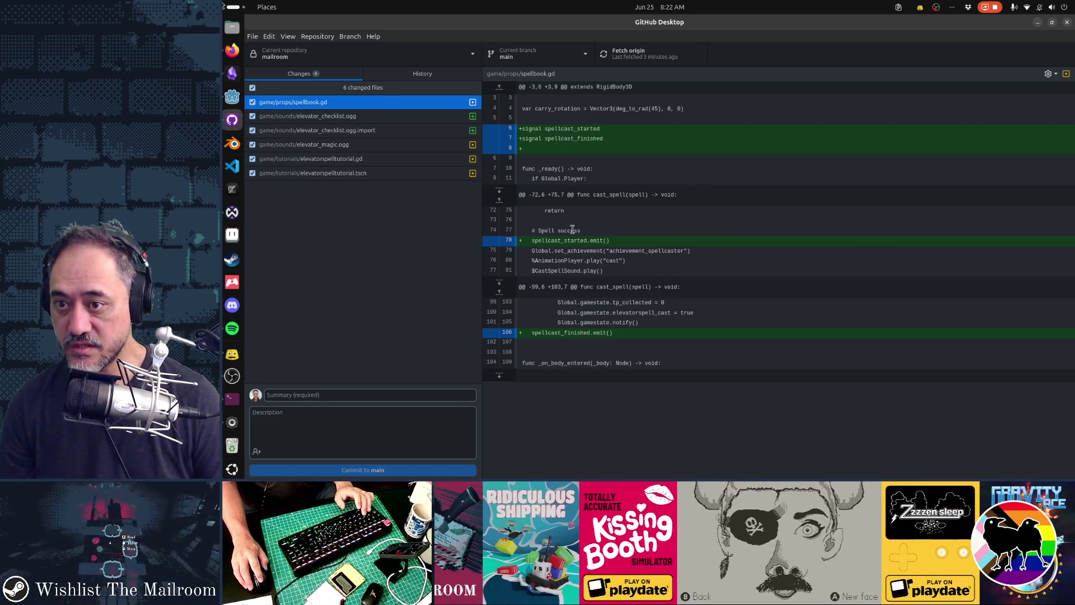
left_click(399, 395)
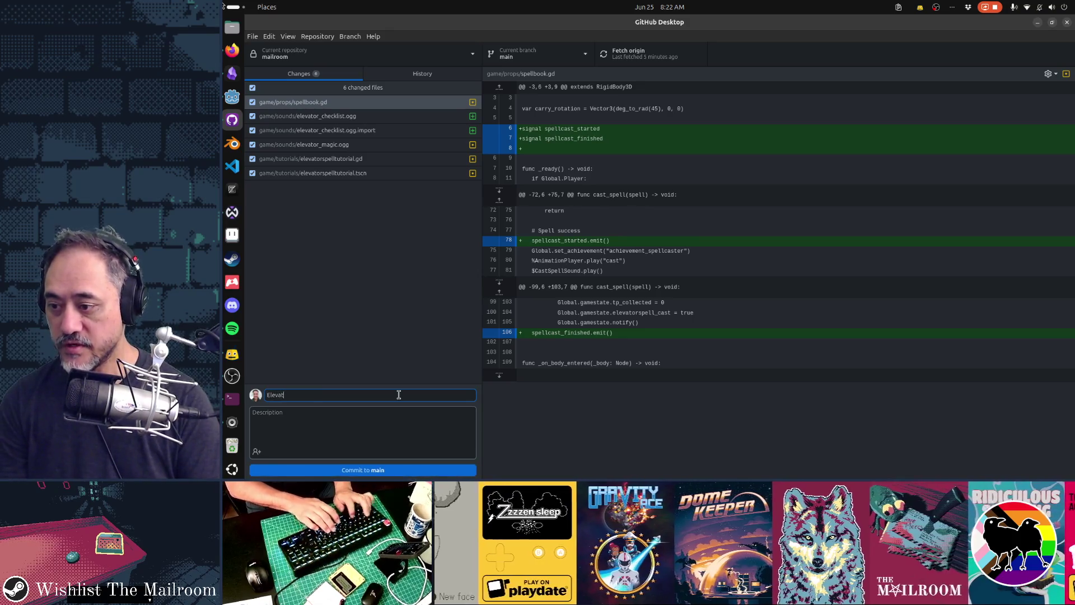
Step: Commit the six changes to main with the summary 'Elevator spell tutorial checkbox sounds'
type("tor spell tutorial checkbox sounds")
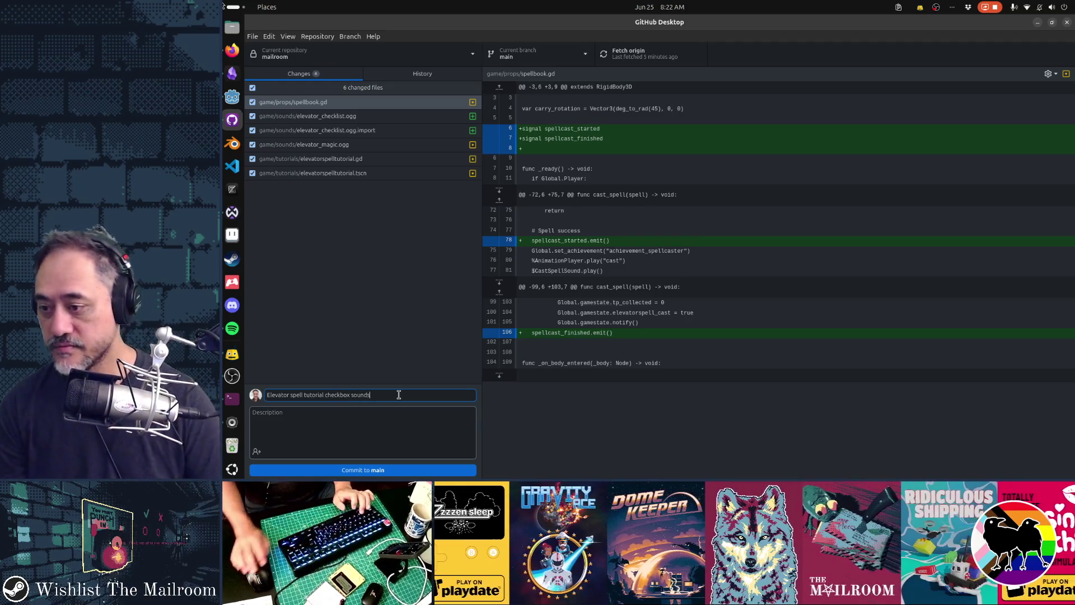
key("ctrl+Return")
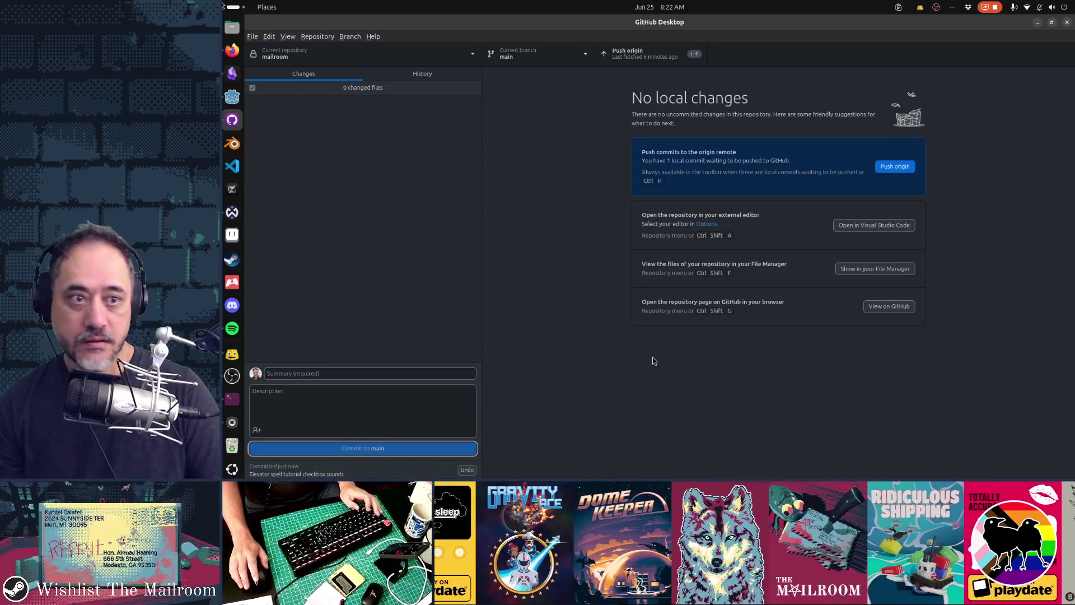
key("alt+Tab")
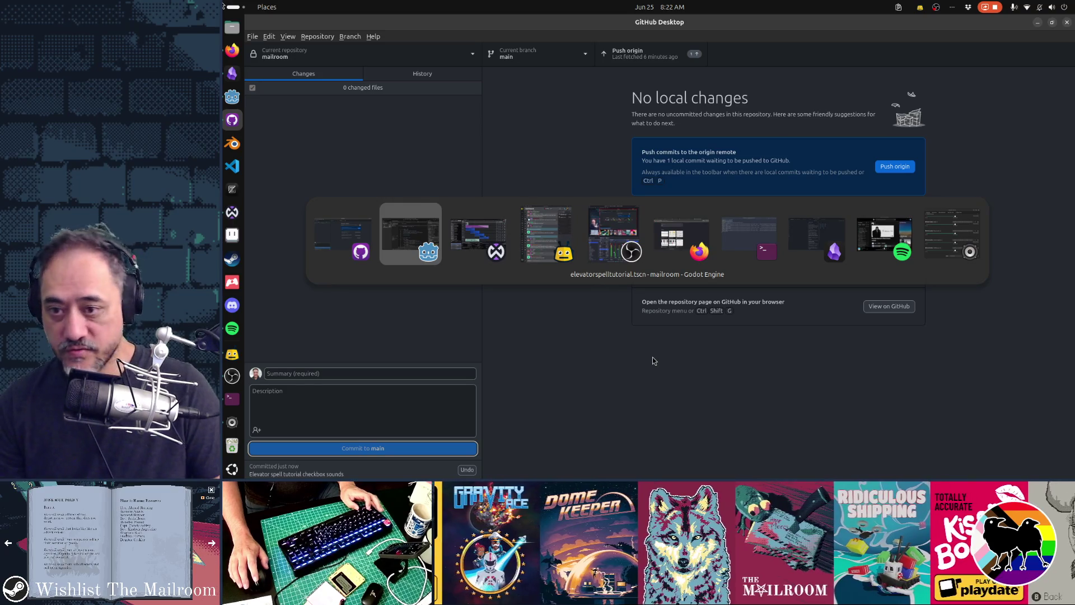
key("Tab")
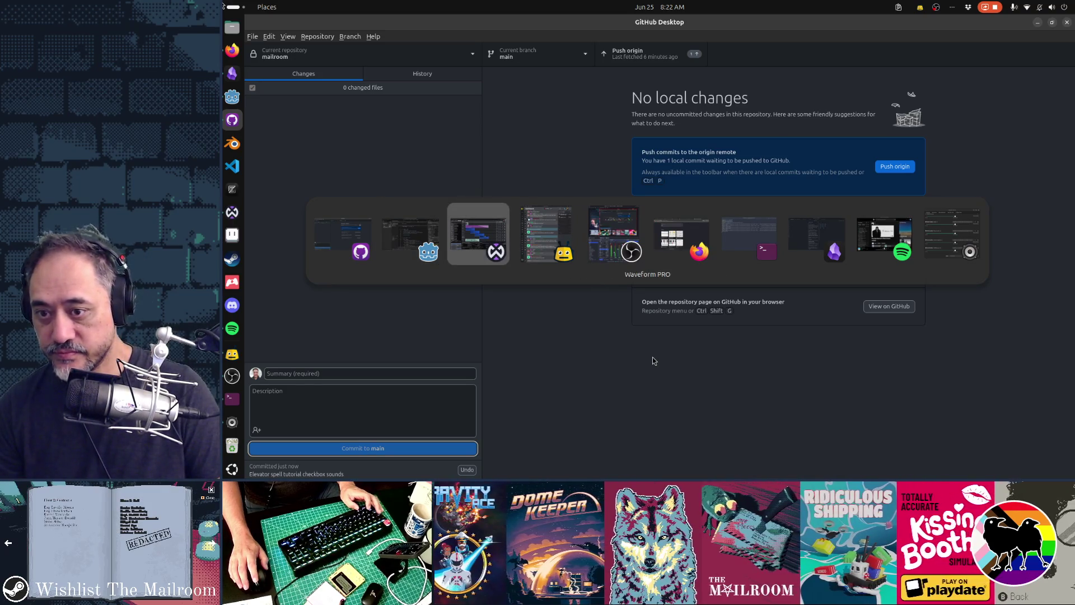
Step: Bring Obsidian's Gamedev TODO note to the front
key("Tab")
key("Tab")
key("Tab")
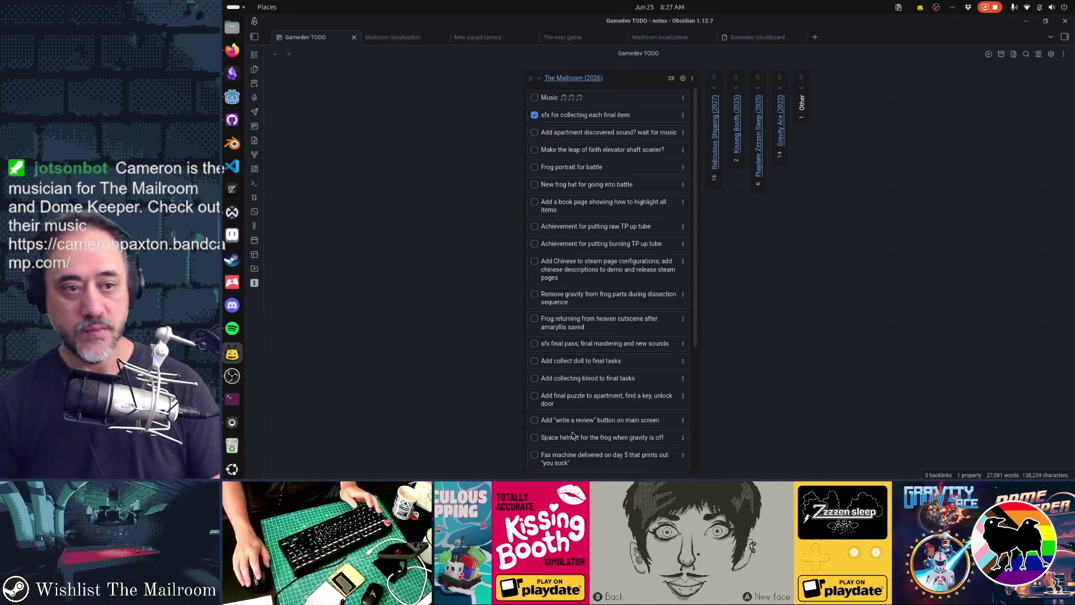
Step: Cycle windows past OBS and GitHub Desktop to Waveform PRO's elevator_magic project
key("alt+Tab")
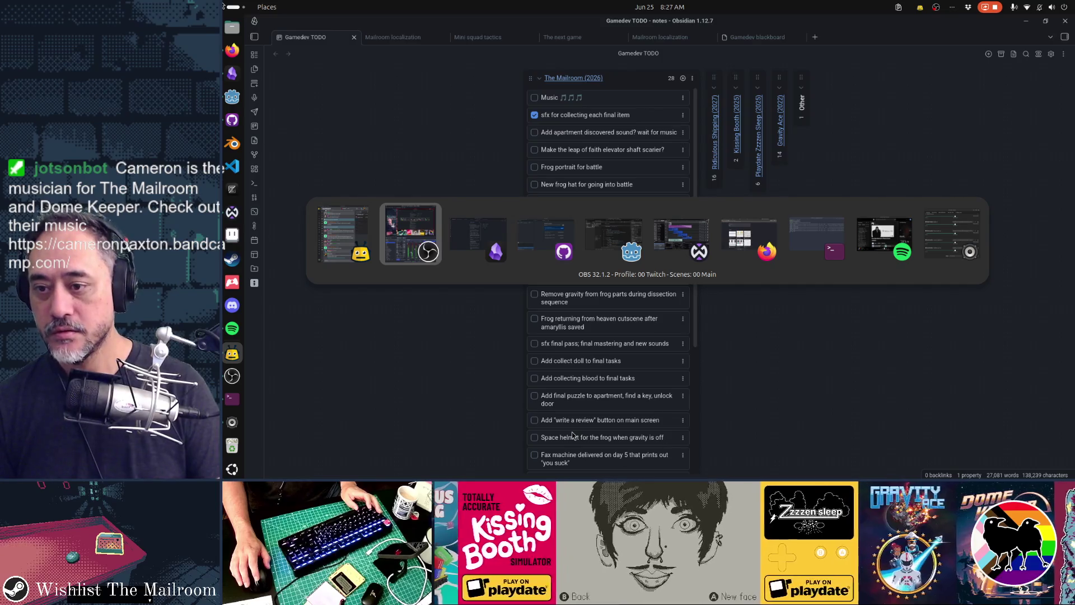
key("alt+Tab")
key("alt+Tab")
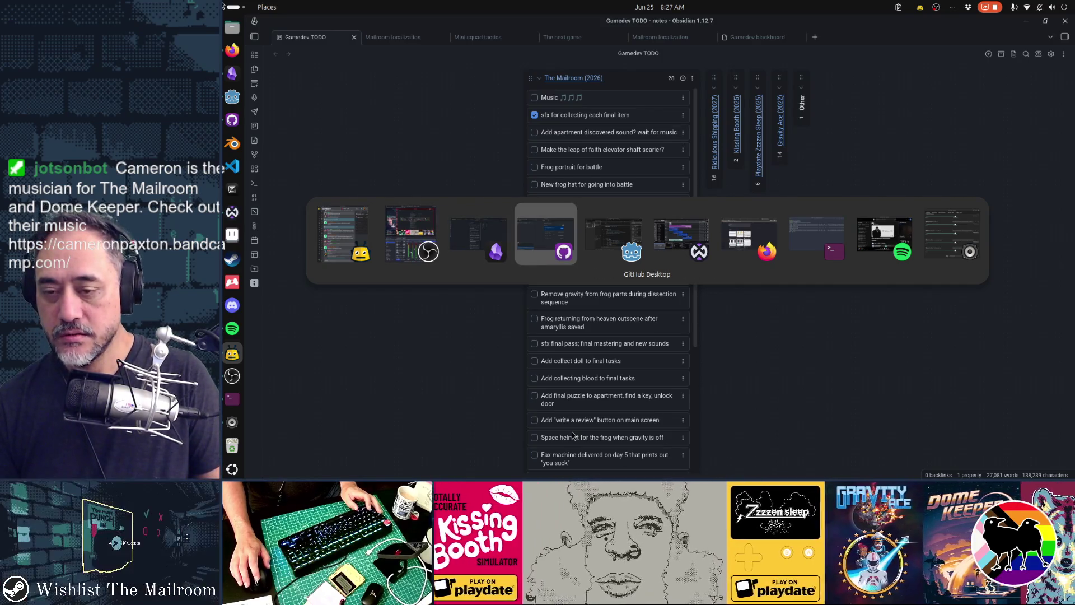
key("alt+Tab")
key("alt+Tab")
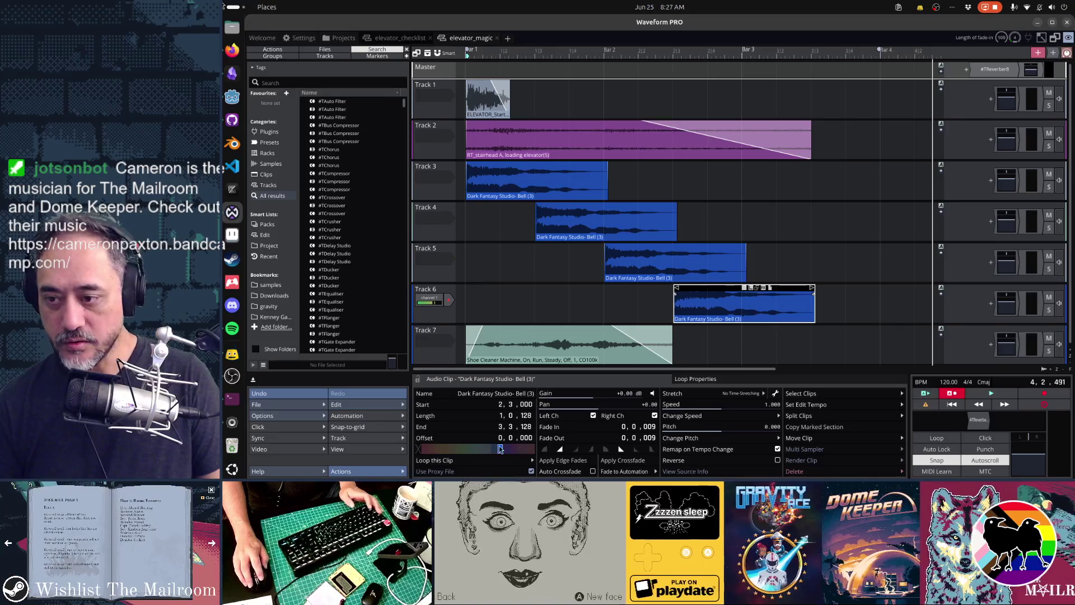
Step: Insert Track 7 with a copy of Track 6's bell clip, pitched up by 1
key("ctrl+t")
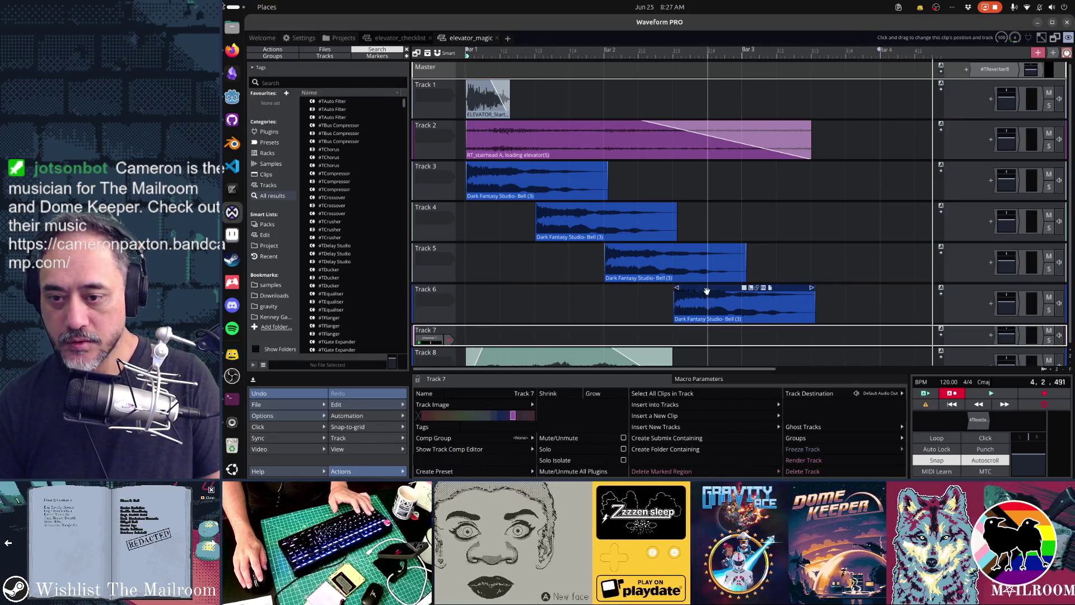
left_click(707, 288)
left_click_drag(707, 288, 706, 330)
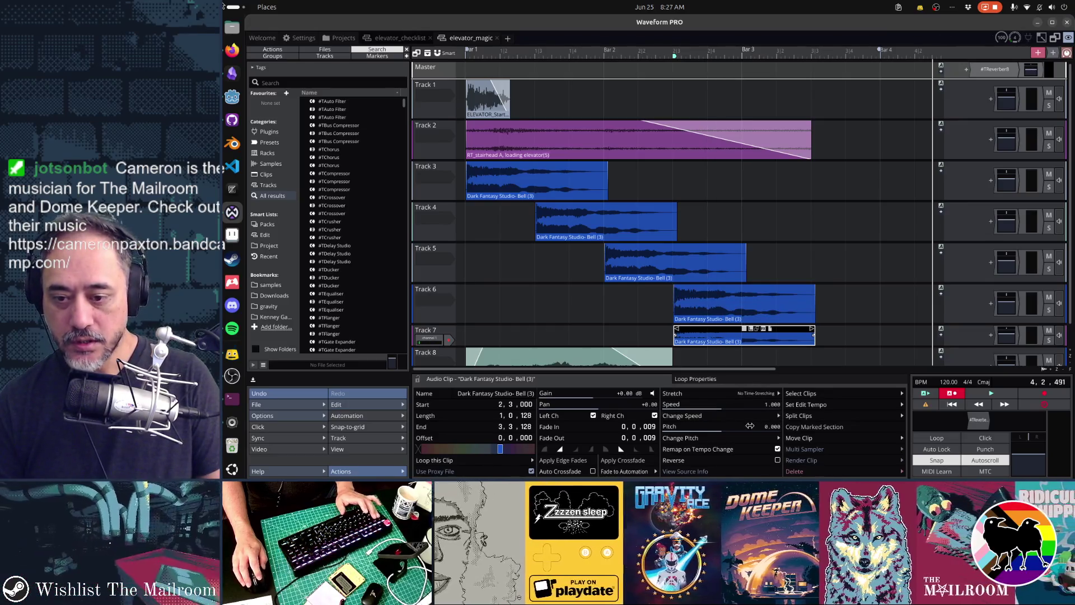
double_click(751, 428)
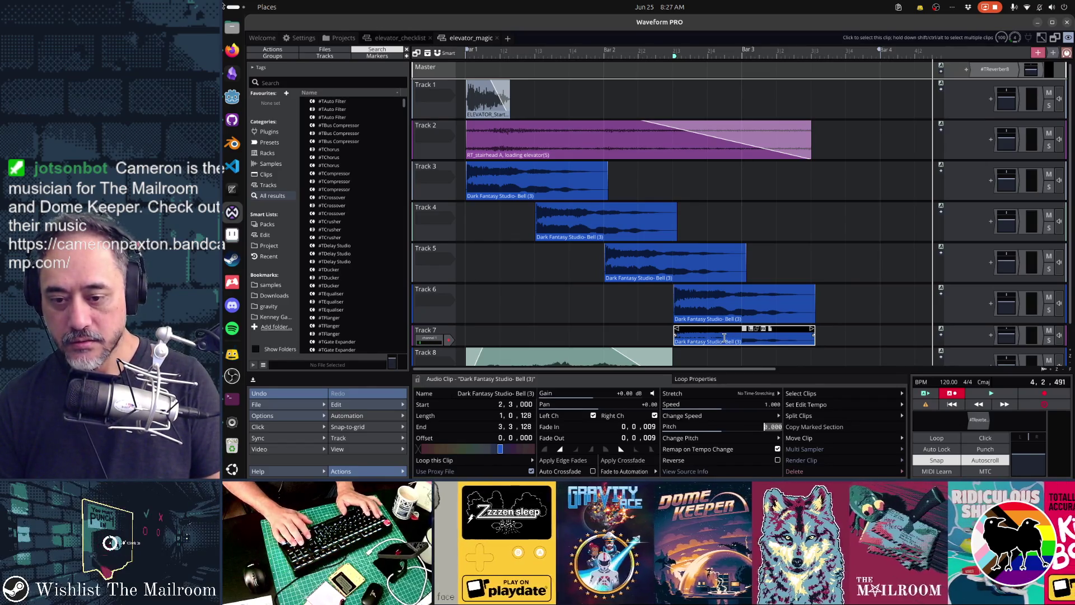
type("1")
key("Return")
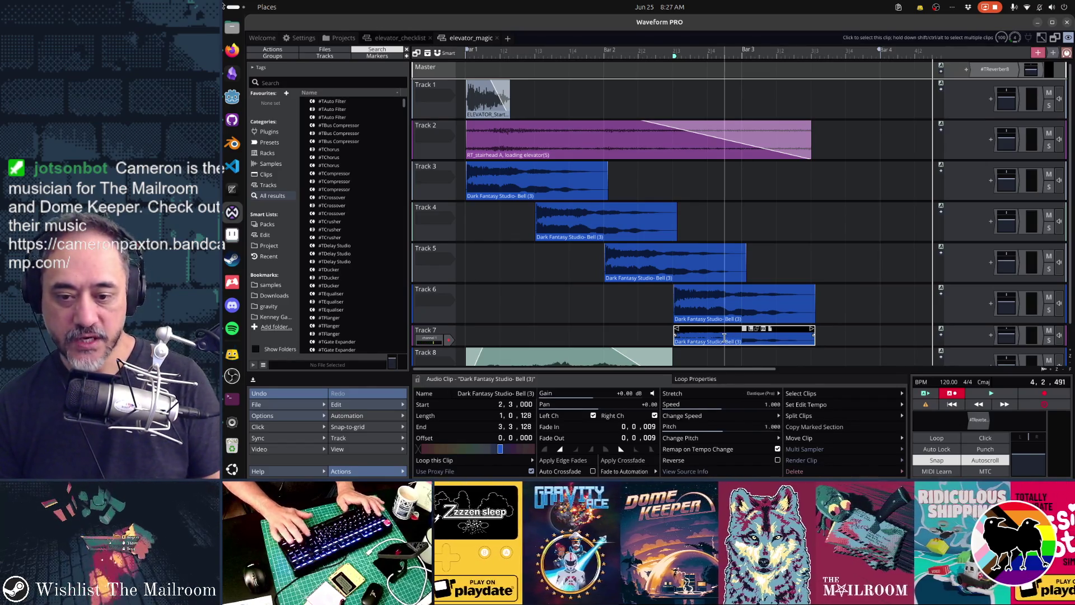
Step: Audition the layered bells, then raise the Track 7 copy's pitch to 5
left_click(657, 320)
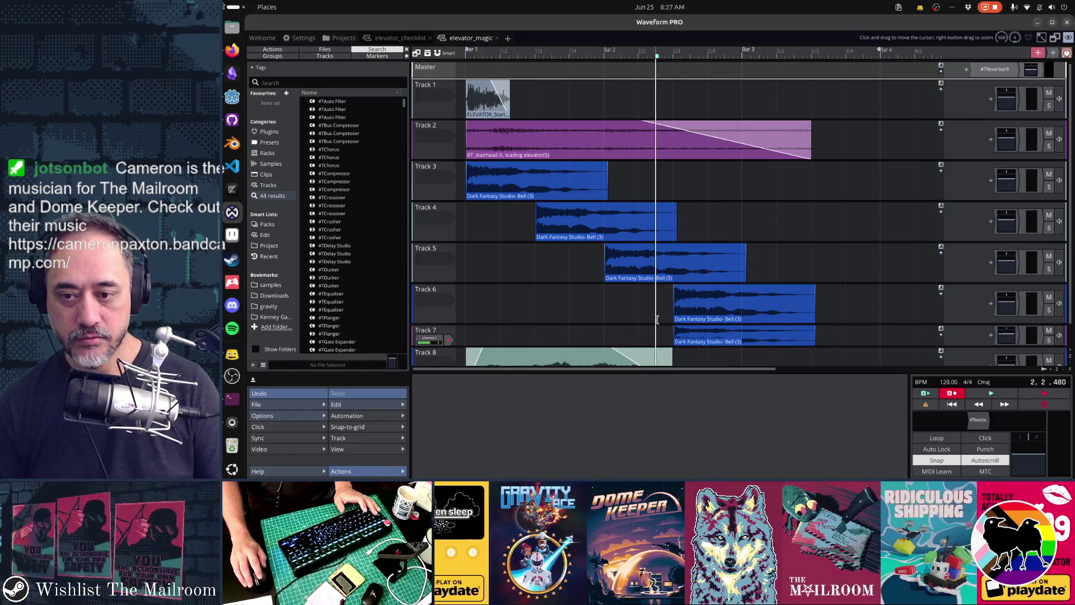
key("space")
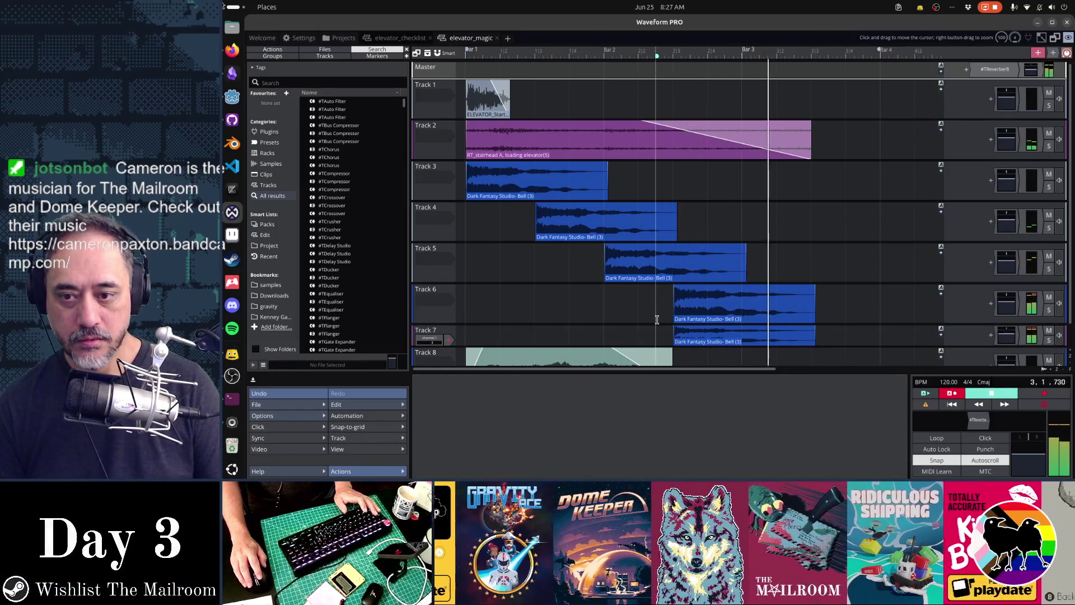
left_click(466, 300)
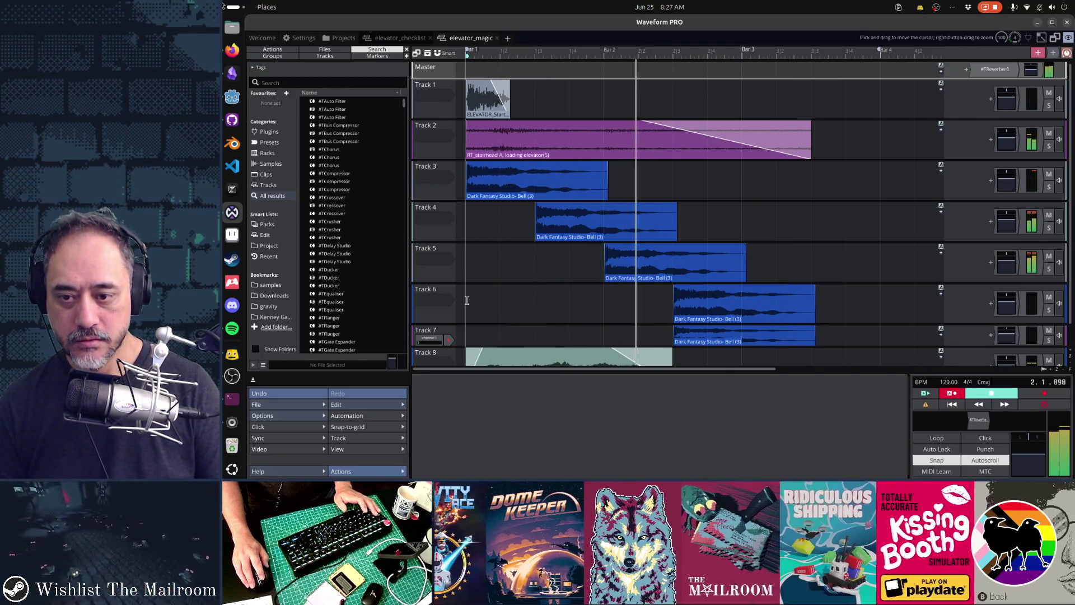
left_click(734, 341)
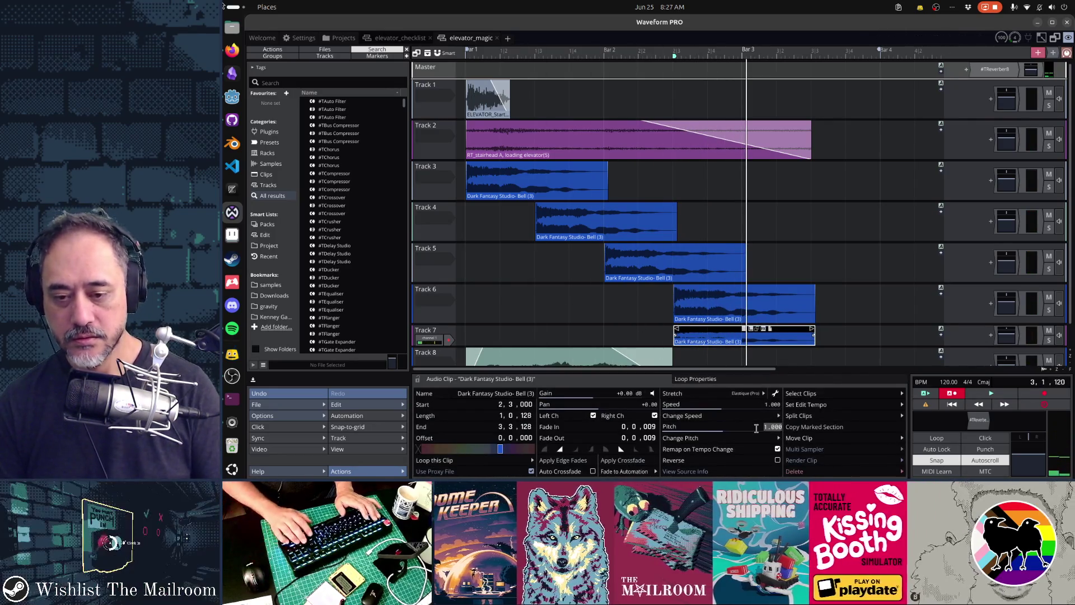
type("5")
key("Return")
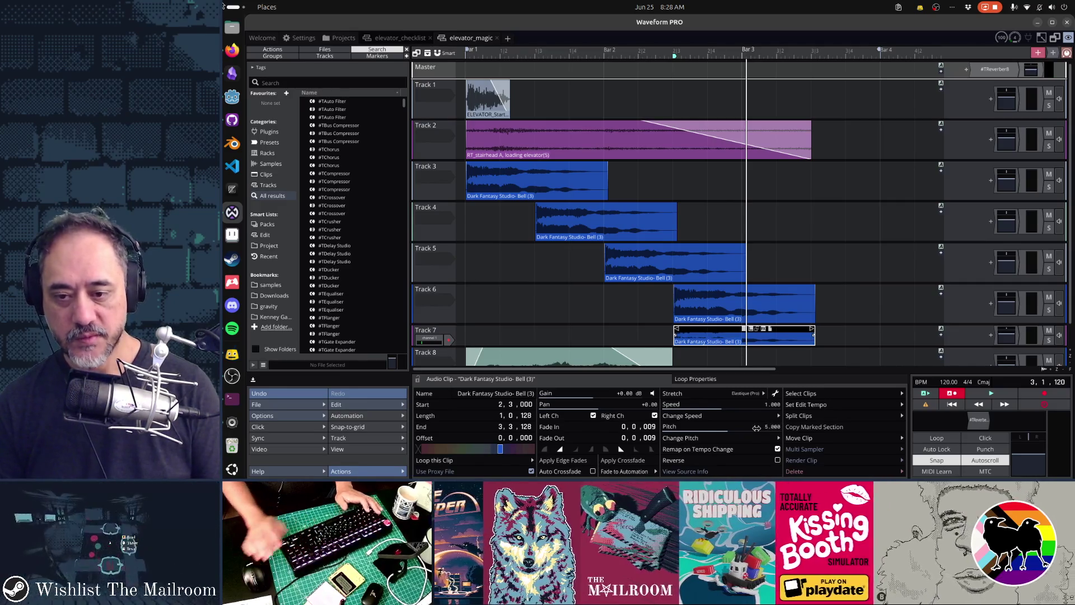
left_click(572, 303)
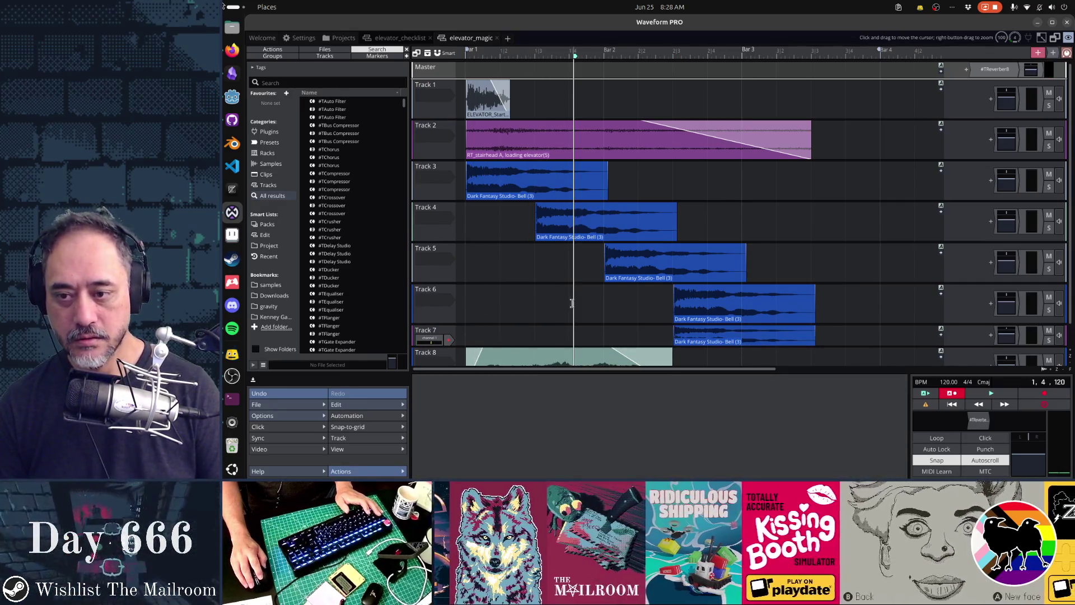
Step: Replay the bells from 2,3,000 and reselect the Track 7 bell copy for adjustment
key("space")
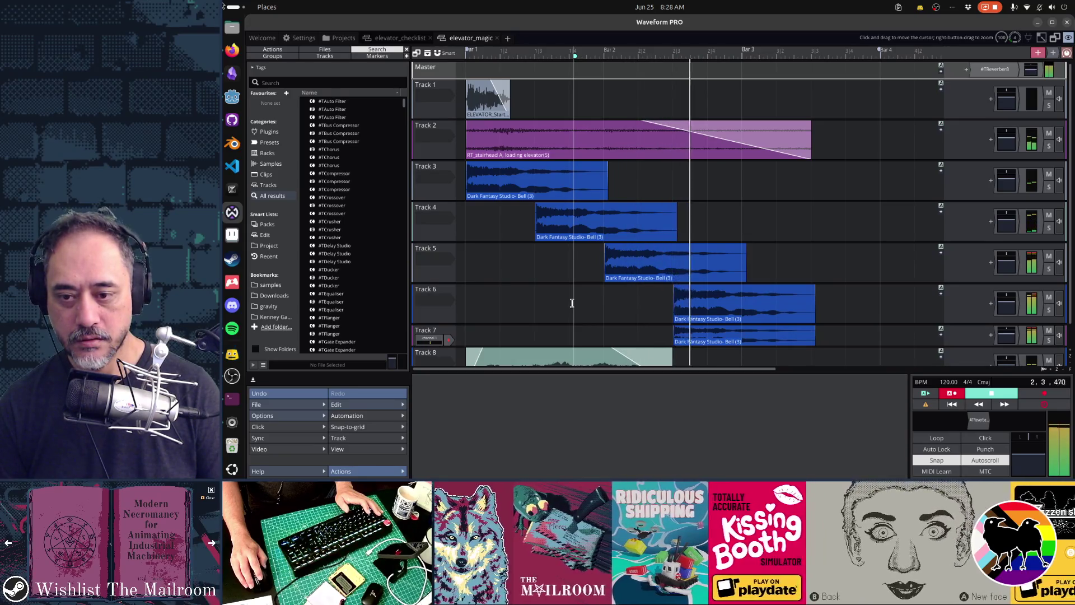
mouse_move(700, 328)
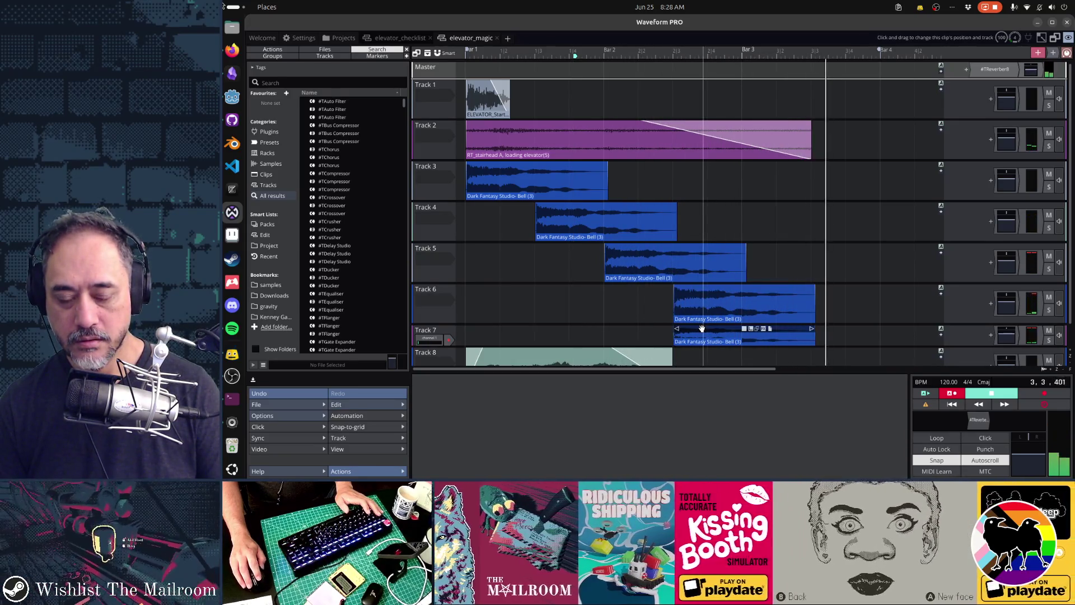
key("space")
left_click(700, 328)
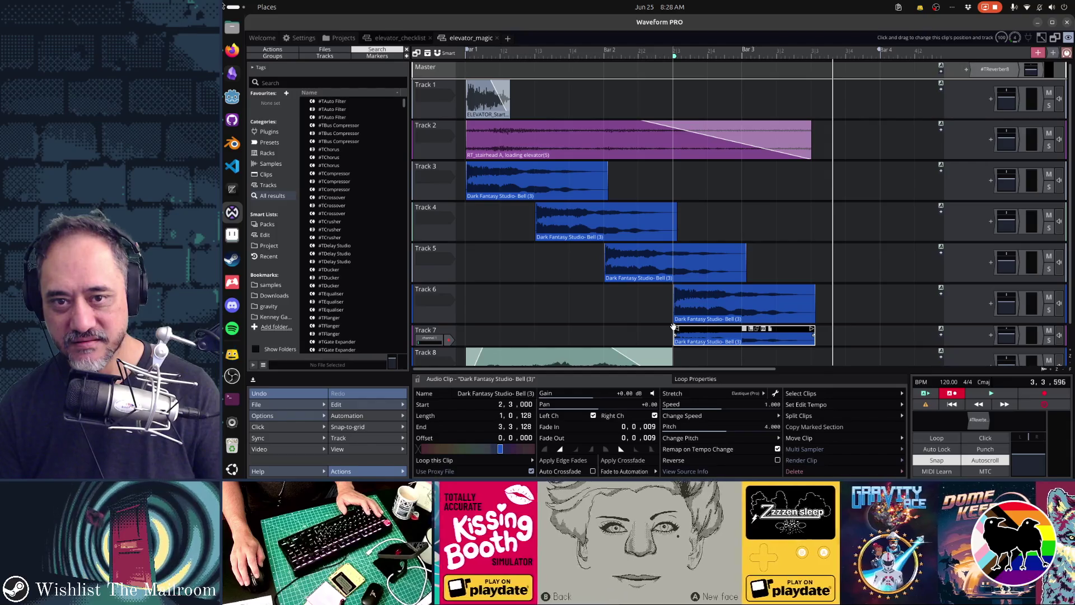
left_click(672, 191)
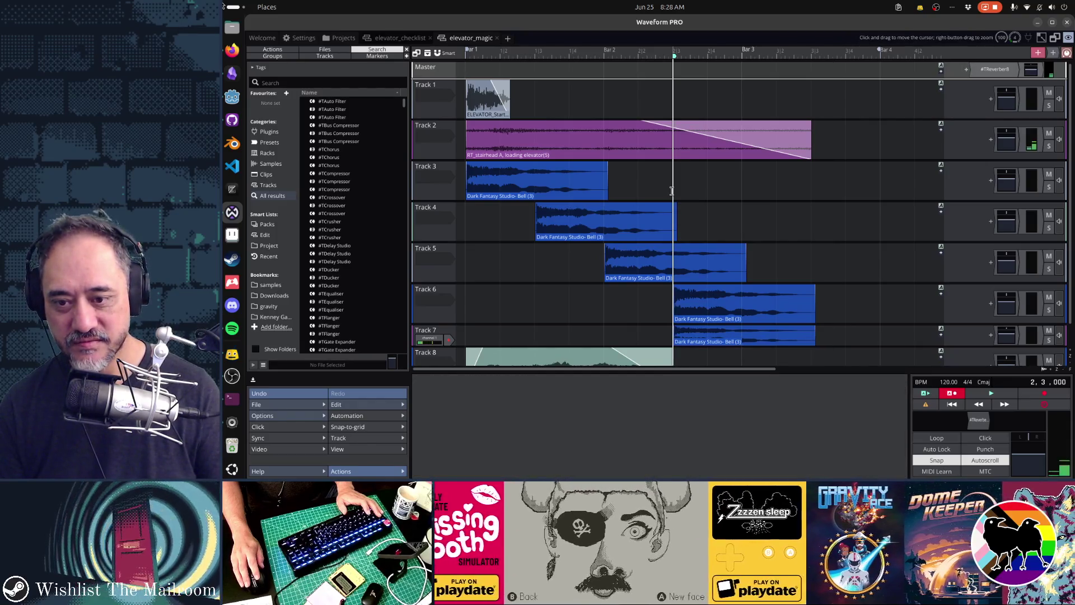
key("space")
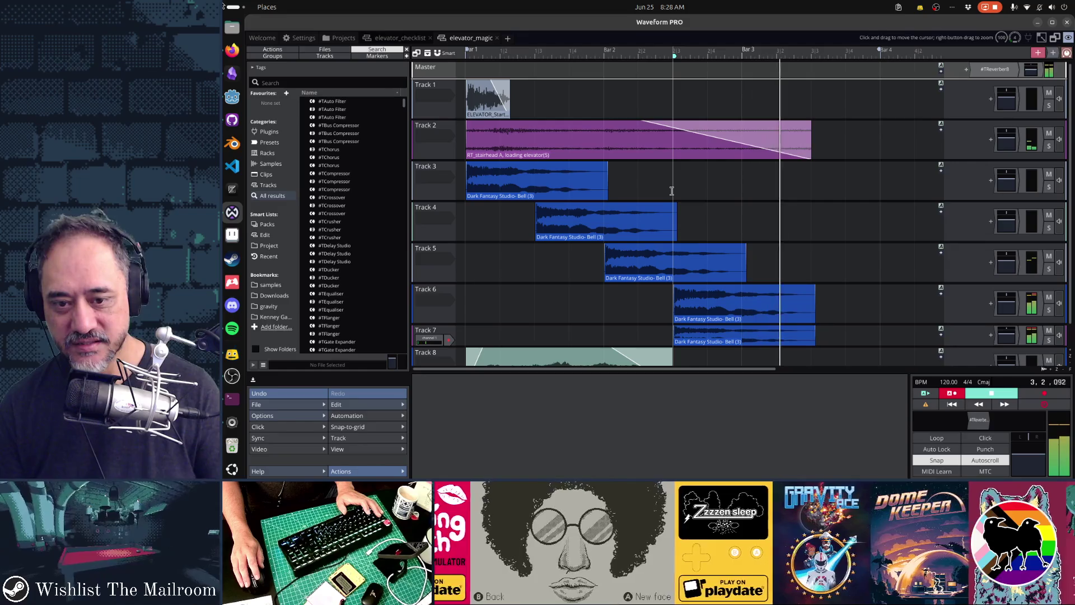
left_click(672, 191)
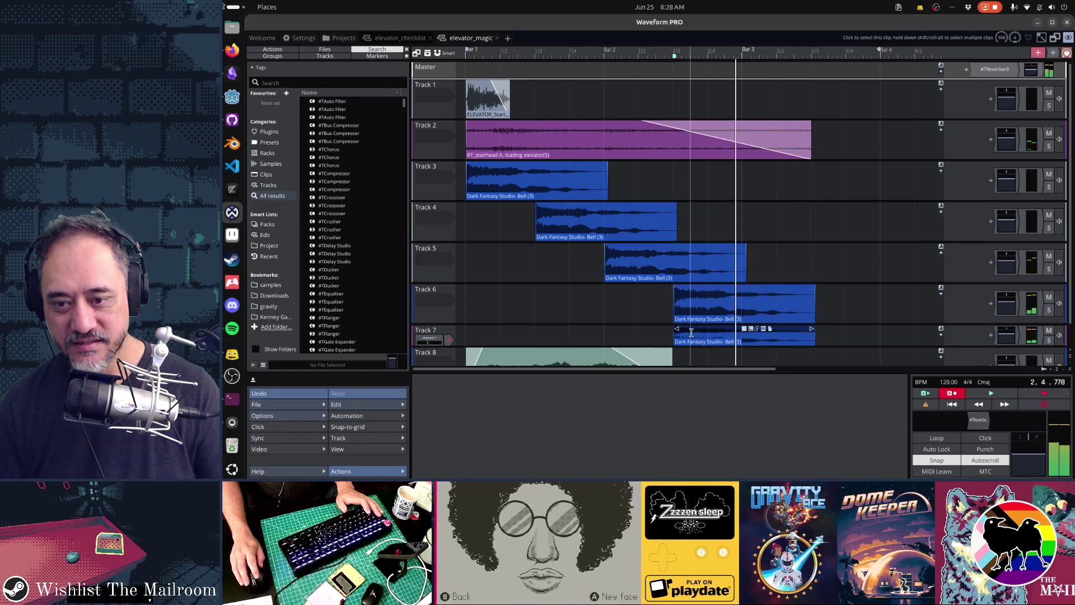
left_click(692, 329)
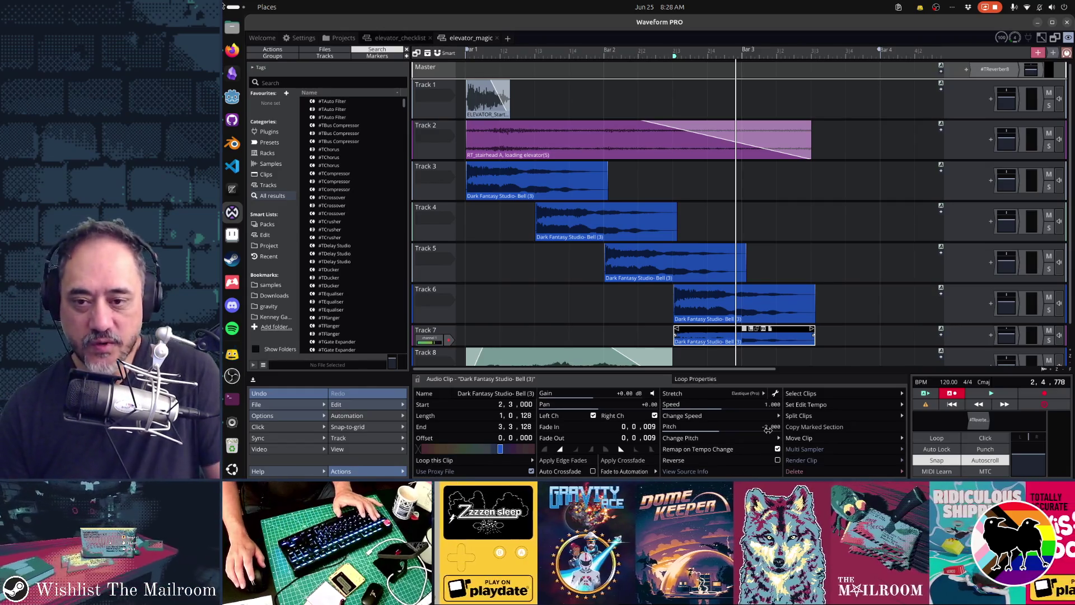
Step: Replay the bells at -2 pitch and compare Track 6 and Track 7 Volume & Pan settings
key("space")
key("space")
key("space")
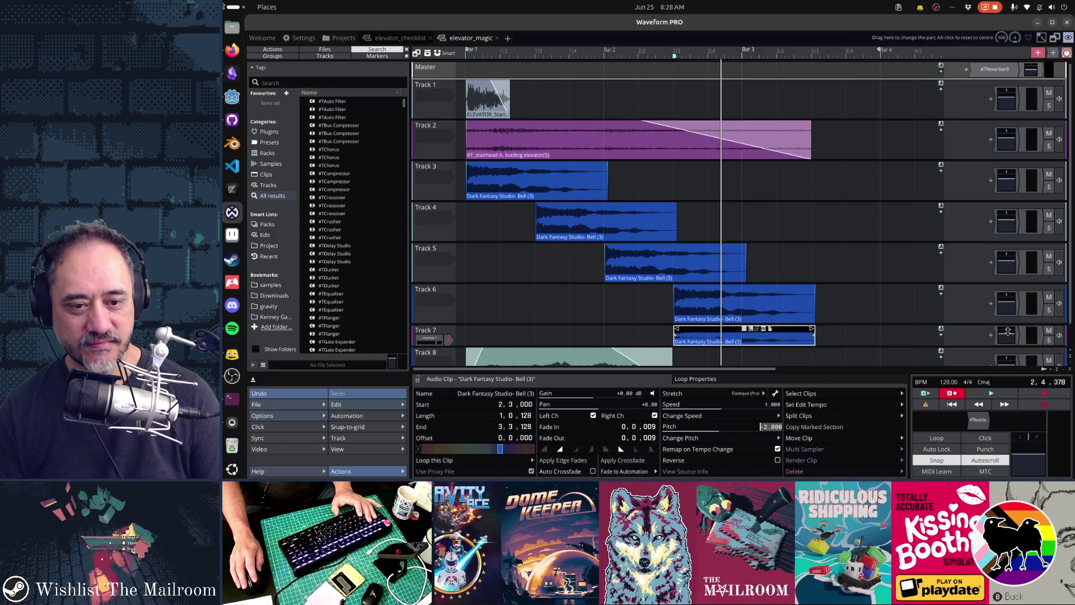
left_click(1004, 301)
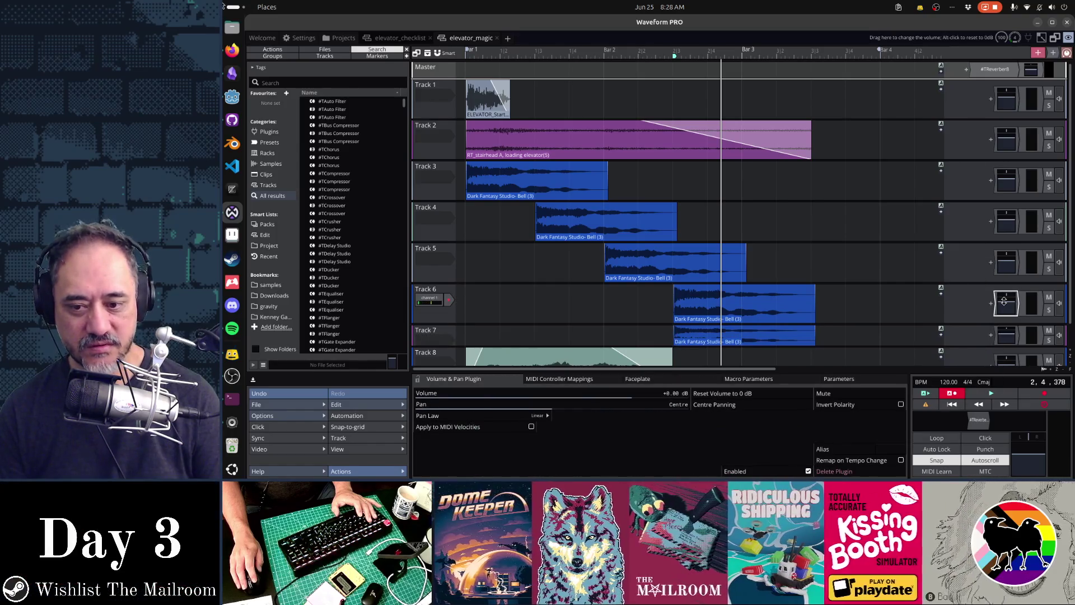
left_click(1006, 334)
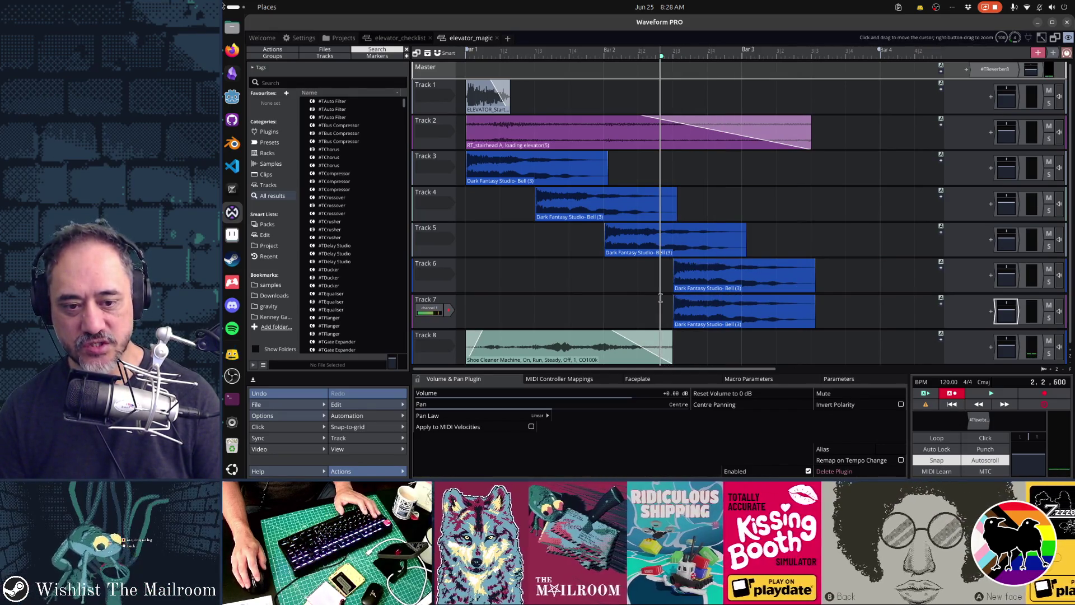
key("space")
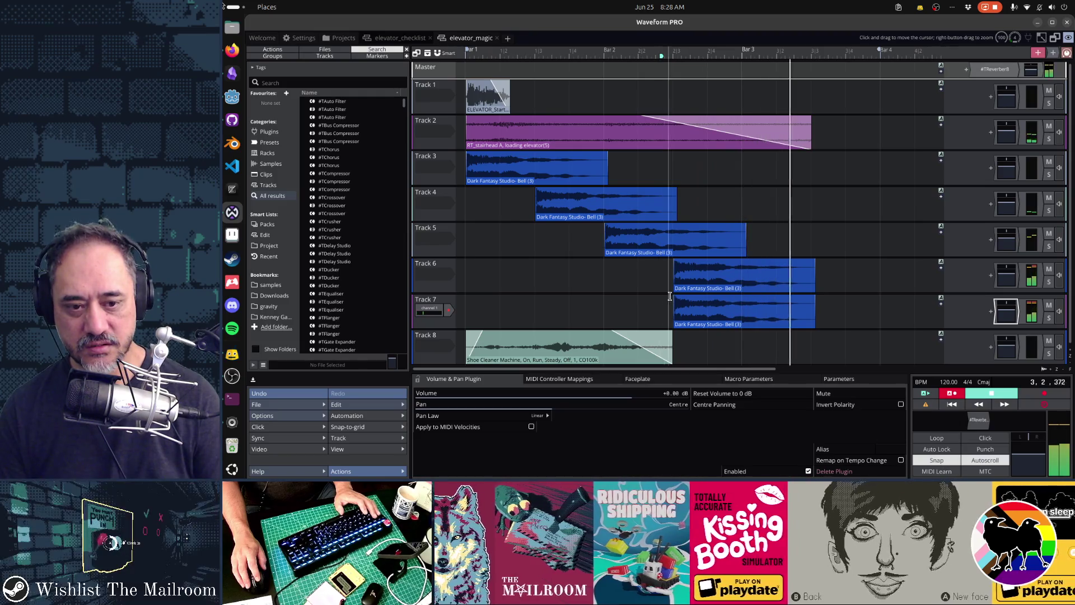
Step: Set the Track 7 bell clip's pitch to 4.000
left_click(702, 297)
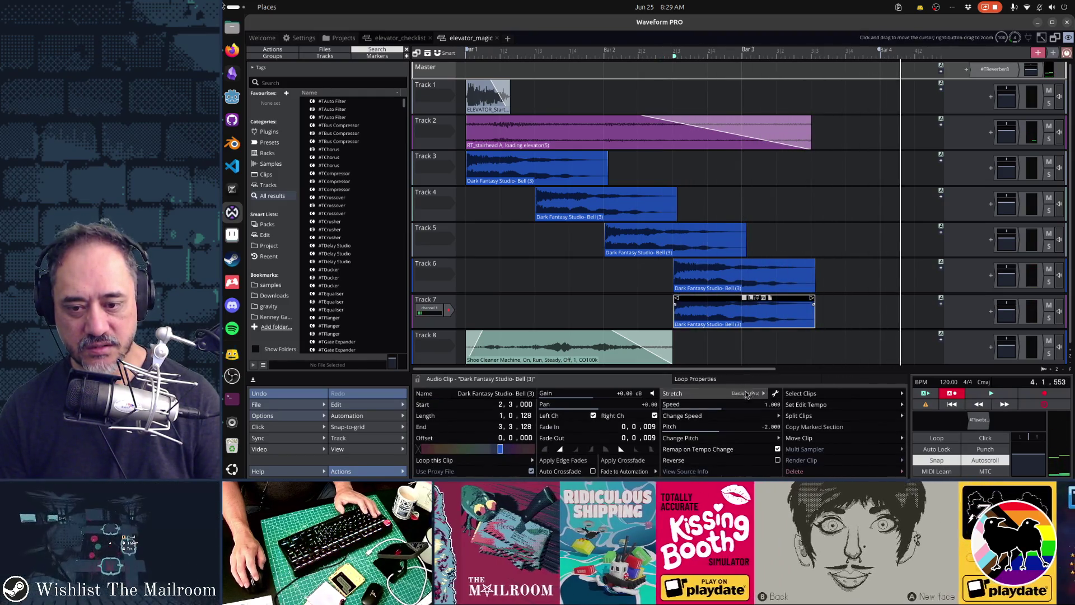
left_click(757, 427)
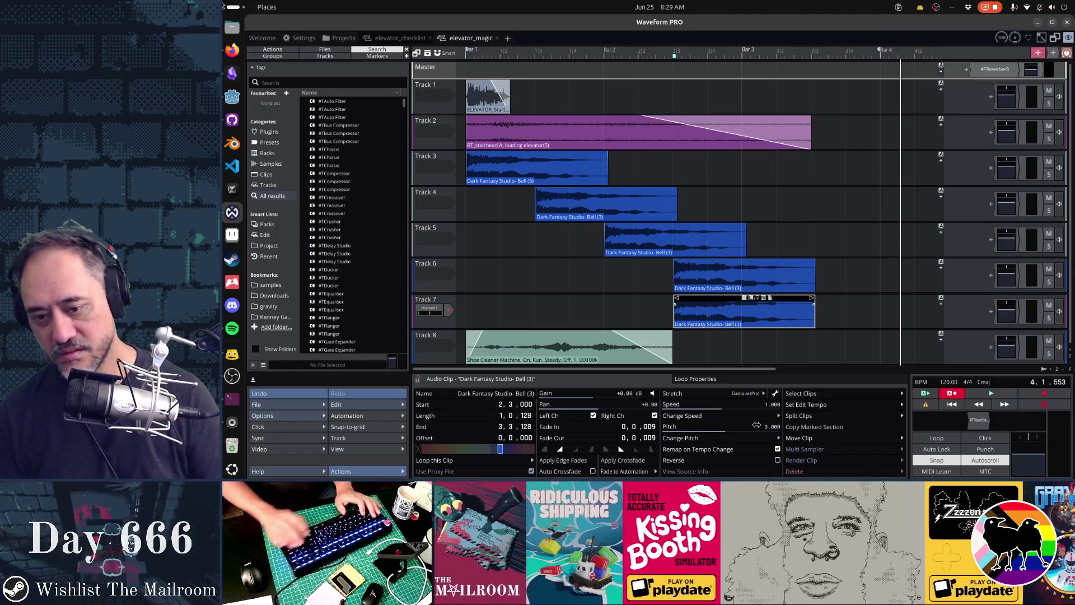
key("ctrl+a")
key("Return")
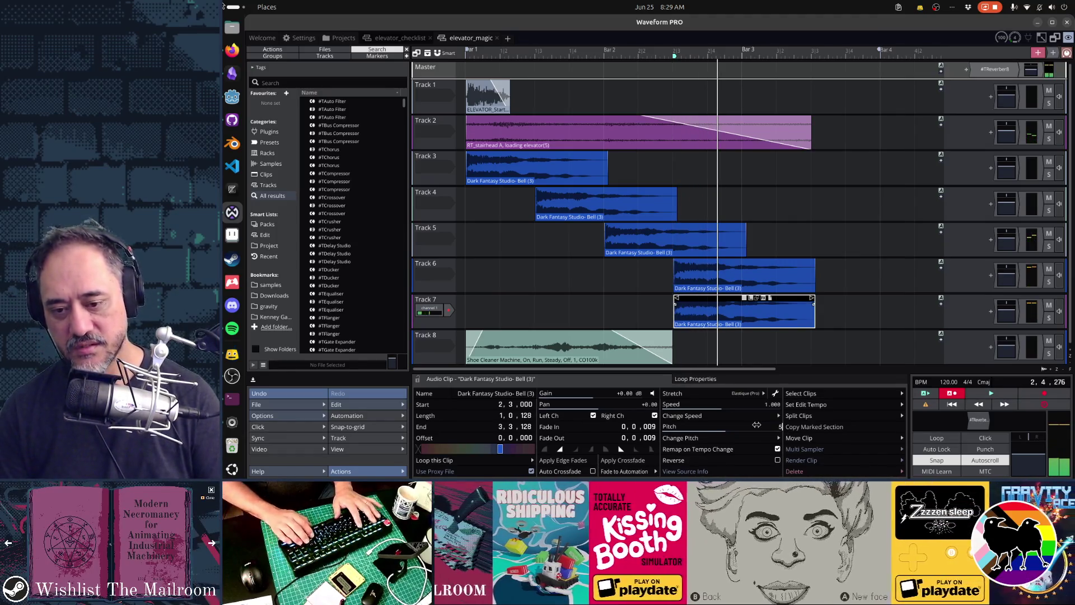
key("m")
key("m")
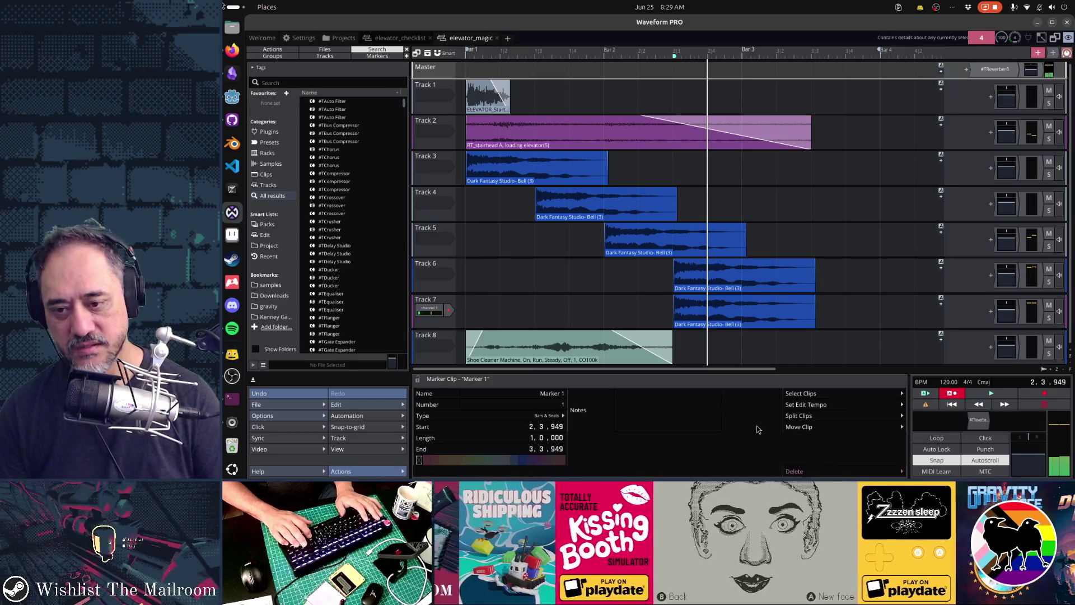
Step: Select the last Track 7 Bell clip and play the bell run back several times
left_click(731, 300)
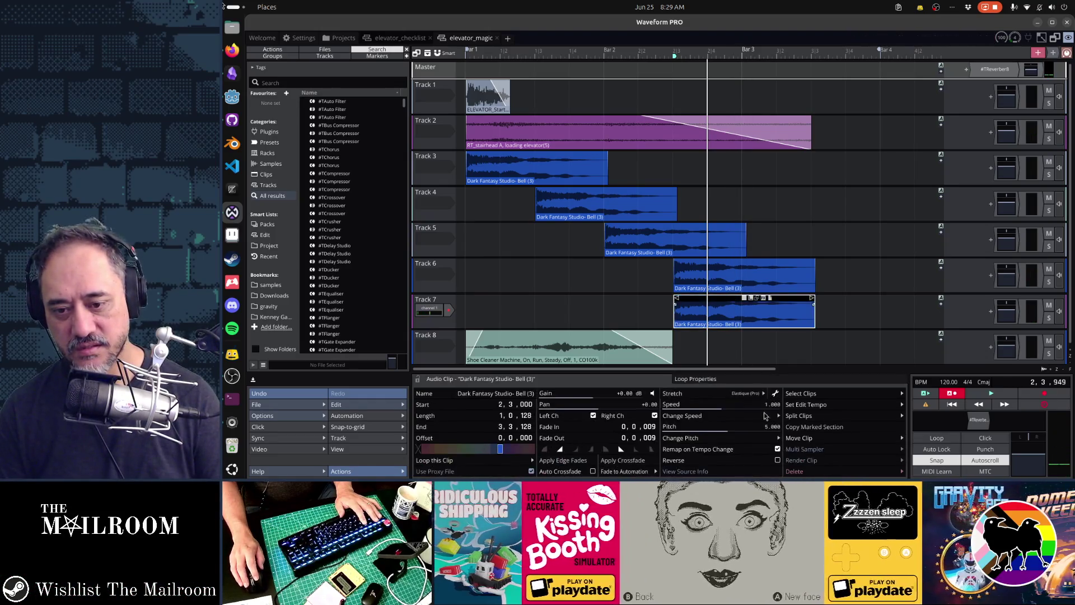
key("space")
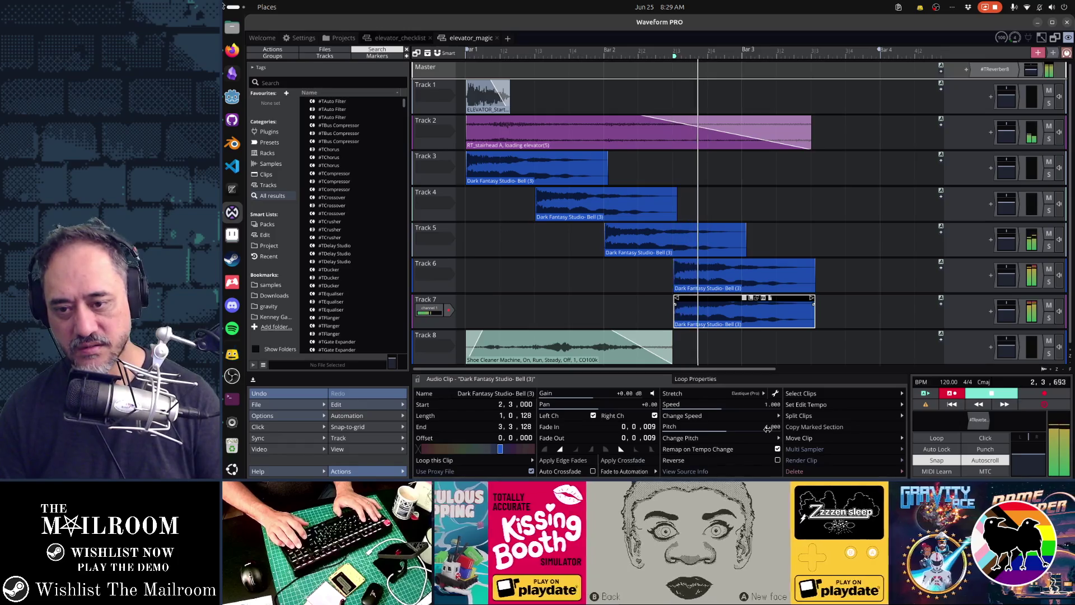
key("space")
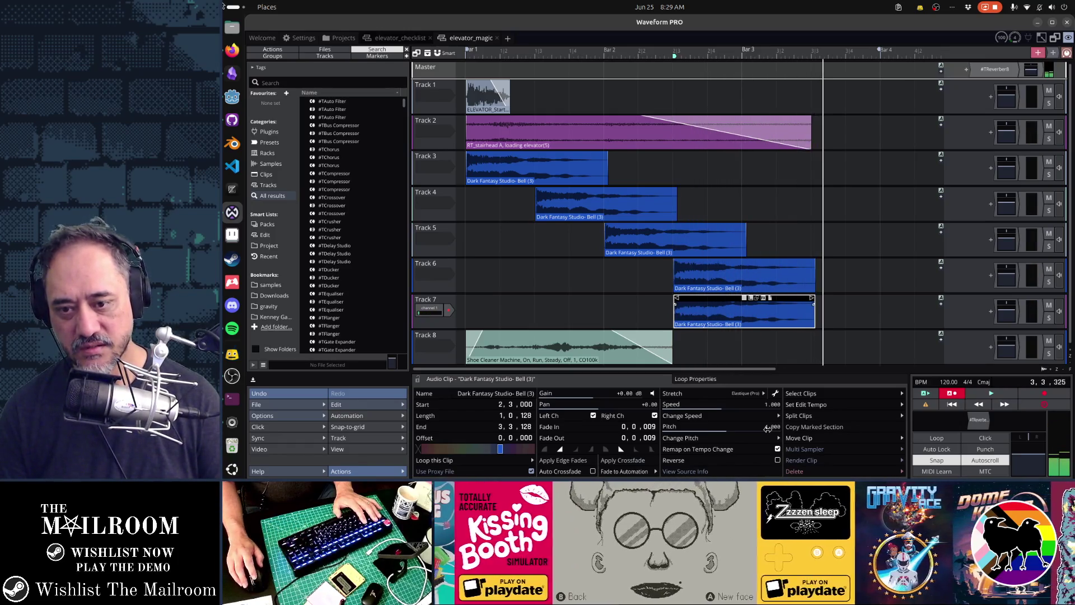
key("space")
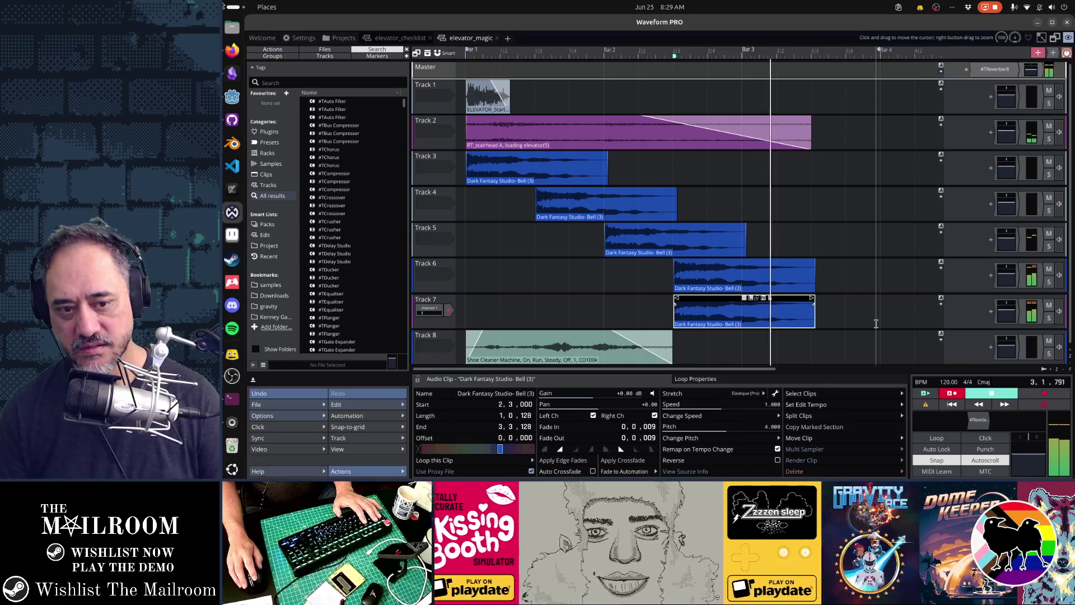
key("space")
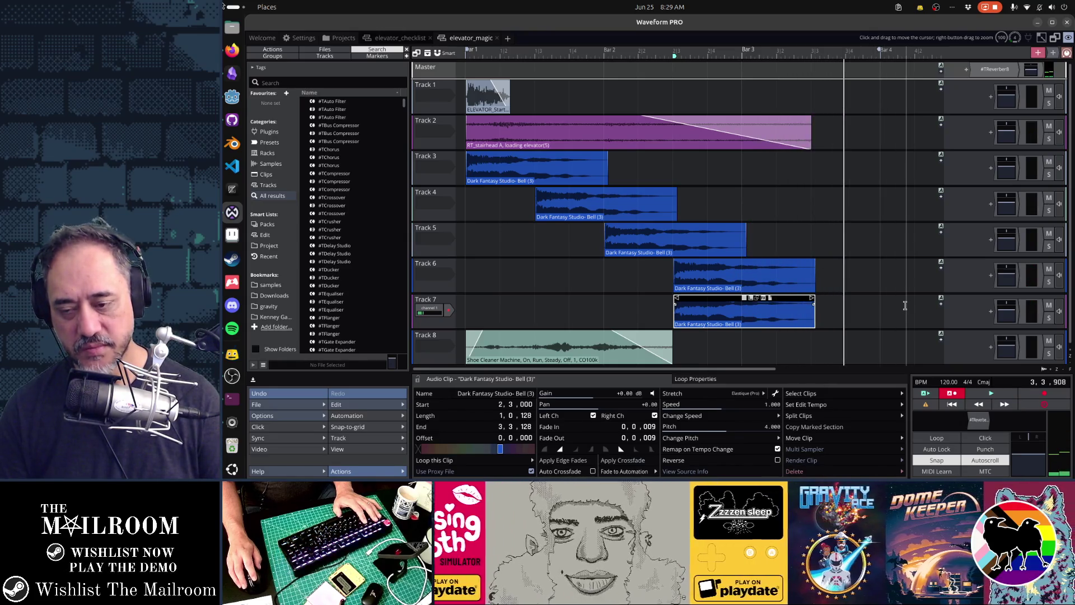
key("space")
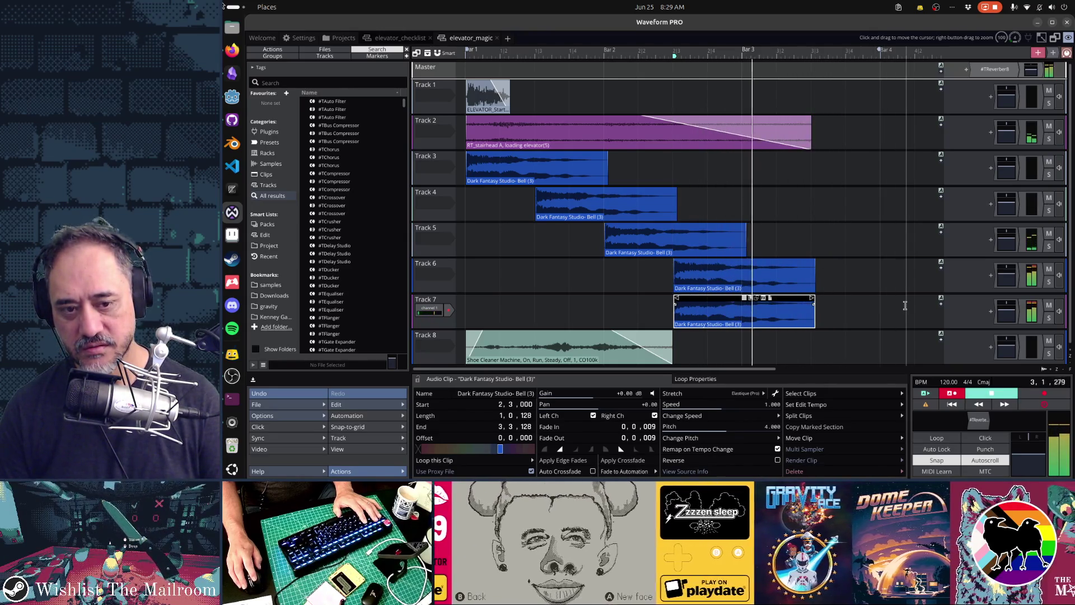
key("space")
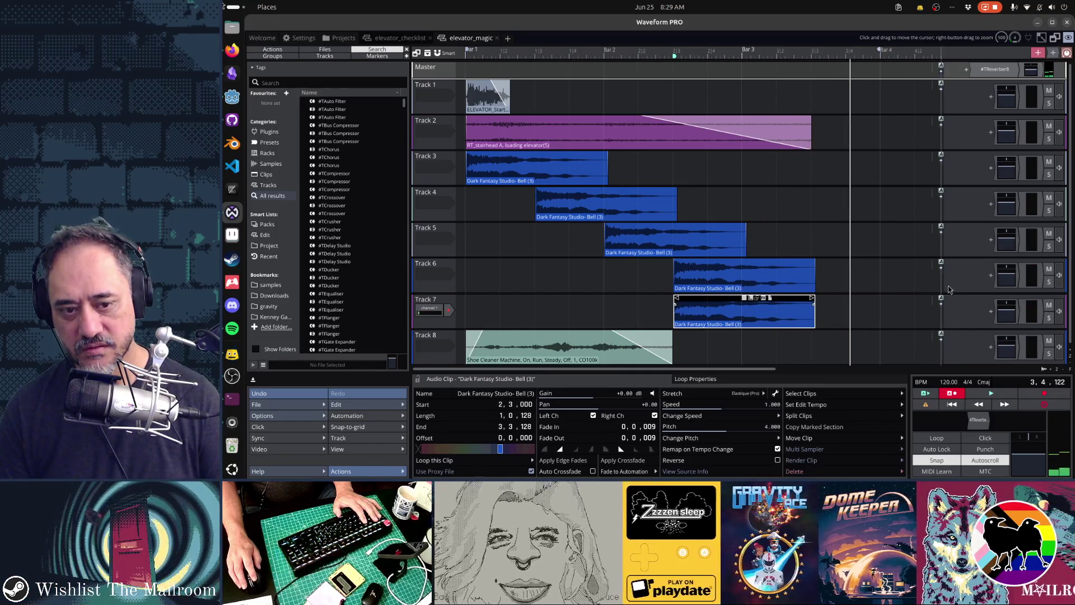
Step: Try Track 7 volume levels around -9, -20 and -4 dB while playing the passage
left_click(1006, 311)
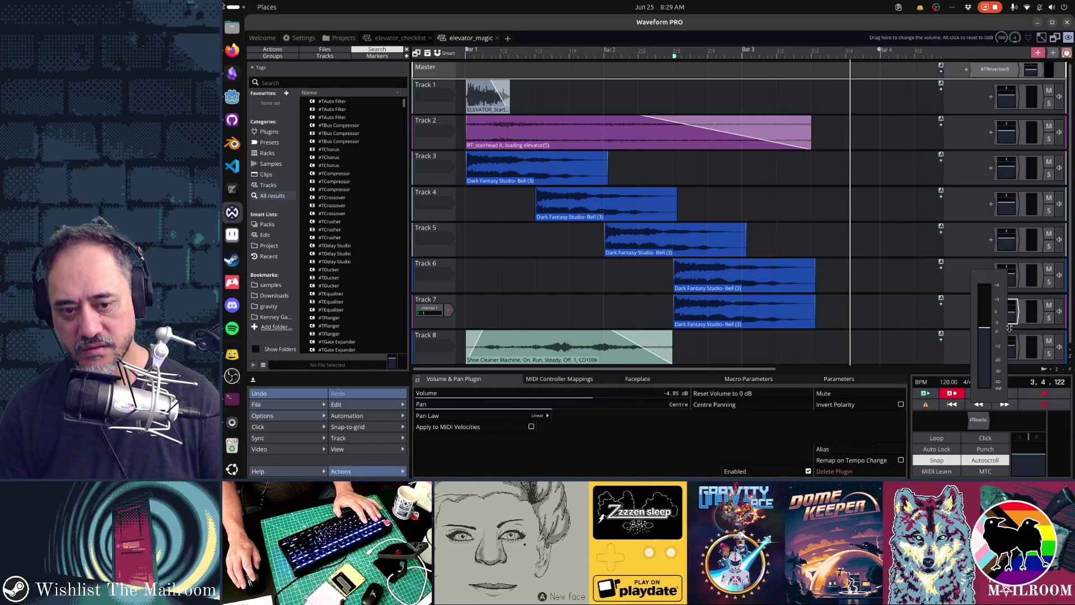
key("space")
left_click_drag(1015, 312, 1012, 371)
key("space")
key("space")
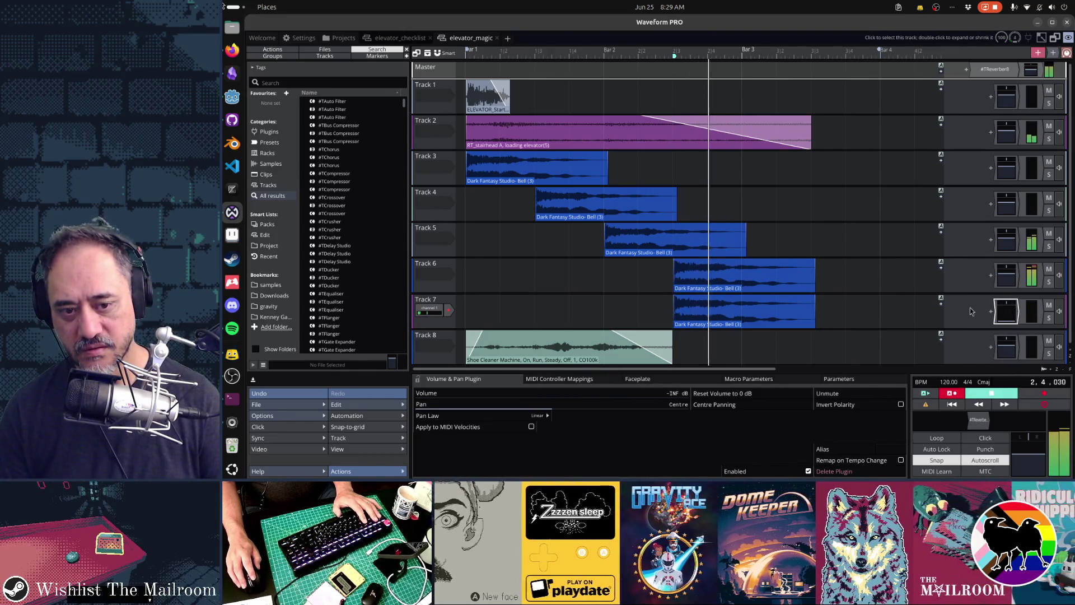
left_click_drag(1010, 320, 1006, 303)
key("space")
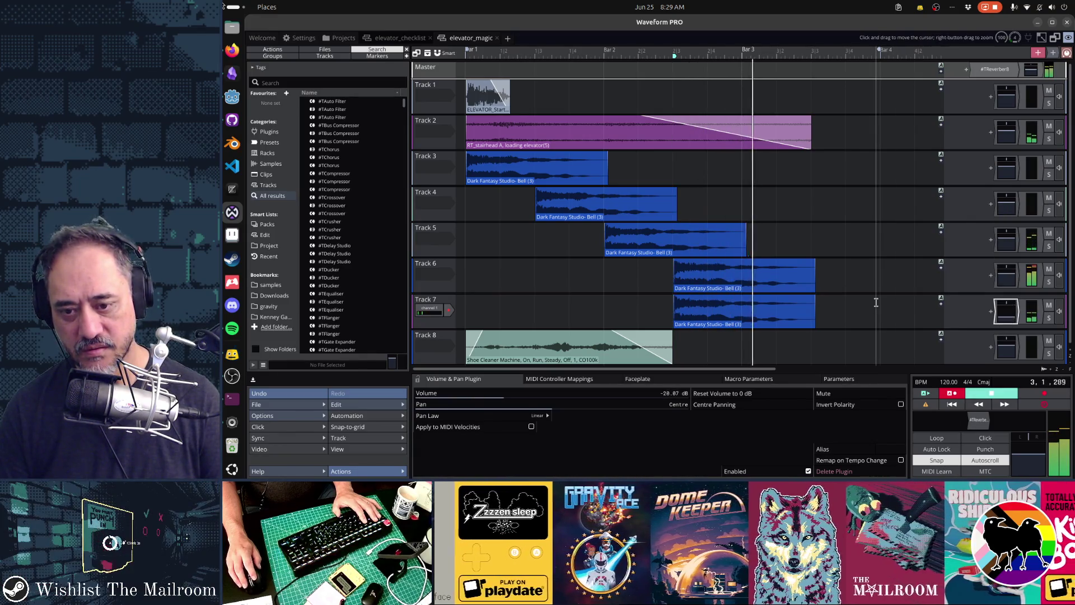
key("space")
left_click_drag(1000, 317, 1013, 280)
key("space")
Step: Delete the pitched Bell clip and its Track 7, then play from the start
left_click(725, 299)
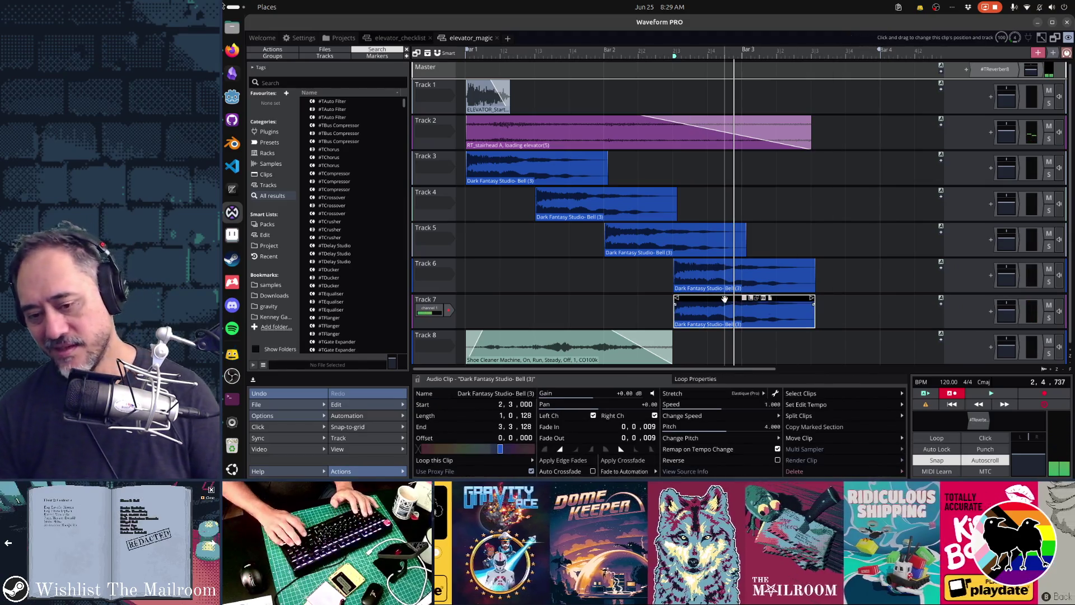
key("Delete")
left_click(439, 298)
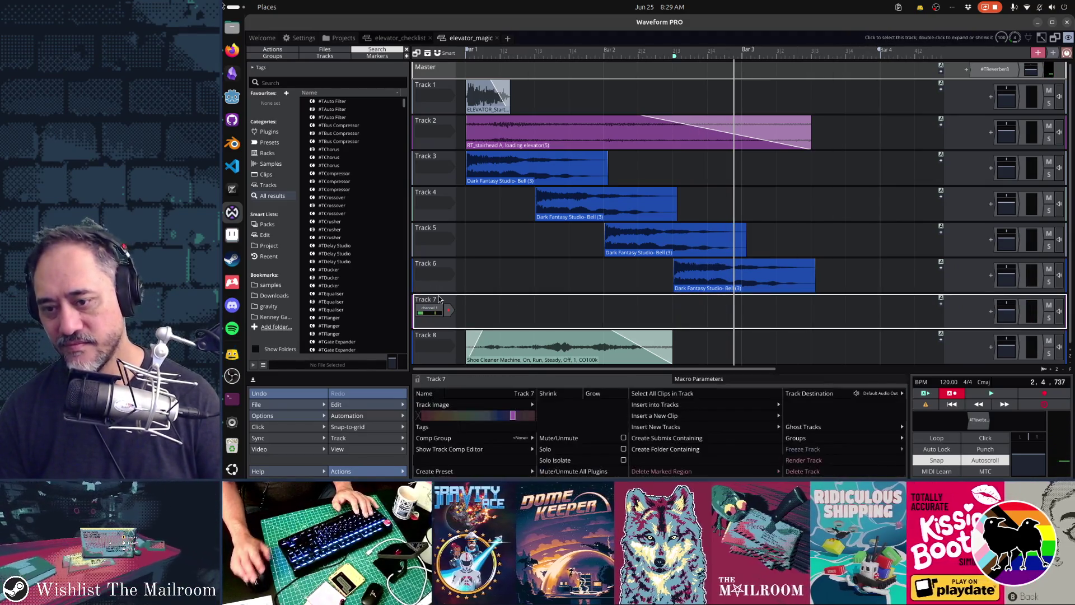
key("Delete")
left_click(463, 254)
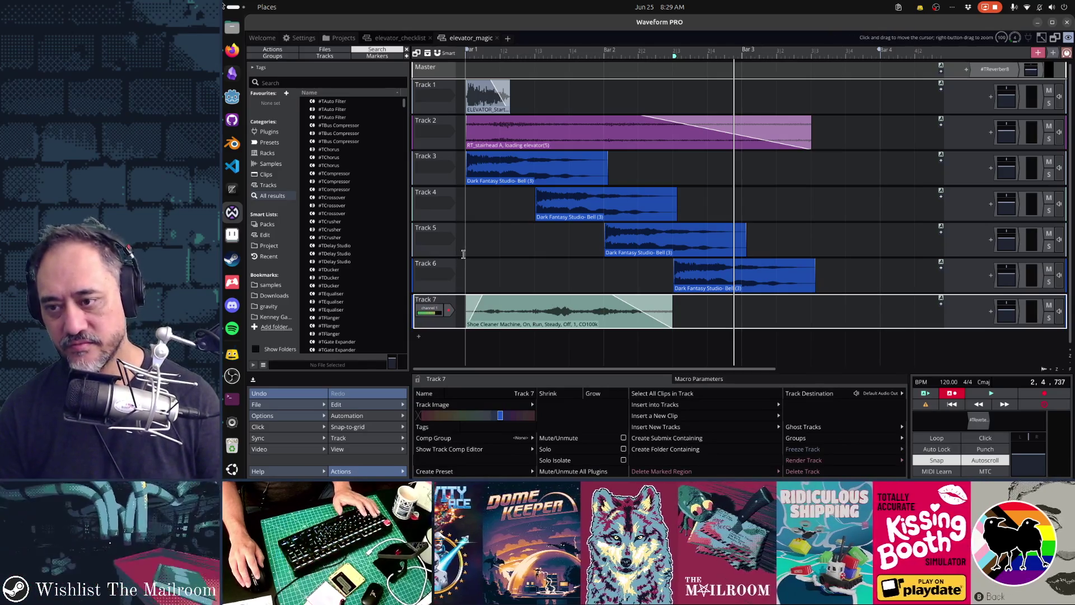
key("space")
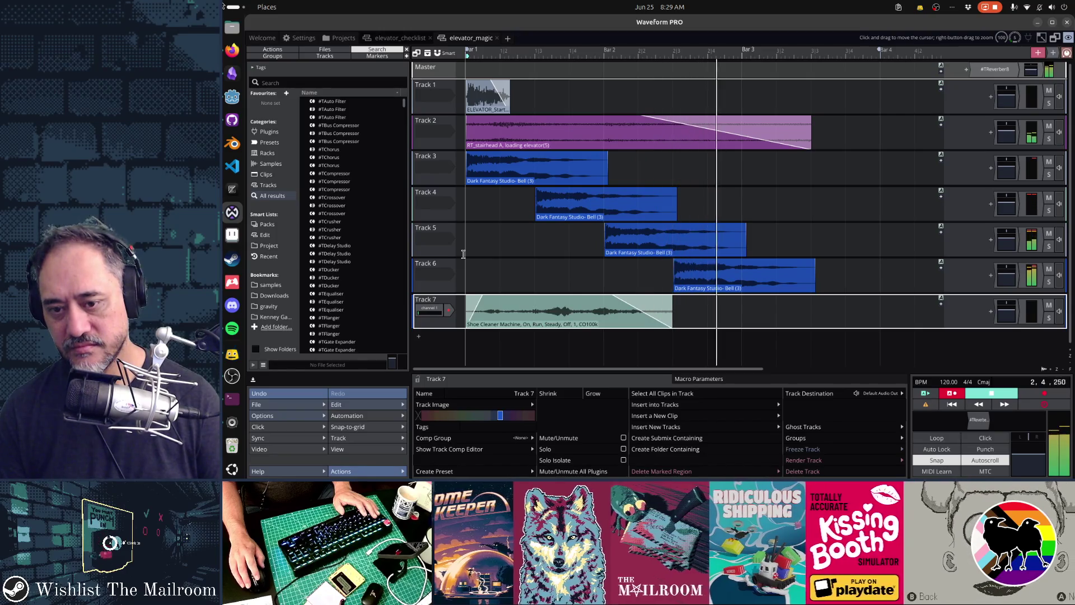
key("space")
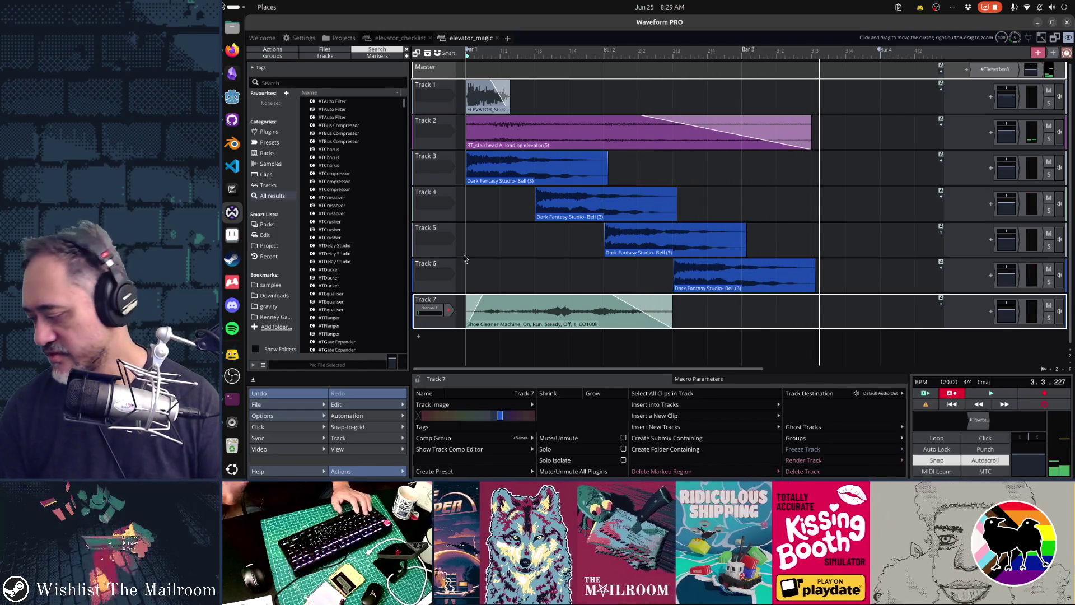
Step: Save the arrangement and switch to the Gamedev TODO notes
key("ctrl+s")
key("alt+Tab")
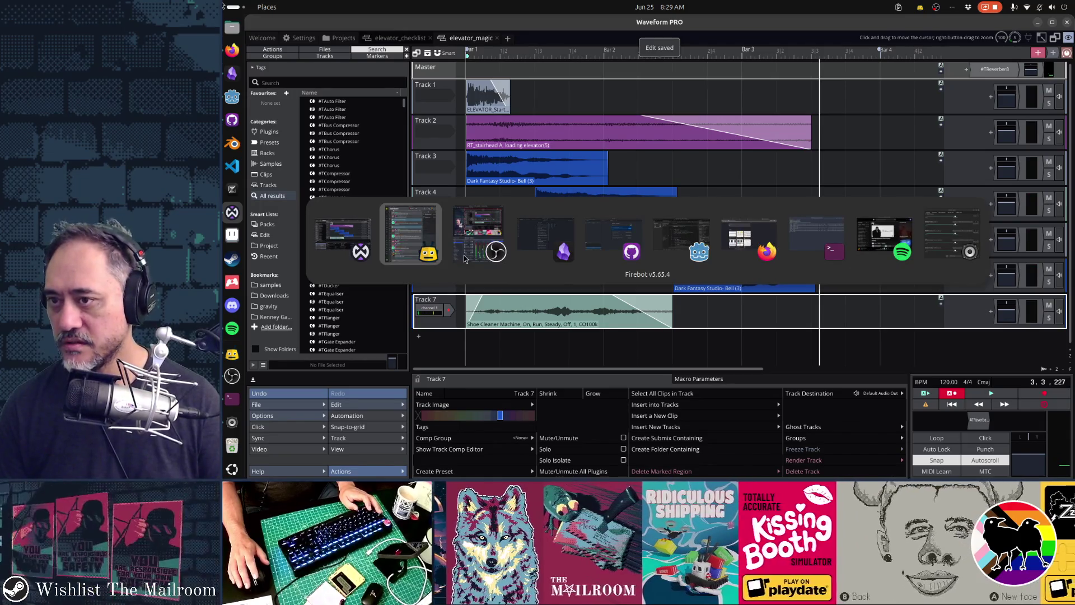
key("alt+shift+Tab")
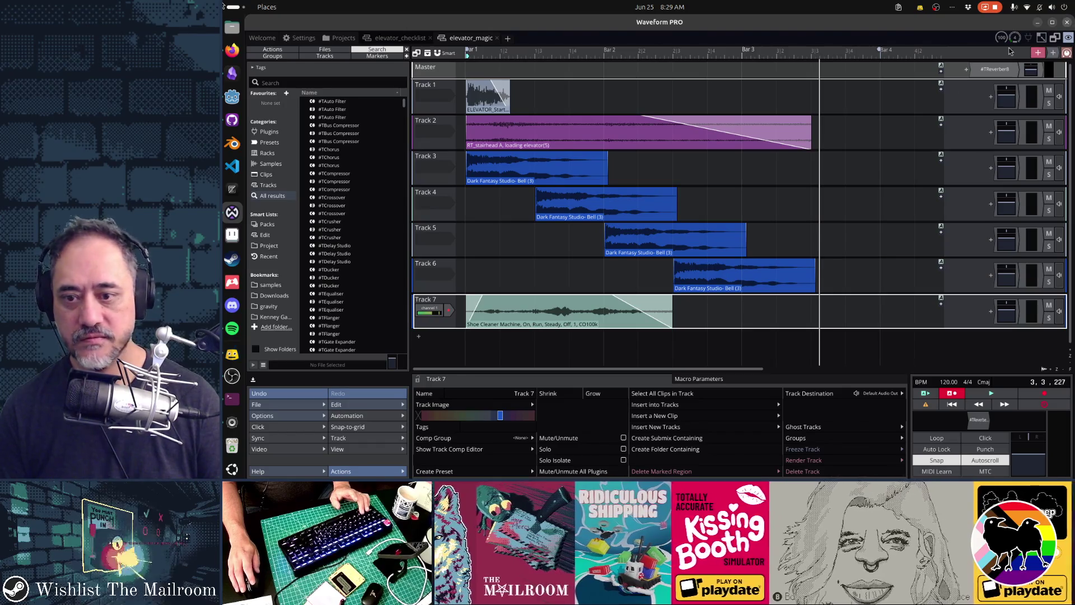
key("alt+Tab")
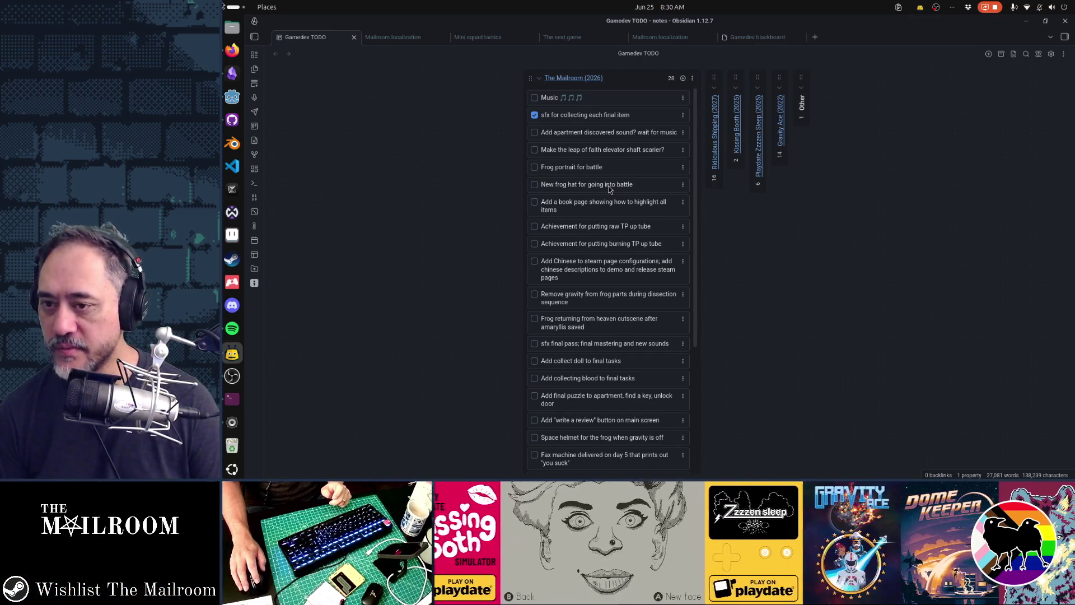
Step: Return to the Godot editor's elevatorspelltutorial.gd script from the TODO note
left_click(232, 98)
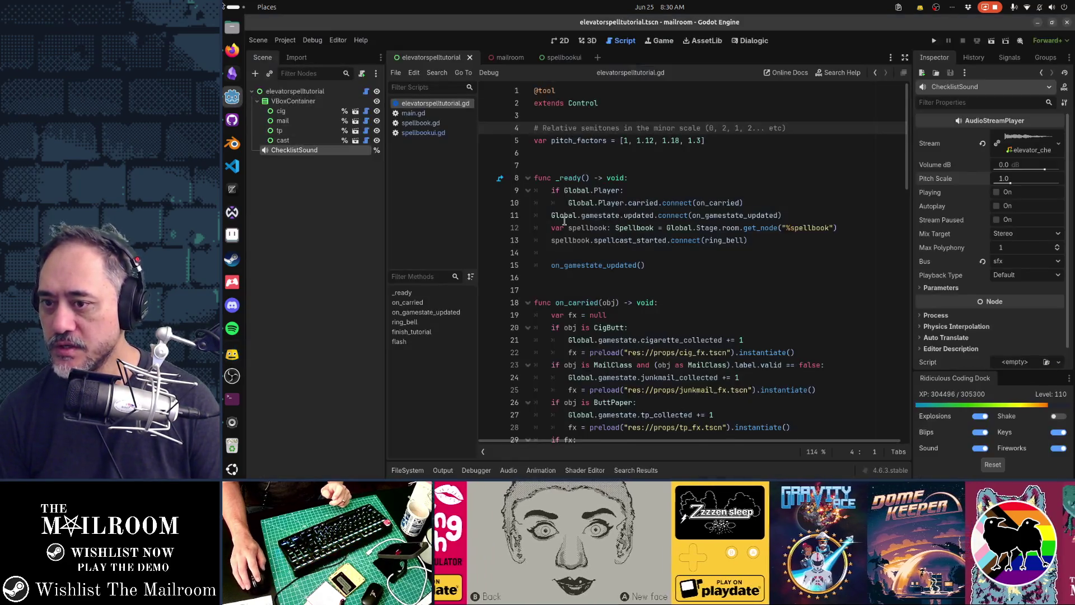
Step: Open frog.tscn and view the frog from the front in 3D
mouse_move(550, 218)
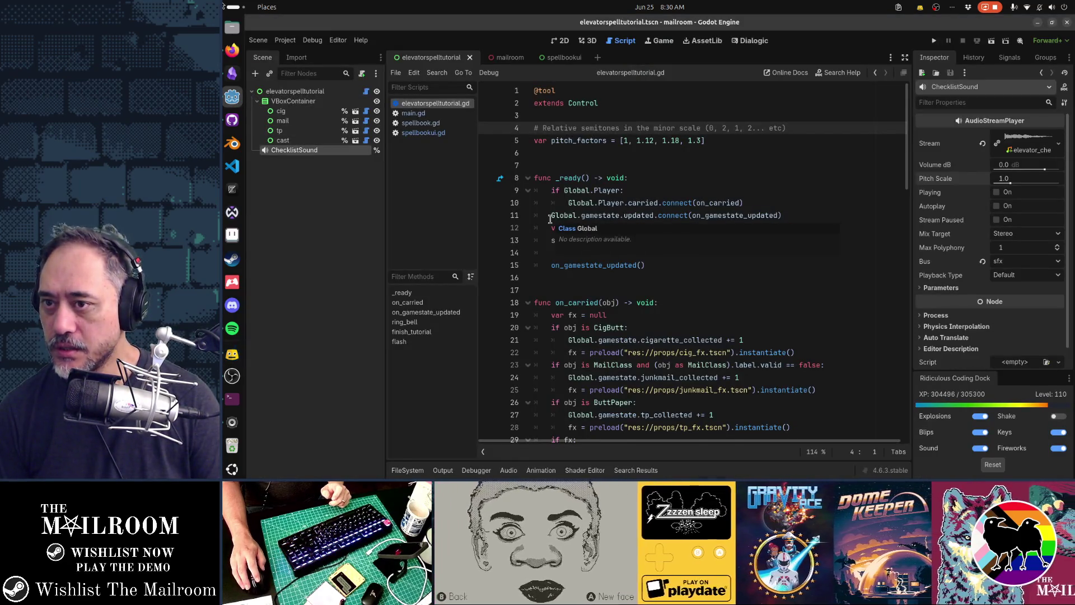
key("alt+shift+o")
type("frog")
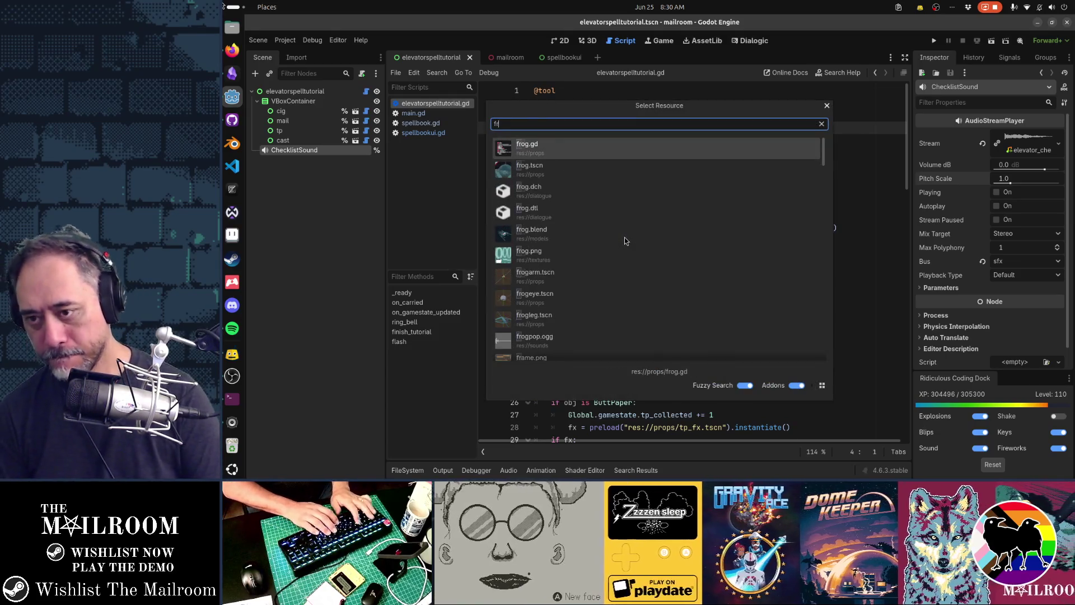
key("Return")
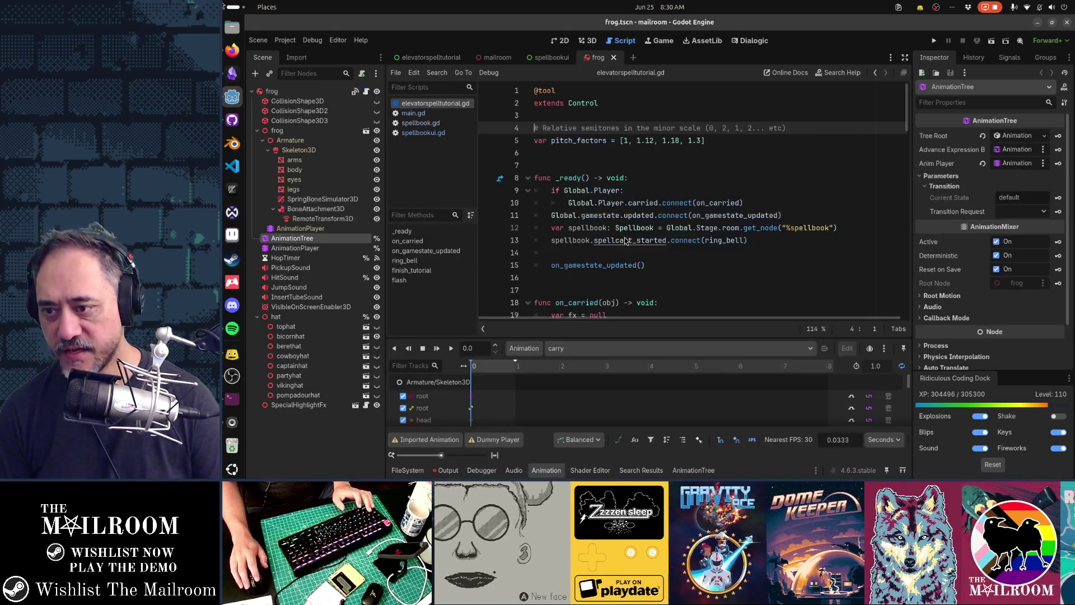
key("ctrl+F2")
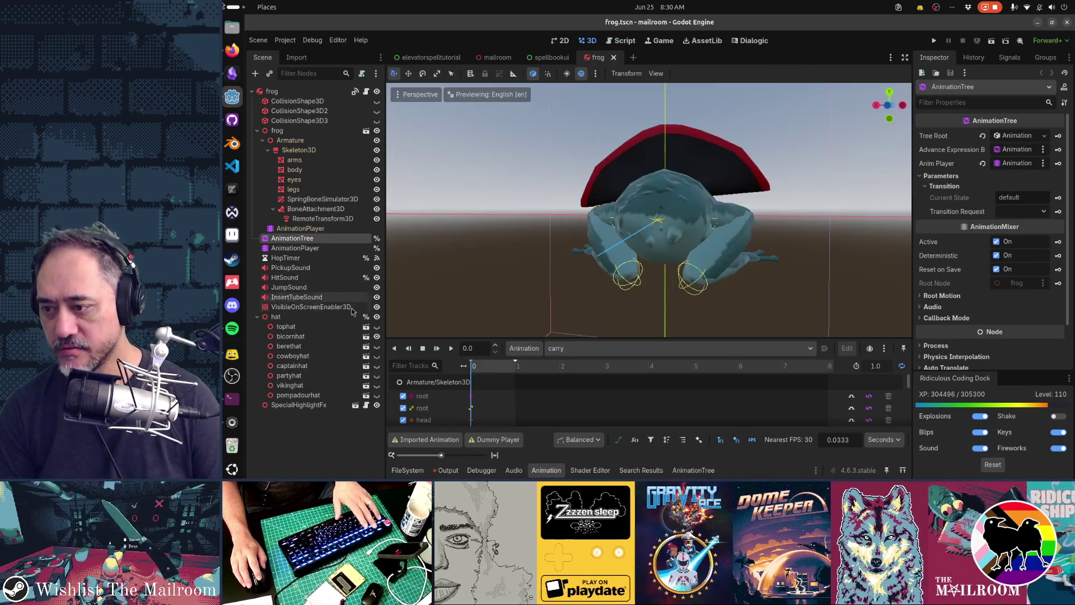
scroll(627, 254, "up", 3)
key("KP_1")
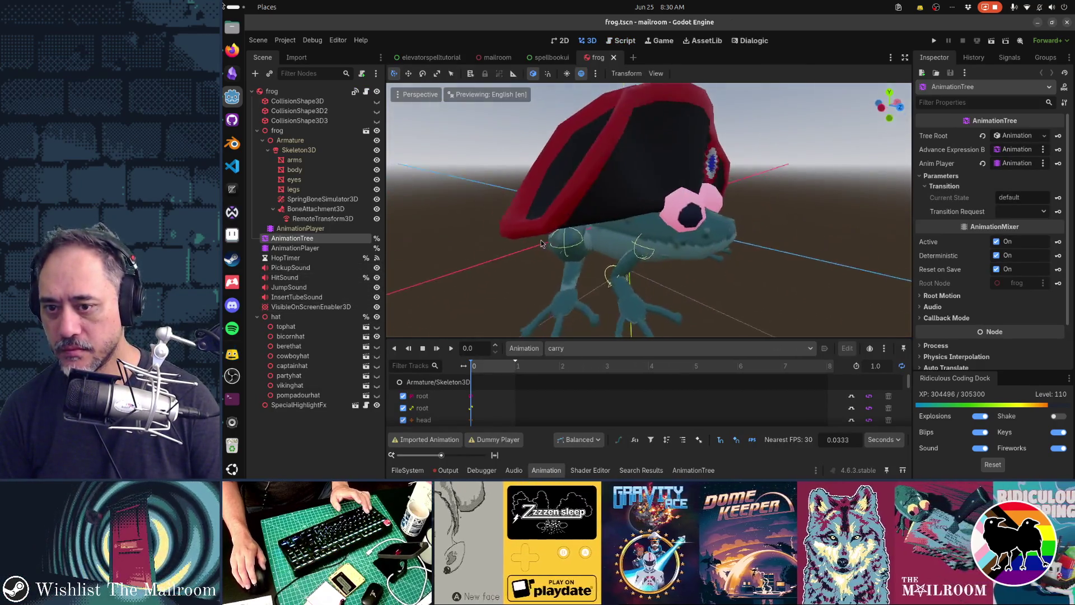
Step: Hide bicornhat and show vikinghat so the frog wears the viking hat
left_click(378, 337)
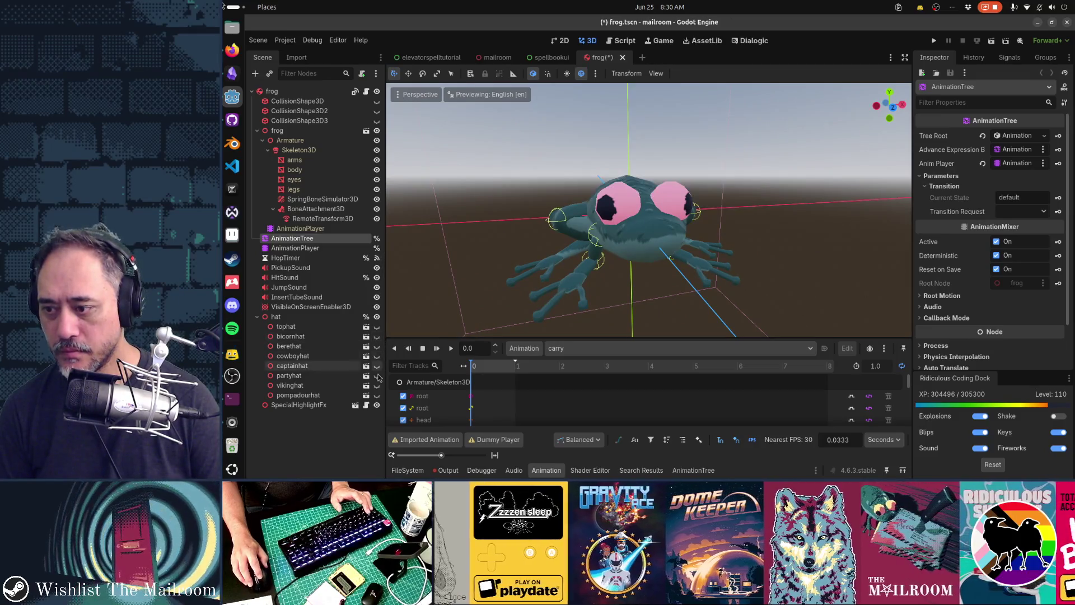
left_click(377, 386)
mouse_move(642, 287)
left_mouse_down()
mouse_move(651, 296)
mouse_move(570, 291)
mouse_move(538, 134)
left_mouse_up()
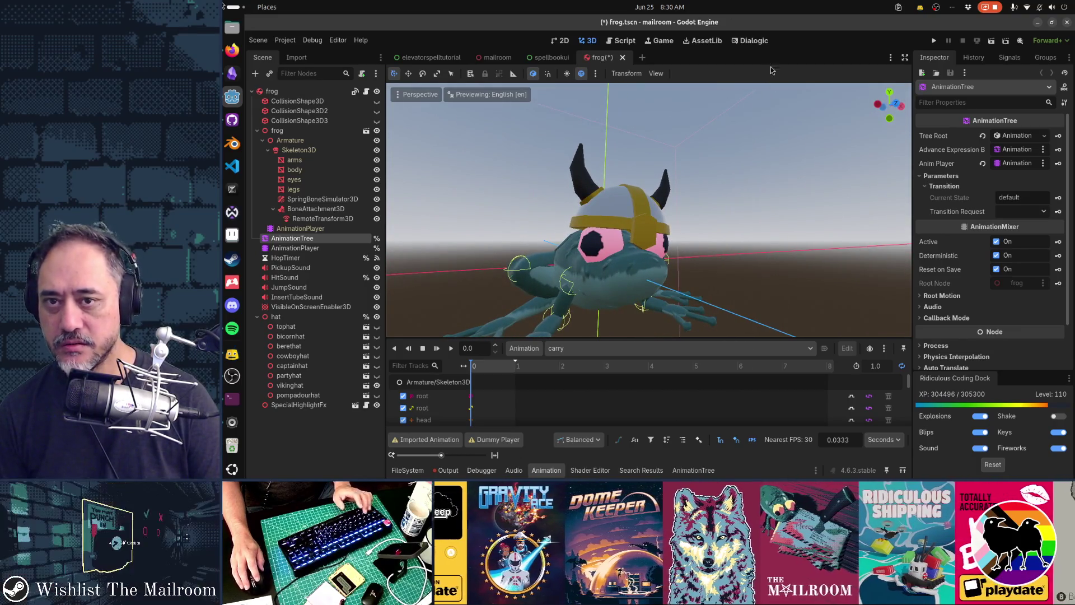
left_click(750, 41)
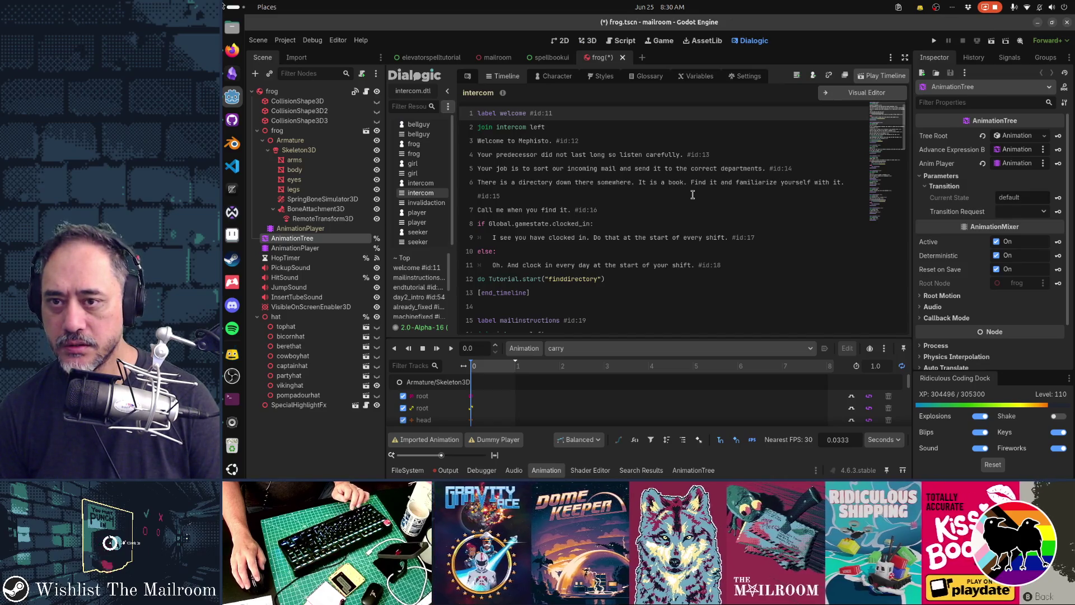
Step: Open the character settings, toggle the portrait section, and switch to the frog character
left_click(562, 78)
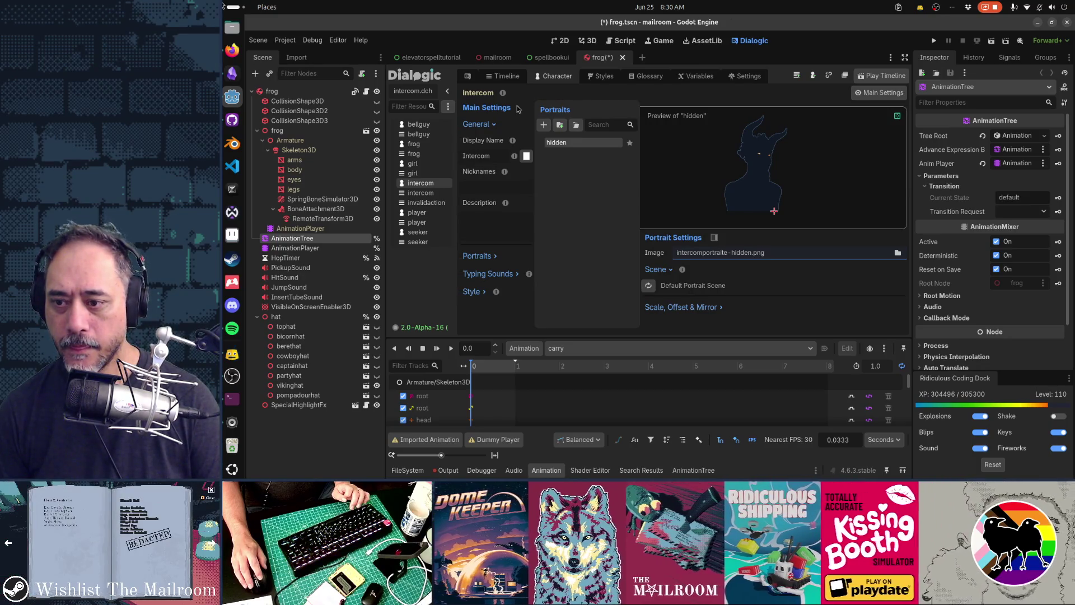
left_click(493, 256)
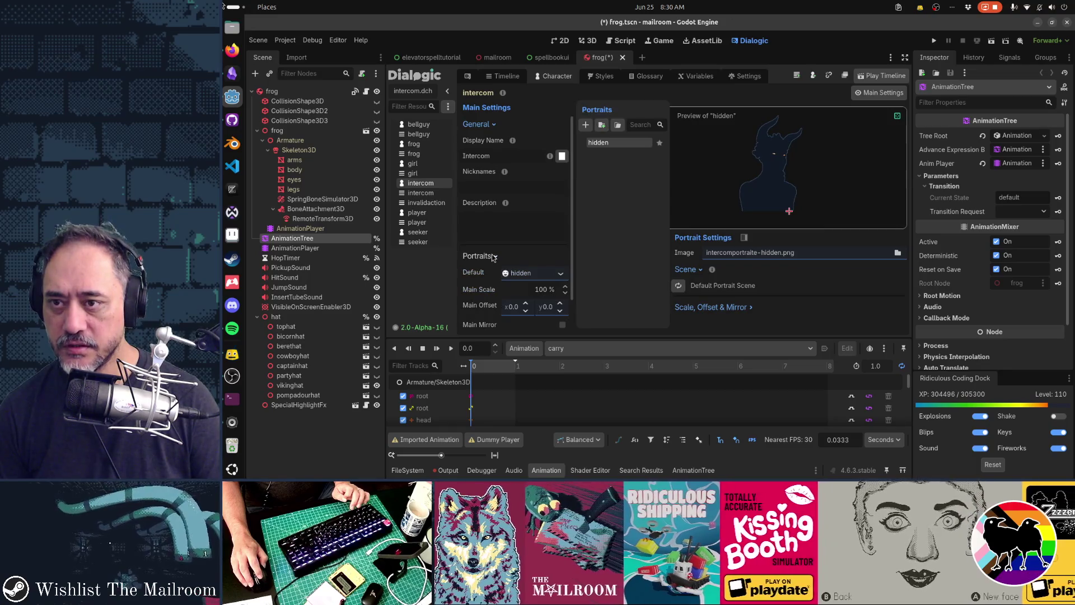
left_click(493, 257)
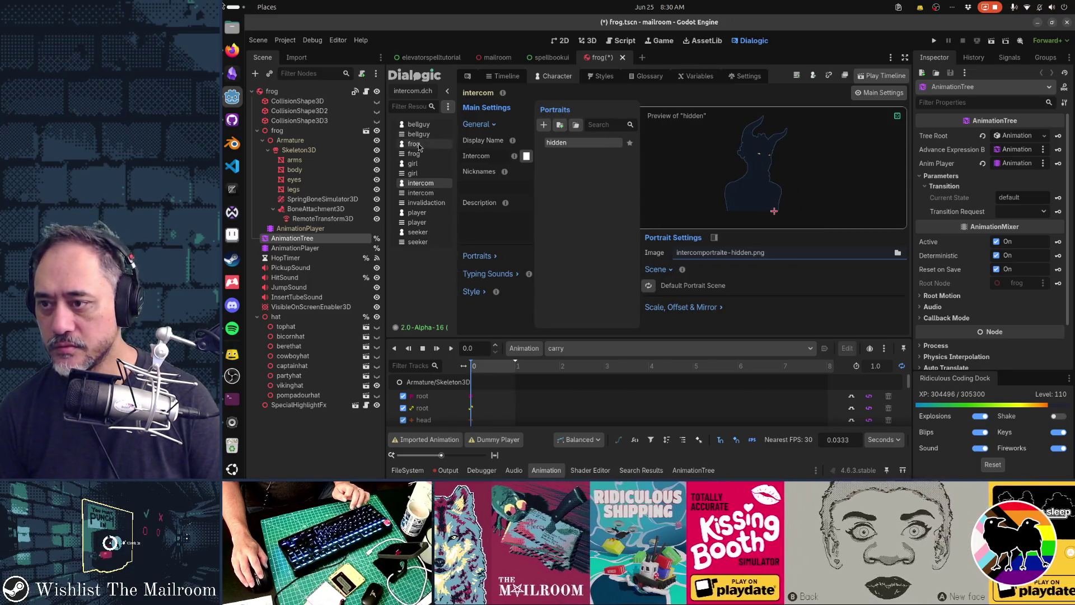
left_click(418, 146)
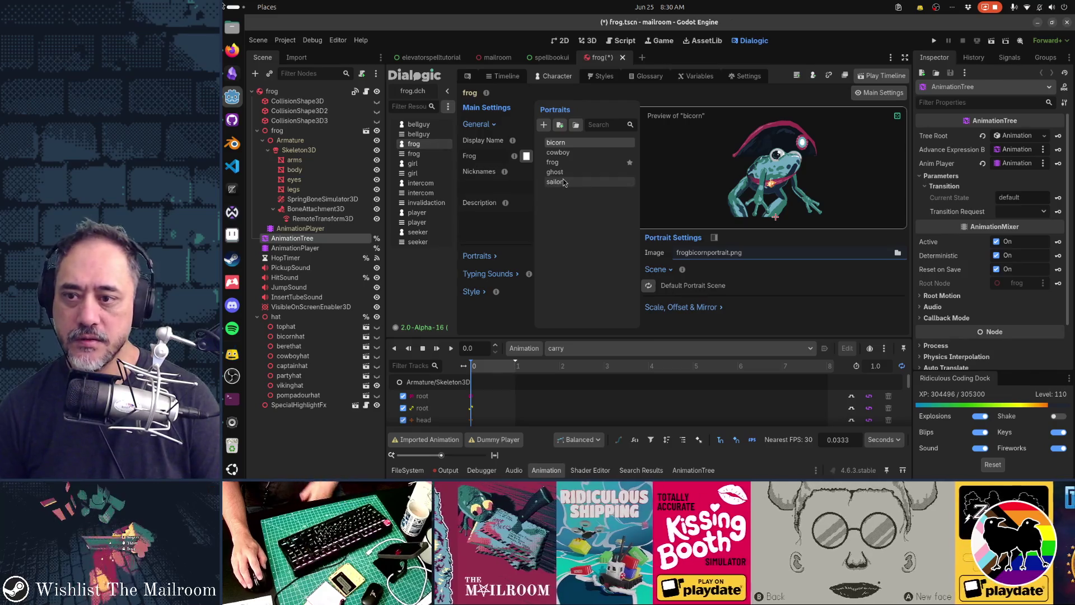
Step: Preview the frog's cowboy, plain, ghost and sailor portraits, then switch to Aseprite
left_click(566, 154)
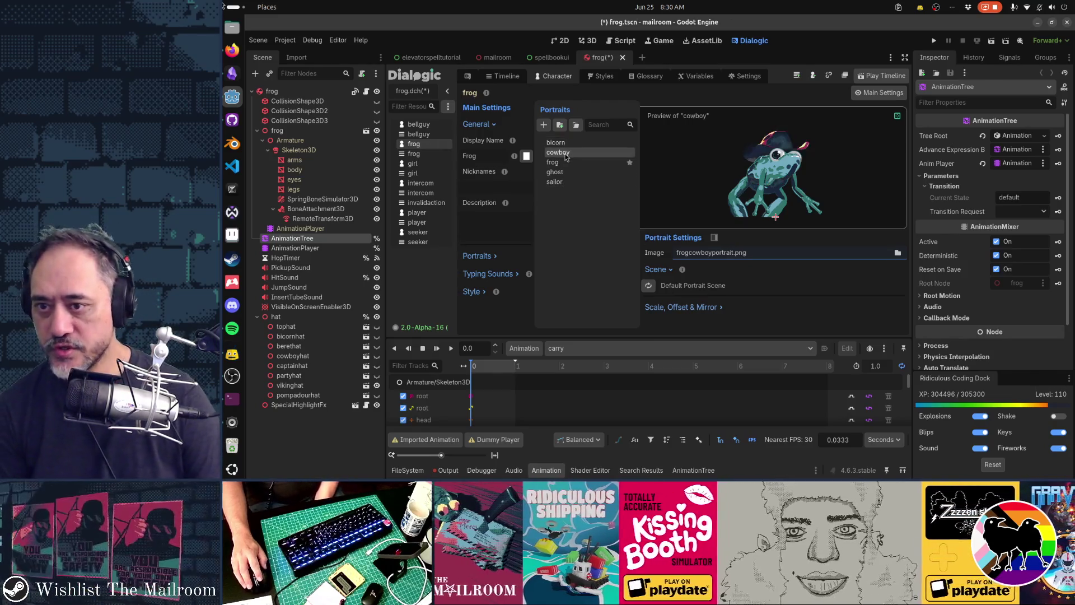
left_click(560, 164)
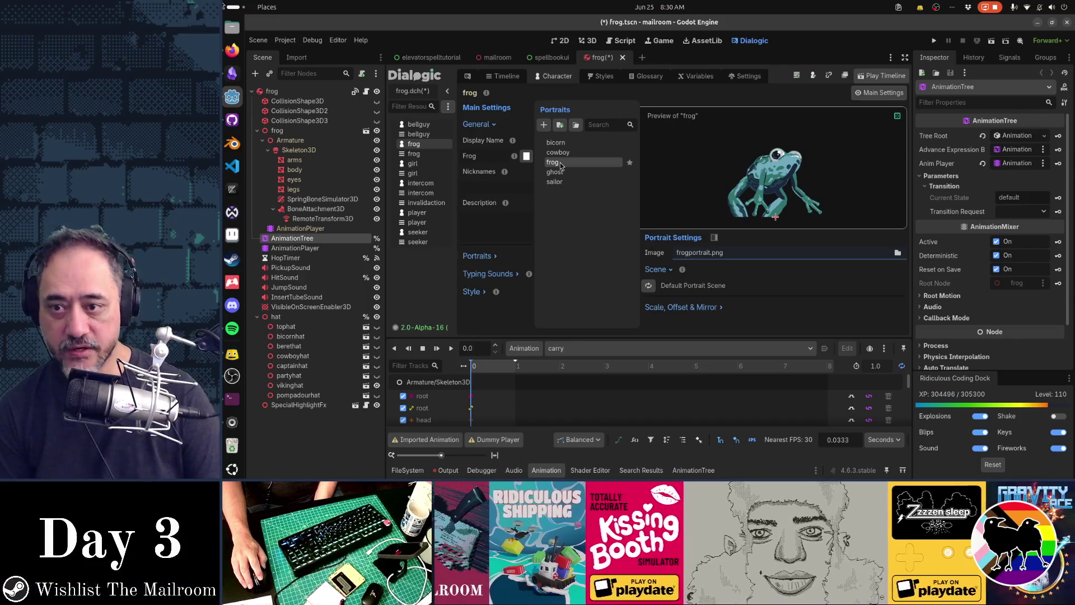
left_click(563, 174)
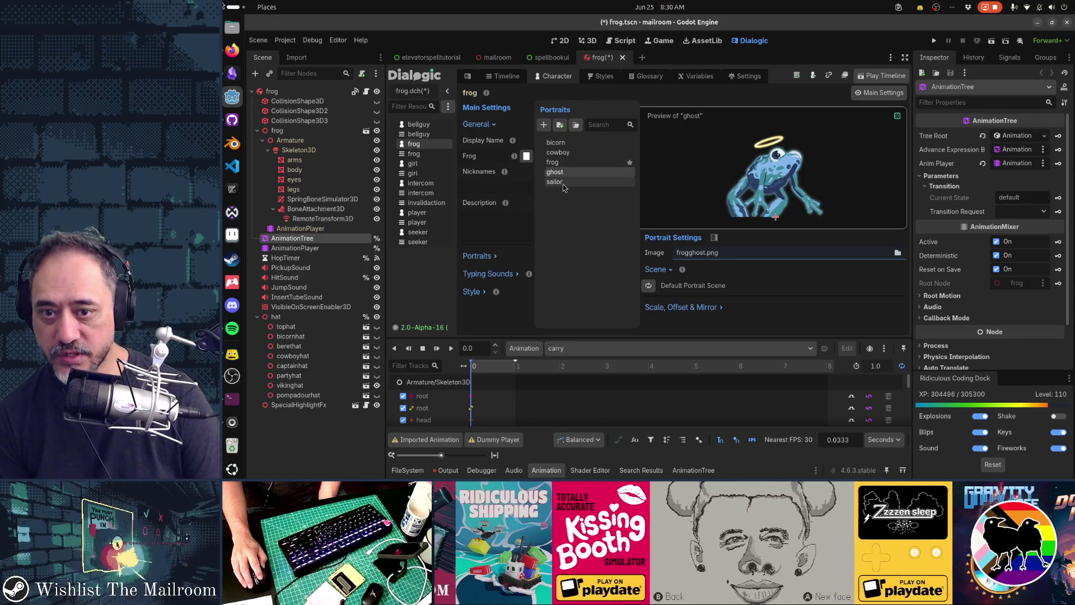
left_click(564, 185)
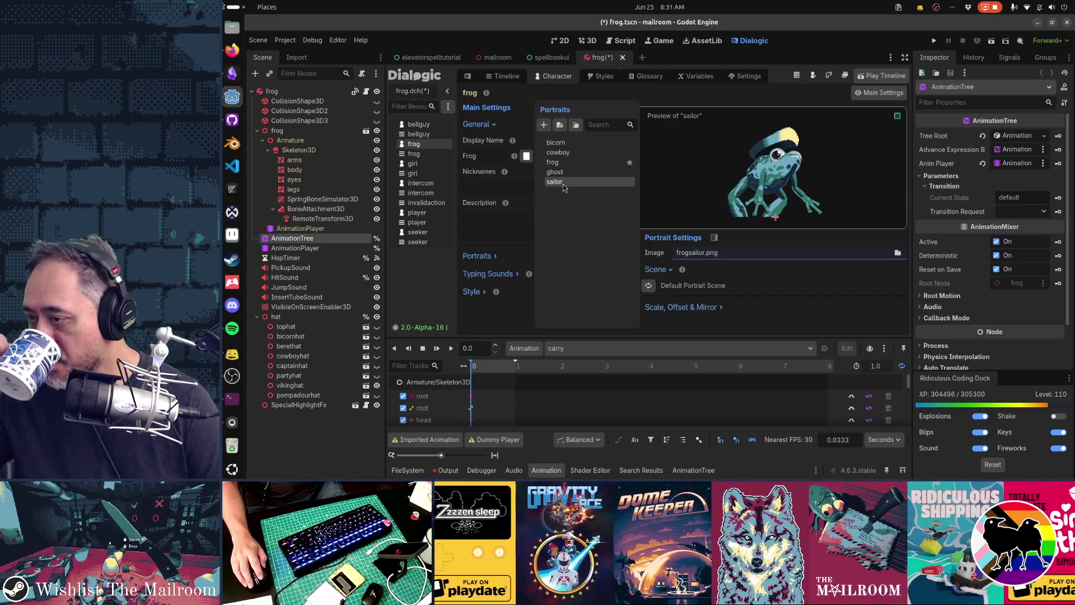
left_click(231, 235)
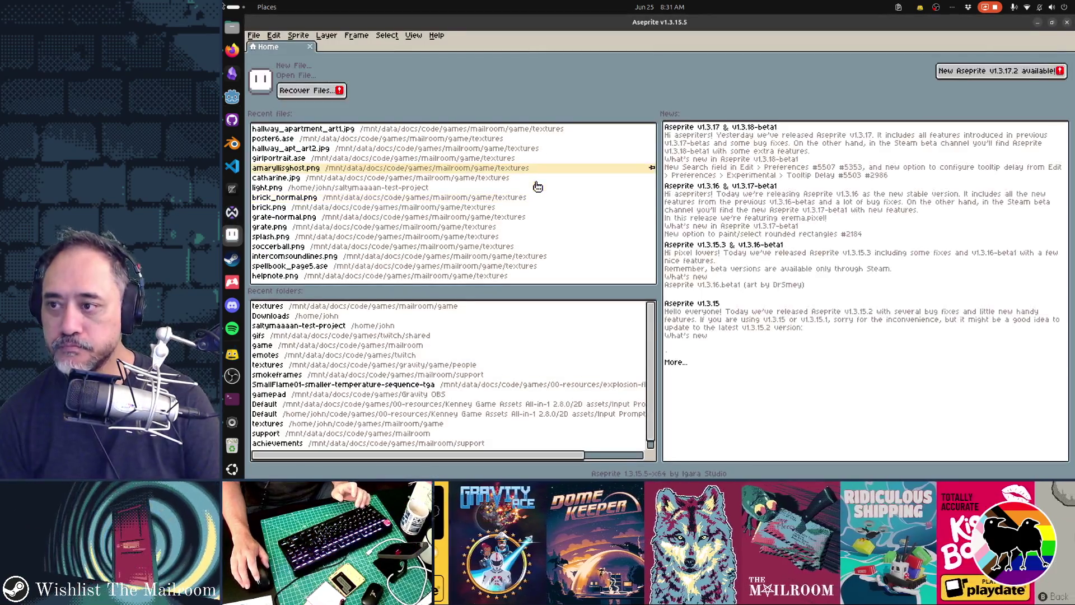
Step: Open frogportrait.png from the textures folder in Aseprite, then return to Godot
left_click(307, 77)
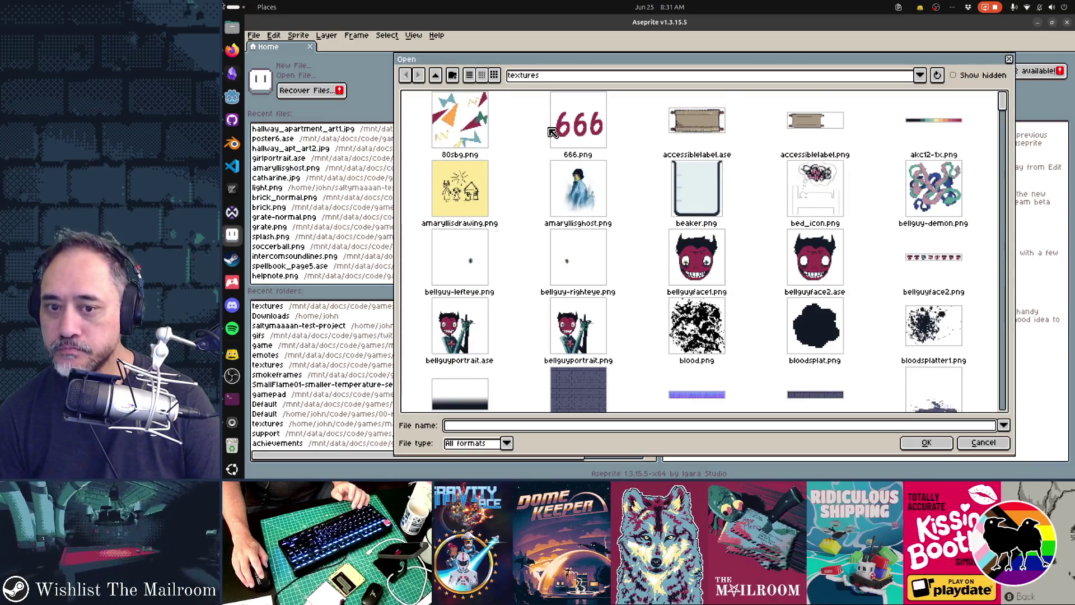
scroll(736, 223, "down", 10)
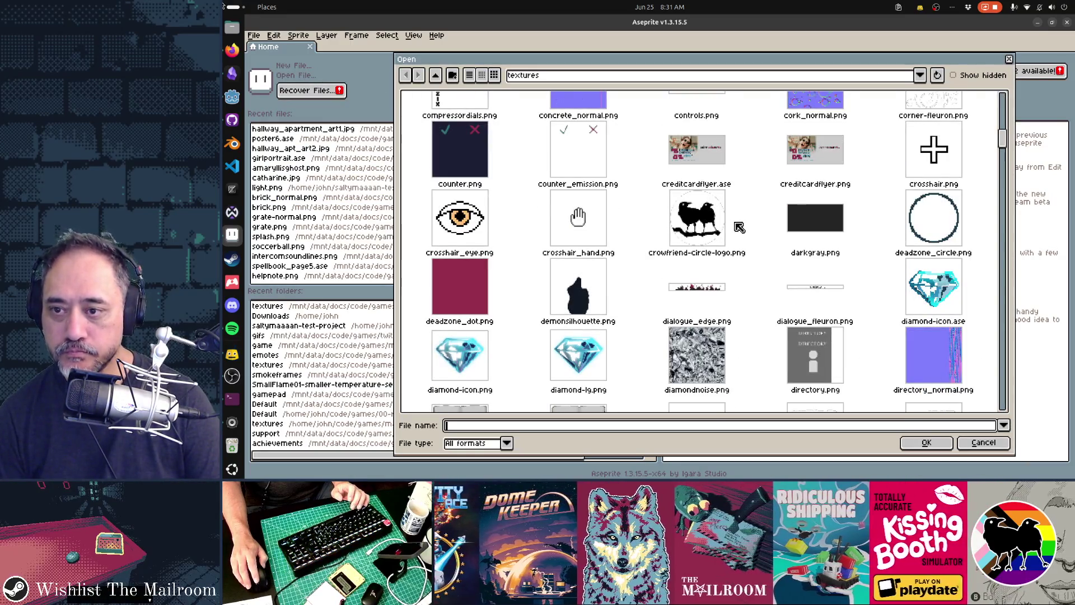
scroll(739, 227, "down", 5)
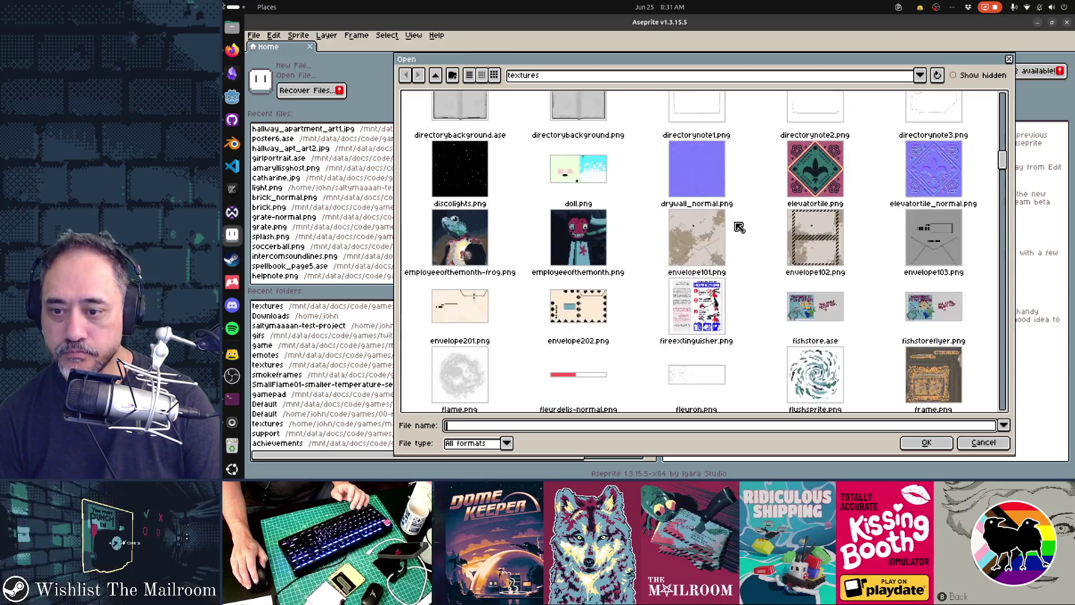
scroll(739, 226, "down", 1)
scroll(739, 226, "down", 3)
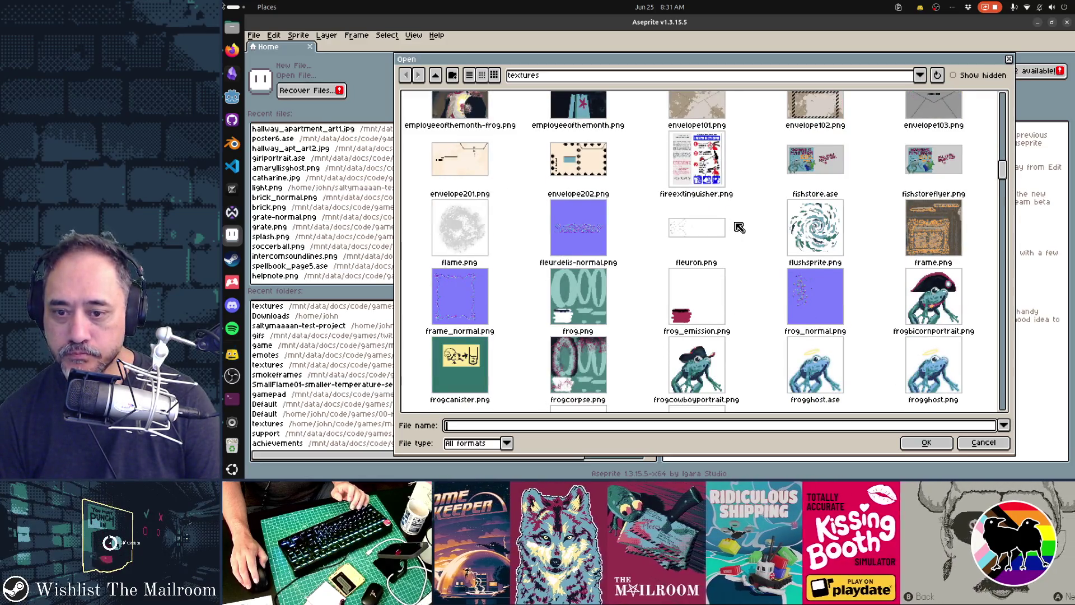
scroll(740, 226, "down", 2)
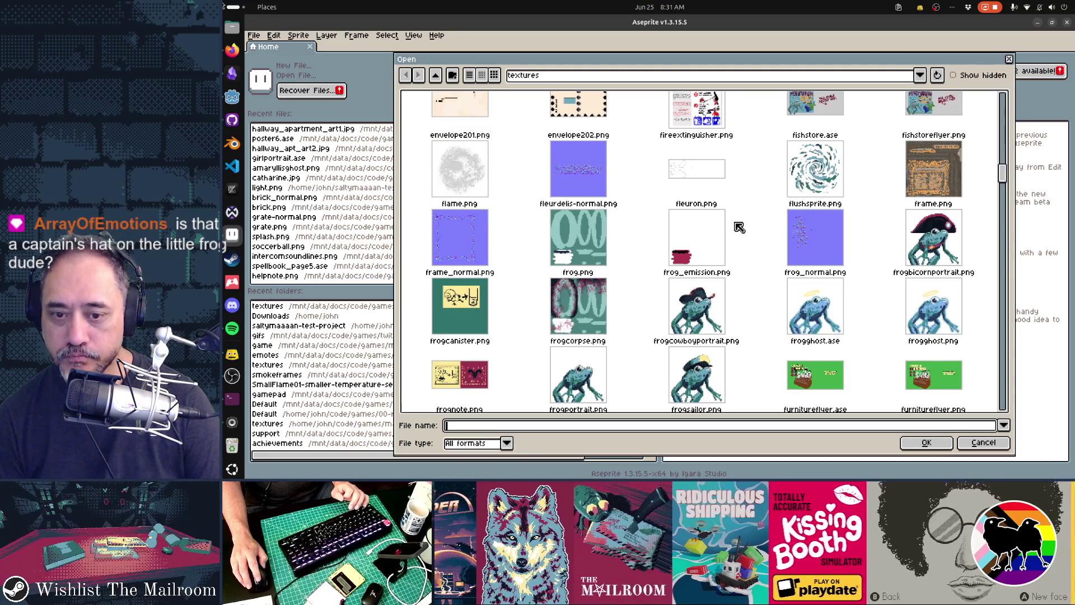
scroll(739, 227, "down", 1)
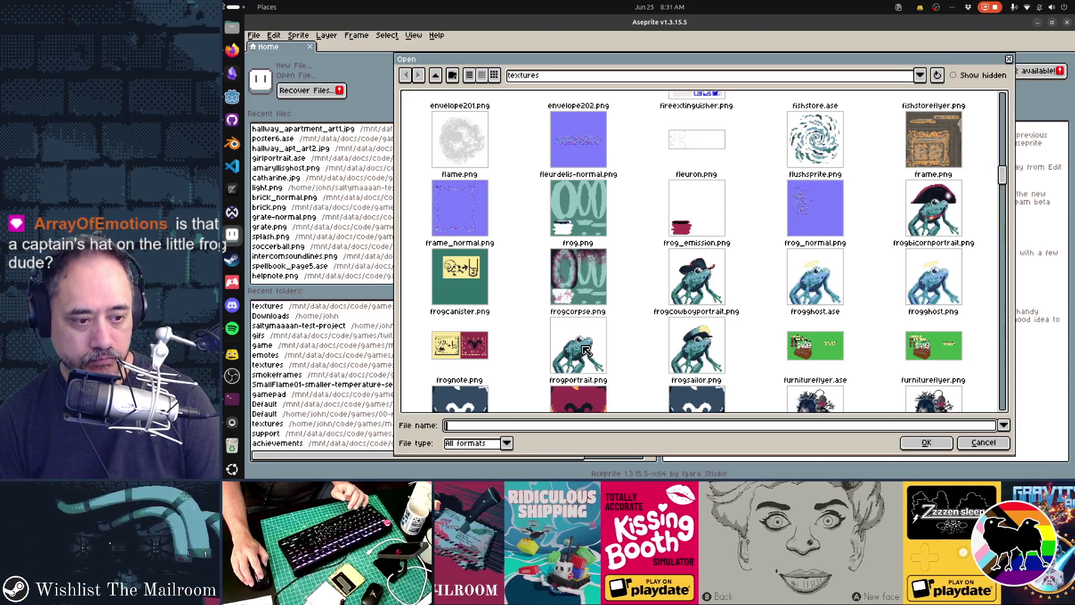
double_click(586, 350)
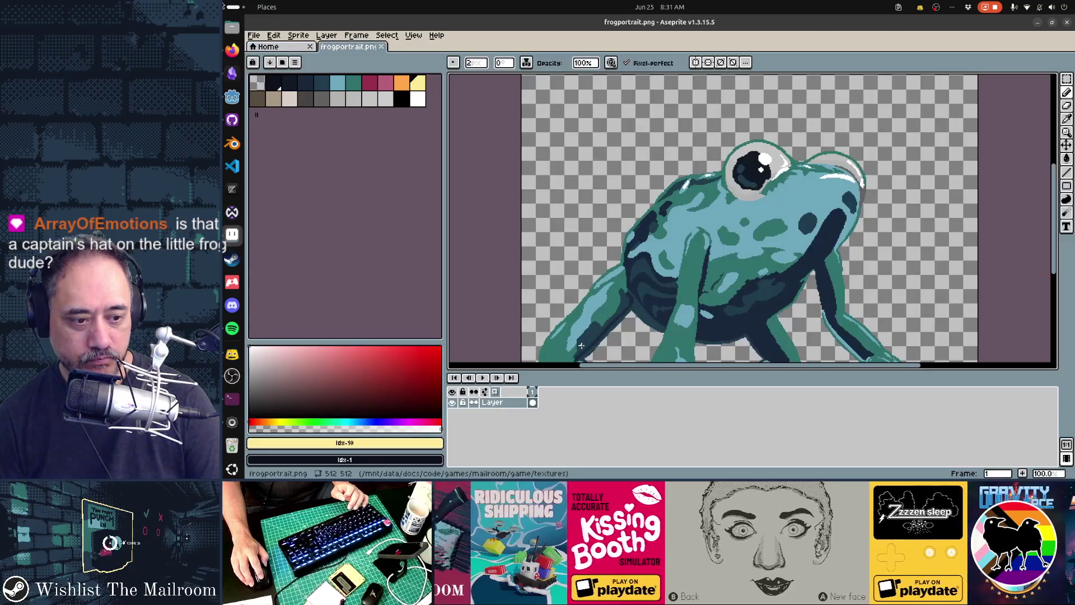
key("alt+Tab")
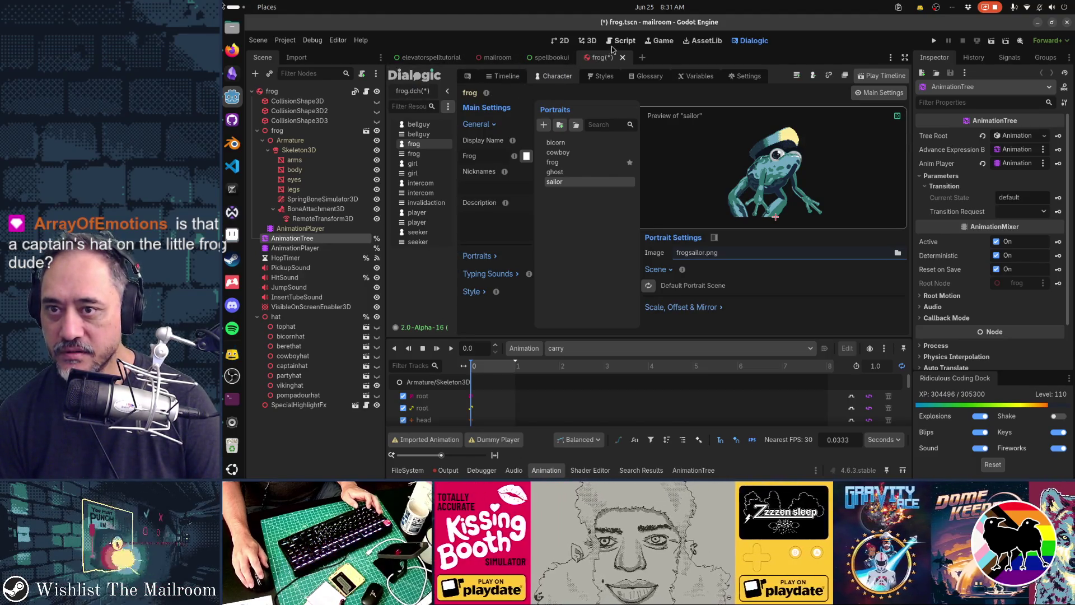
Step: In the 3D view, swap the viking hat for the captain's hat, then the pompadour hat
left_click(587, 40)
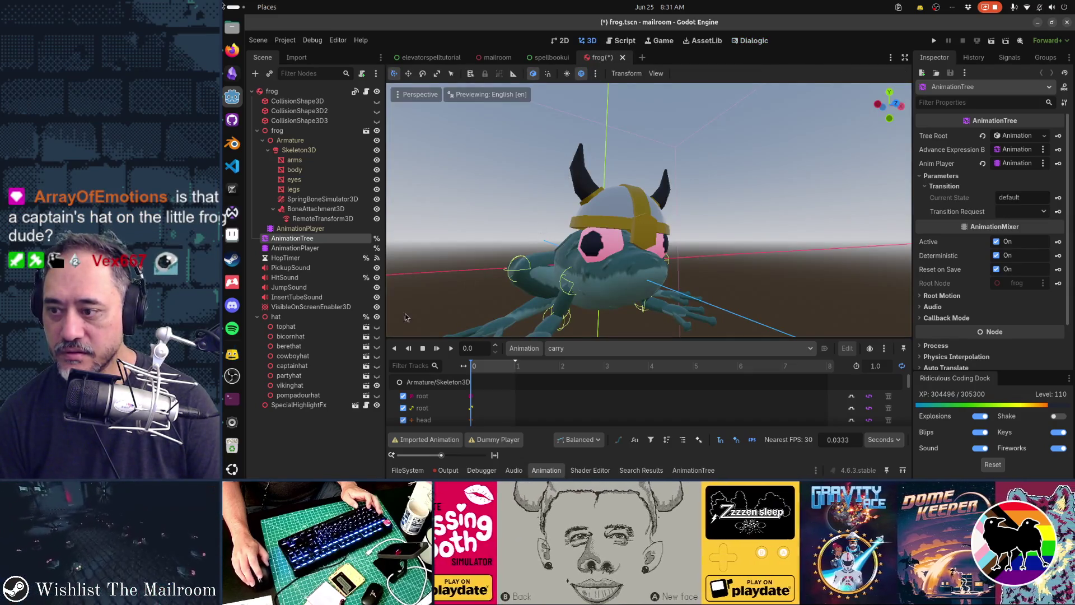
left_click(377, 366)
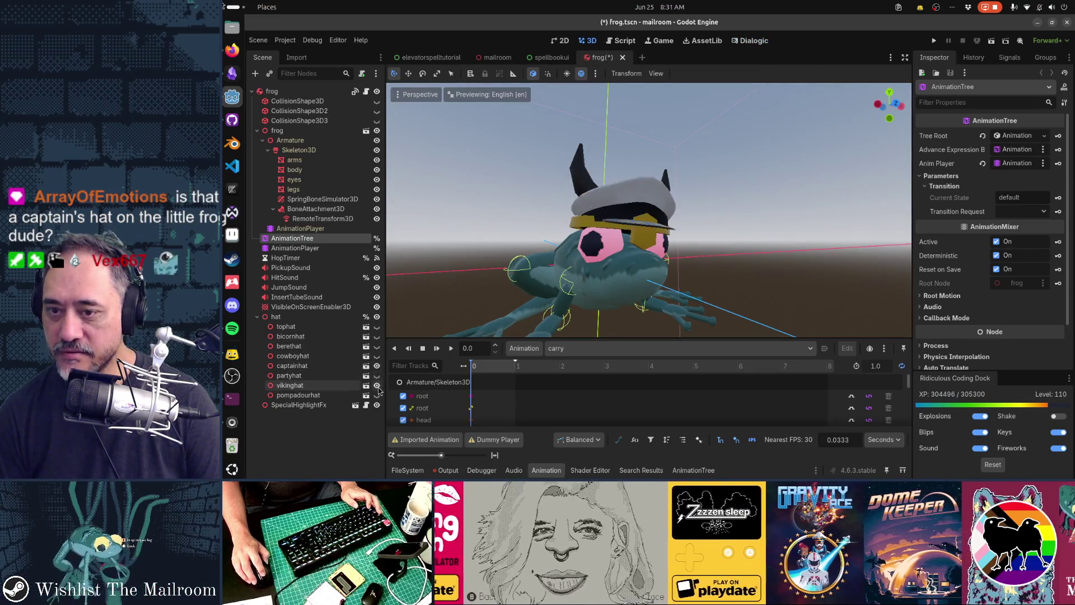
left_click(377, 386)
mouse_move(677, 269)
left_mouse_down()
mouse_move(715, 241)
mouse_move(555, 282)
mouse_move(565, 245)
mouse_move(684, 252)
mouse_move(711, 269)
mouse_move(661, 261)
left_mouse_up()
scroll(716, 241, "down", 3)
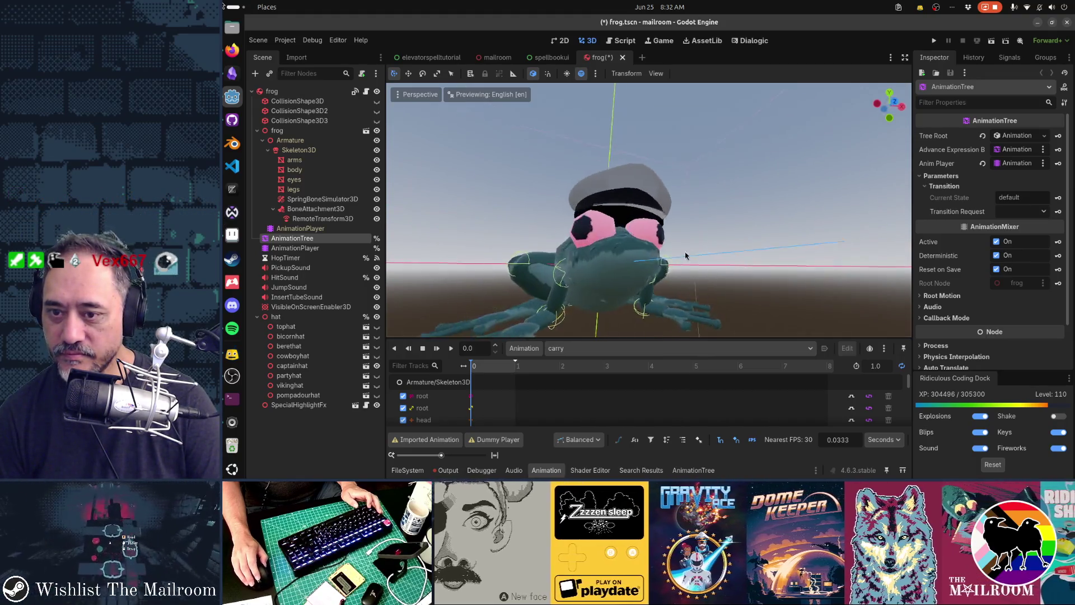
scroll(683, 252, "up", 2)
scroll(661, 261, "up", 2)
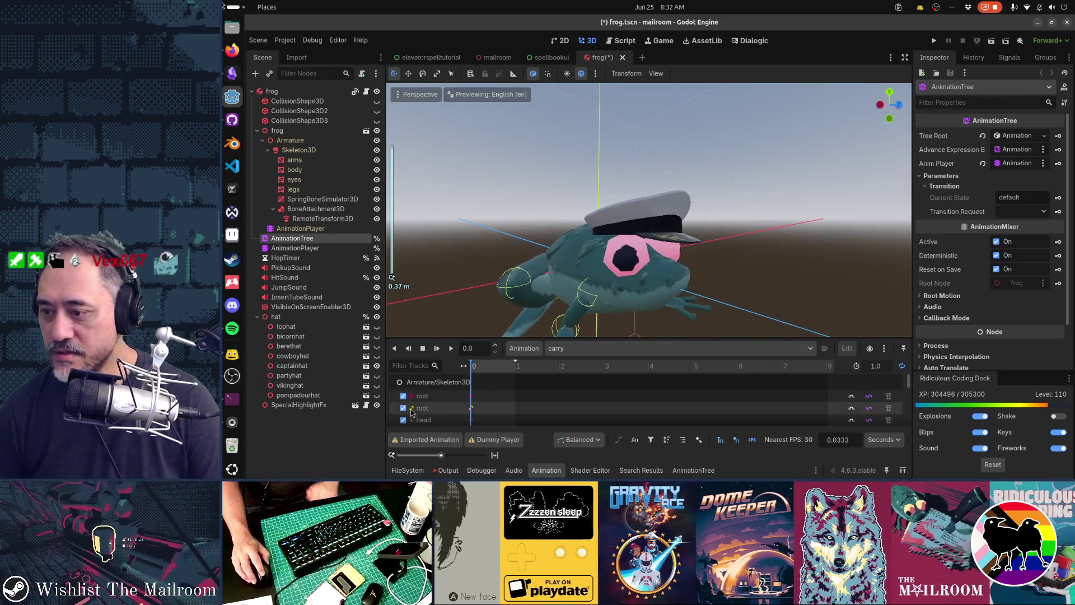
left_click(377, 366)
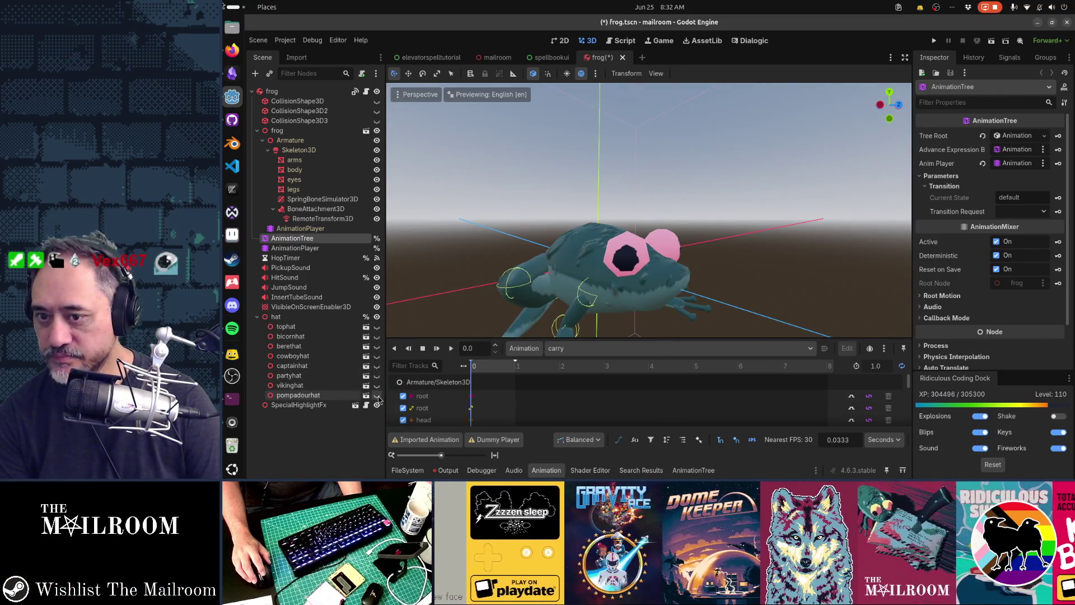
left_click(377, 395)
mouse_move(763, 255)
left_mouse_down()
mouse_move(737, 248)
mouse_move(756, 240)
mouse_move(611, 259)
mouse_move(644, 255)
mouse_move(627, 250)
left_mouse_up()
scroll(627, 250, "up", 3)
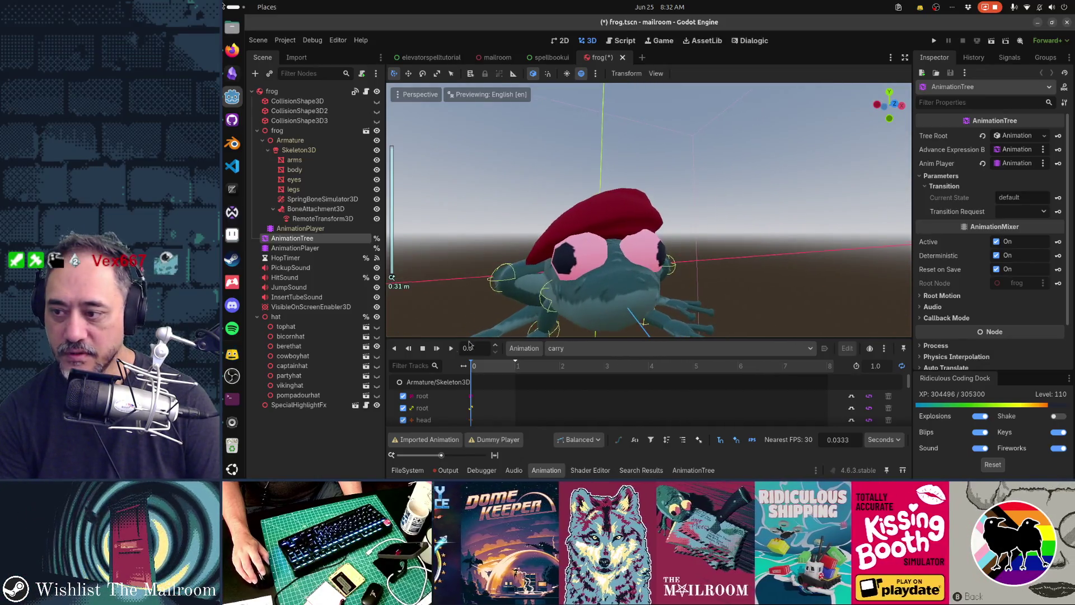
Step: Hide the beret and try the top hat, then the bicorn hat, on the frog
left_click(377, 346)
left_click(377, 326)
left_click(377, 326)
left_click(377, 336)
scroll(586, 284, "up", 3)
scroll(586, 283, "down", 4)
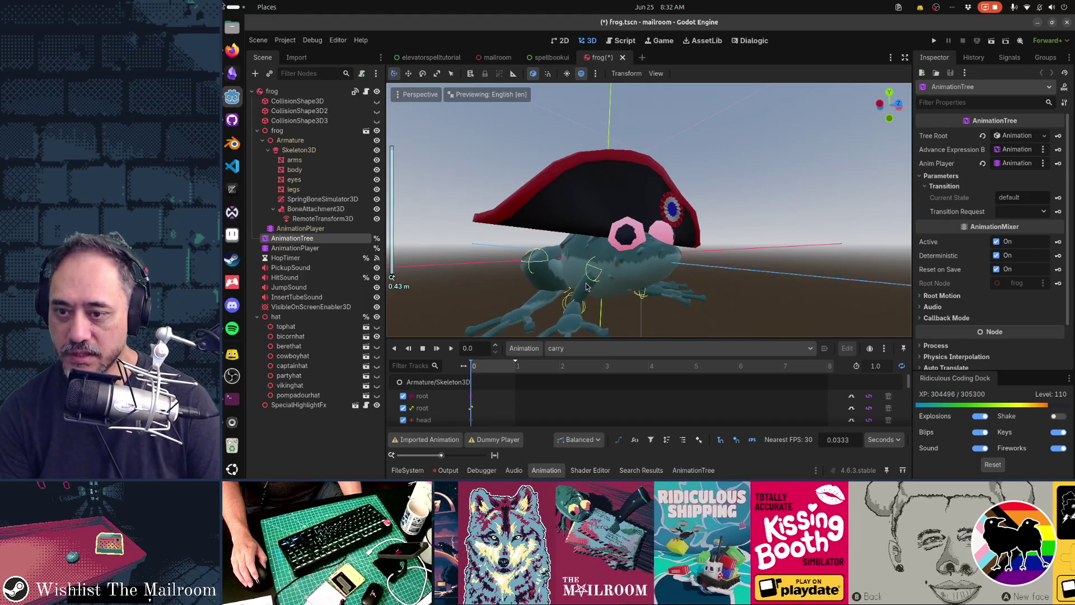
scroll(586, 286, "down", 3)
mouse_move(586, 286)
left_mouse_down()
mouse_move(421, 300)
mouse_move(700, 278)
mouse_move(506, 308)
mouse_move(627, 267)
mouse_move(616, 273)
mouse_move(652, 284)
left_mouse_up()
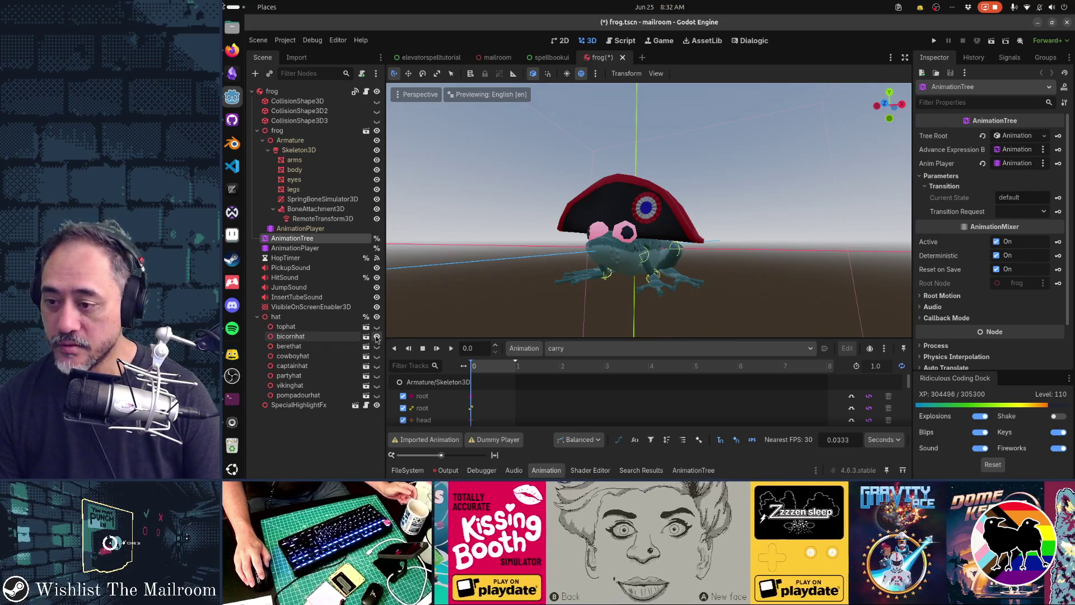
Step: Put the viking hat back on the frog and set the transition request to carry
left_click(377, 338)
left_click(376, 385)
left_click_drag(699, 271, 763, 279)
scroll(768, 246, "up", 3)
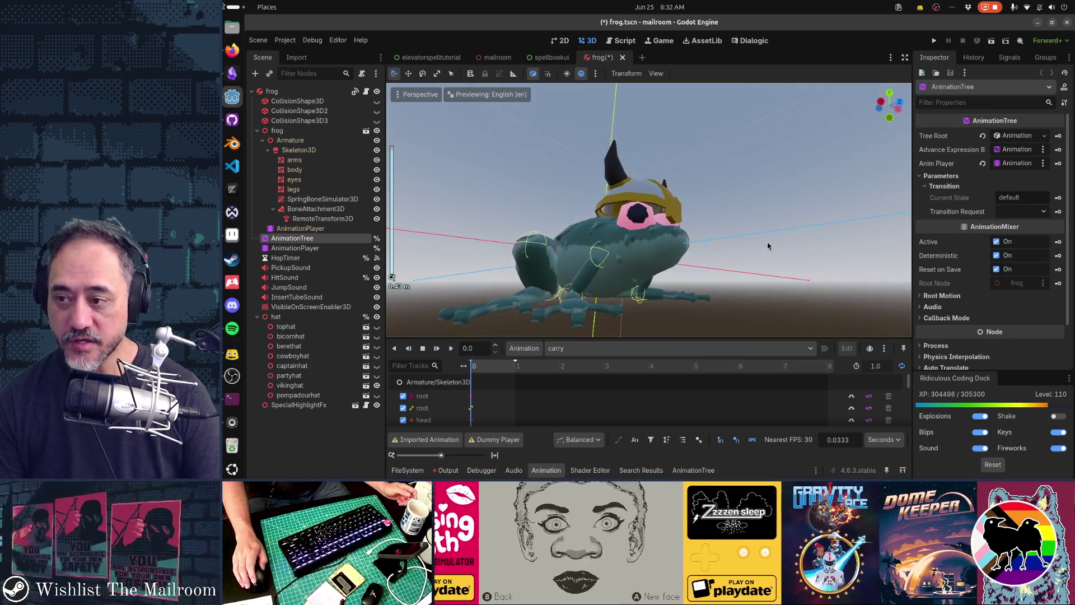
left_click(1034, 215)
left_click(1032, 237)
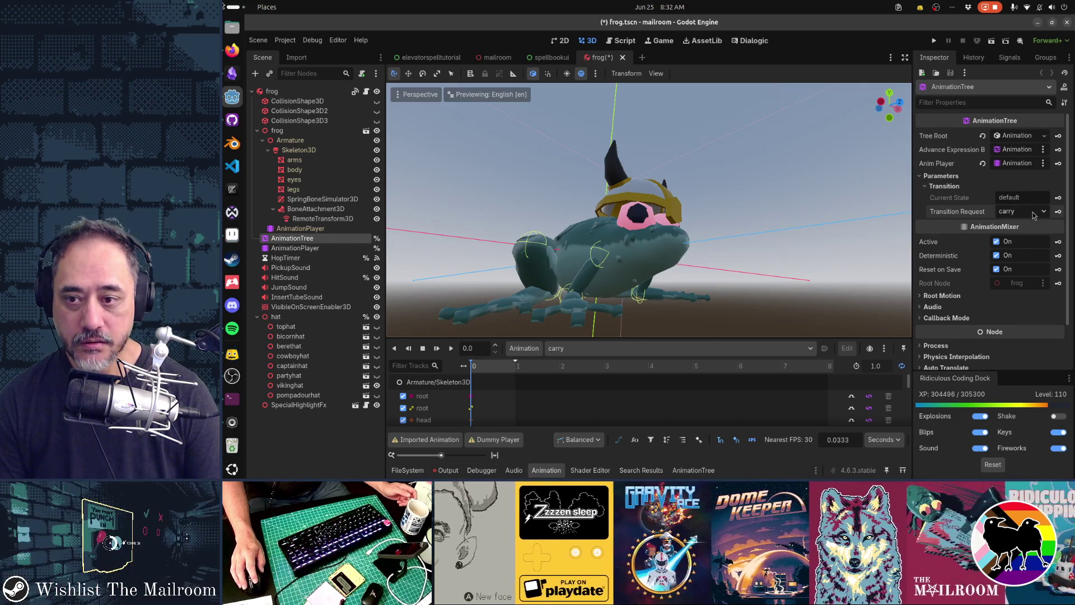
scroll(681, 241, "down", 5)
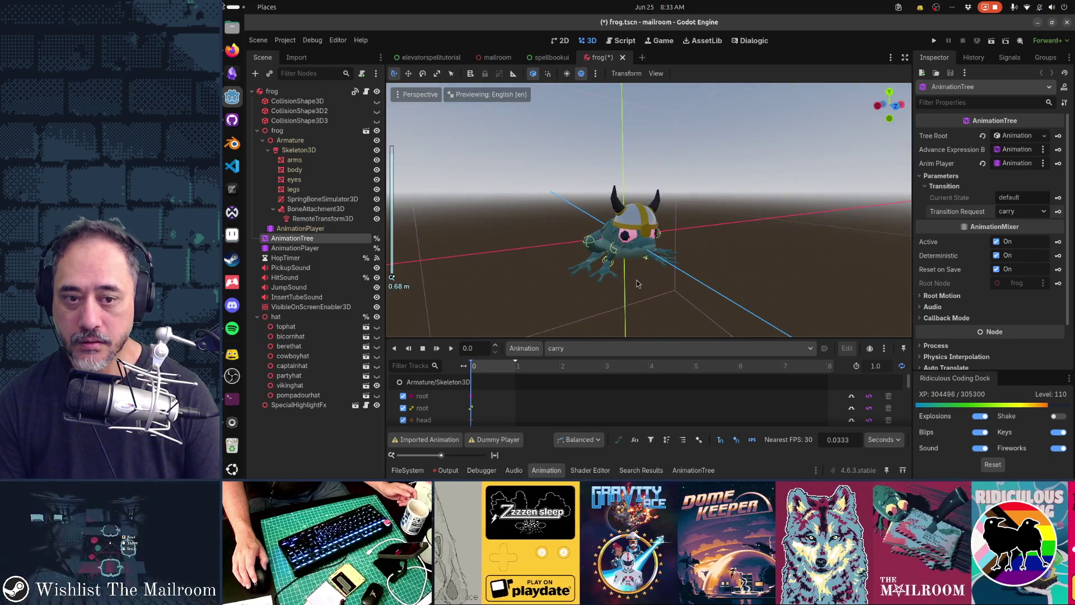
left_click(1044, 212)
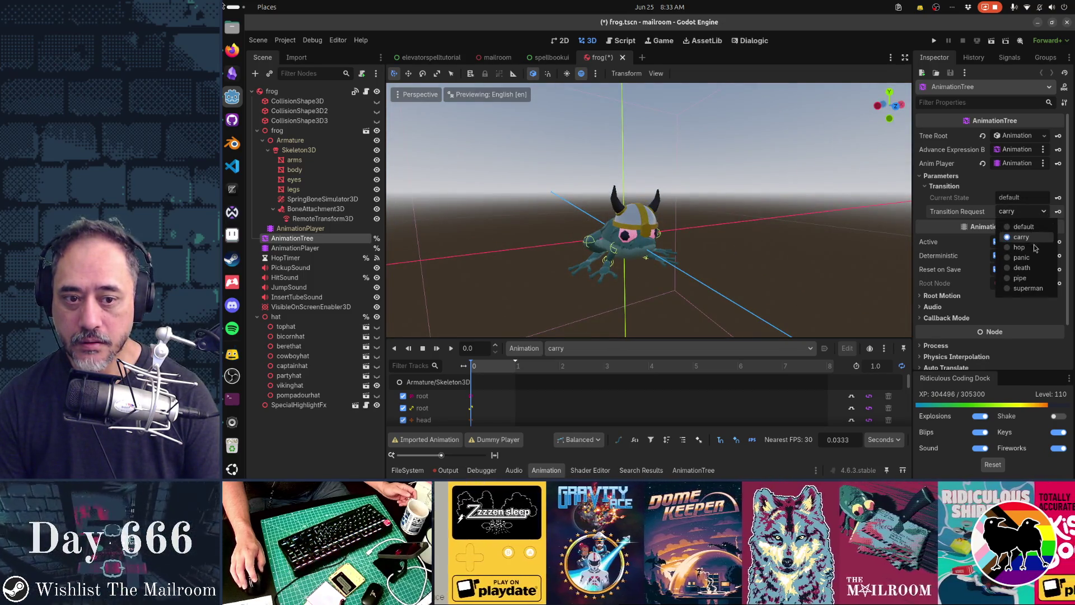
Step: Keep carry as the transition, preview the death animation, then switch back to carry
left_click(1029, 279)
left_click(1044, 211)
left_click(1022, 237)
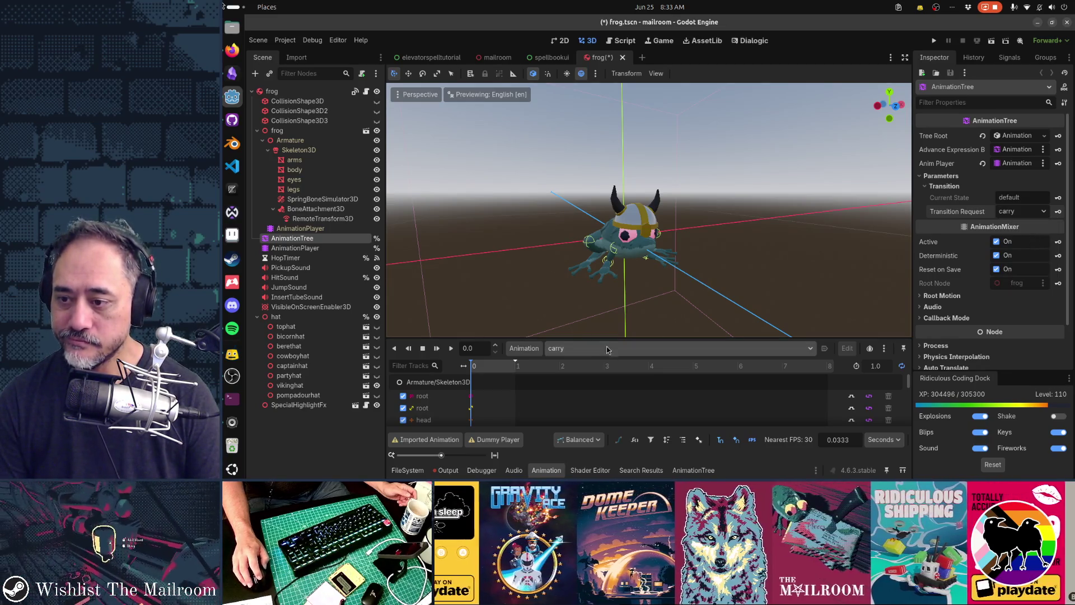
left_click(606, 348)
left_click(599, 375)
left_click(593, 353)
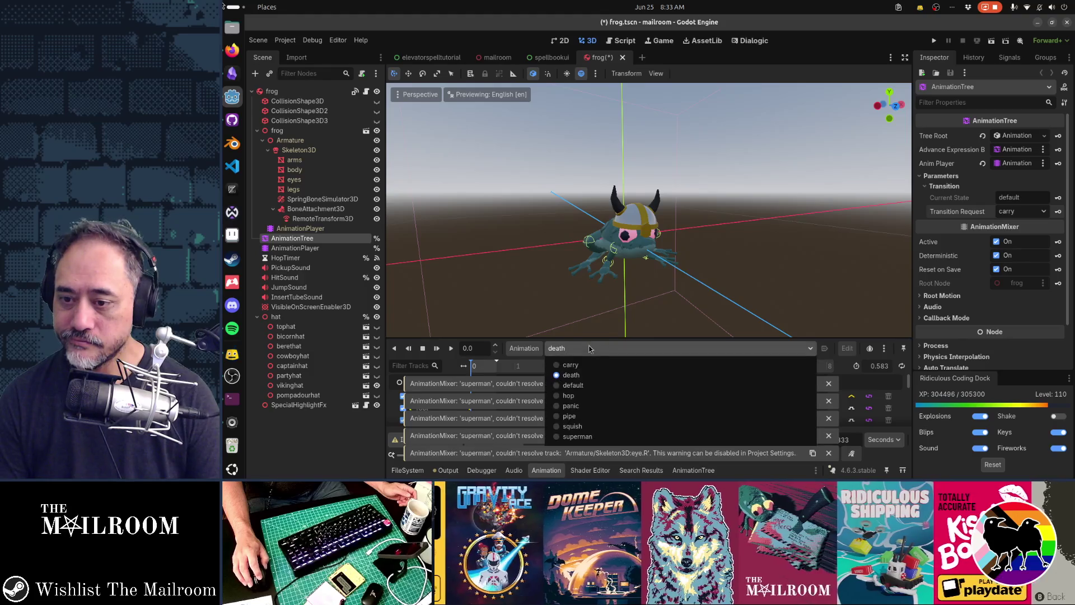
left_click(589, 369)
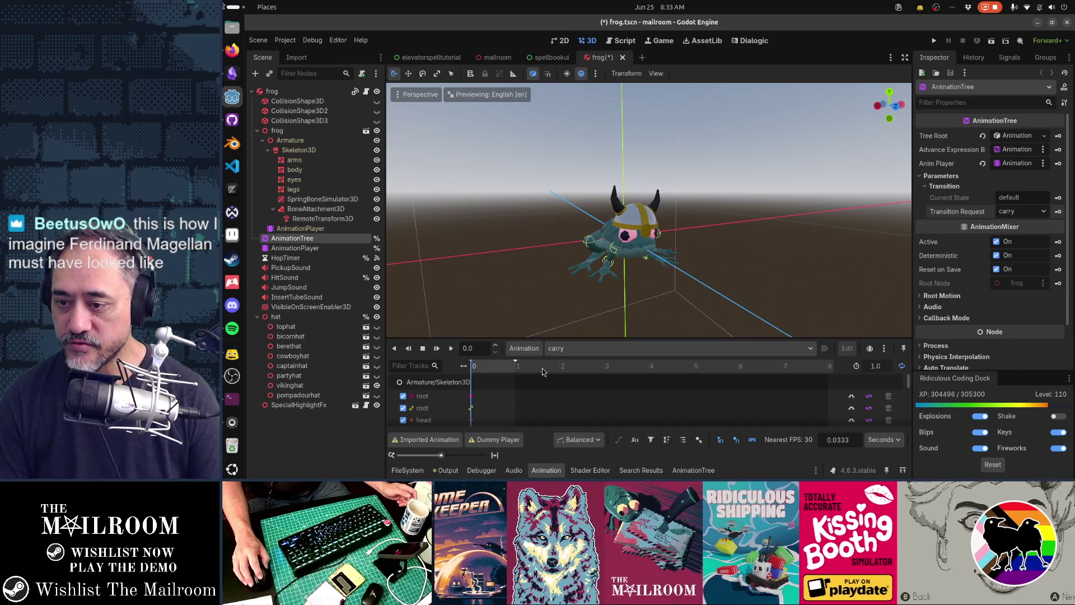
Step: Play the carry animation preview and pause it about 0.31 seconds in
scroll(512, 390, "down", 5)
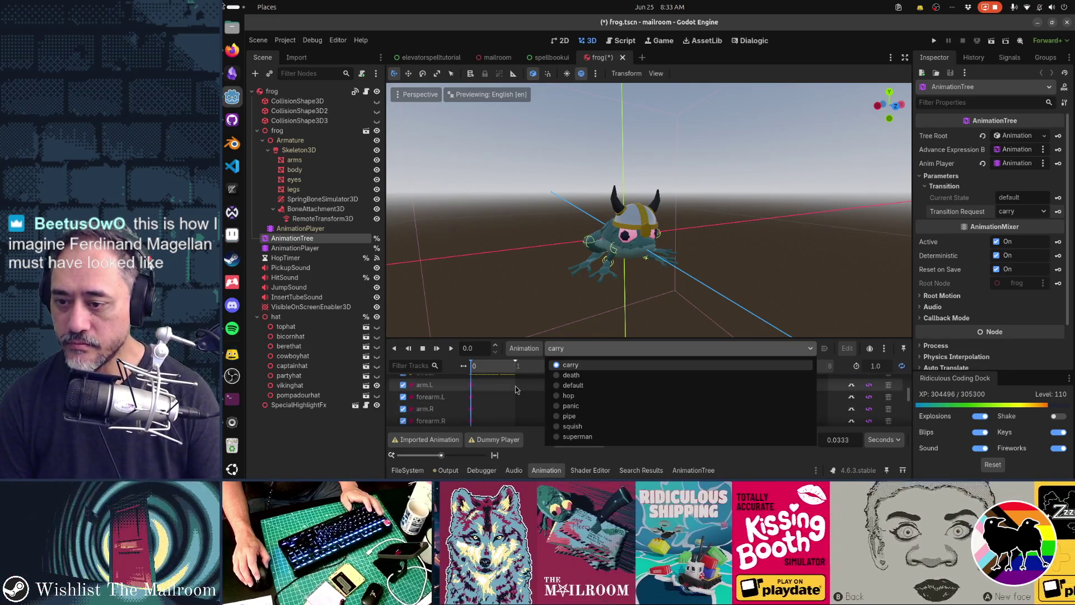
left_click(437, 351)
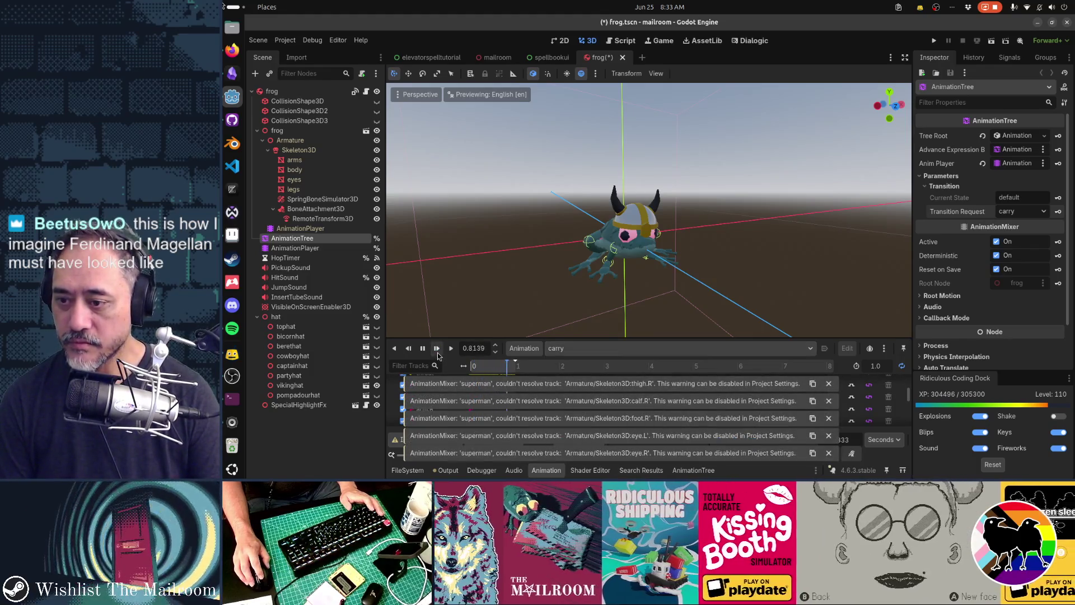
left_click(422, 349)
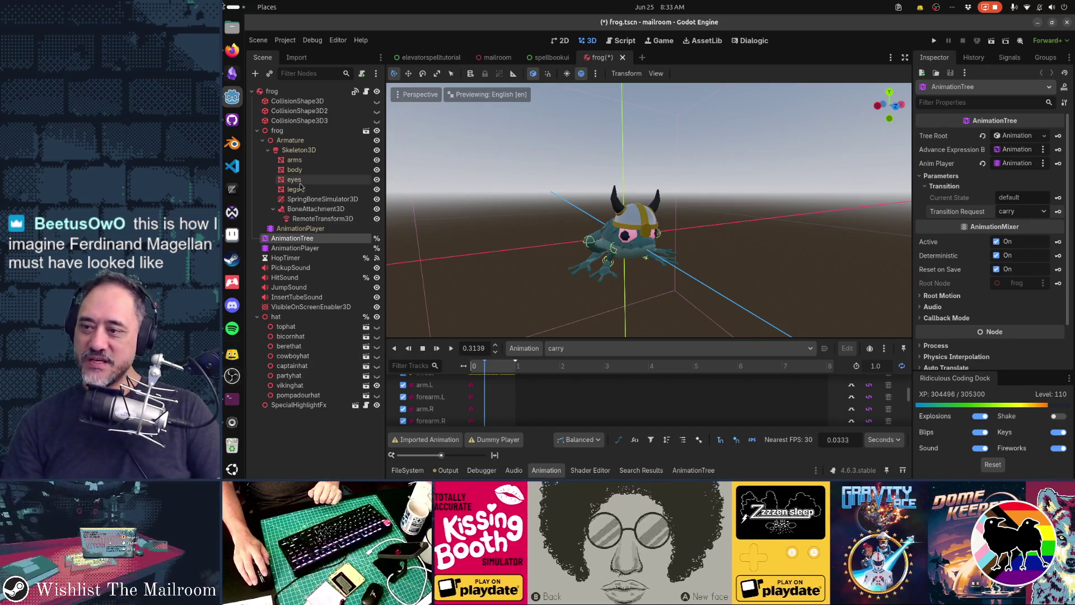
left_click(306, 230)
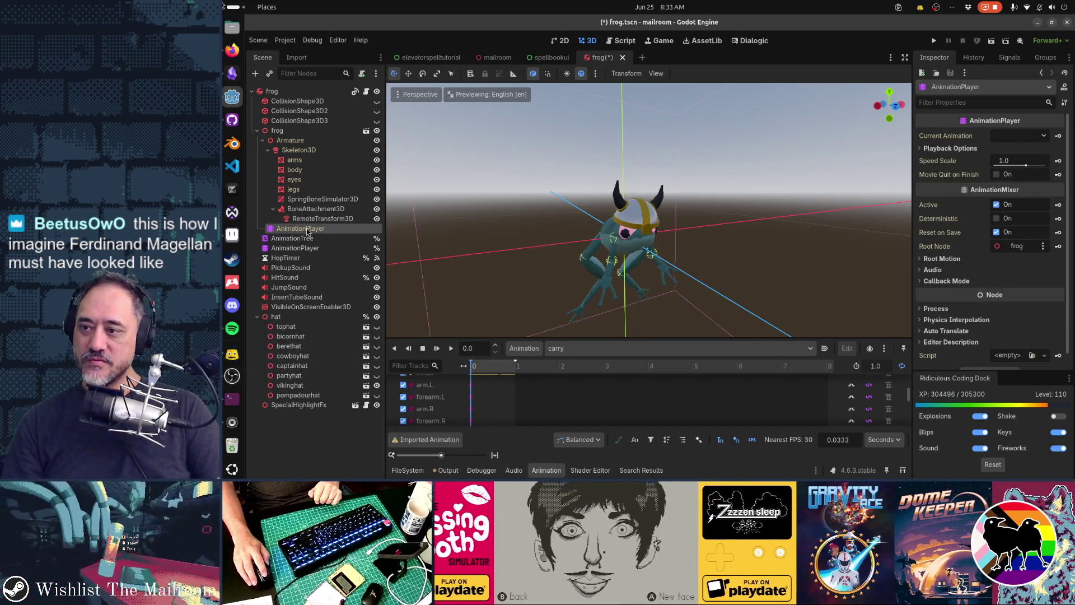
Step: With the AnimationPlayer selected, preview the death animation, then switch back to carry
left_click(309, 239)
left_click(309, 229)
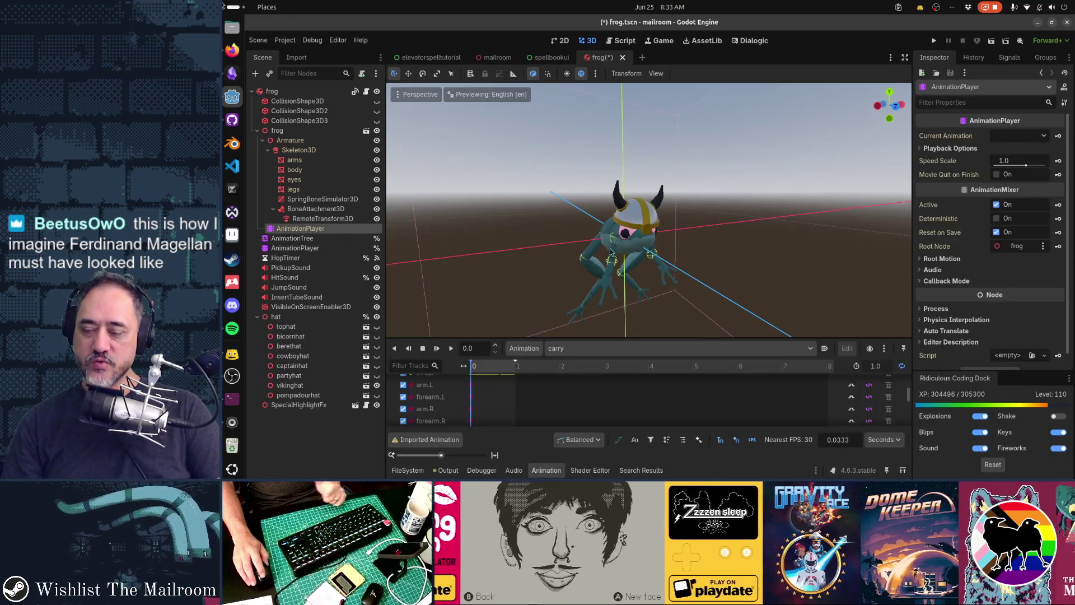
left_click_drag(641, 331, 675, 308)
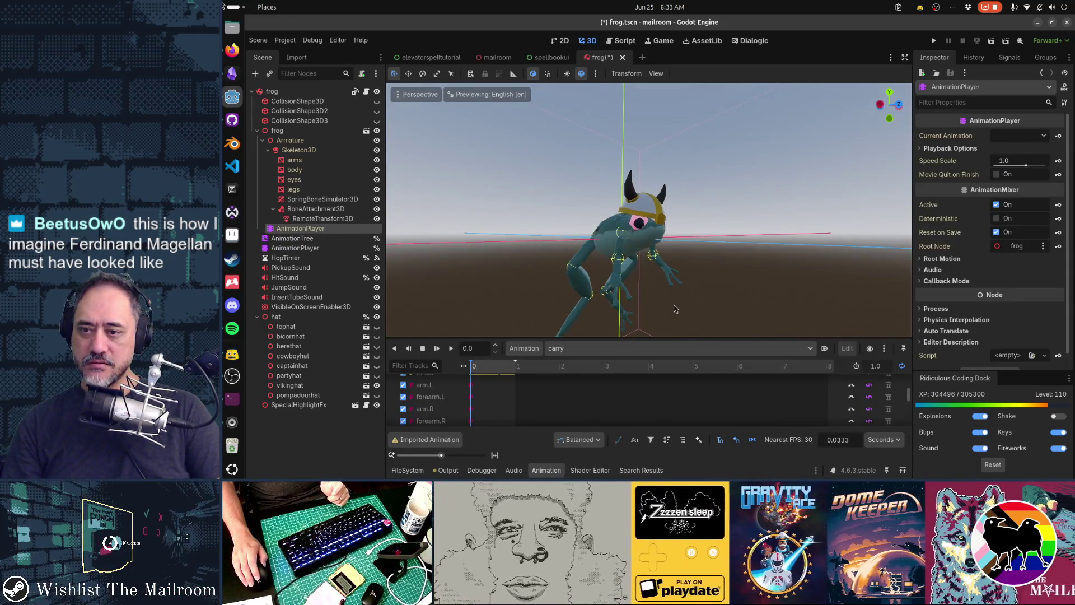
left_click(574, 349)
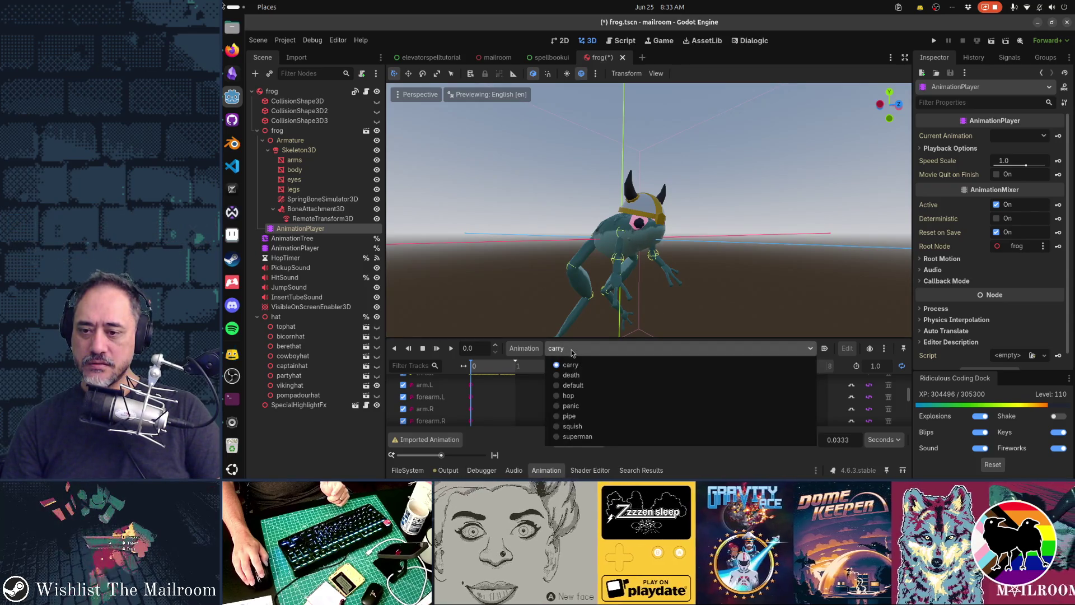
left_click(574, 375)
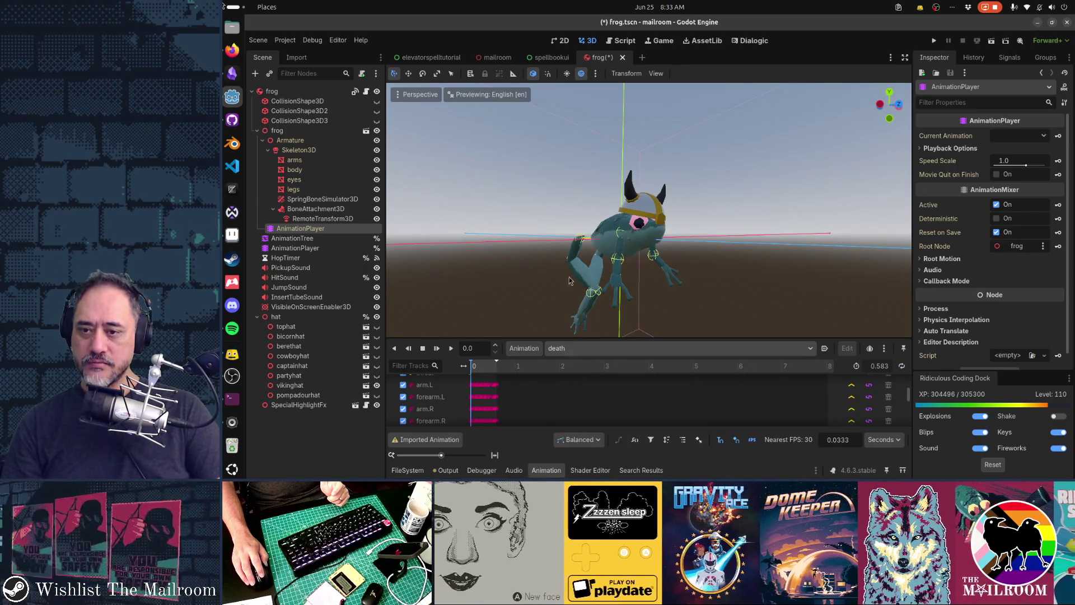
left_click_drag(616, 280, 637, 268)
left_click(579, 349)
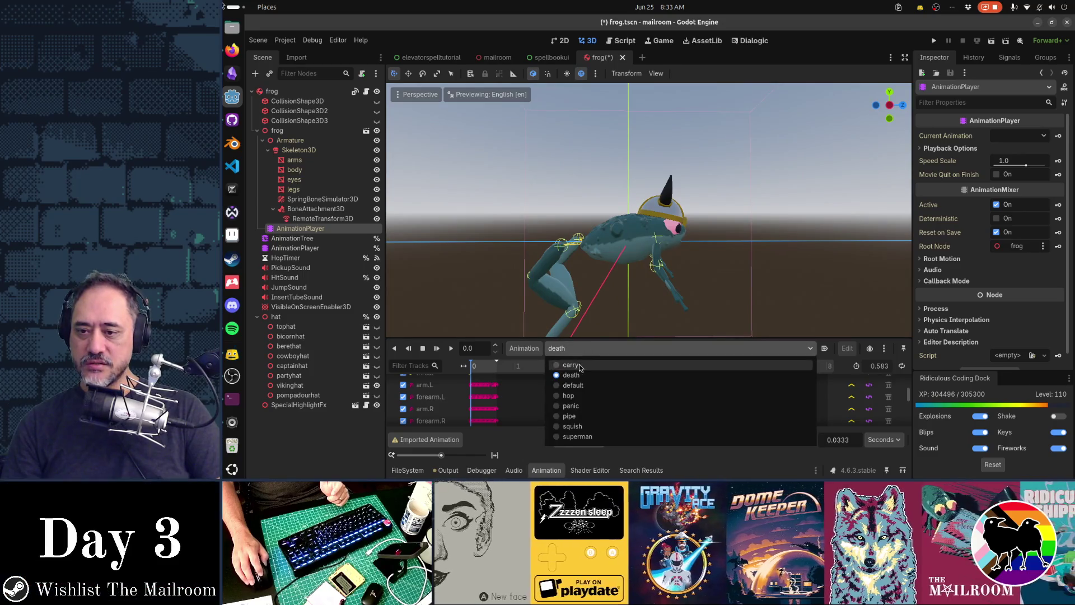
left_click(581, 367)
Step: Preview the hop animation, then select the AnimationTree node to show its blend graph
left_click(580, 348)
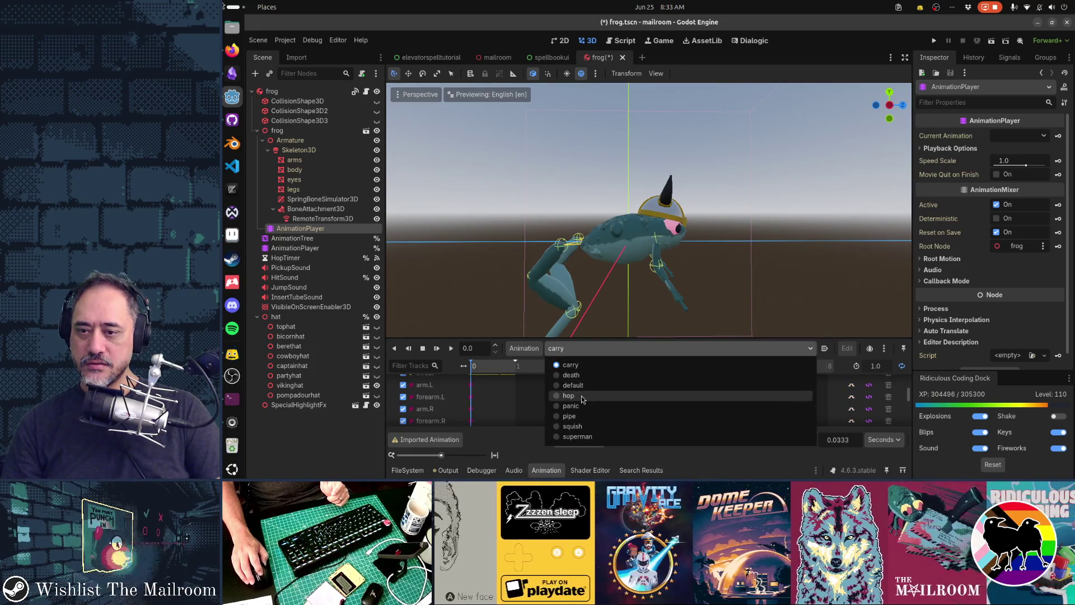
left_click(580, 397)
left_click(292, 238)
left_click(302, 229)
left_click(292, 239)
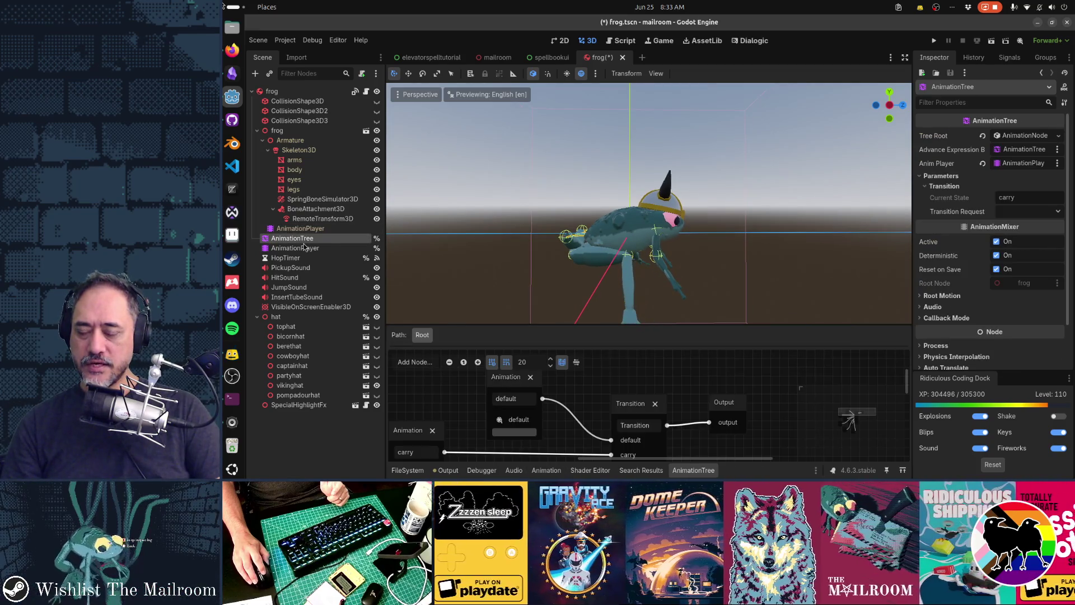
Step: Set the AnimationTree transition request to hop, then back to carry
left_click(331, 228)
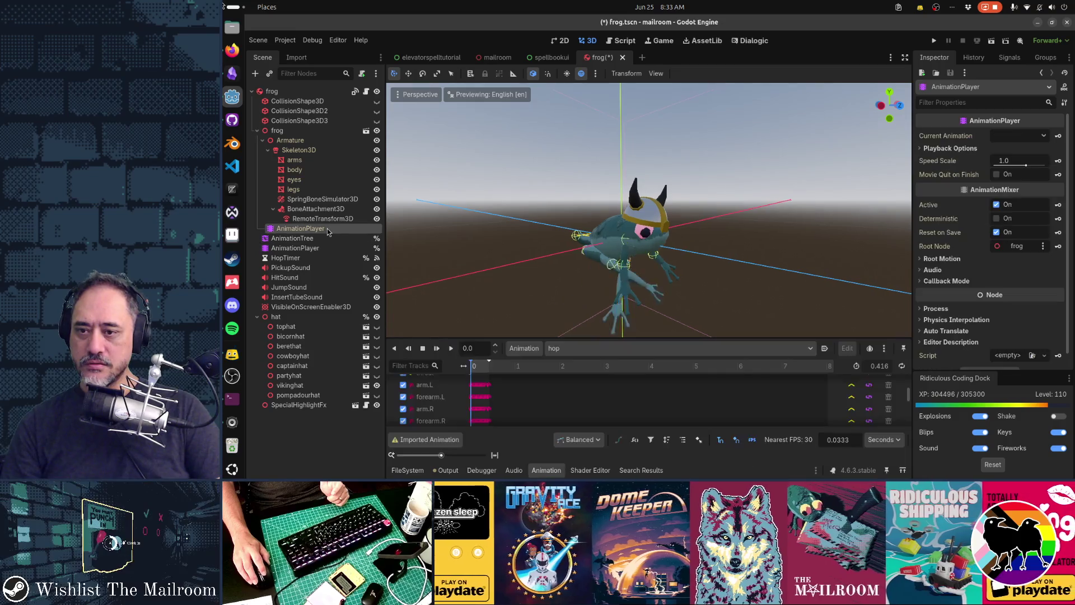
left_click(331, 238)
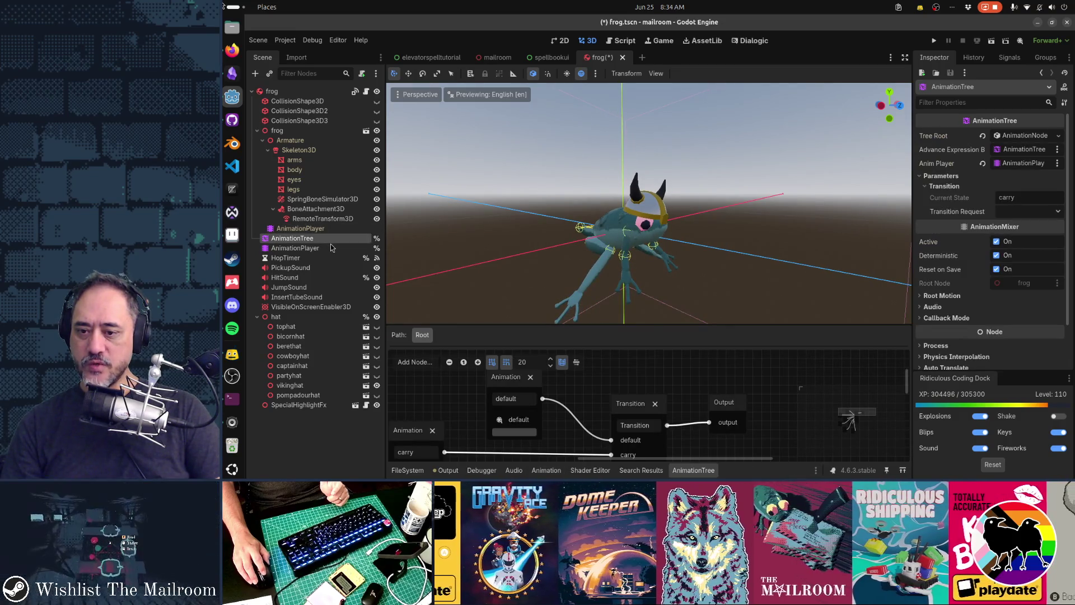
left_click(1020, 213)
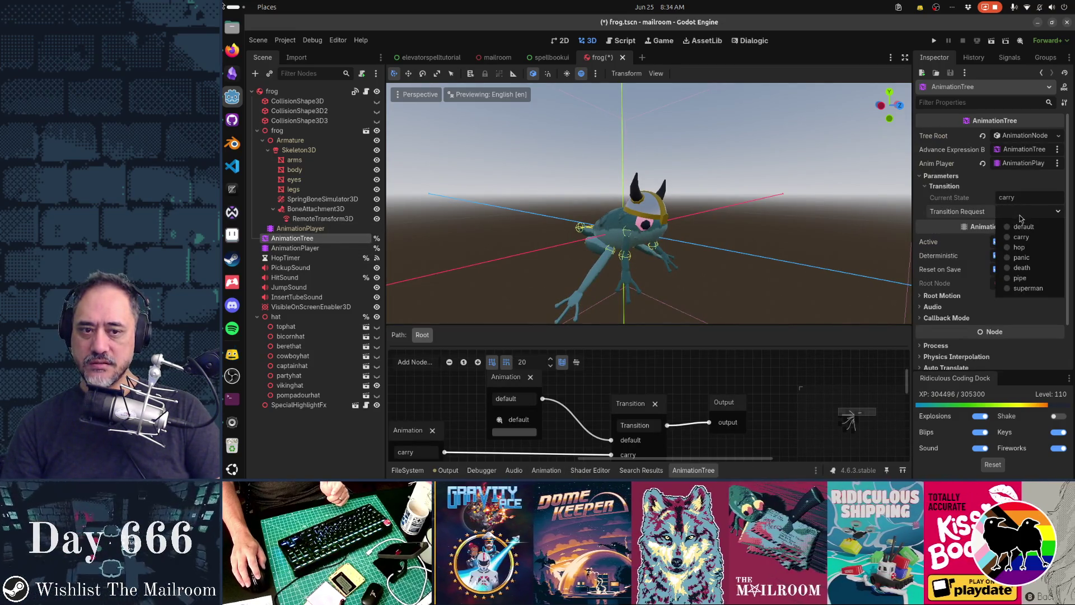
left_click(1019, 247)
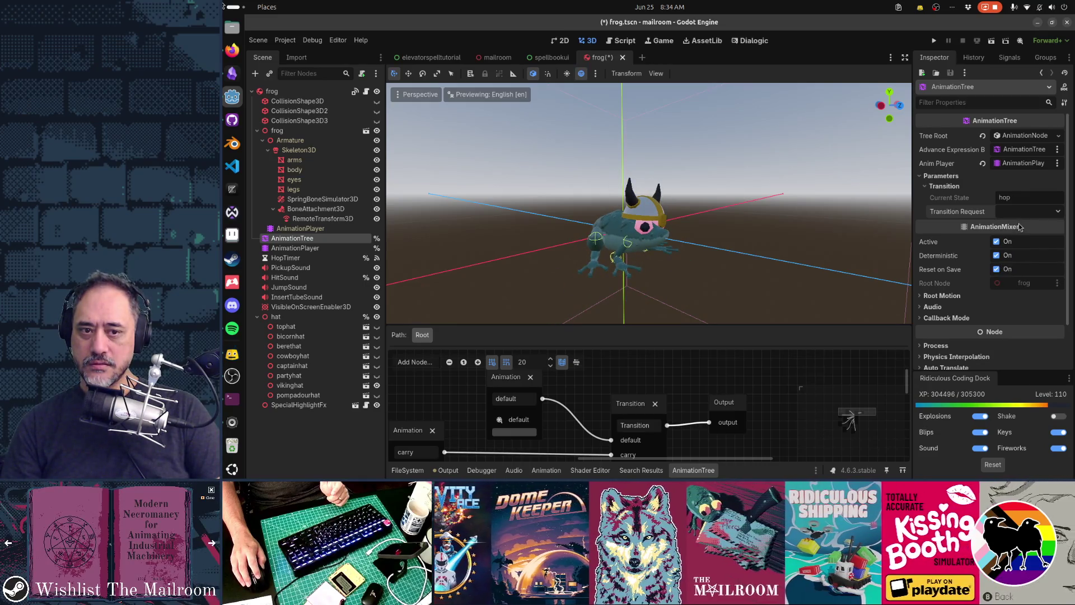
left_click(1021, 213)
left_click(1021, 237)
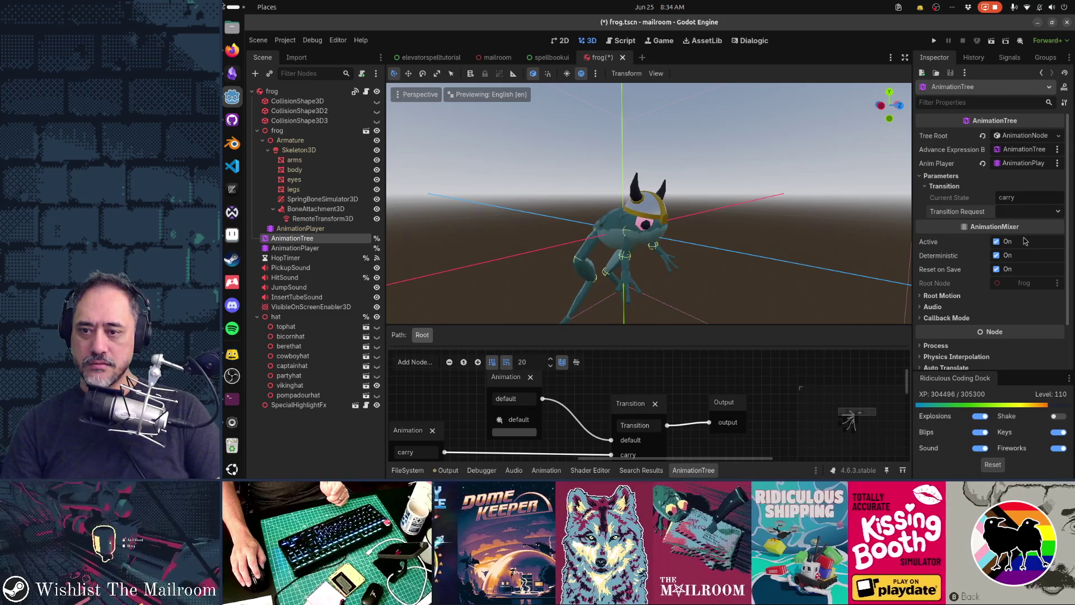
Step: Frame the frog close up facing the camera, then switch to Aseprite
left_click_drag(686, 219, 628, 226)
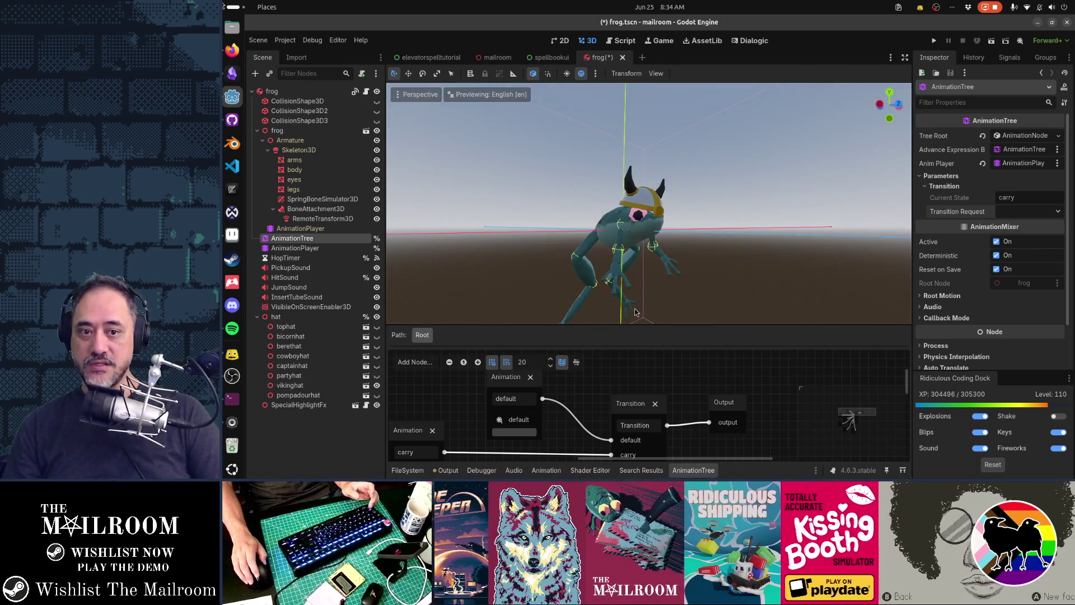
scroll(649, 297, "up", 3)
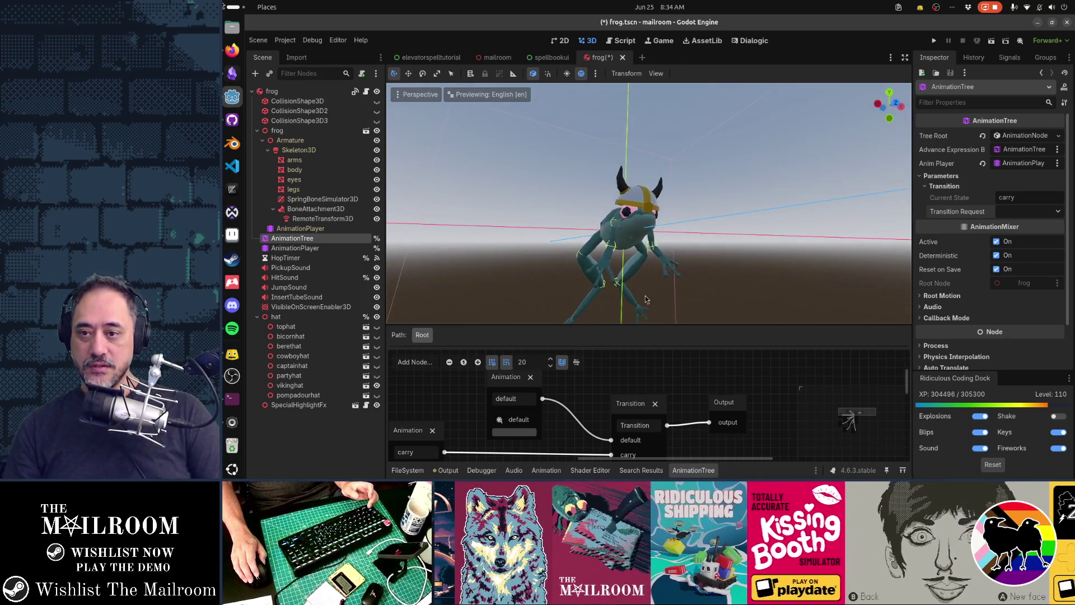
left_click_drag(632, 272, 657, 273)
key("alt+Tab")
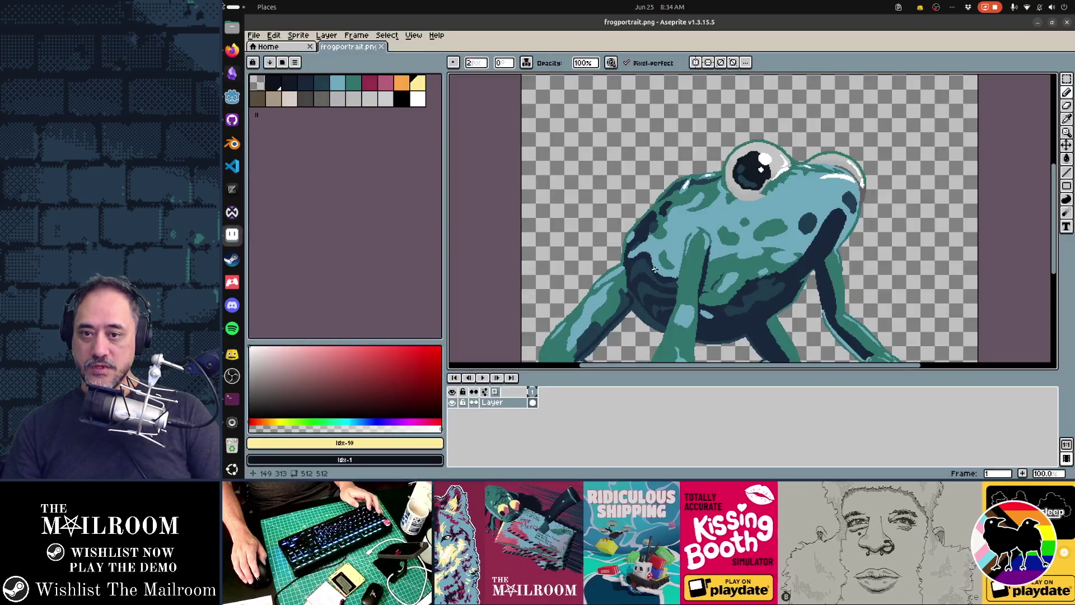
Step: Flip repeatedly between the Godot frog scene and the Aseprite frog portrait to compare them
scroll(705, 273, "down", 2)
key("alt+Tab")
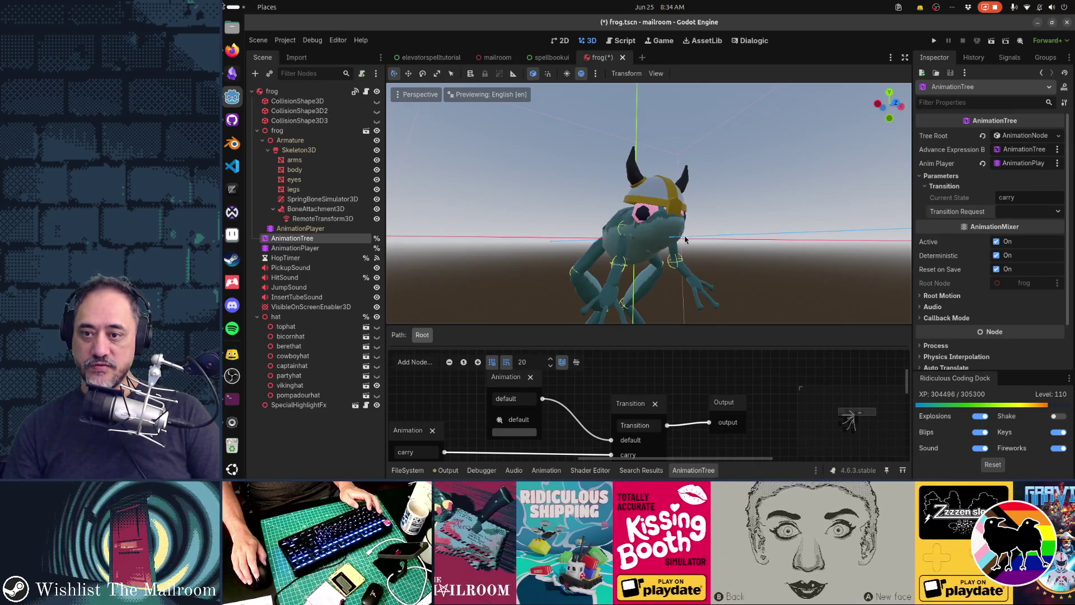
key("alt+Tab")
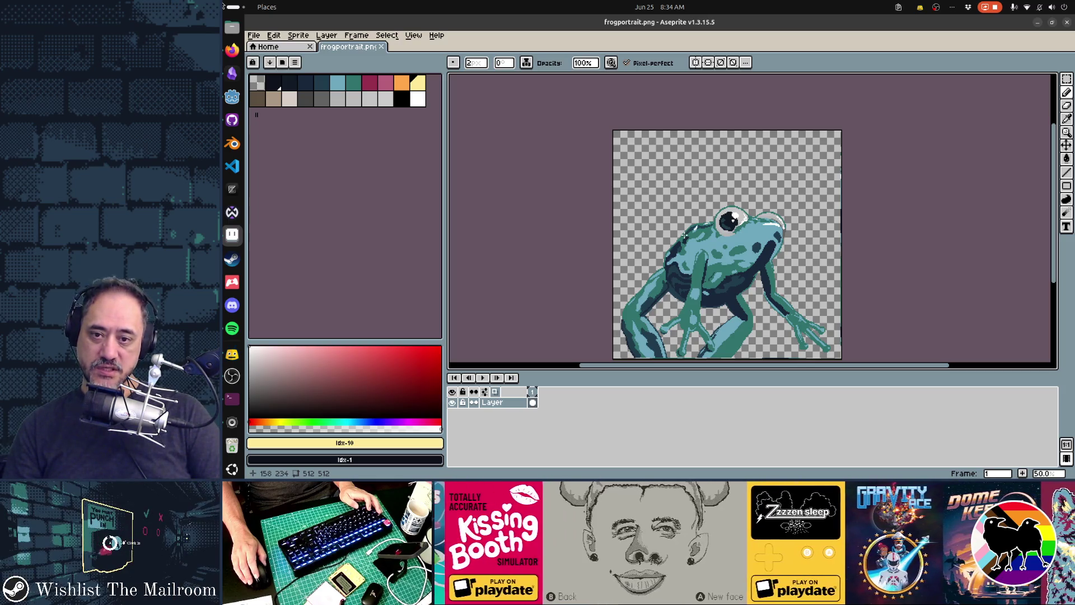
key("alt+Tab")
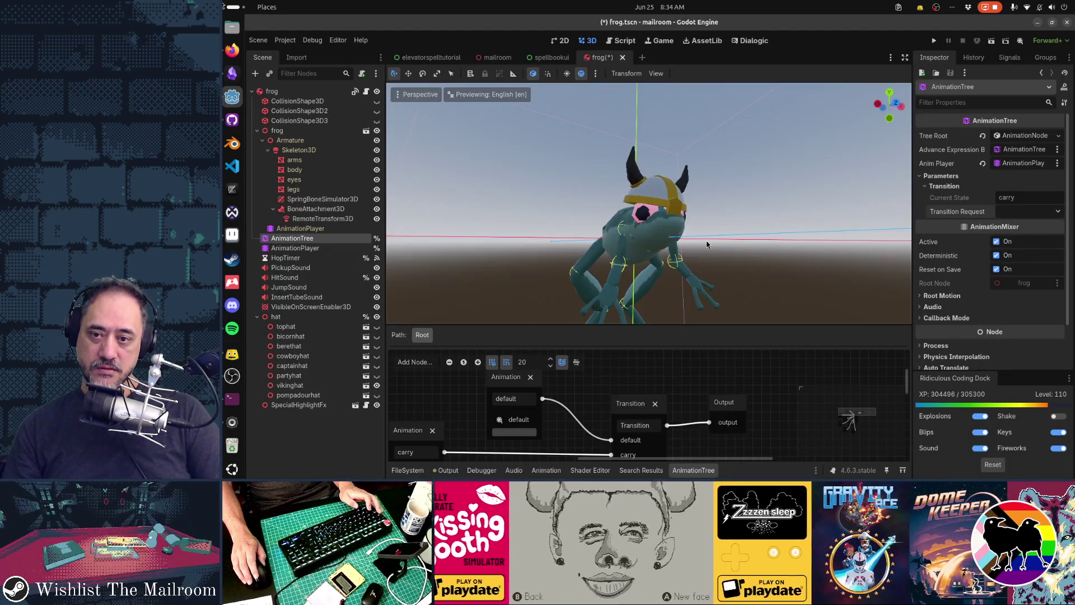
key("alt+Tab")
key("alt+Tab")
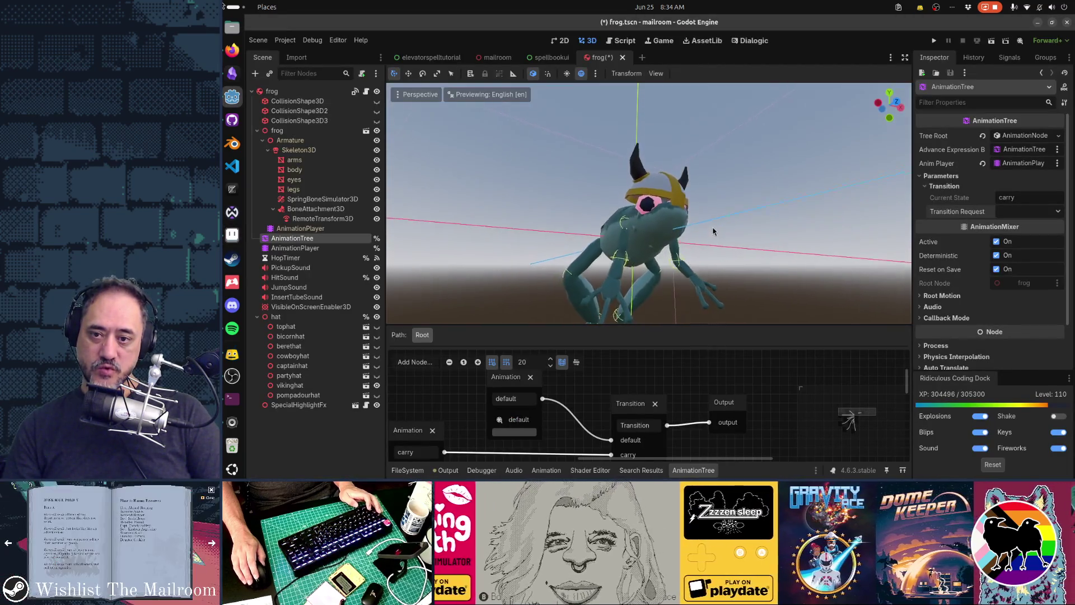
key("alt+Tab")
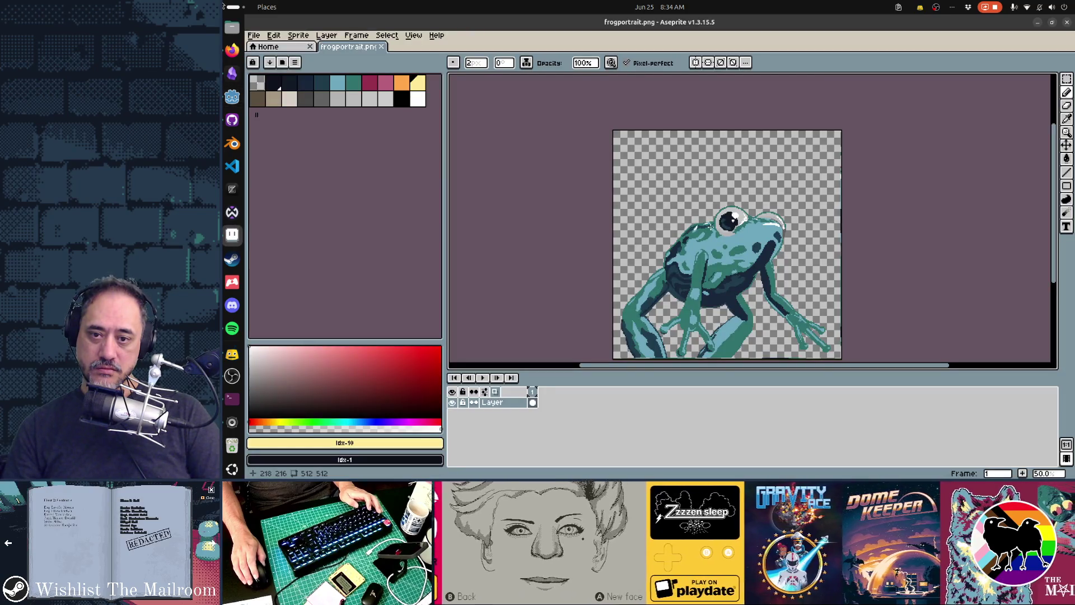
key("alt+Tab")
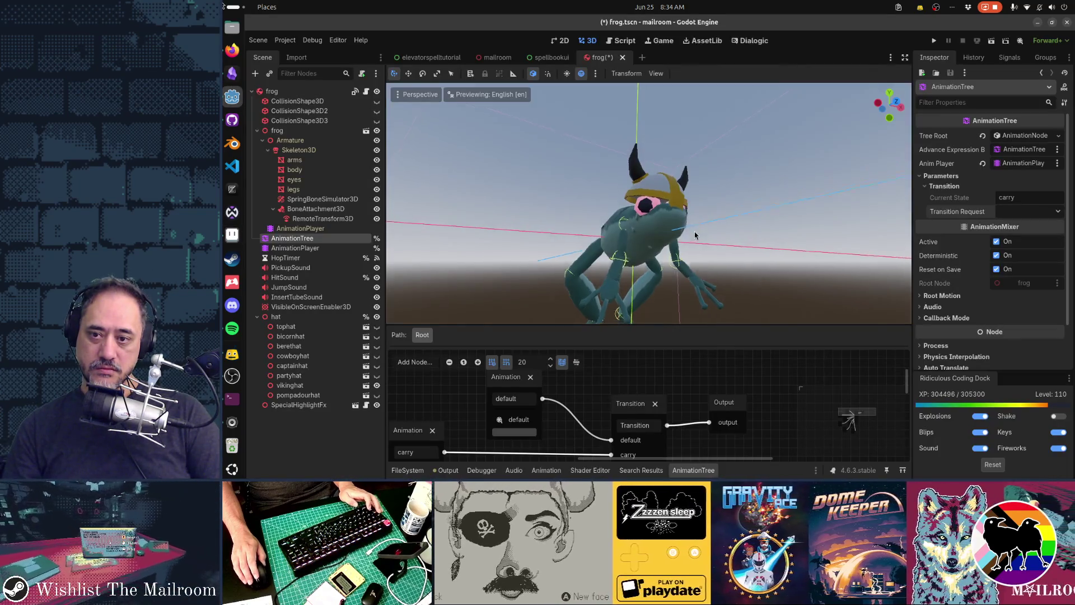
key("alt+Tab")
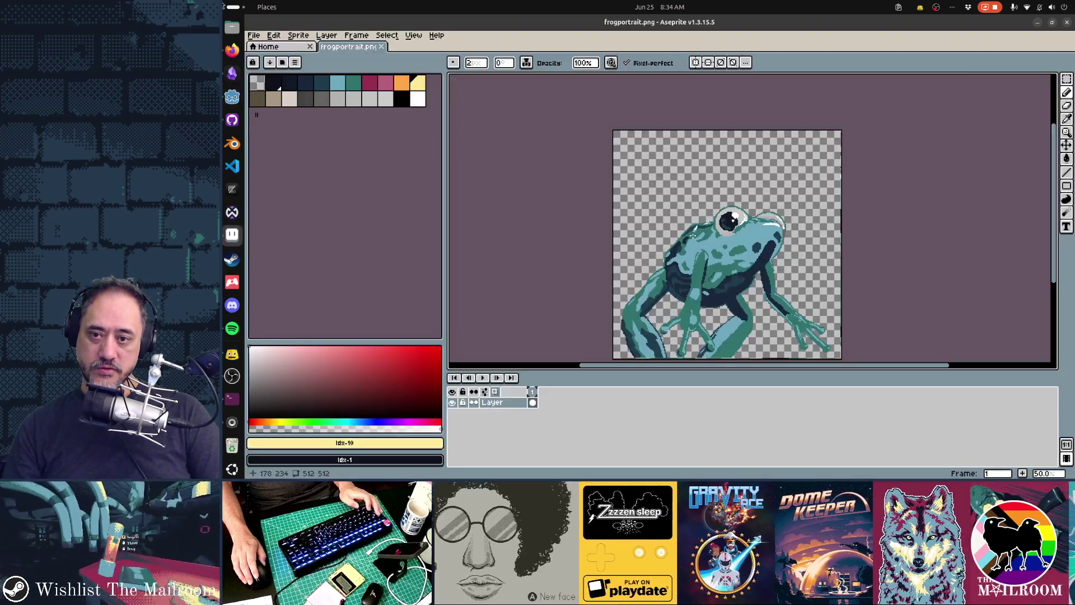
key("alt+Tab")
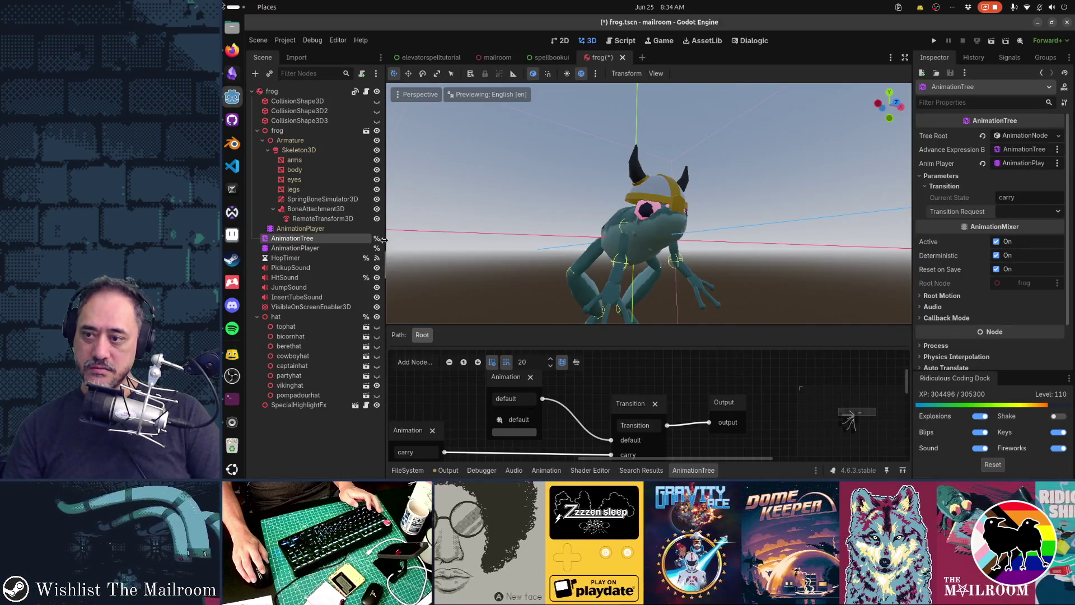
Step: Hide the frog's viking hat and compare the bare-headed frog with the Aseprite portrait
left_click(376, 385)
key("alt+Tab")
key("alt+Tab")
key("alt+Tab")
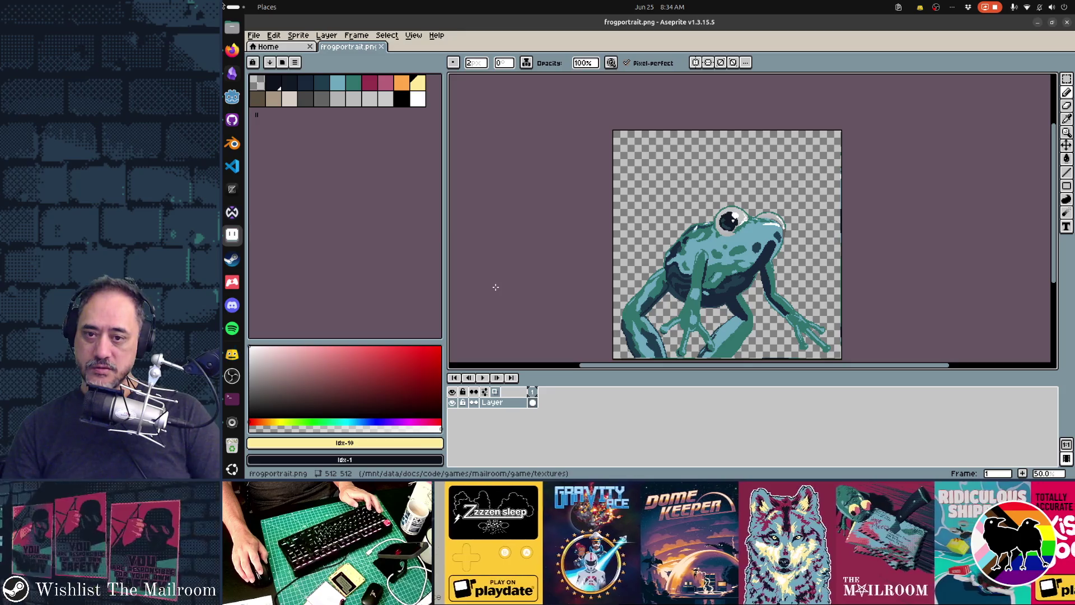
key("alt+Tab")
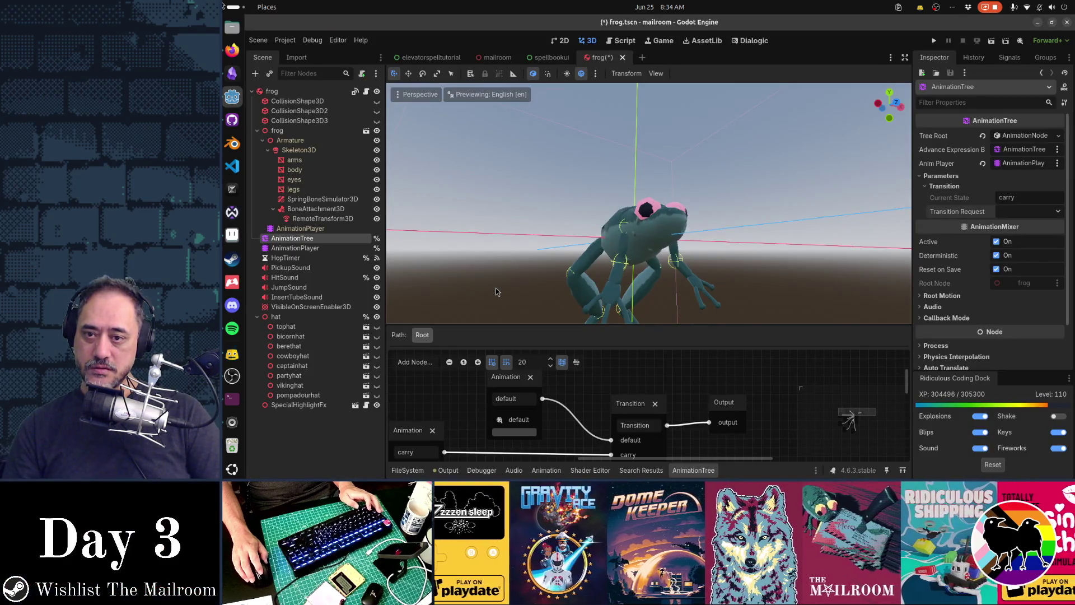
key("alt+Tab")
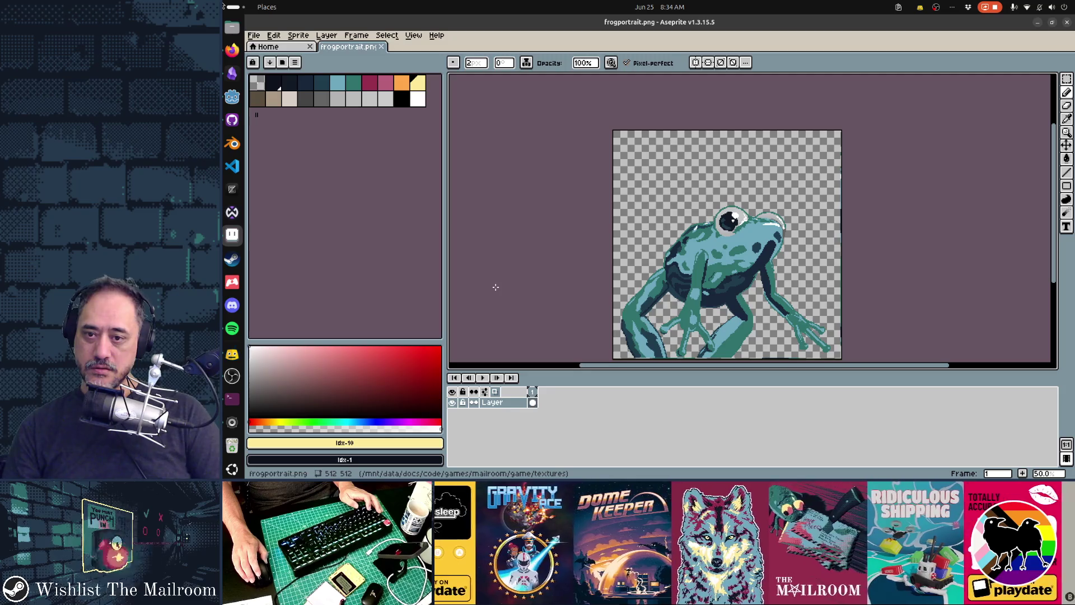
key("alt+Tab")
key("alt+Tab")
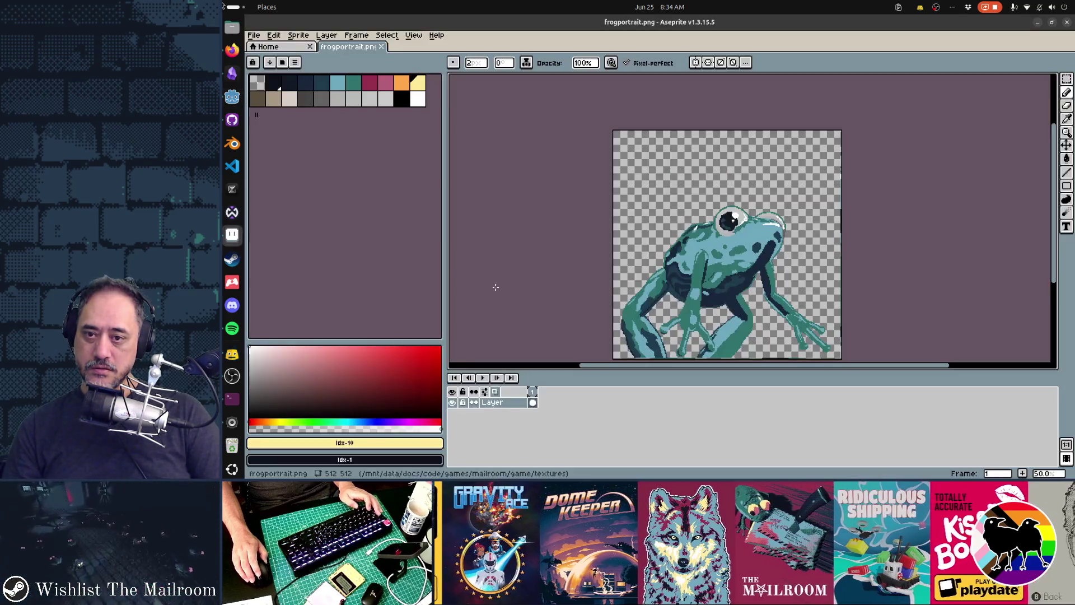
Step: Reframe the frog to a level side view, checking it against the portrait repeatedly
key("alt+Tab")
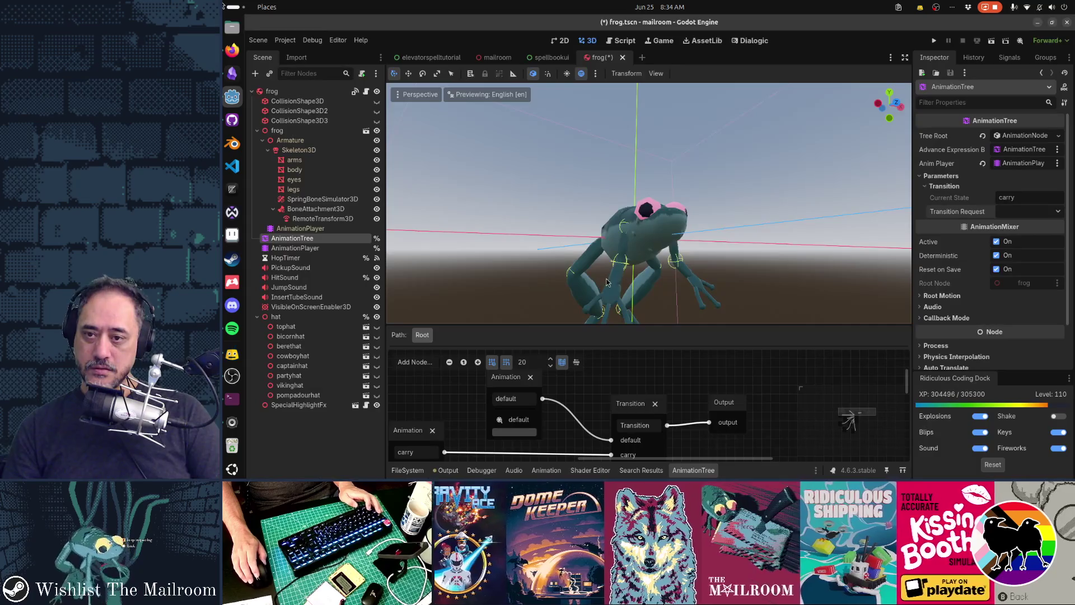
left_click_drag(629, 264, 633, 256)
key("alt+Tab")
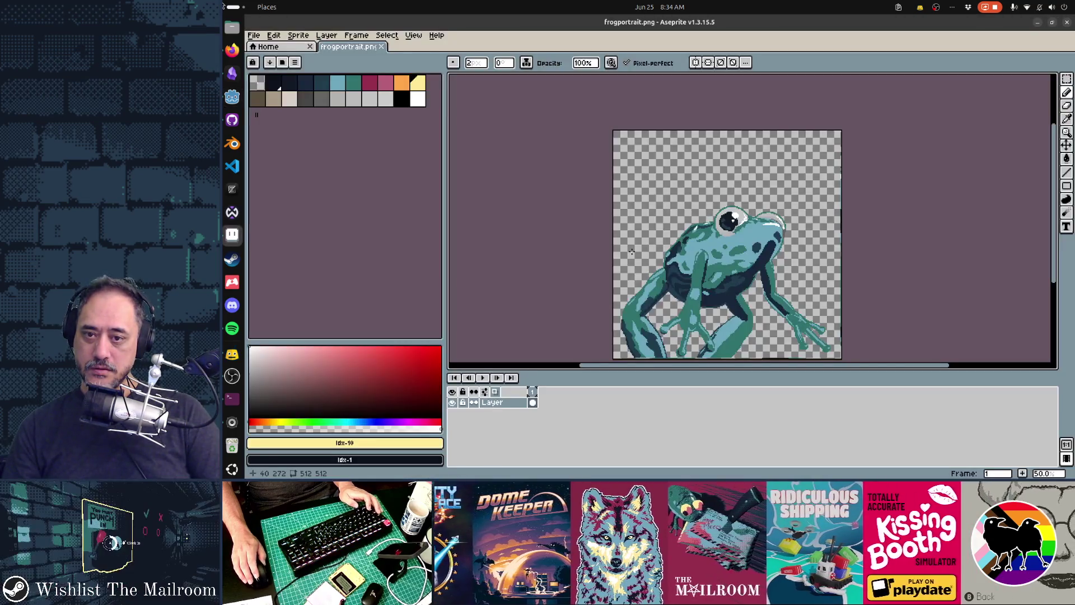
key("alt+Tab")
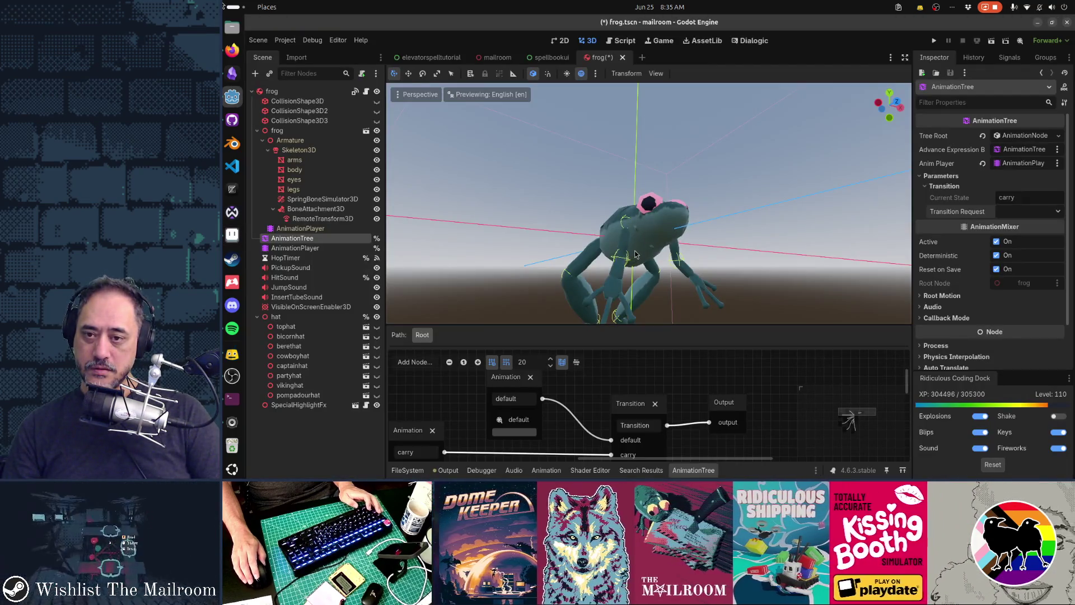
mouse_move(635, 255)
left_mouse_down()
mouse_move(662, 231)
mouse_move(656, 245)
left_mouse_up()
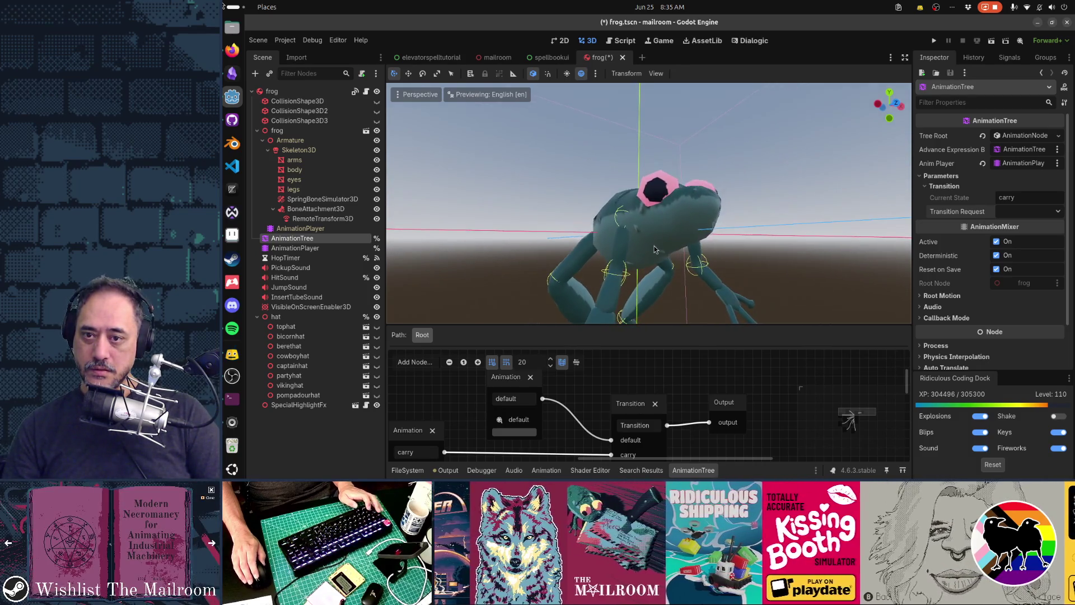
key("alt+Tab")
key("alt+Tab")
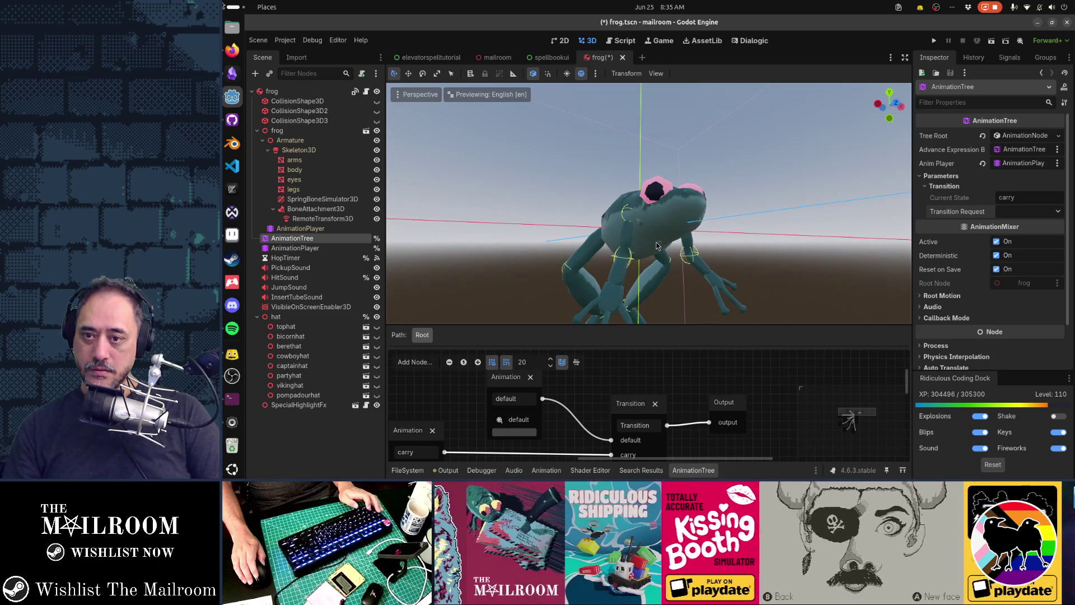
scroll(658, 247, "down", 1)
left_click_drag(657, 241, 659, 255)
key("alt+Tab")
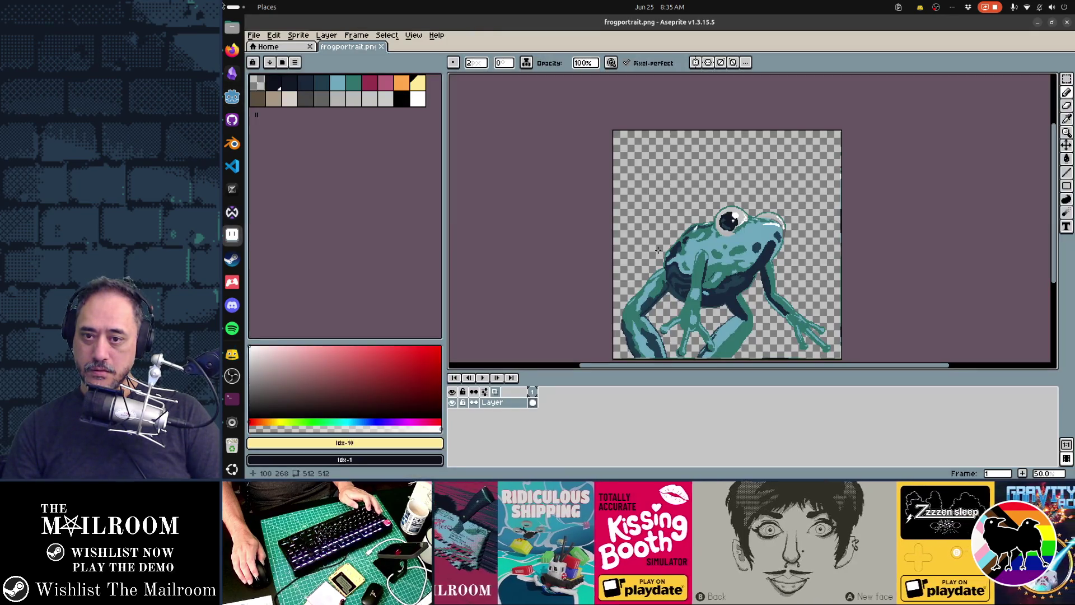
key("alt+Tab")
left_click_drag(658, 255, 660, 245)
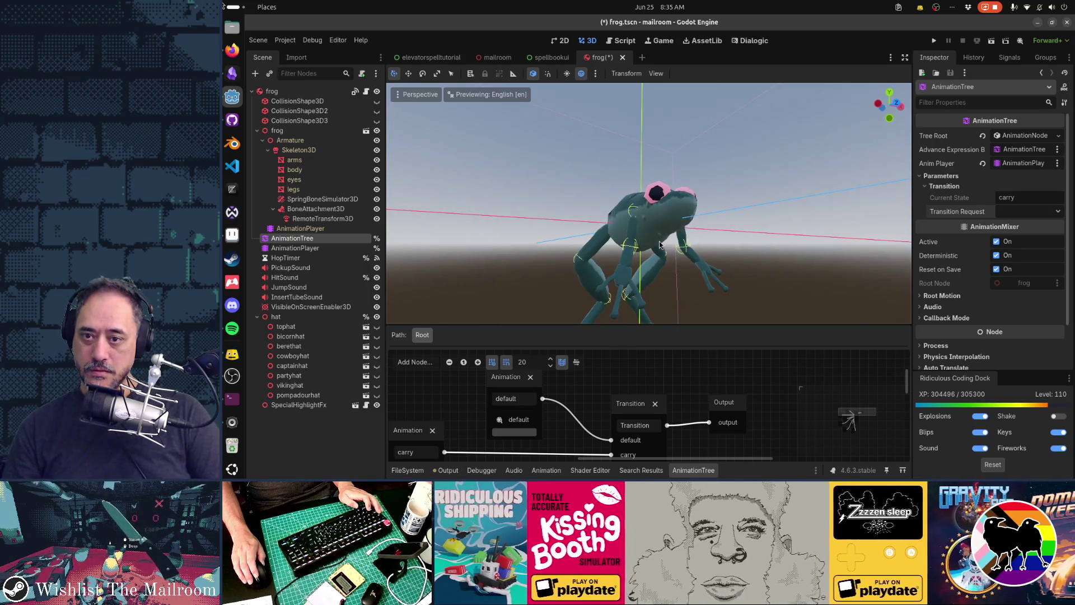
key("alt+Tab")
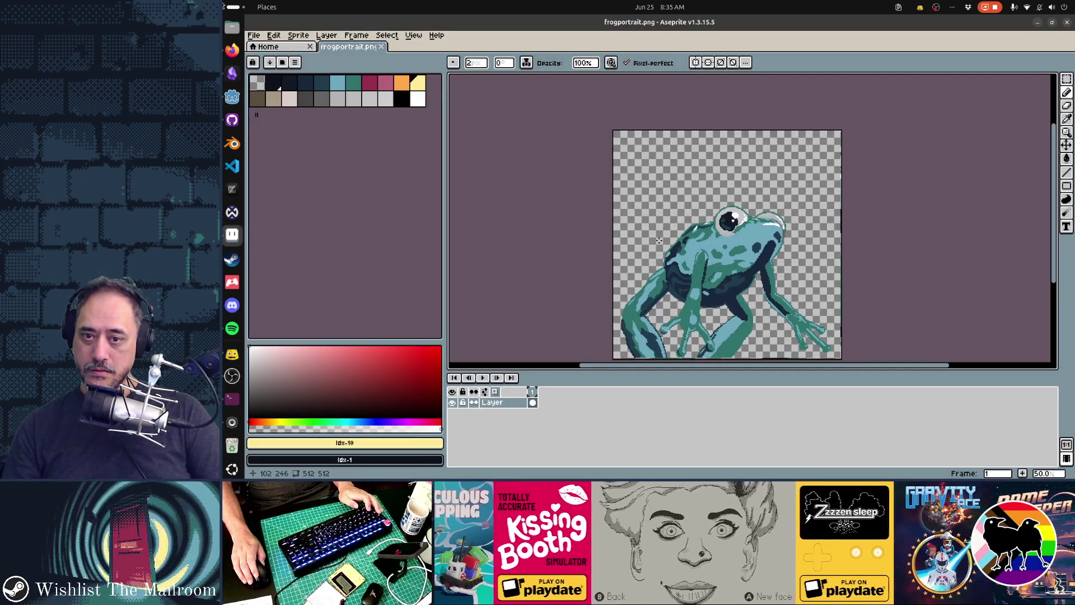
Step: Show the viking hat, hide the frog body, and orbit to a level view of the hat
key("alt+Tab")
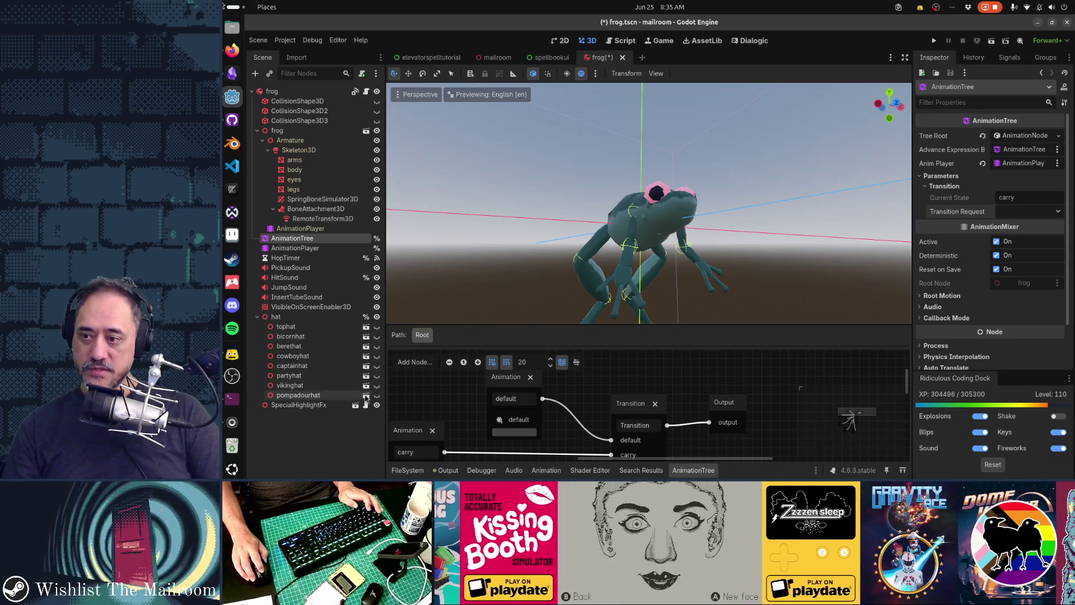
left_click(377, 366)
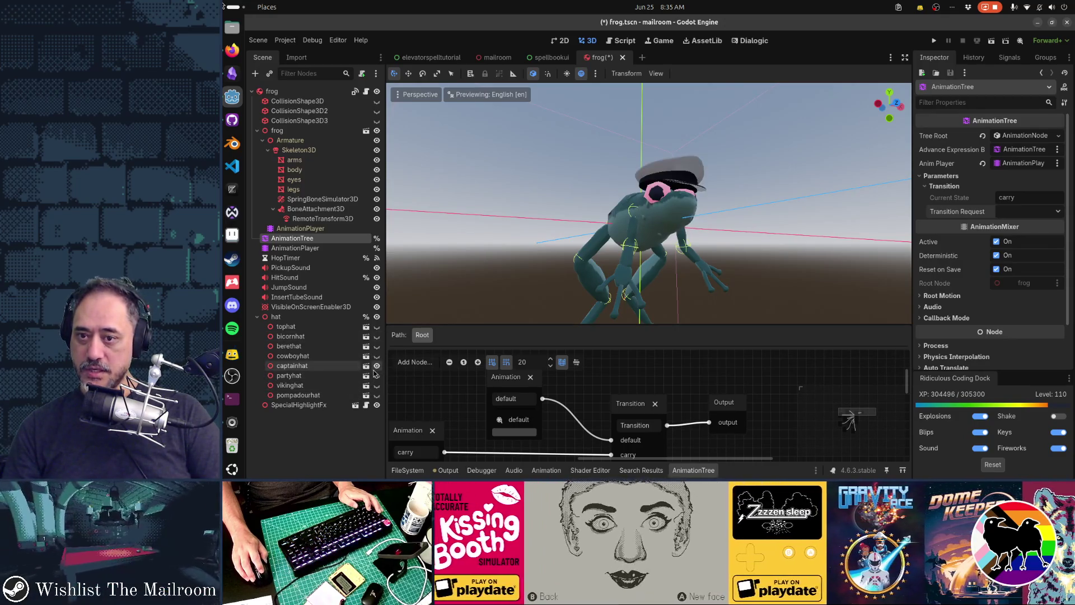
left_click(377, 366)
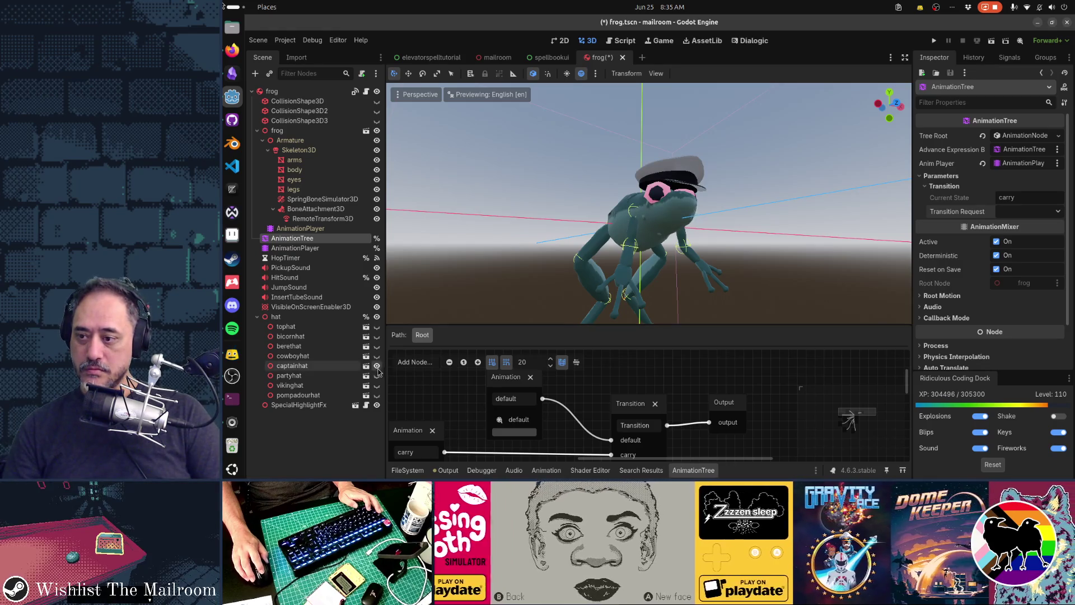
left_click(377, 385)
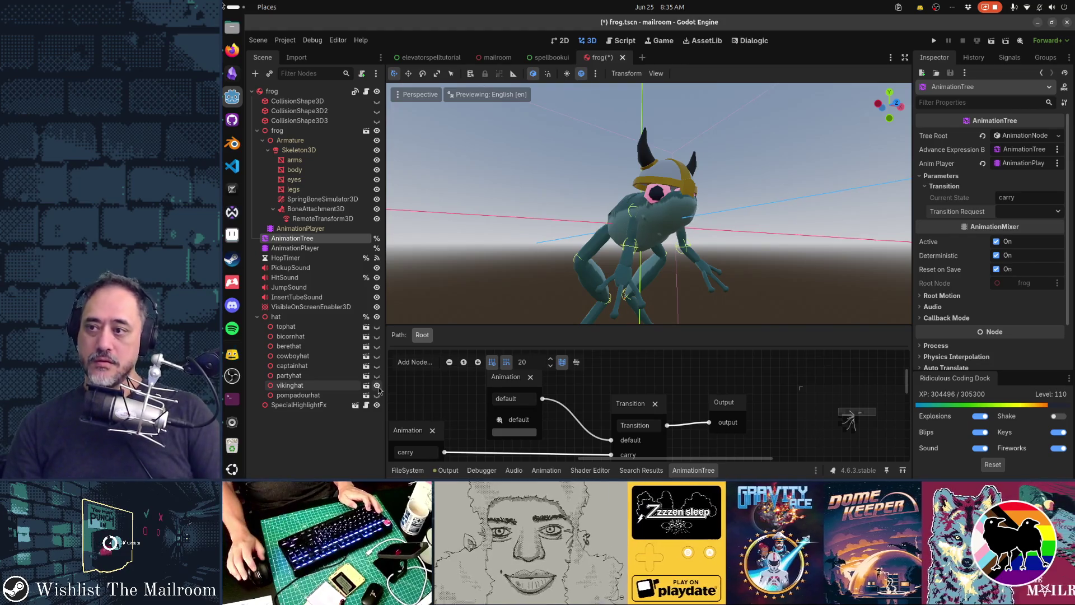
left_click(377, 130)
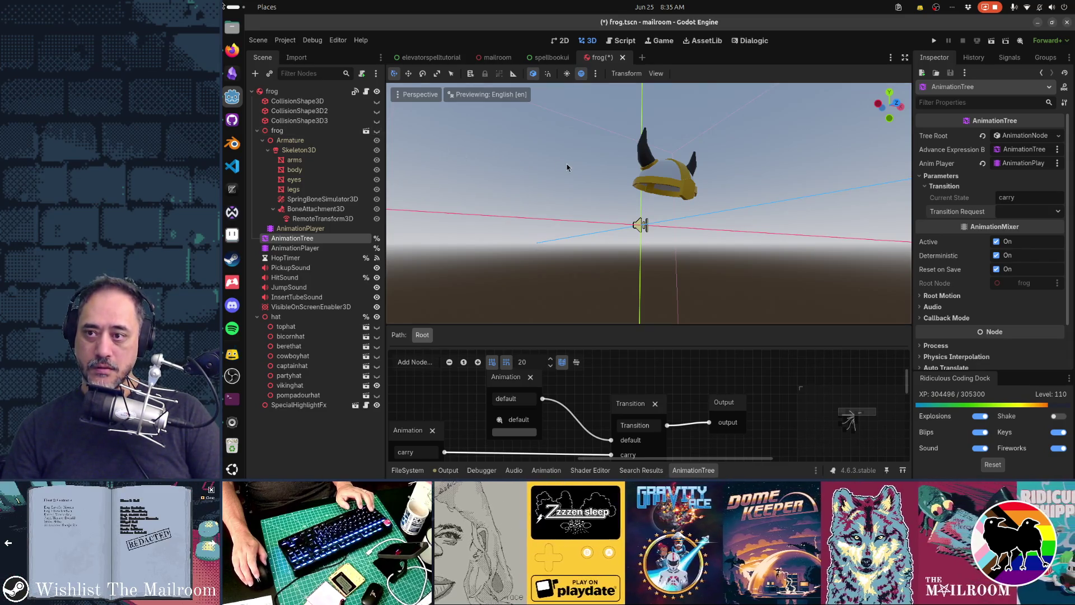
scroll(567, 167, "up", 5)
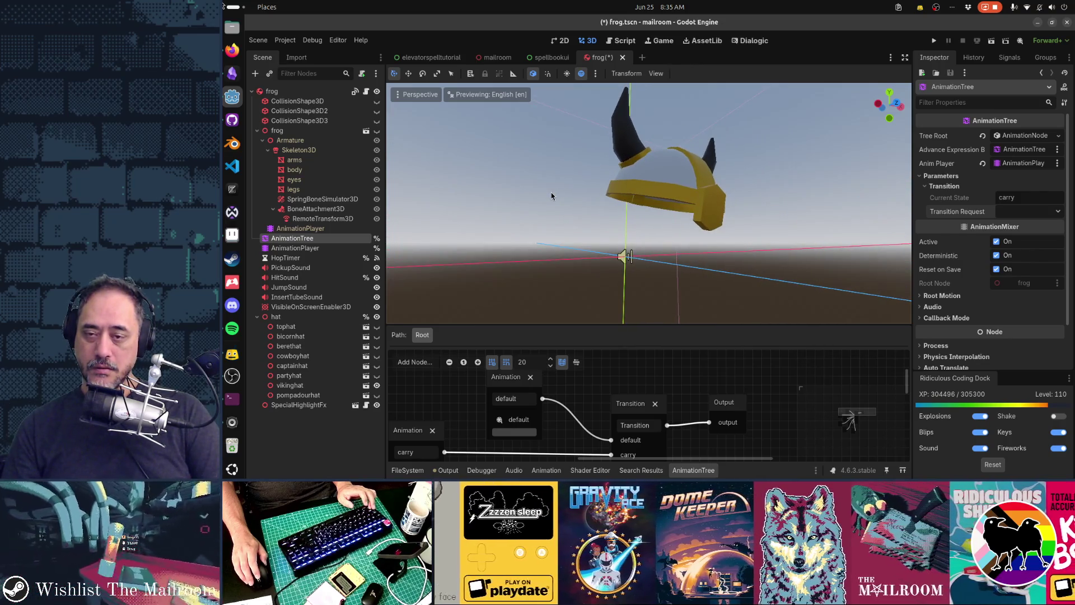
left_click_drag(555, 197, 559, 187)
left_click_drag(557, 187, 544, 204)
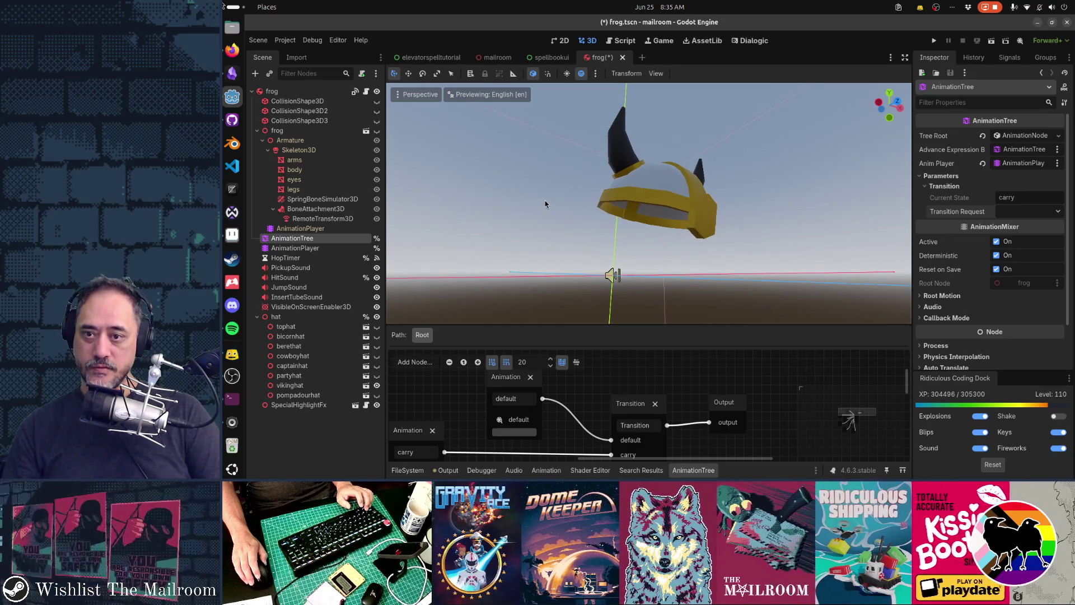
Step: Capture a region screenshot of the viking hat, then add a new layer in Aseprite
key("Print")
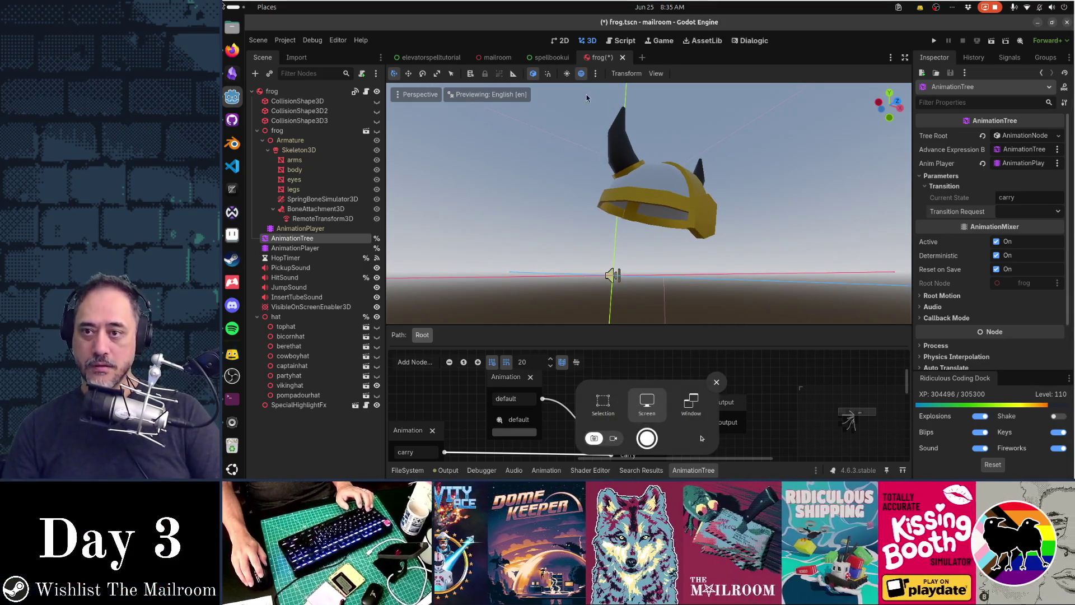
left_click(603, 402)
left_click_drag(569, 92, 754, 260)
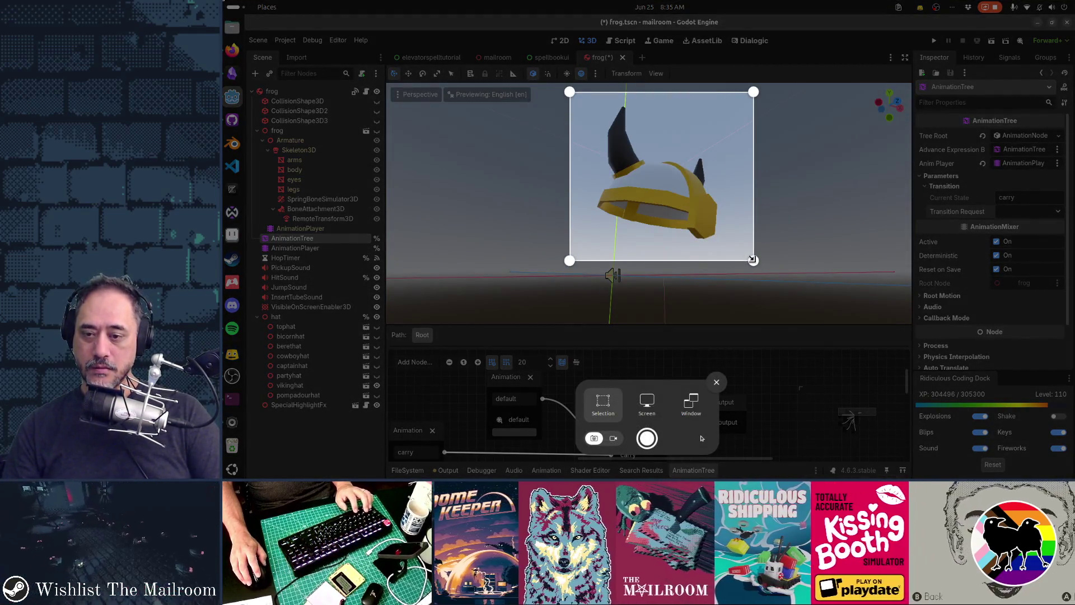
key("Return")
key("alt+Tab")
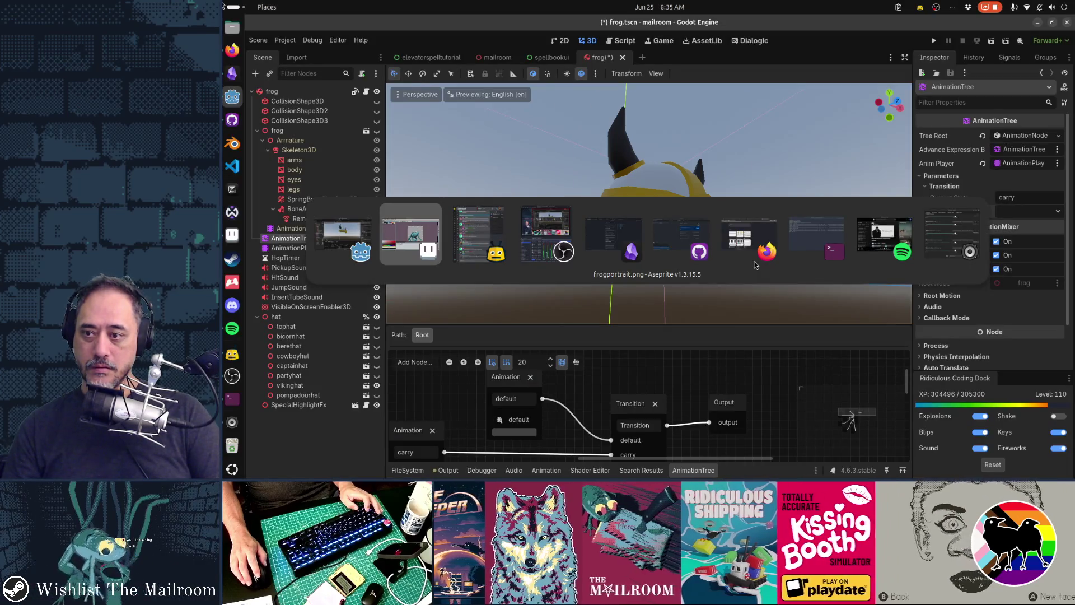
key("shift+n")
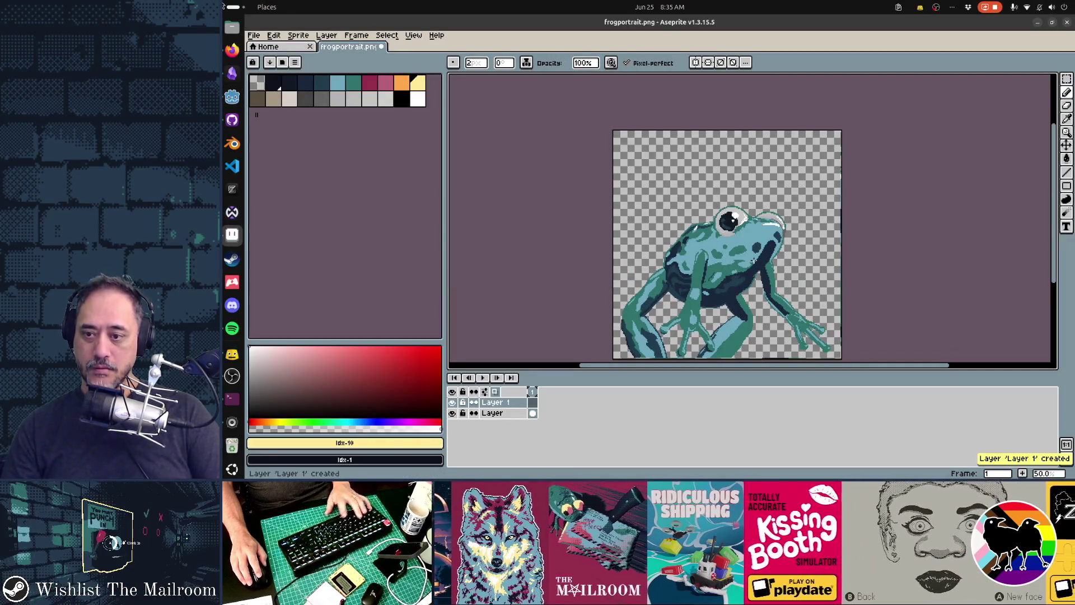
Step: Paste the hat screenshot onto the frog portrait, move it up, then cancel the paste
key("ctrl+v")
mouse_move(760, 267)
left_mouse_down()
mouse_move(781, 178)
mouse_move(768, 149)
mouse_move(756, 209)
mouse_move(762, 191)
mouse_move(766, 215)
left_mouse_up()
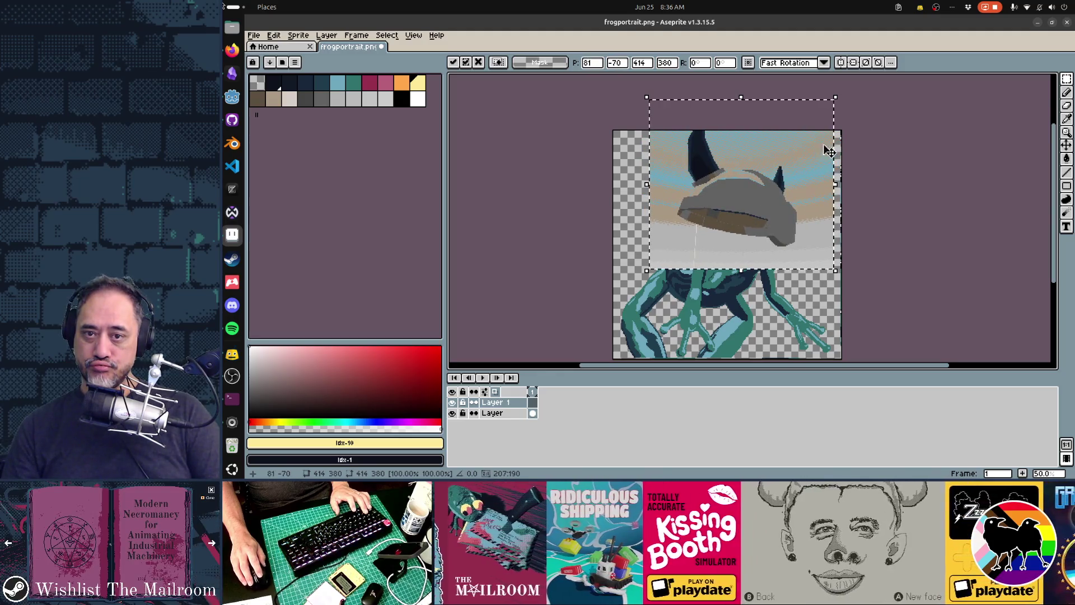
key("Escape")
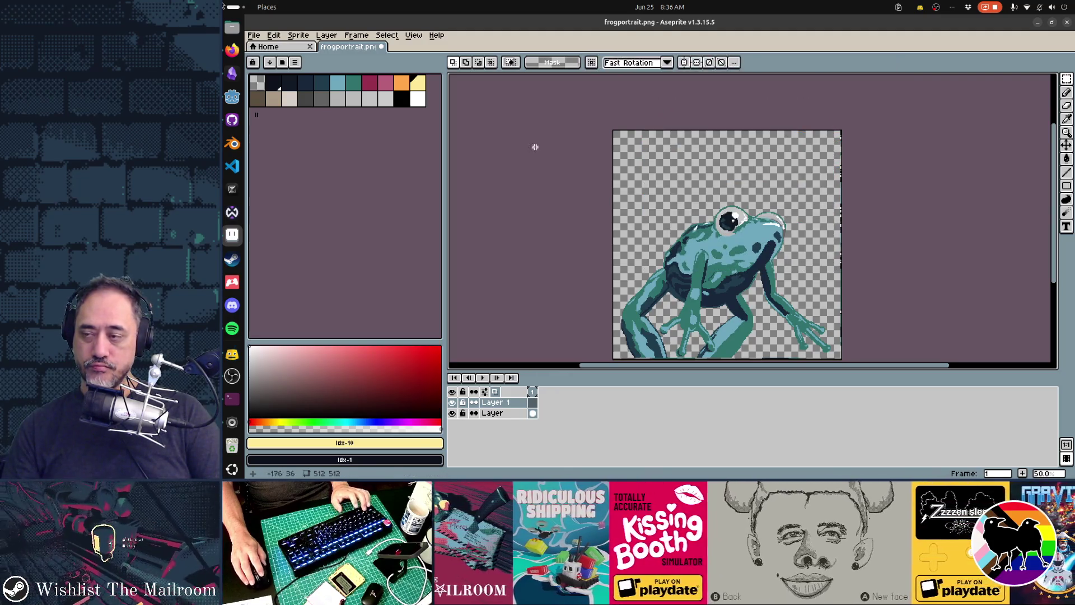
Step: Select the row of grey palette colours and delete them from the palette
left_click(259, 103)
left_click(385, 100)
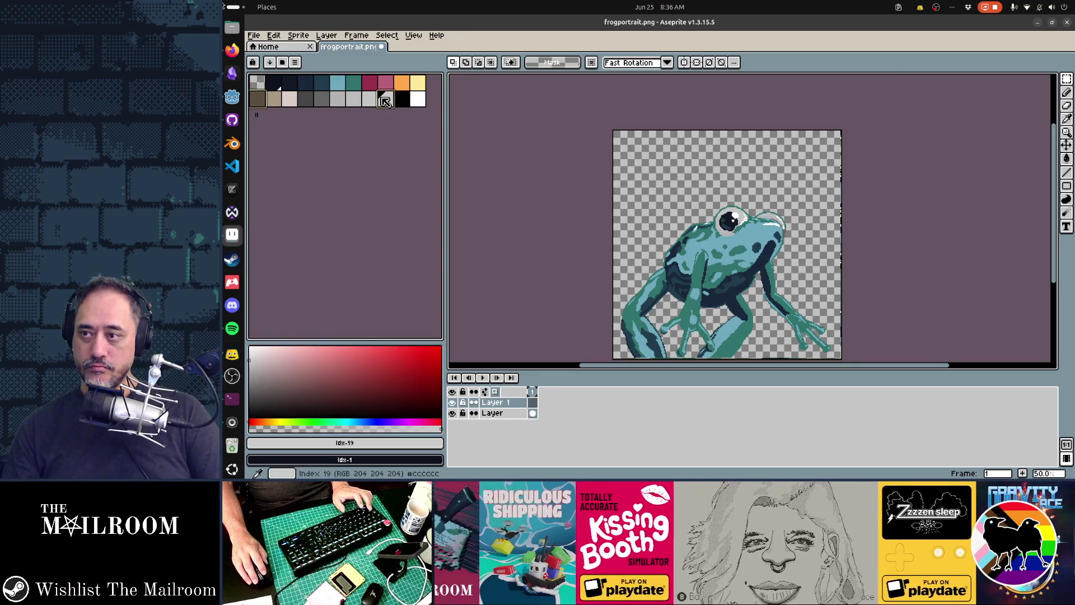
left_click(352, 106)
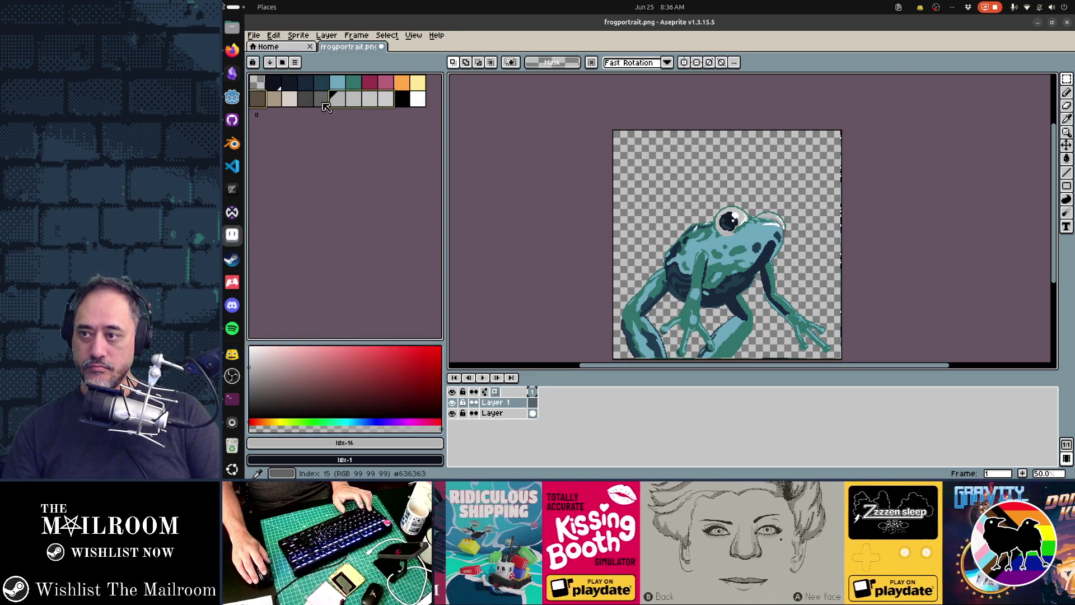
left_click(323, 102)
left_click(306, 103)
left_click(290, 102)
left_click(275, 102)
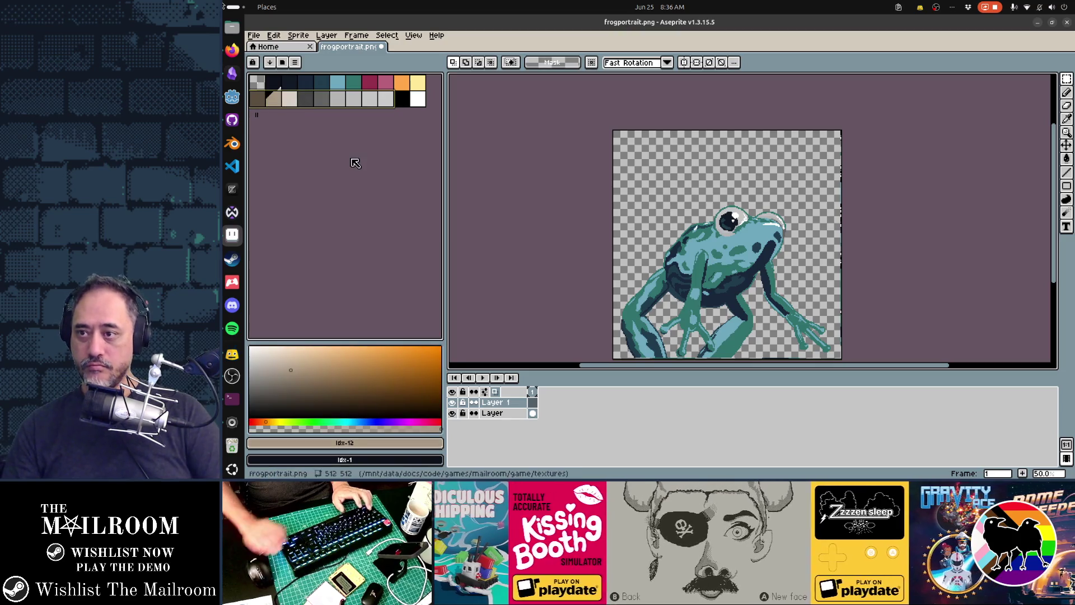
key("Delete")
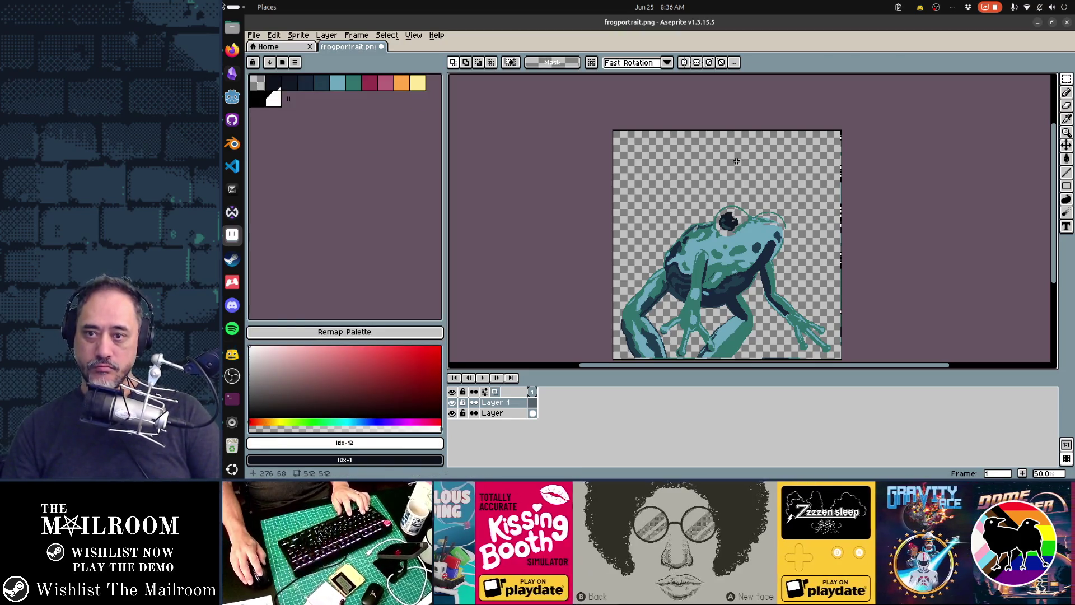
Step: Paste the render again, undo the paste and palette deletion, and start a 414×380 sprite
key("ctrl+v")
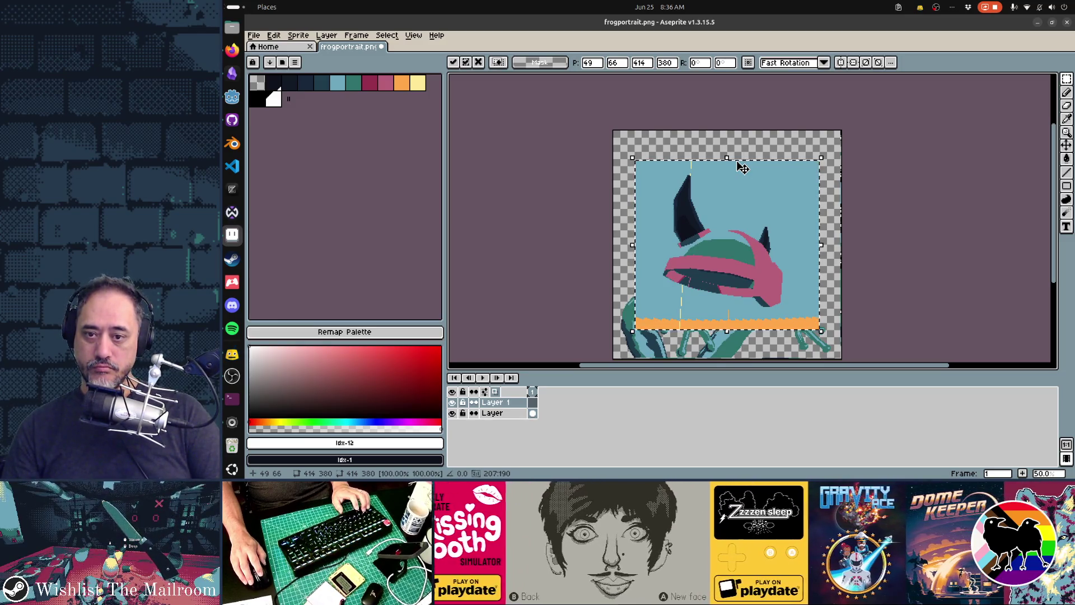
key("ctrl+z")
key("ctrl+z")
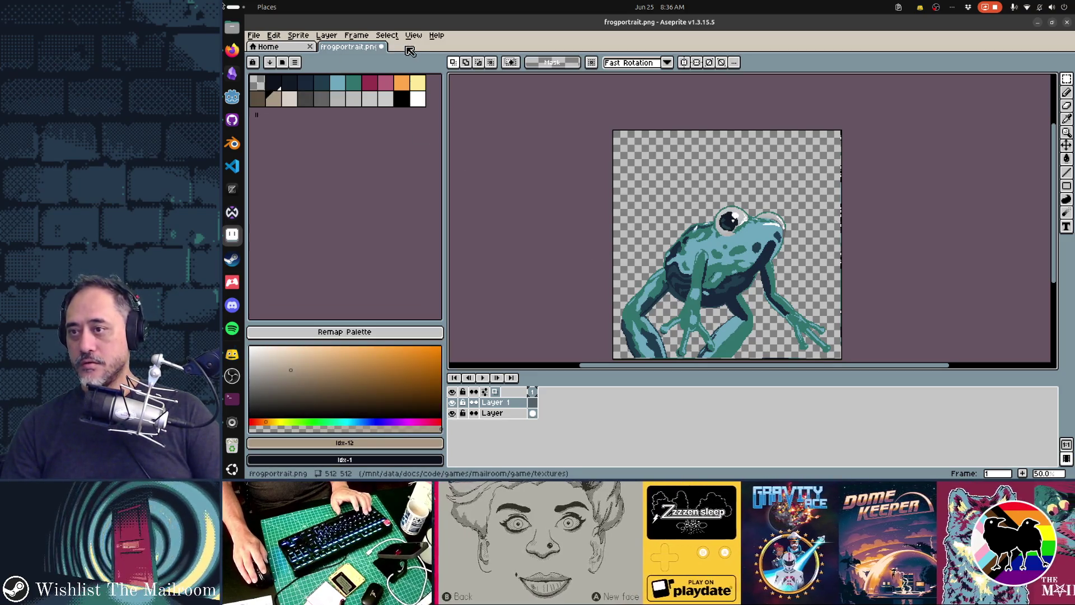
key("ctrl+n")
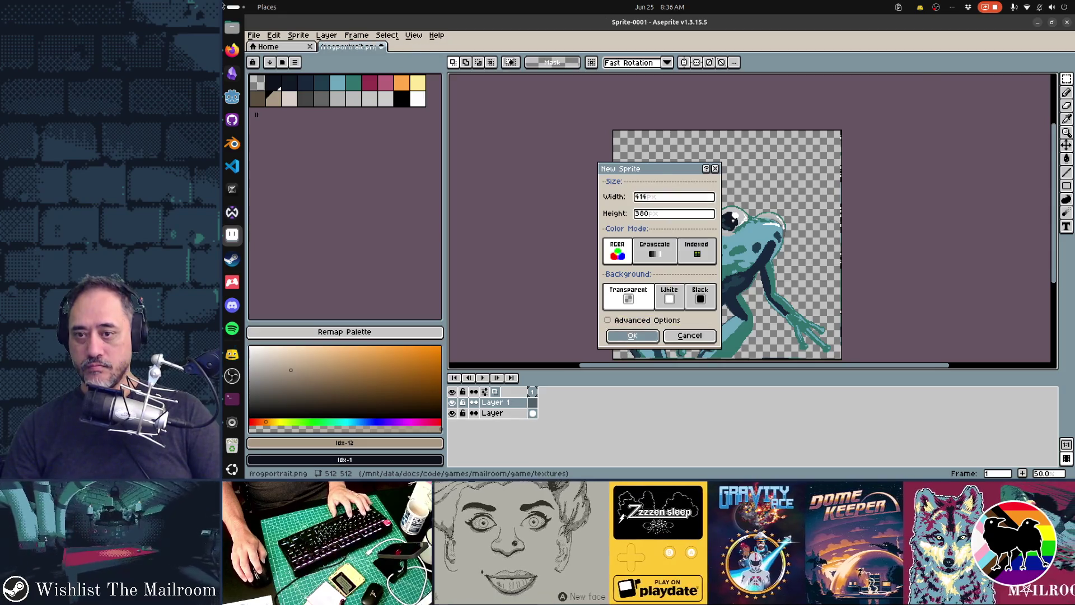
Step: Create the 414×380 sprite, paste the helmet render, and delete the first picked palette colours
key("Return")
key("ctrl+v")
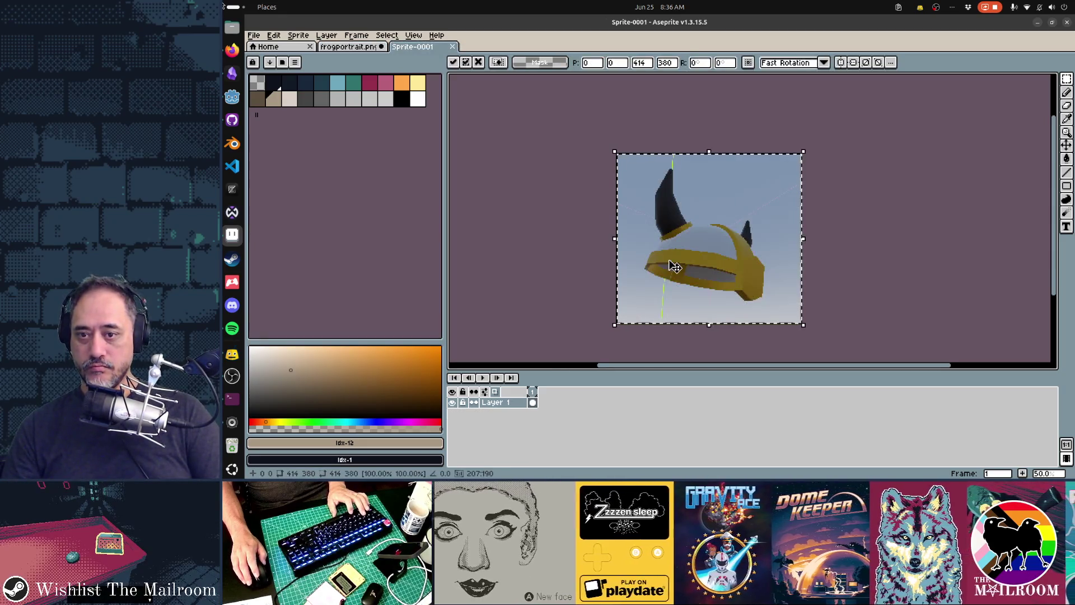
key("9")
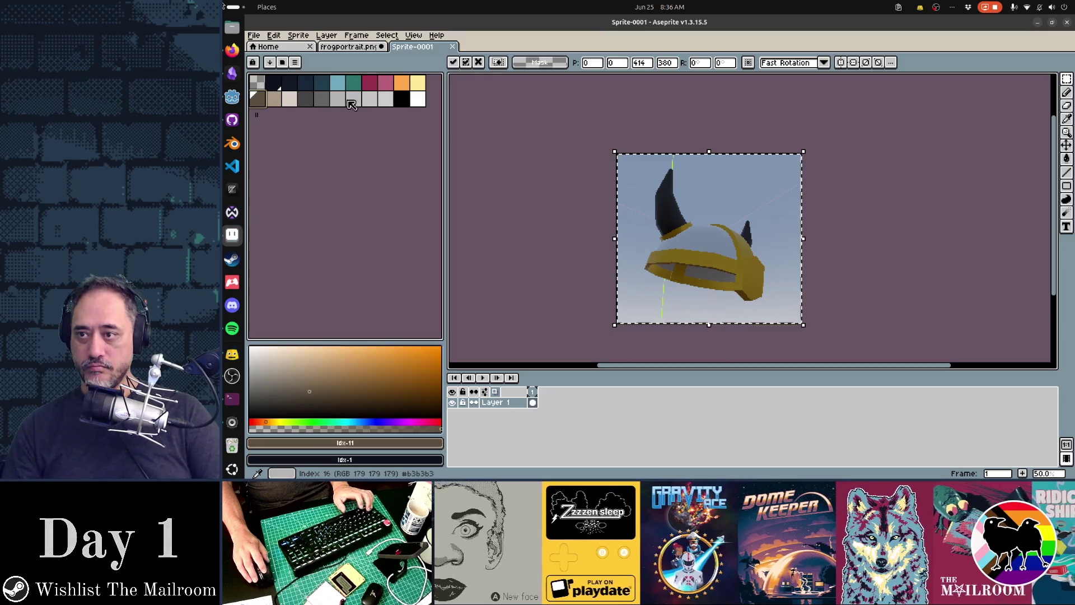
left_click(385, 98)
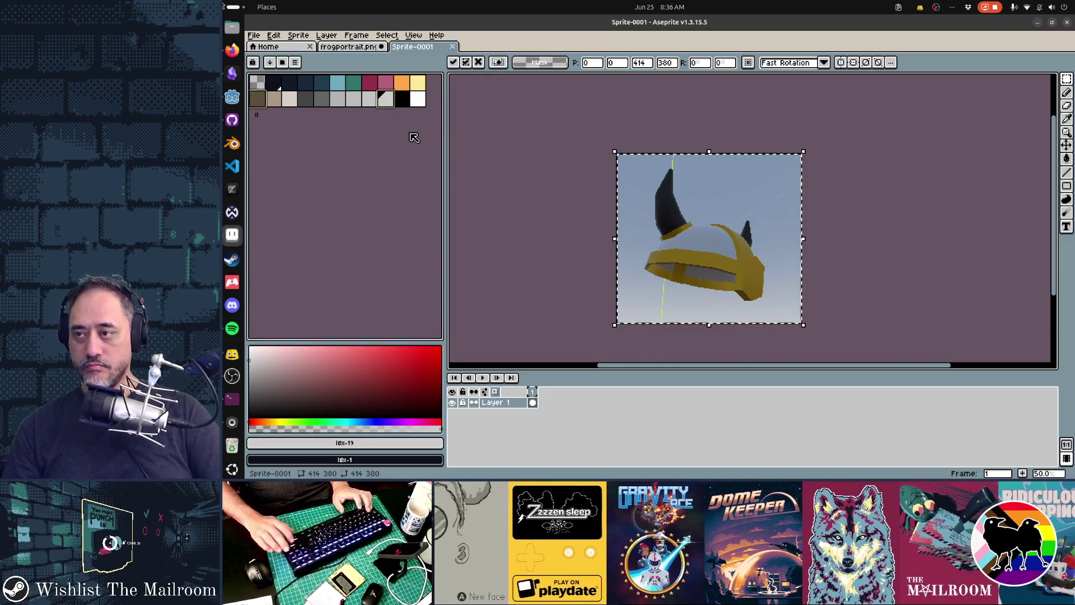
key("Escape")
key("Delete")
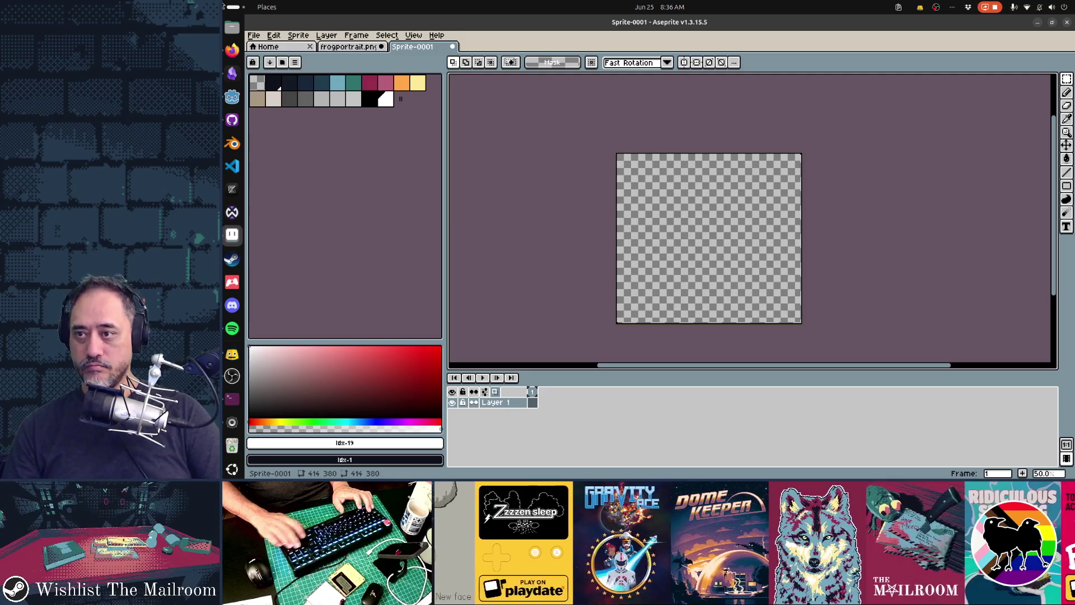
Step: Select the run of grey swatches in the palette and delete them
left_click(257, 99)
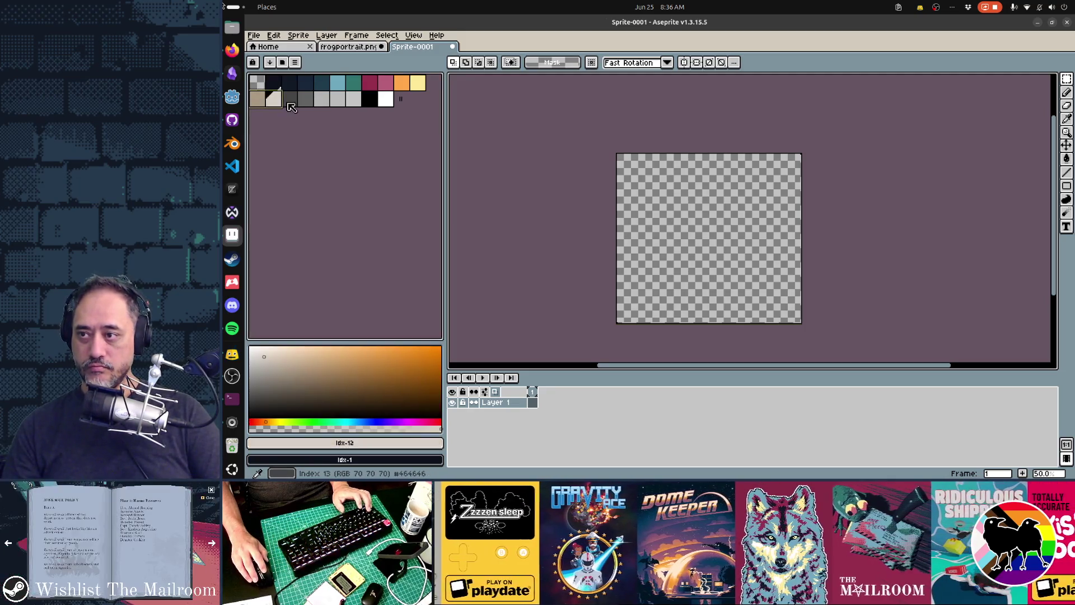
left_click(305, 99)
left_click(321, 98)
left_click(338, 98)
left_click(353, 99)
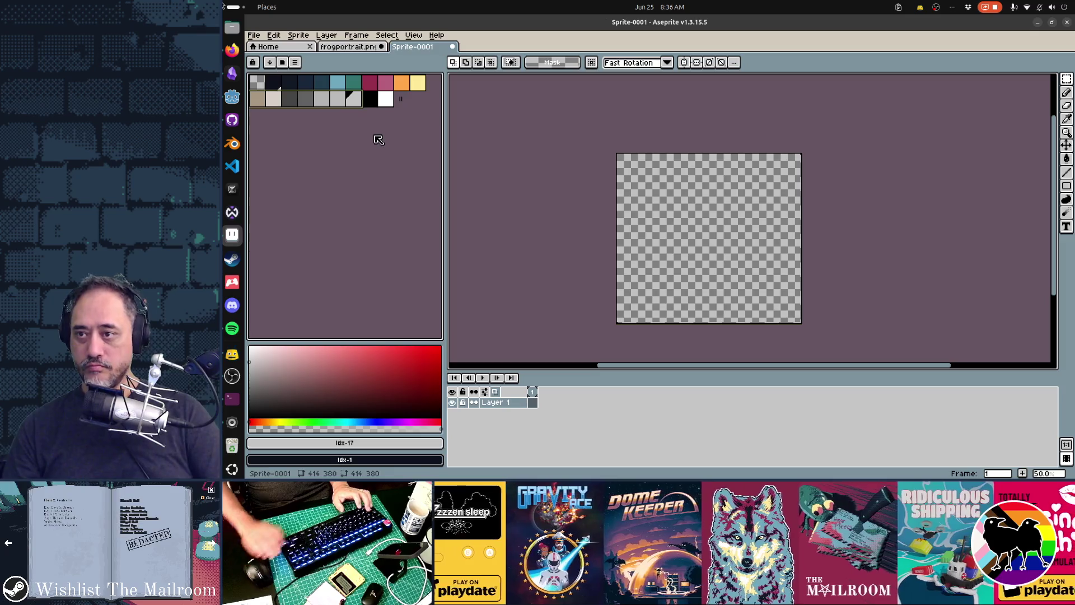
key("Delete")
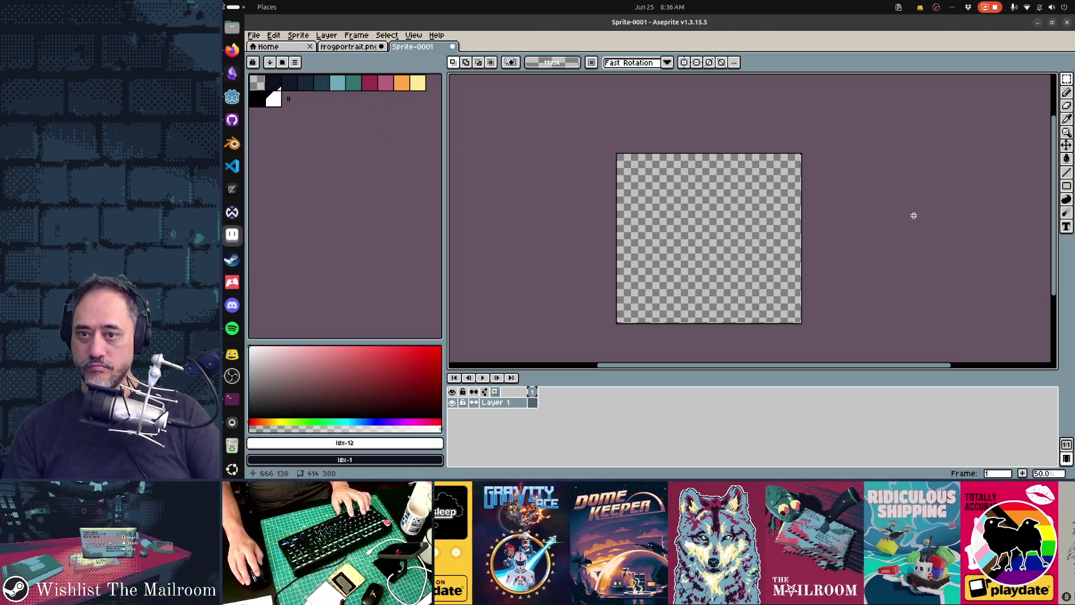
Step: Re-paste the helmet, try Indexed colour mode and undo it, then deselect
key("ctrl+v")
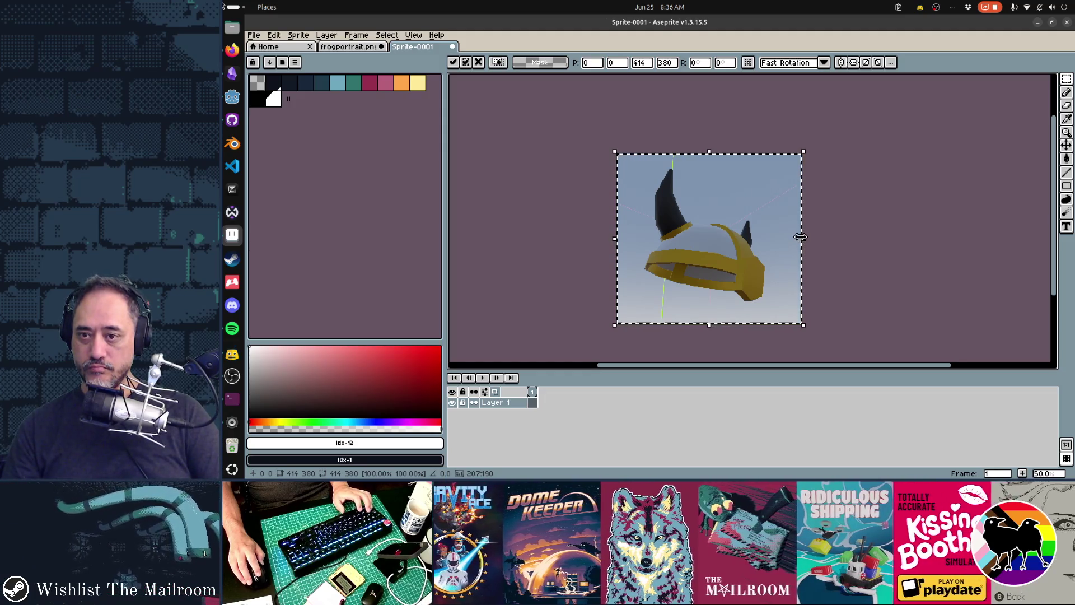
left_click(298, 36)
mouse_move(369, 57)
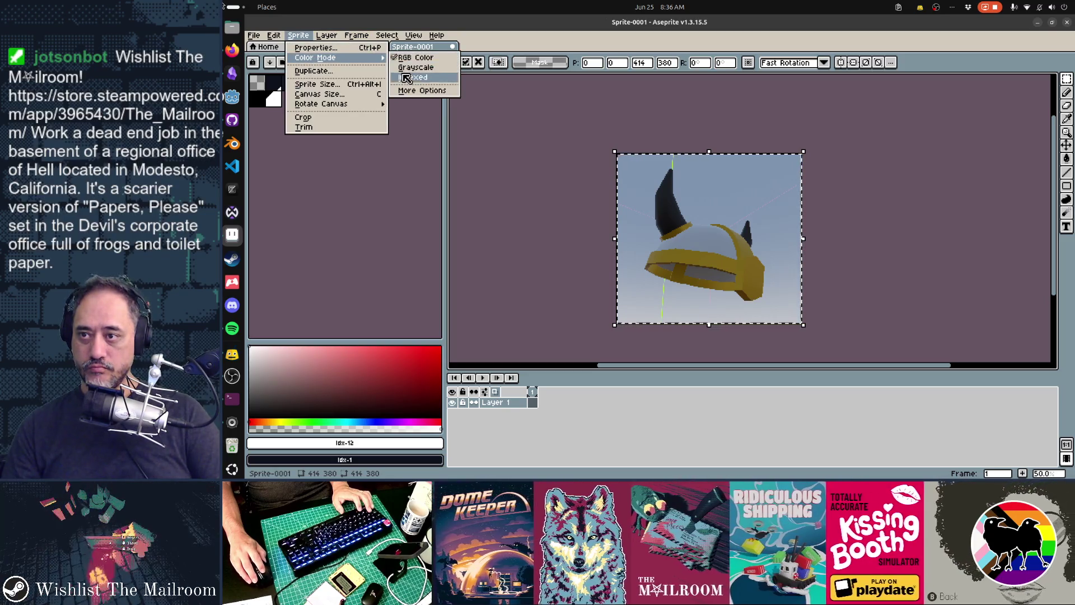
left_click(413, 77)
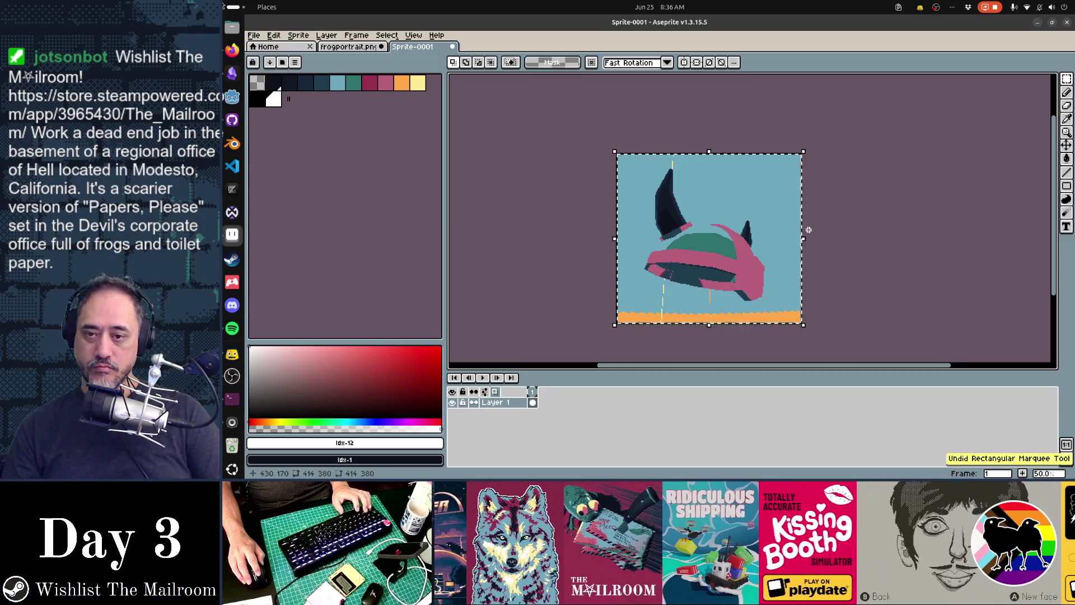
key("ctrl+z")
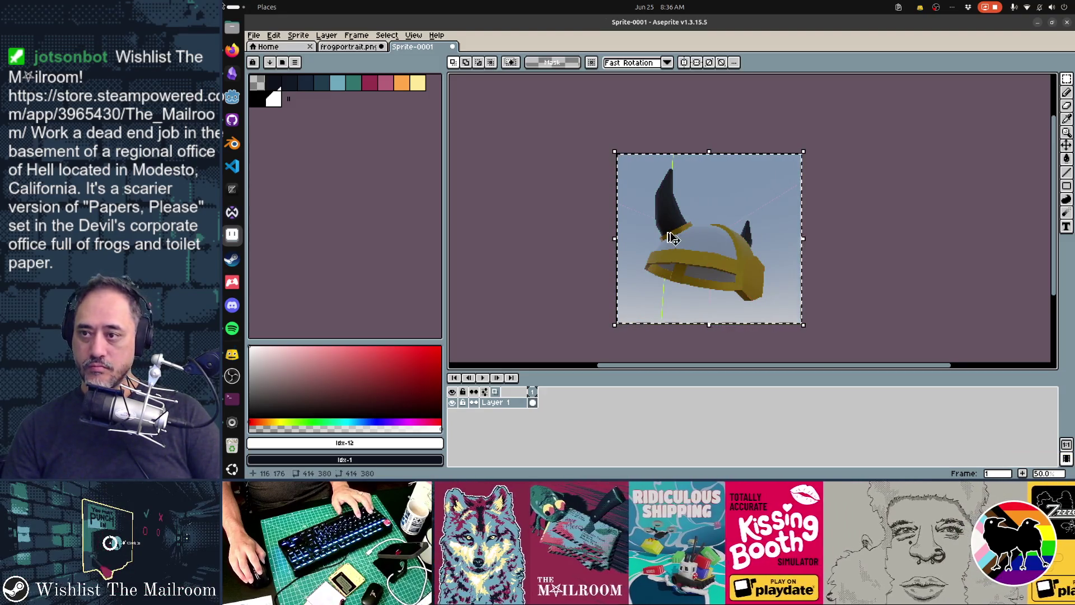
key("ctrl+d")
Step: Erase the blue background around the helmet along the bottom, right, top and left edges
key("e")
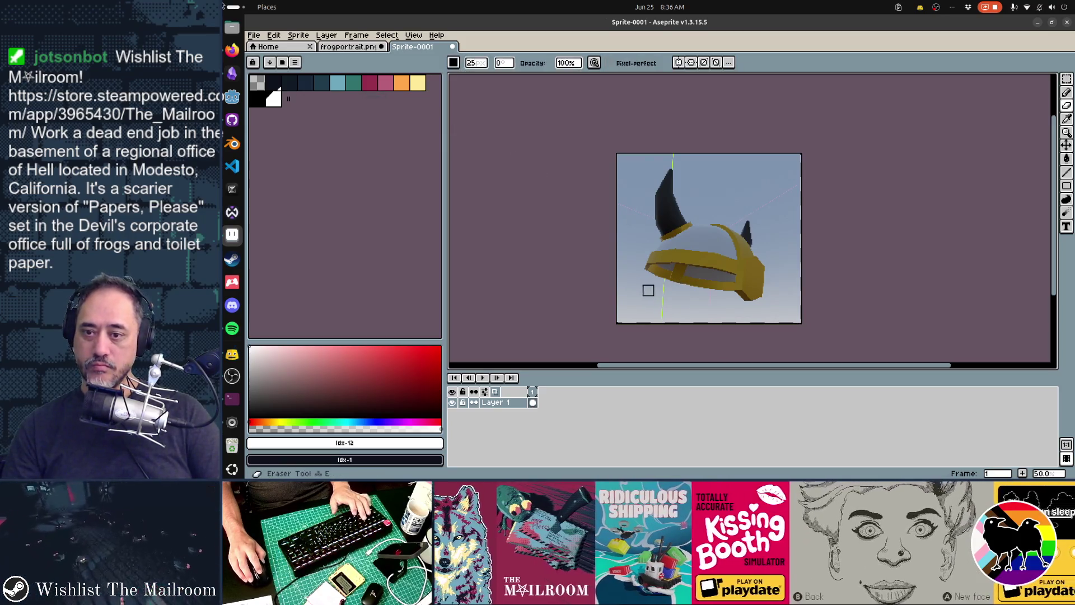
left_click_drag(607, 270, 701, 312)
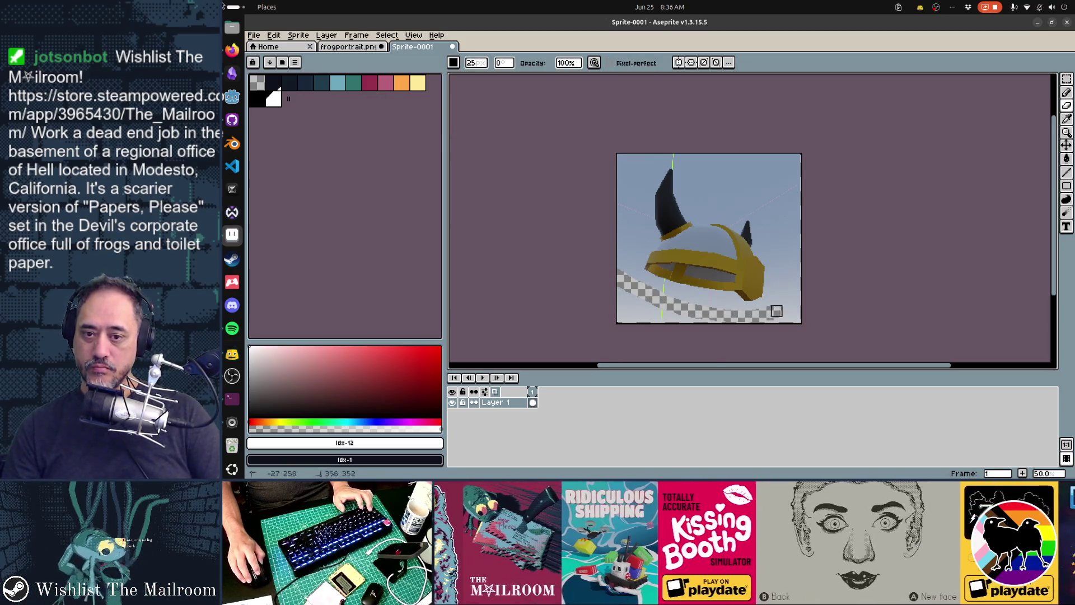
mouse_move(799, 317)
left_mouse_down()
mouse_move(592, 318)
mouse_move(616, 286)
mouse_move(630, 211)
mouse_move(668, 148)
mouse_move(775, 224)
mouse_move(784, 295)
left_mouse_up()
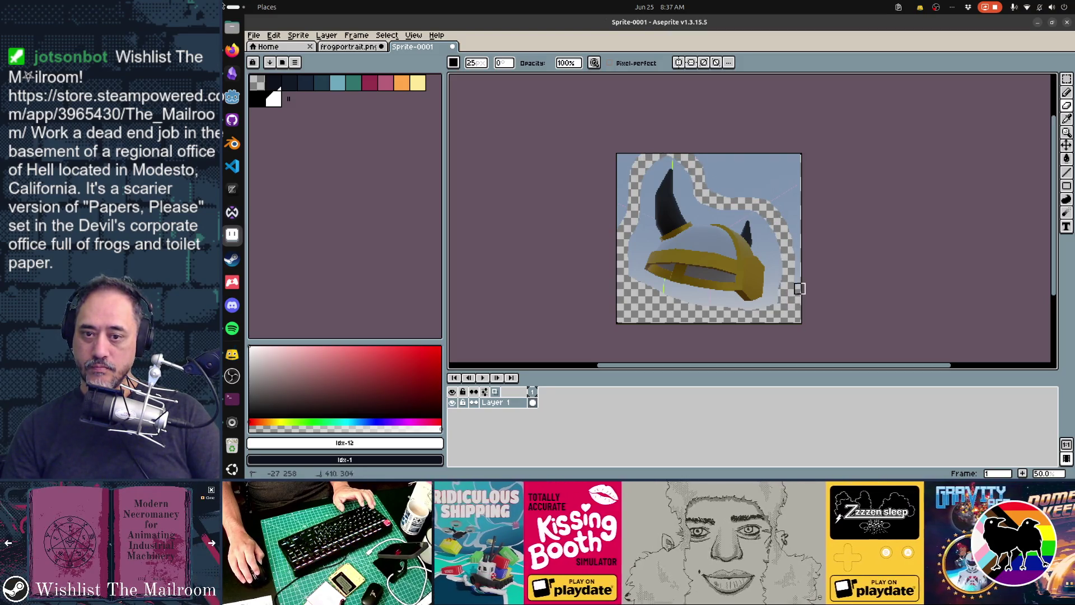
mouse_move(789, 158)
left_mouse_down()
mouse_move(791, 224)
mouse_move(703, 180)
mouse_move(700, 155)
mouse_move(791, 161)
left_mouse_up()
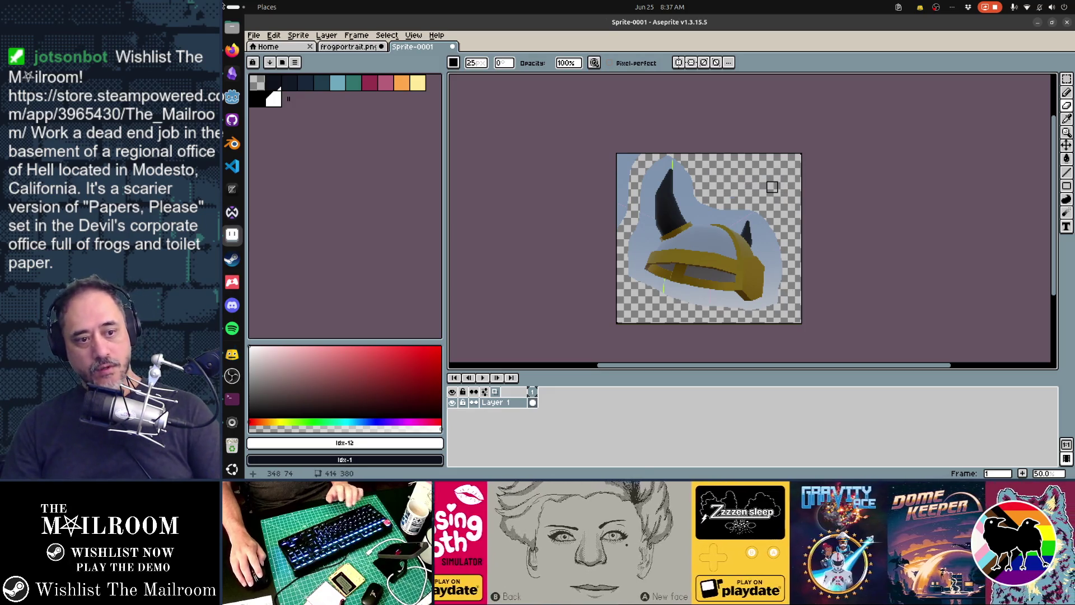
left_click_drag(642, 151, 631, 175)
mouse_move(621, 225)
left_mouse_down()
mouse_move(617, 155)
mouse_move(625, 174)
left_mouse_up()
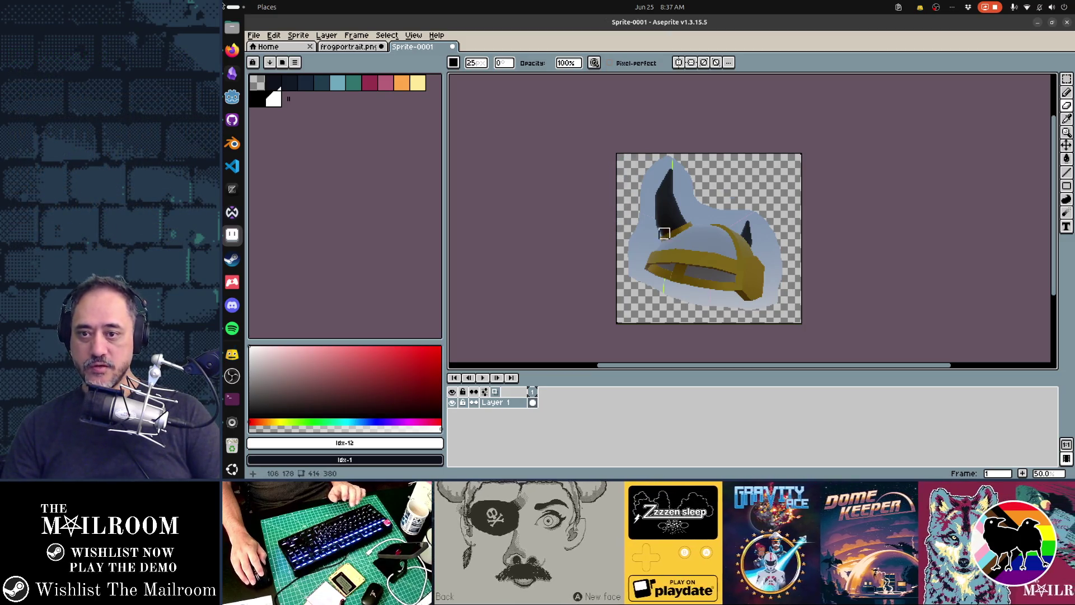
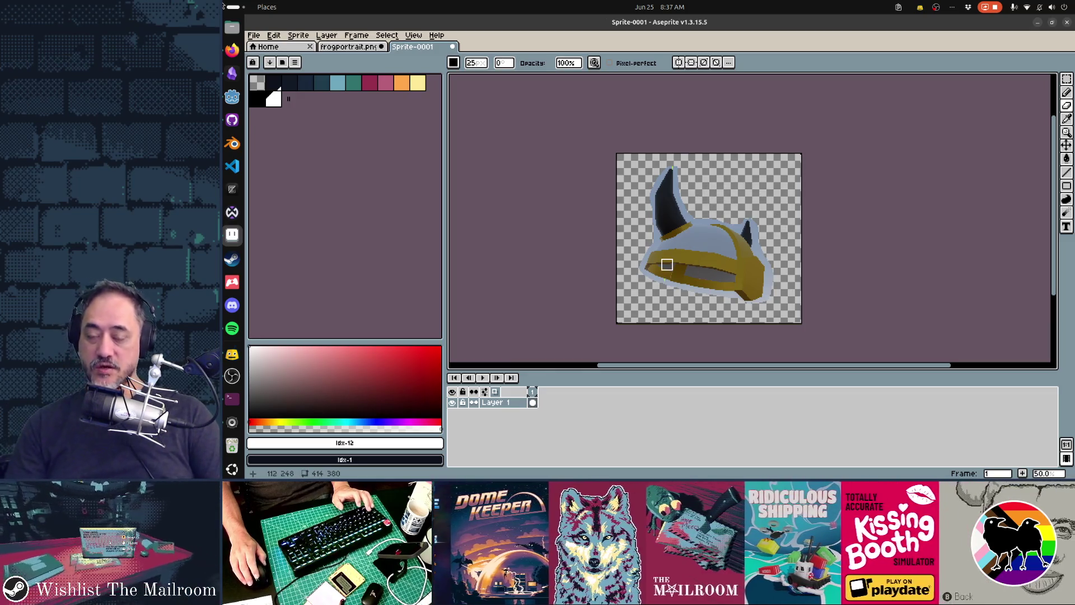
Step: Zoom in on the helmet and switch the brush tip to the round circle shape
scroll(677, 236, "up", 1)
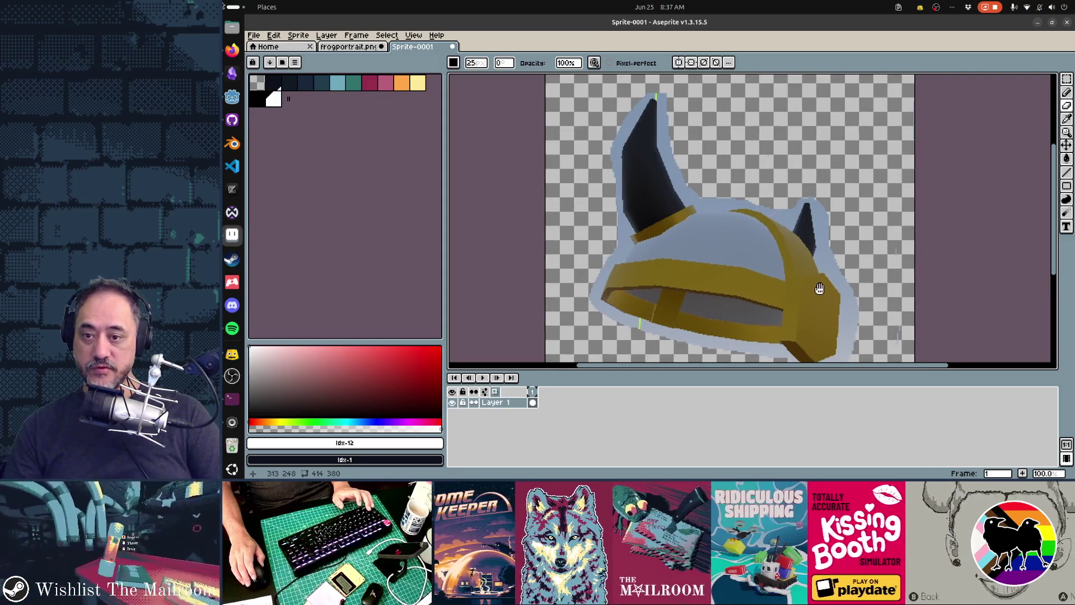
scroll(784, 247, "up", 2)
scroll(590, 257, "up", 1)
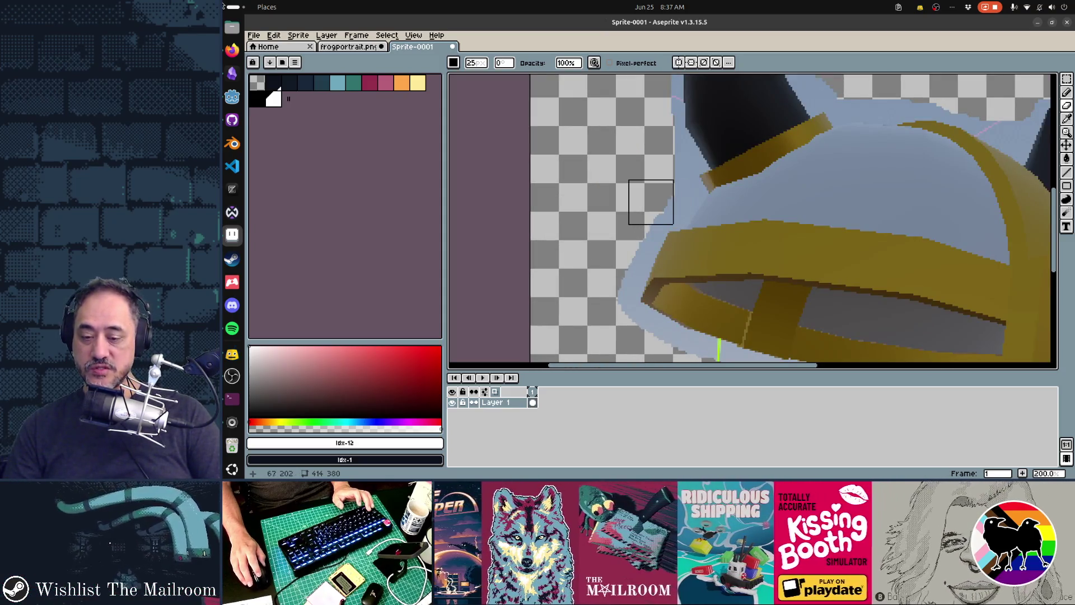
left_click(454, 64)
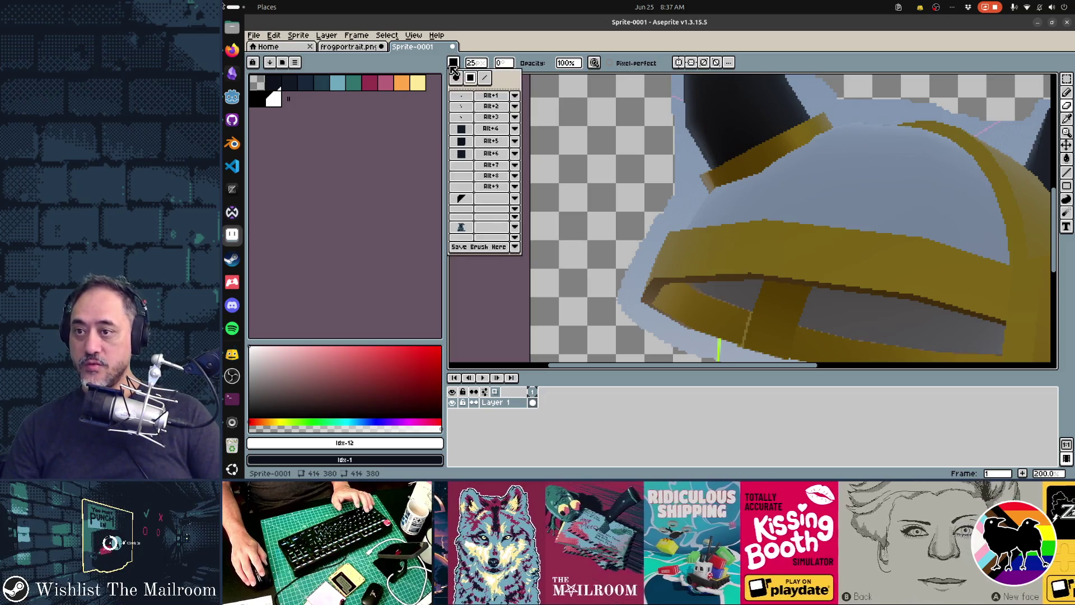
left_click(456, 77)
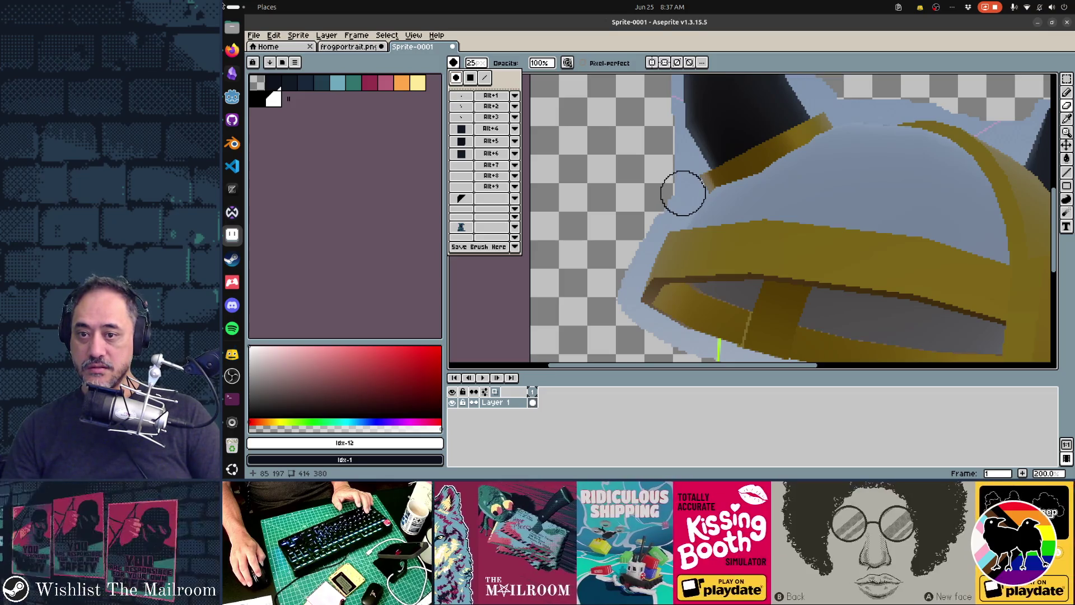
left_click(681, 196)
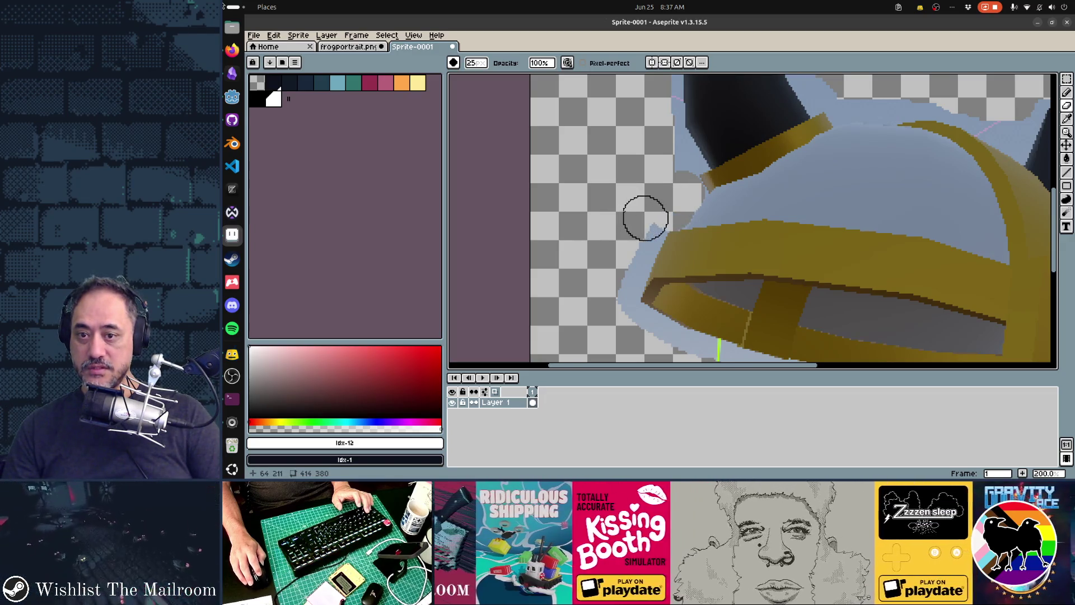
Step: Switch to the Magic Wand and set its colour tolerance to 26
key("w")
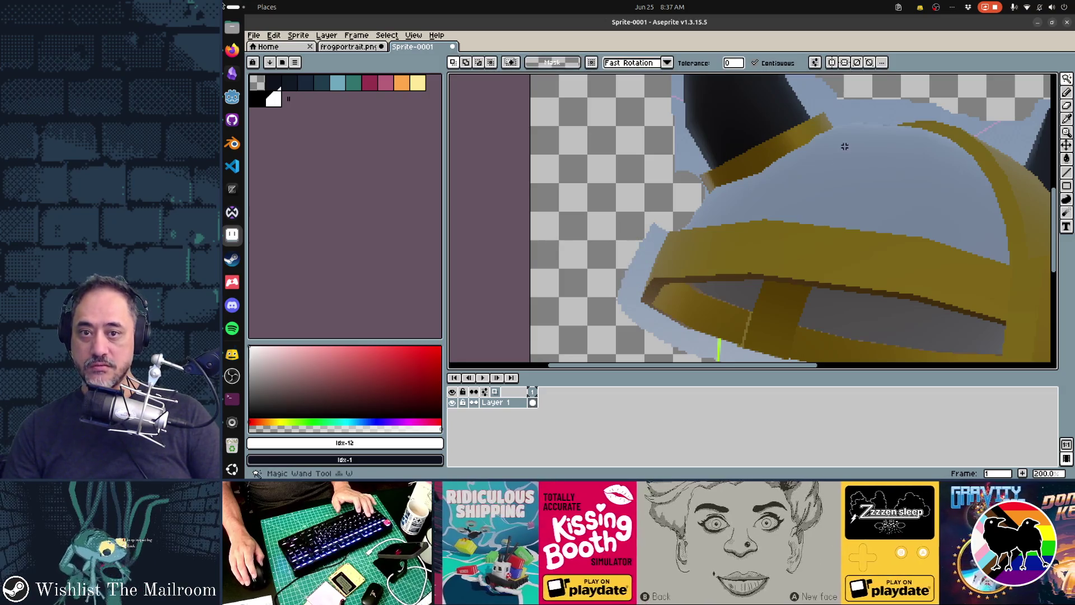
key("b")
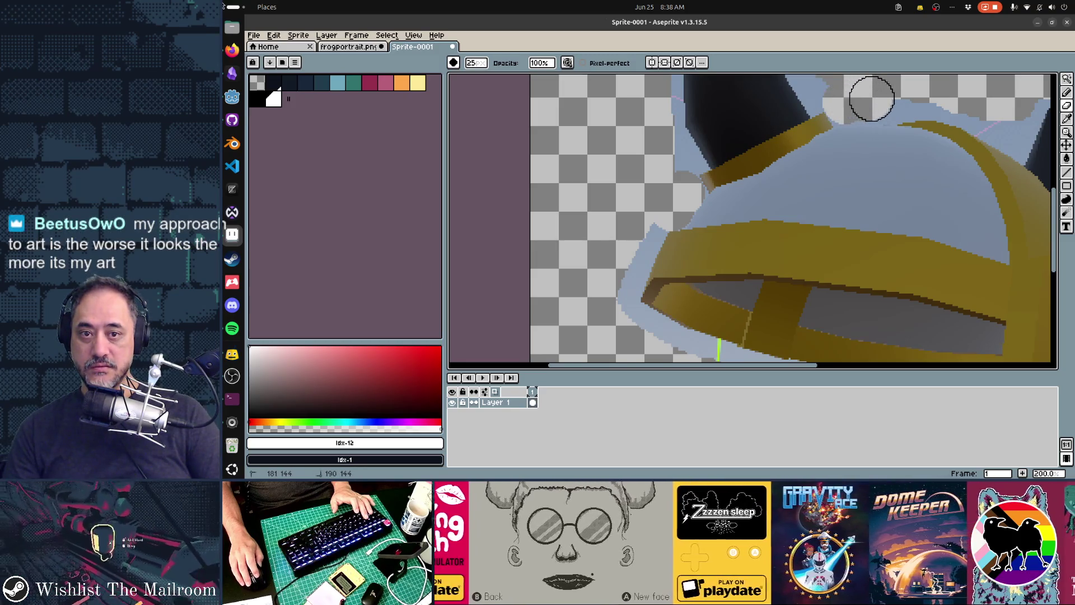
mouse_move(961, 166)
left_mouse_down()
mouse_move(888, 197)
mouse_move(636, 113)
left_mouse_up()
key("w")
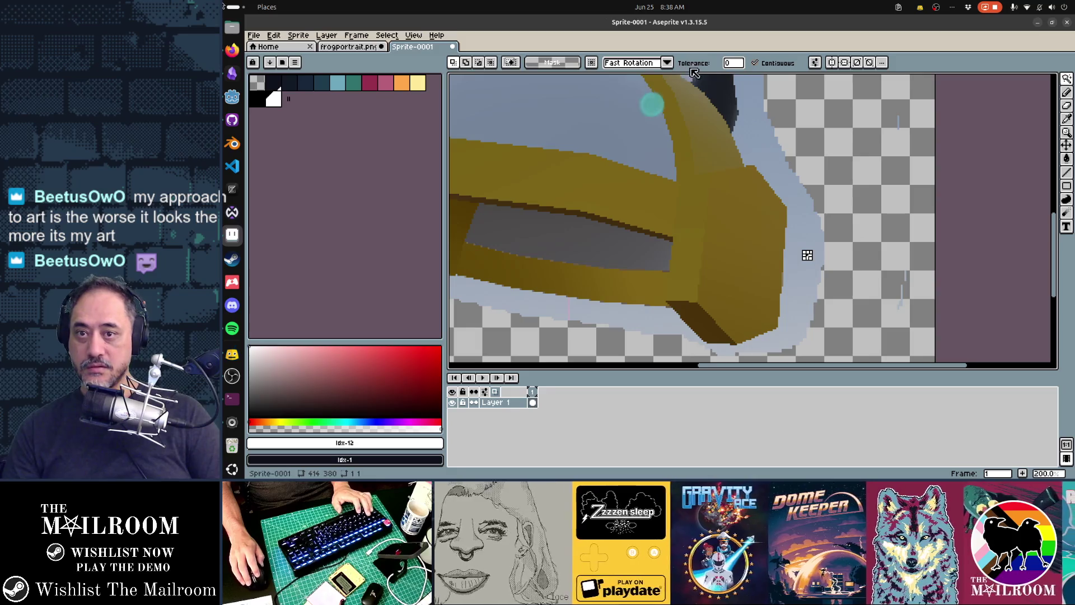
left_click(739, 65)
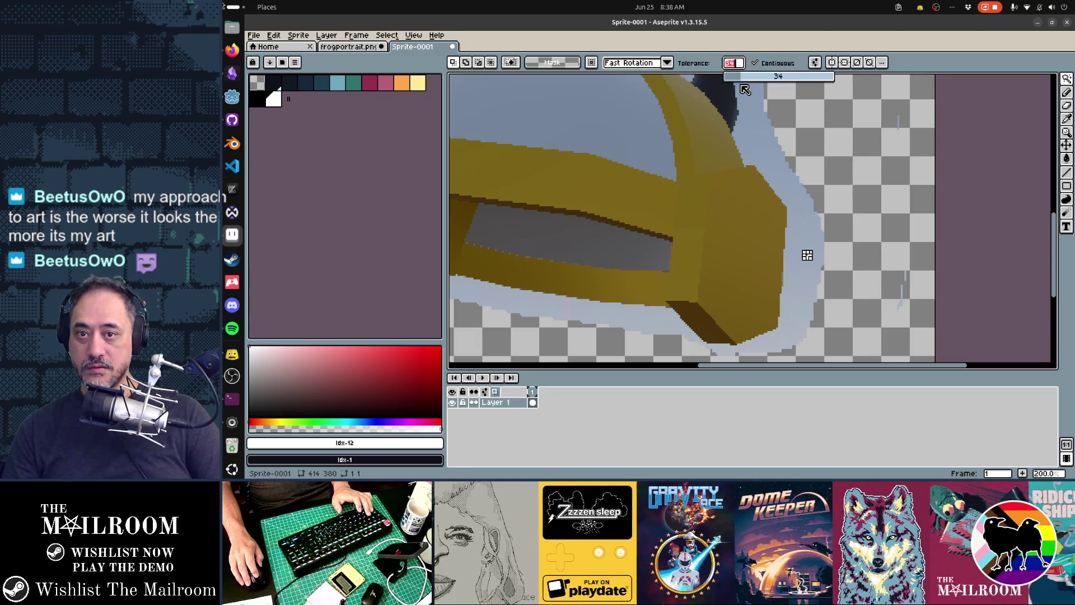
left_click(791, 169)
scroll(758, 180, "down", 2)
key("ctrl+d")
Step: Select and delete the pale halo strips along the horn edges and the stray pale specks
left_click(734, 222)
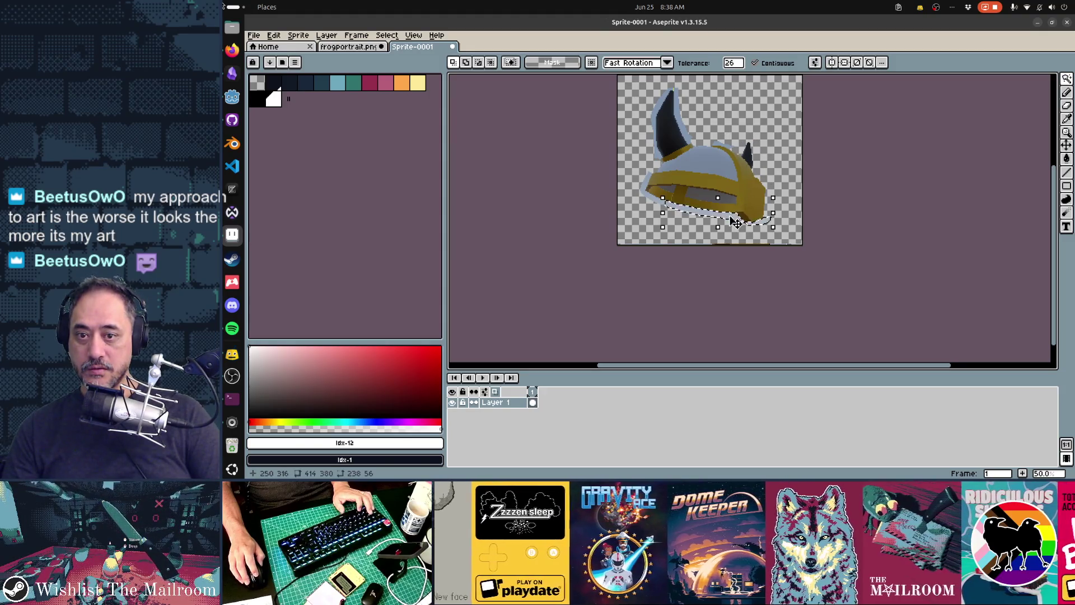
key("ctrl+d")
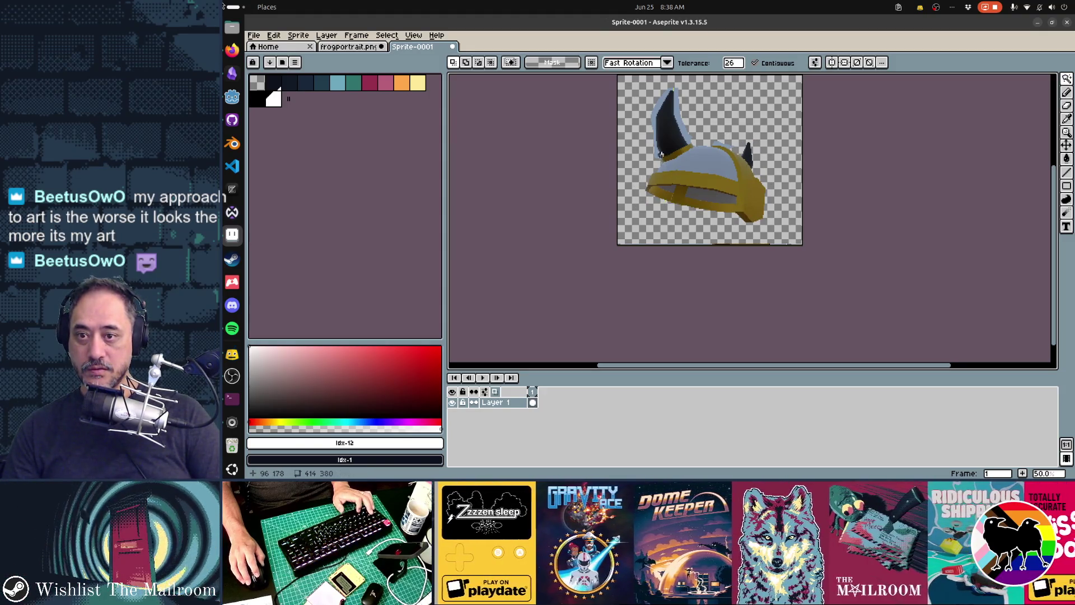
left_click(661, 154)
key("Delete")
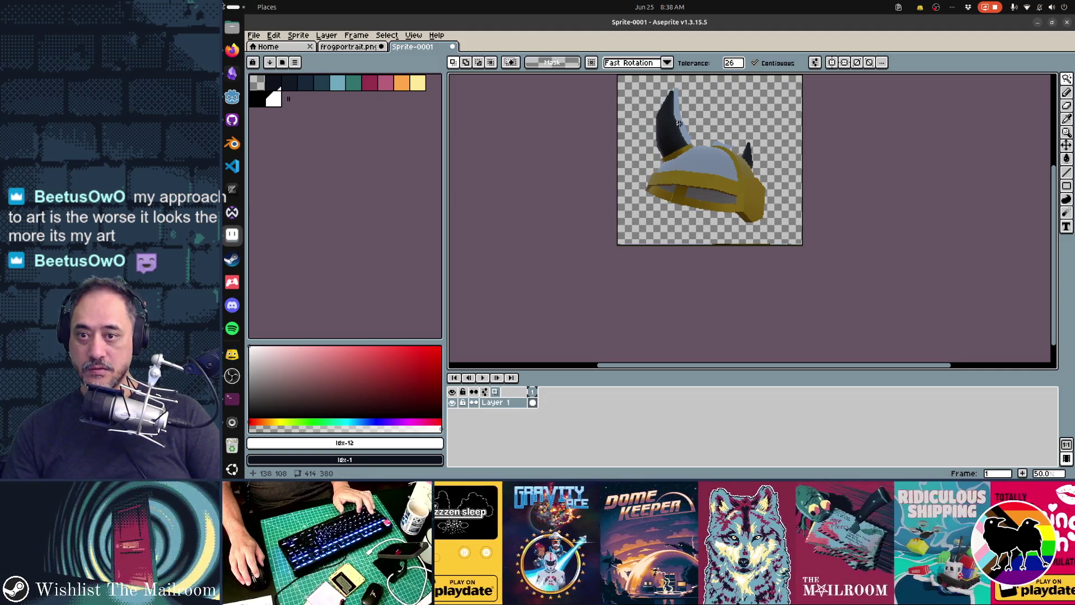
left_click(678, 123)
key("Delete")
left_click(721, 144)
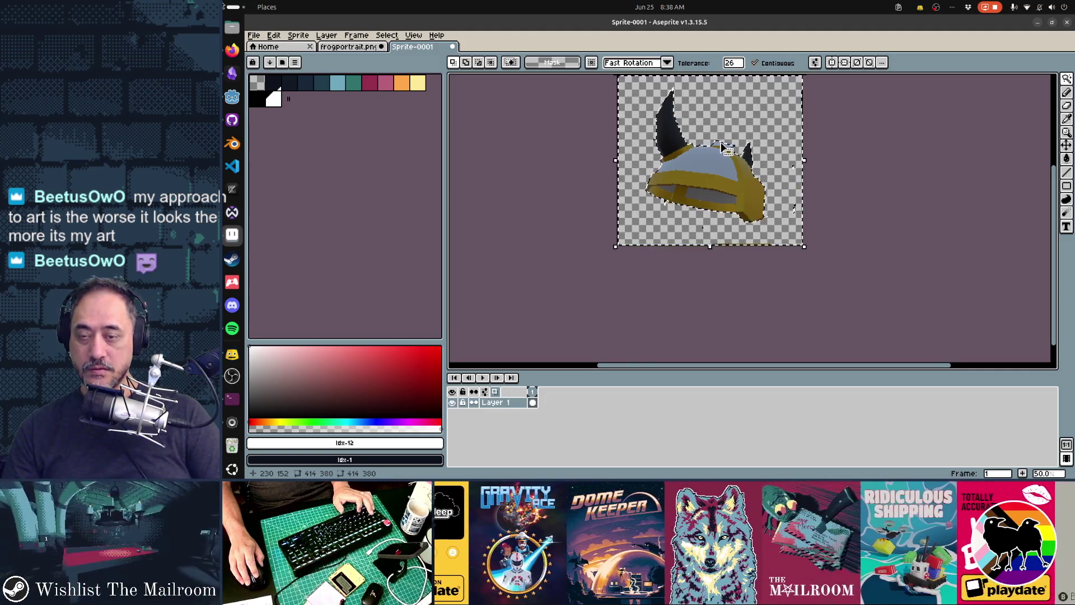
key("Delete")
left_click(722, 146)
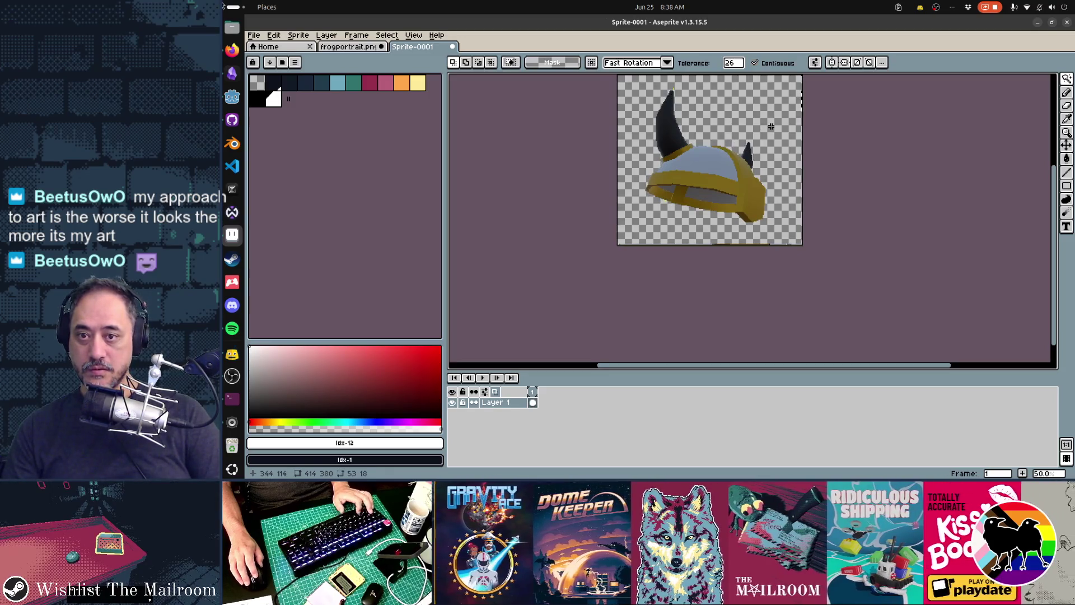
key("e")
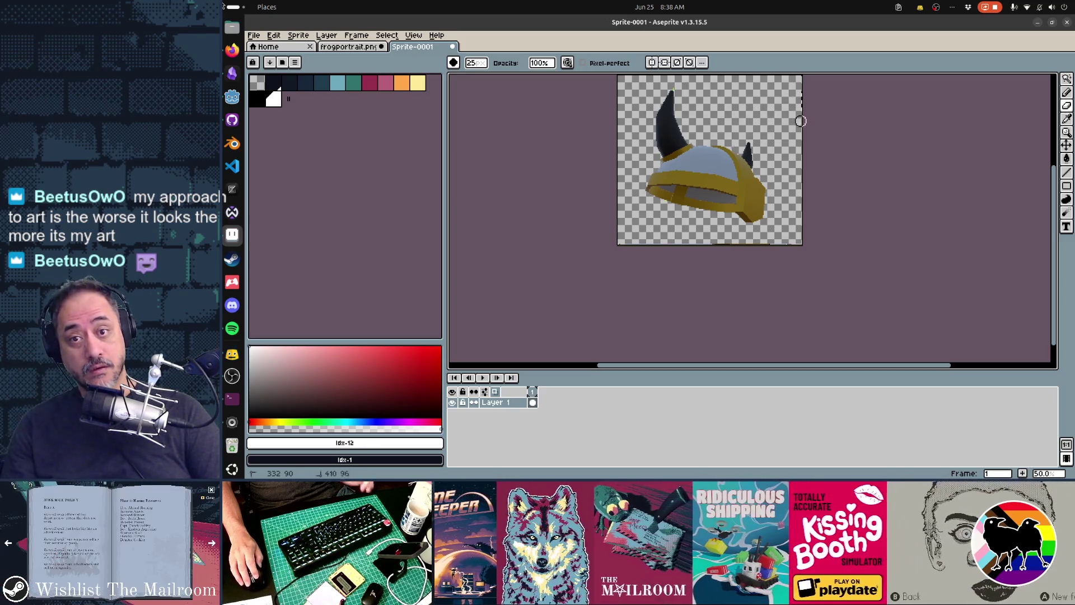
Step: Zoom in on the top of the helmet and shrink the eraser to 2px
scroll(679, 140, "up", 1)
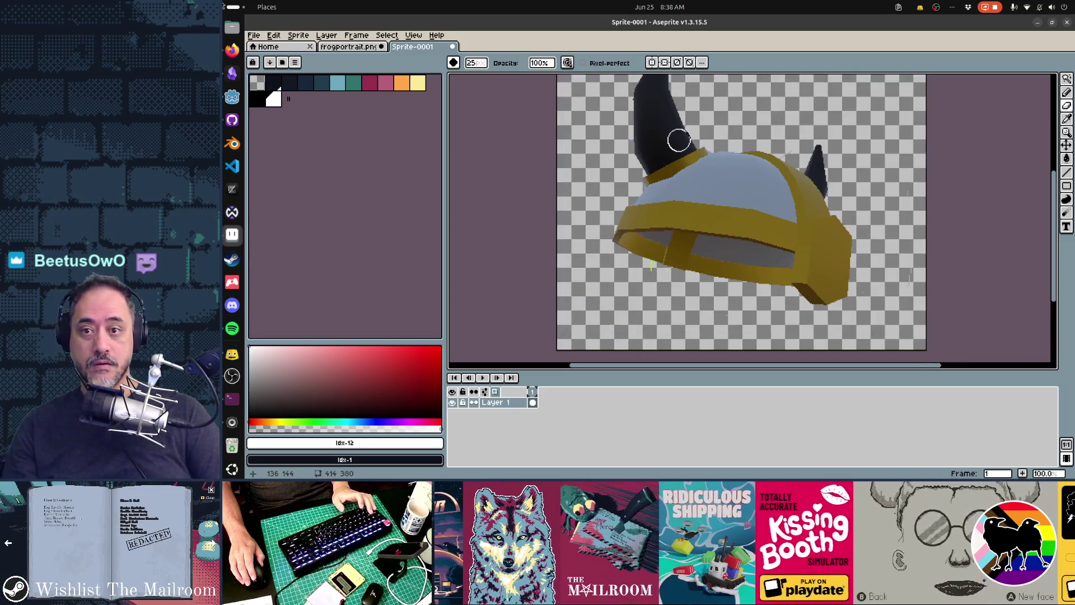
left_click_drag(780, 140, 749, 175)
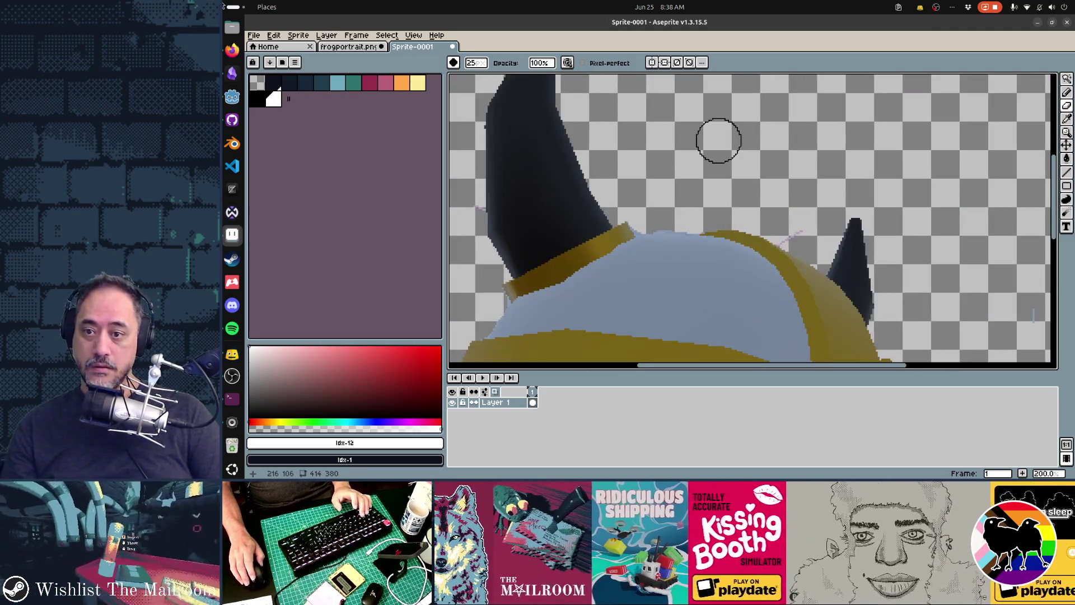
scroll(716, 140, "up", 2)
key("minus")
key("minus")
key("minus")
scroll(655, 217, "up", 1)
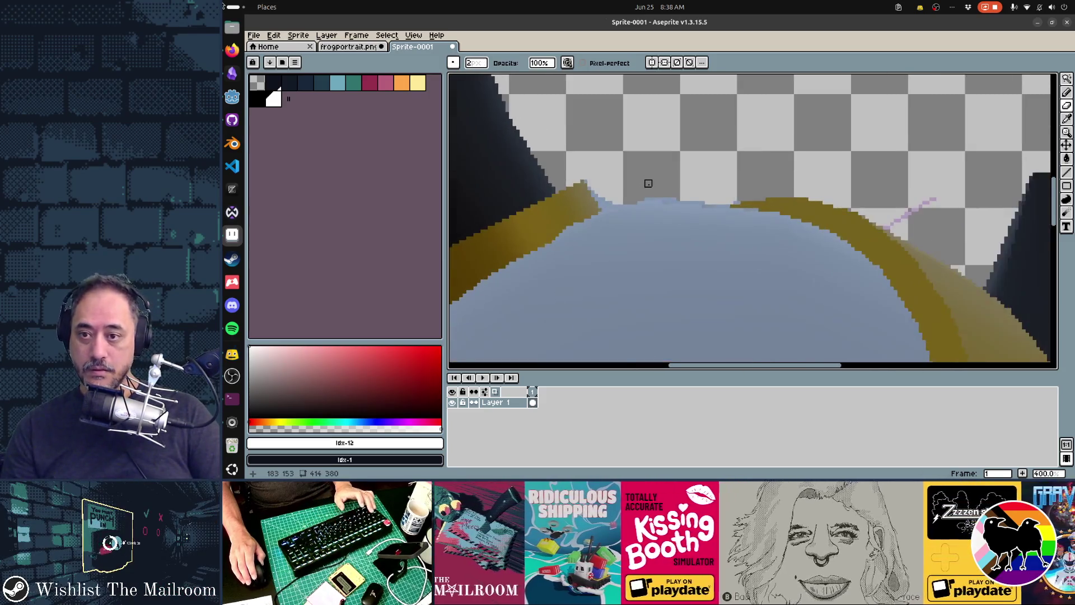
scroll(648, 183, "up", 1)
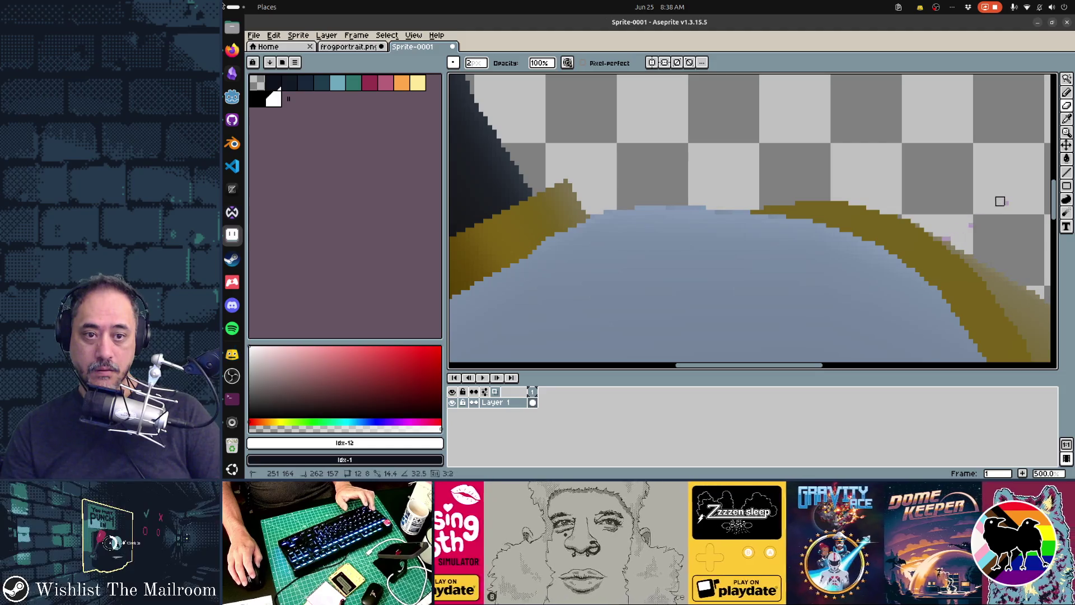
Step: Erase fringe pixels along the helmet rim, undo the last stroke, and recentre the helmet
mouse_move(946, 237)
left_mouse_down()
mouse_move(835, 259)
mouse_move(651, 125)
left_mouse_up()
scroll(989, 242, "left", 5)
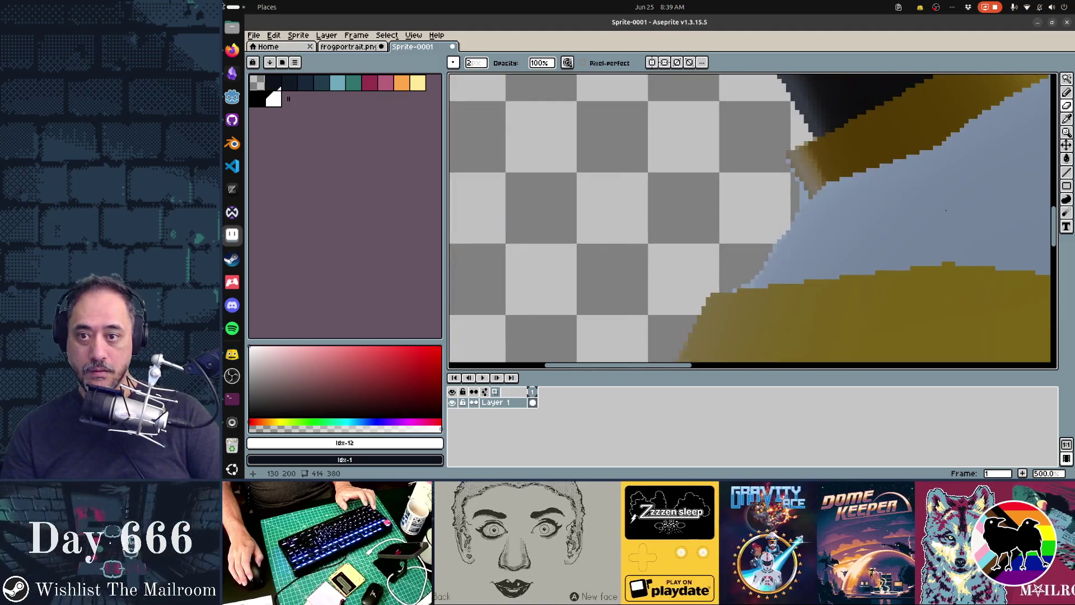
left_click_drag(786, 163, 801, 194)
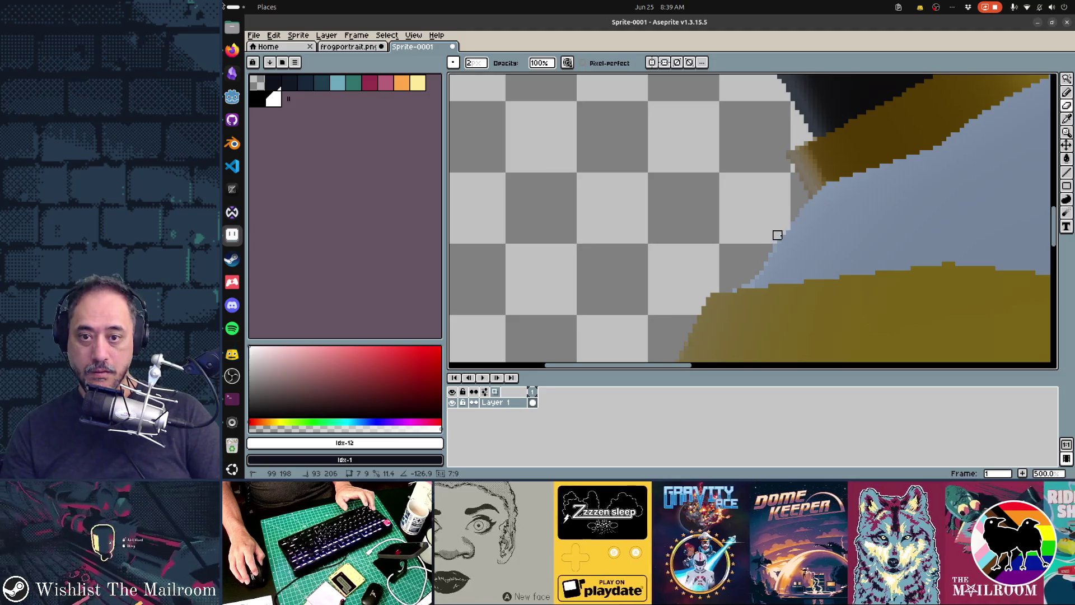
left_click_drag(777, 235, 737, 288)
scroll(733, 288, "down", 5)
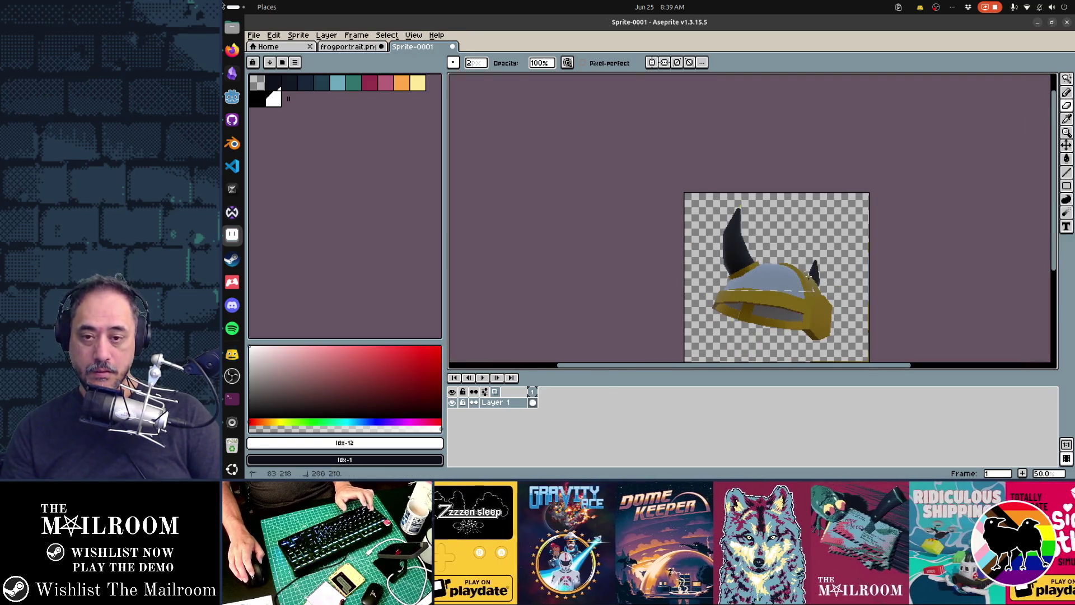
key("ctrl+z")
mouse_move(845, 274)
left_mouse_down()
mouse_move(805, 194)
mouse_move(811, 208)
left_mouse_up()
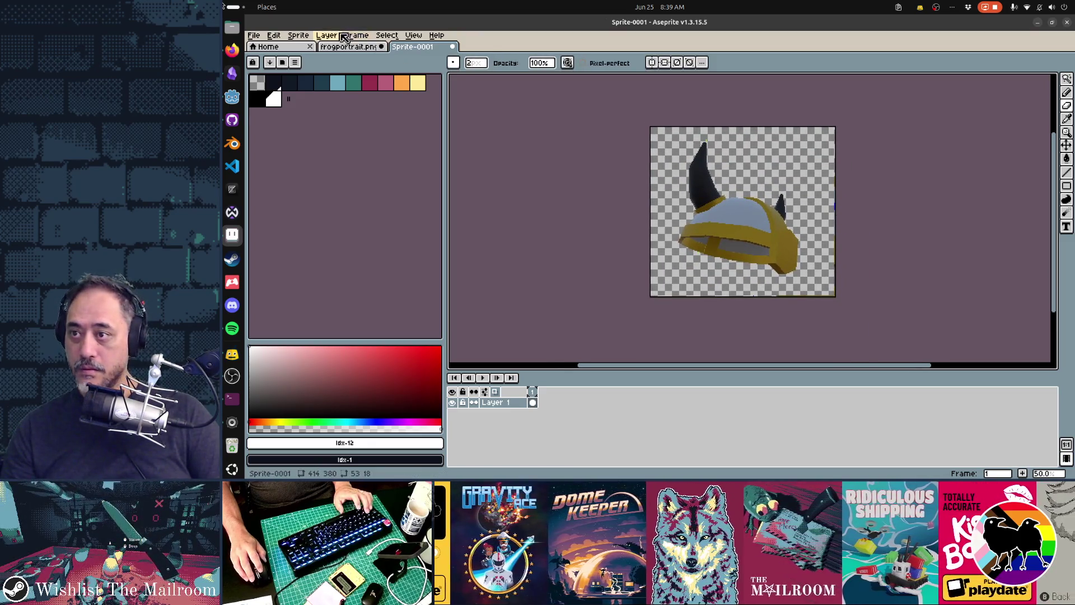
Step: Convert the sprite to Indexed colour mode and fill the pink helmet brim with crimson
left_click(298, 35)
mouse_move(336, 58)
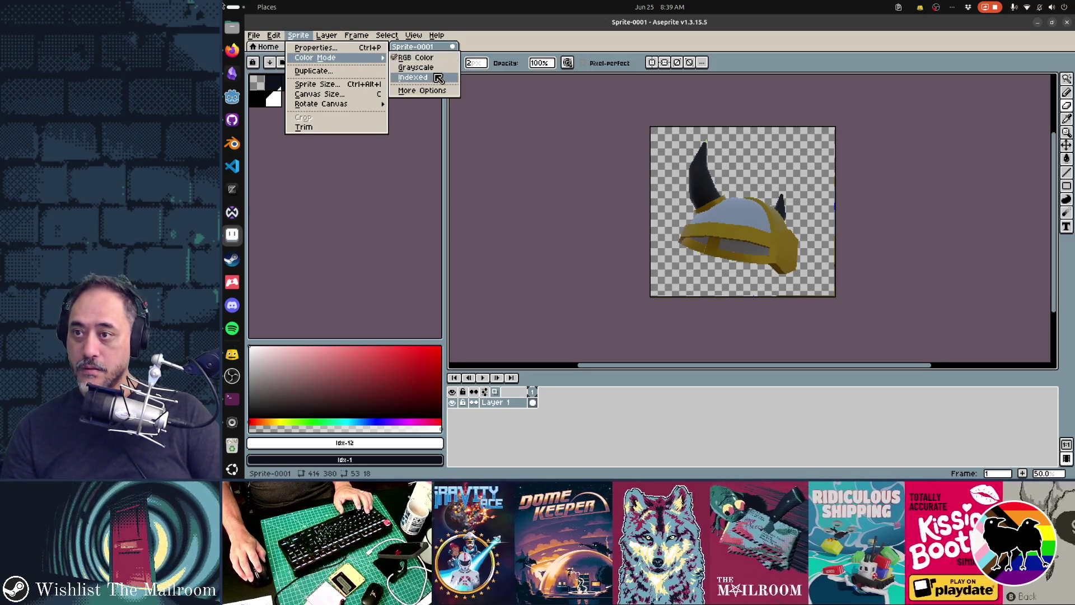
left_click(426, 77)
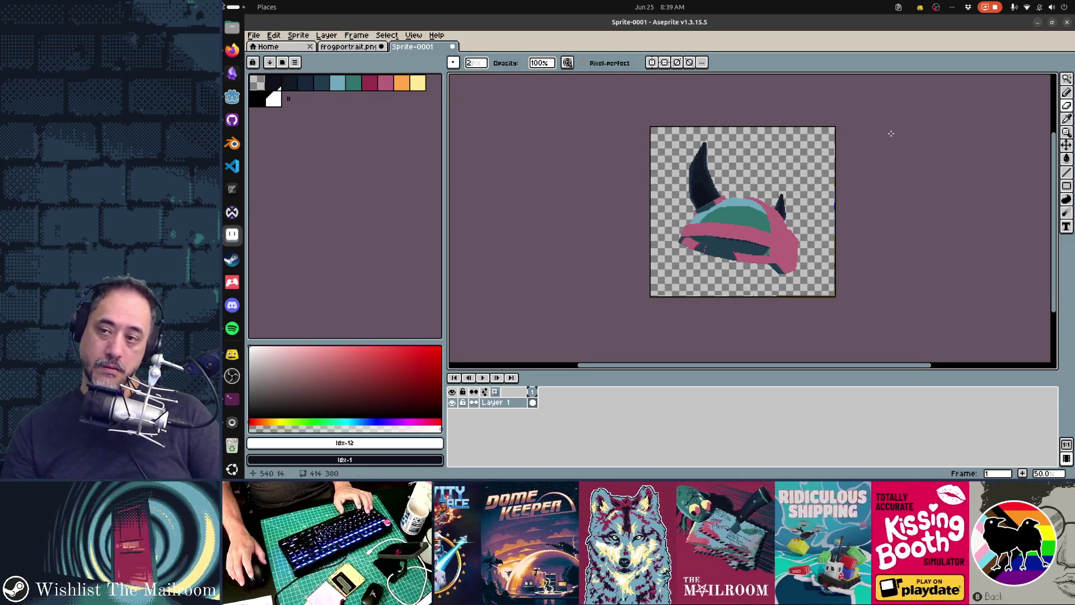
left_click(369, 83)
key("g")
left_click(781, 240)
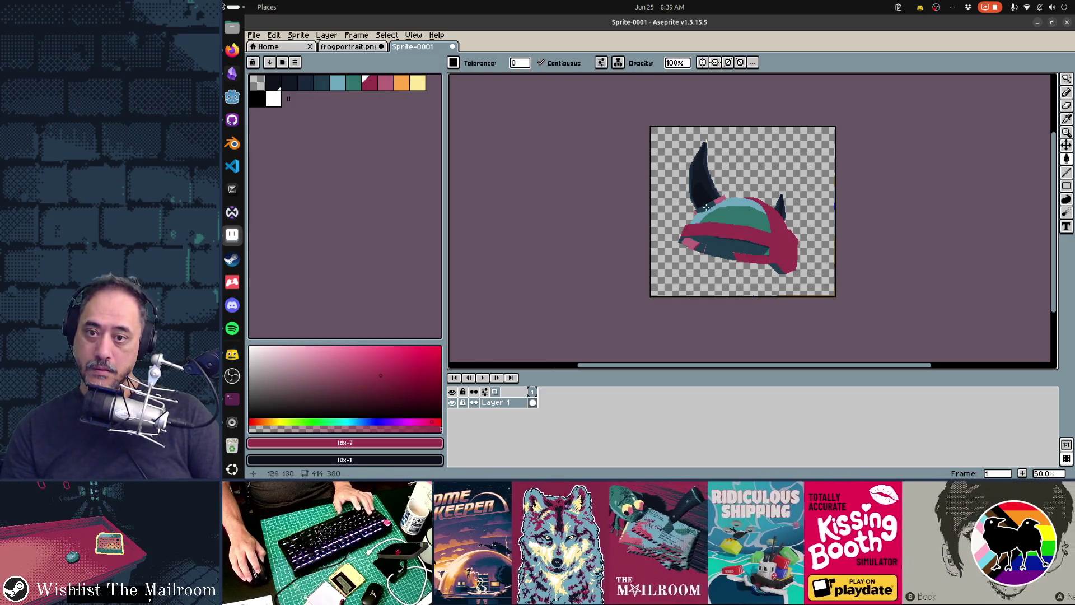
Step: Undo the last eraser stroke and pick pink as the pencil drawing colour
scroll(702, 209, "up", 4)
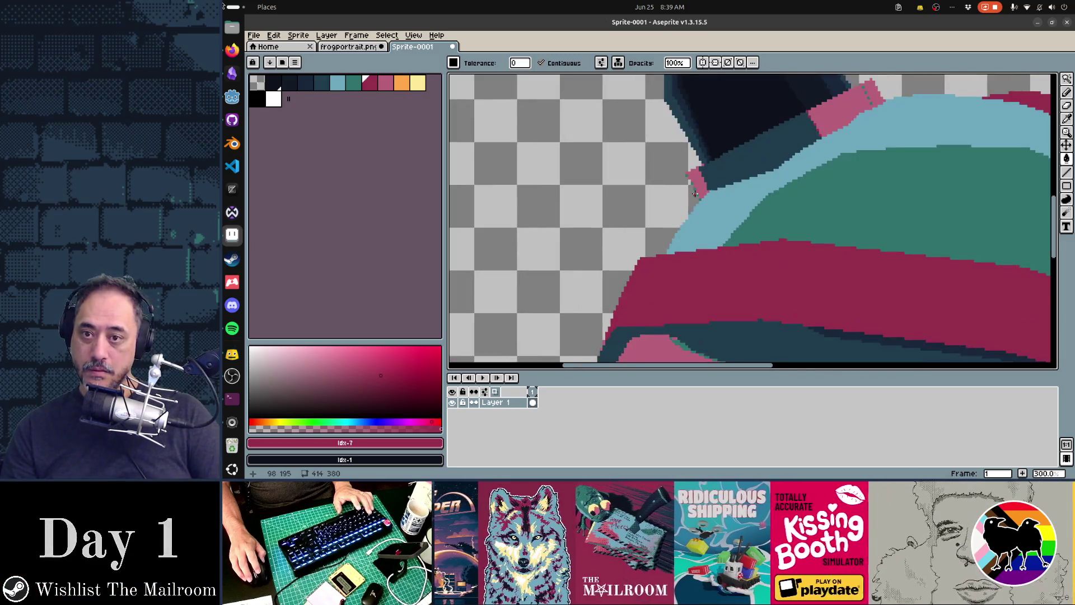
scroll(718, 224, "down", 3)
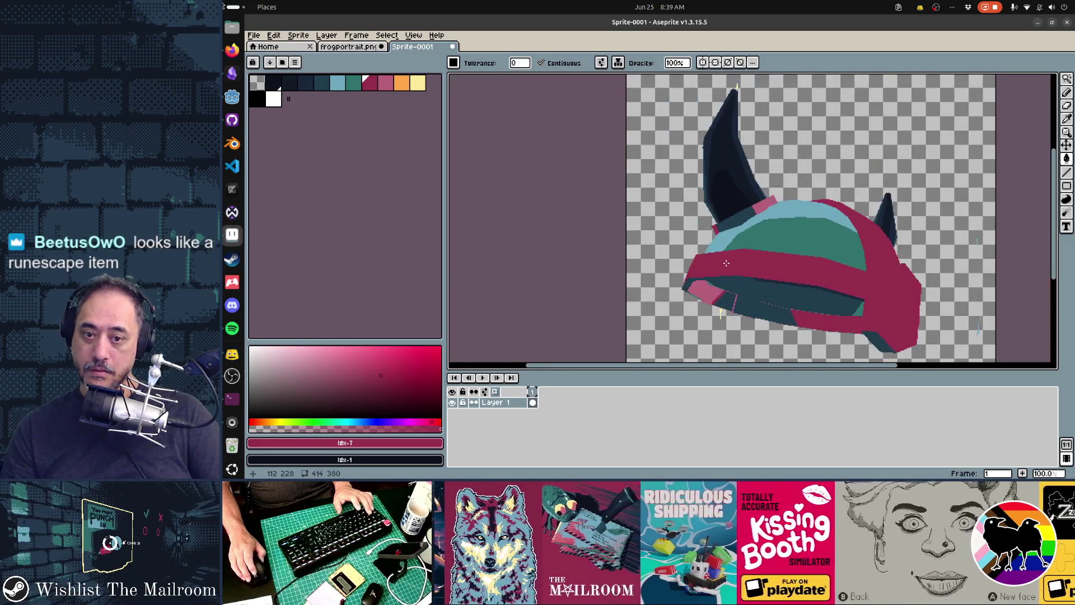
scroll(753, 305, "up", 2)
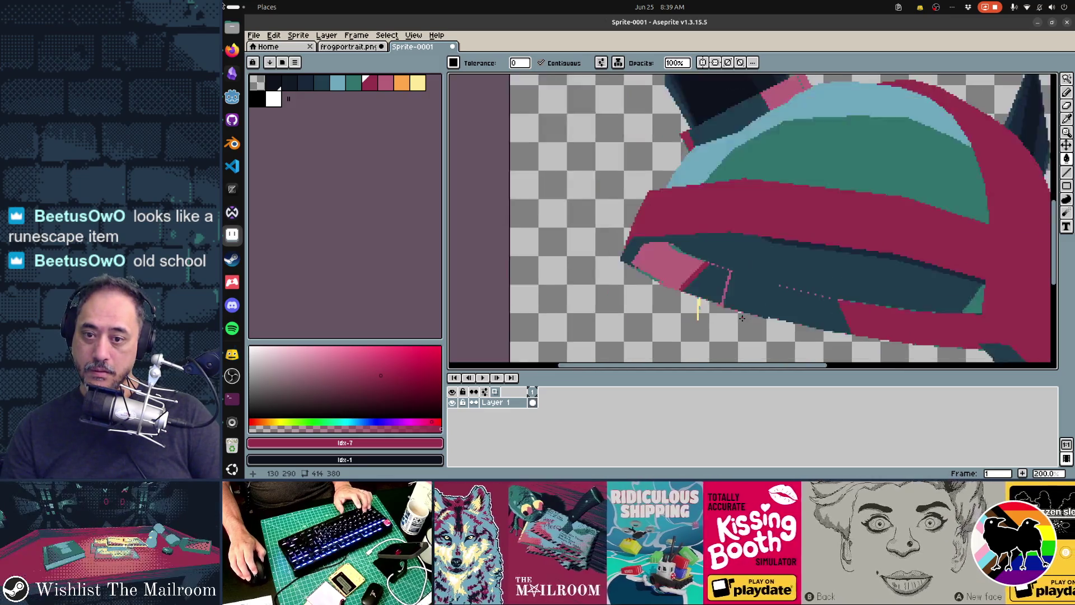
key("b")
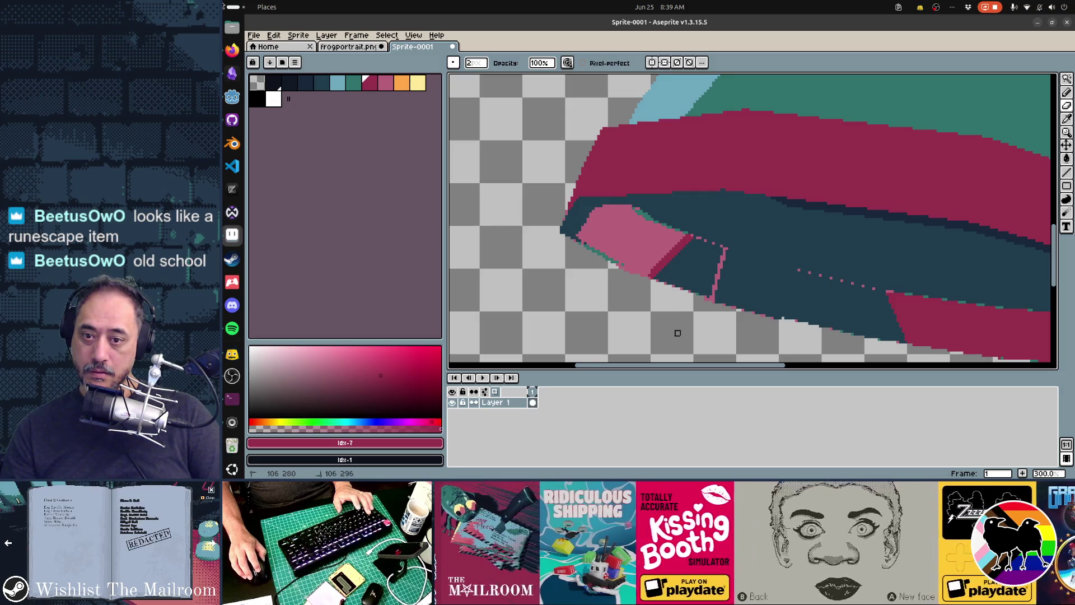
scroll(739, 295, "down", 3)
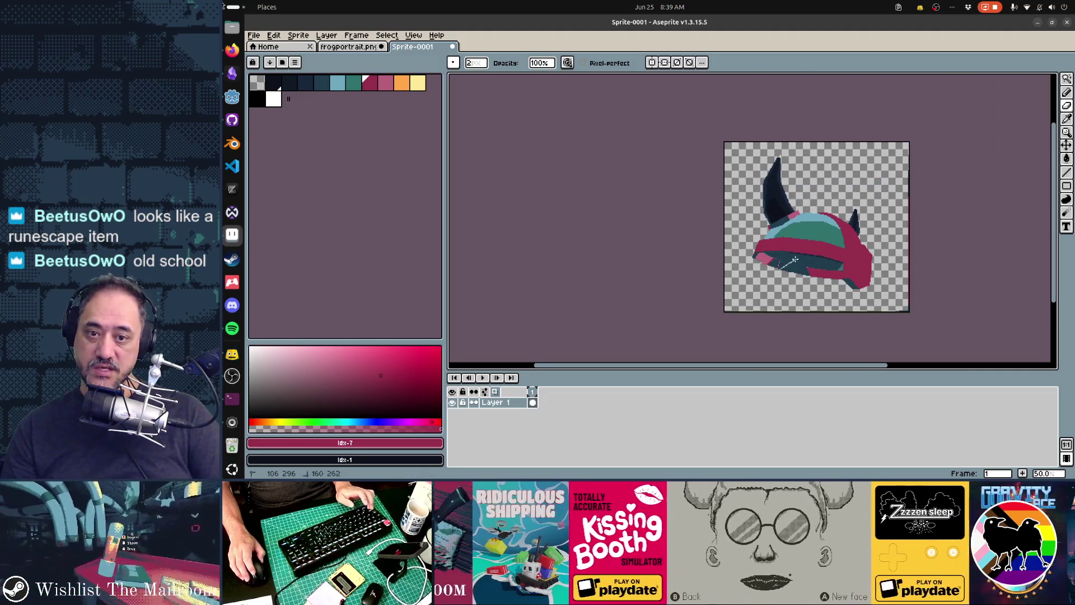
key("ctrl+z")
scroll(796, 256, "up", 2)
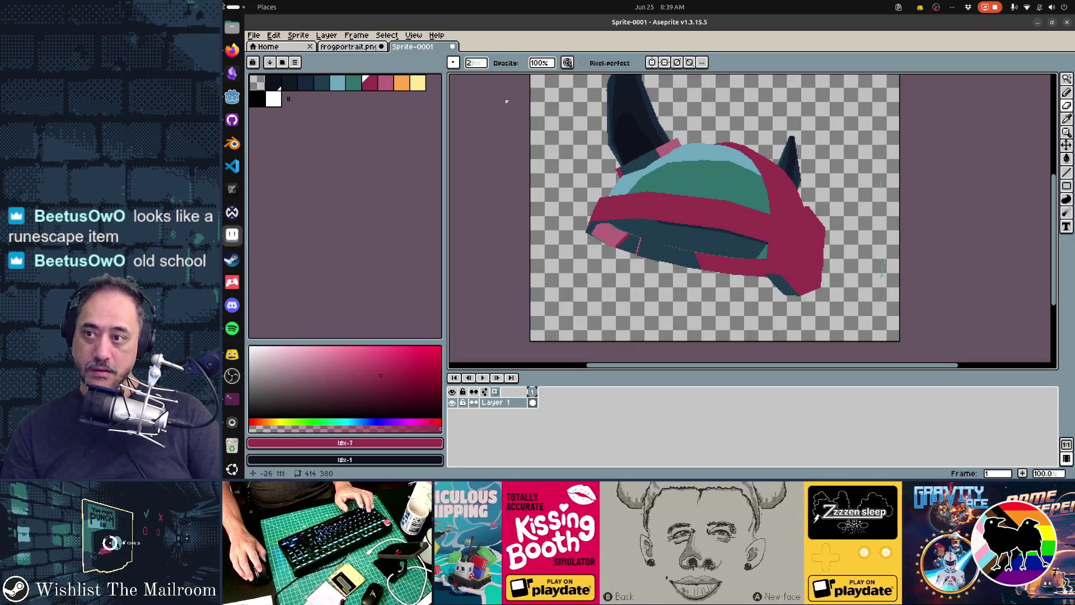
left_click(385, 83)
scroll(784, 245, "up", 2)
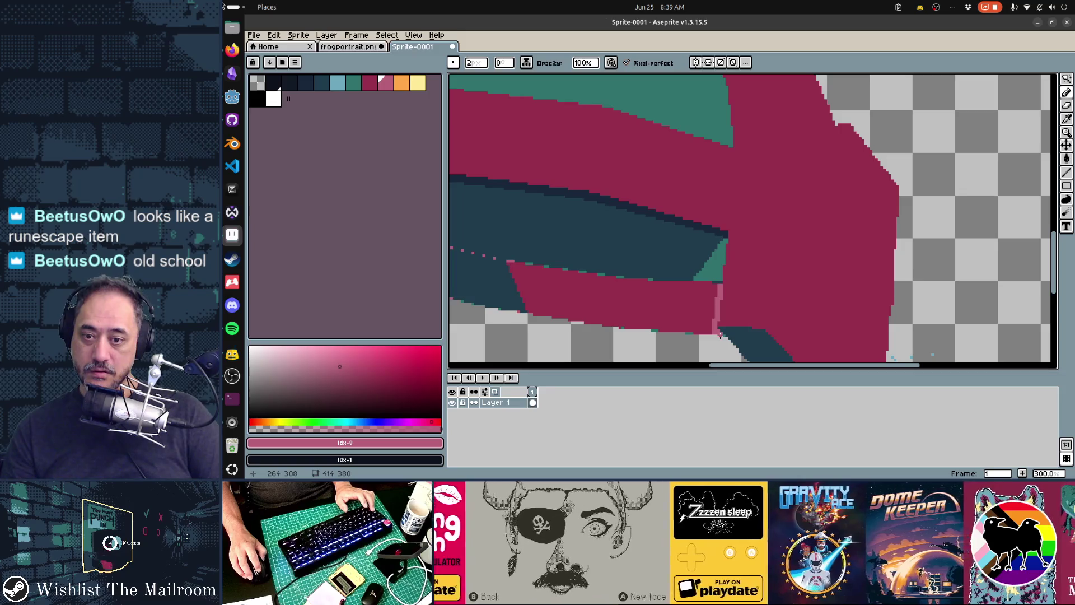
Step: Try a dark teal fill on the pink band under the brim, then undo it
key("e")
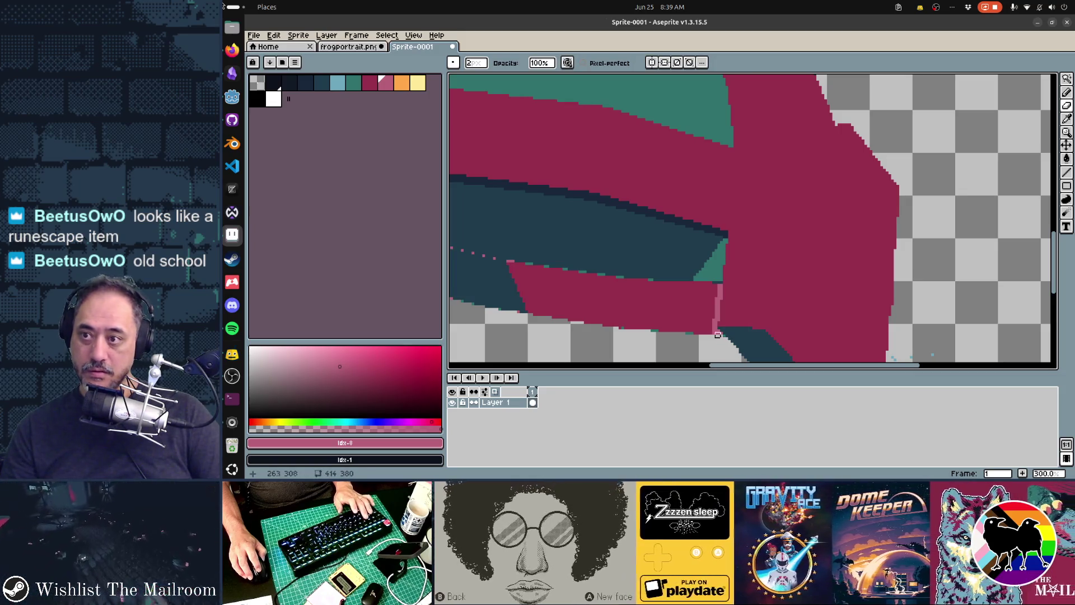
left_click(353, 84)
key("g")
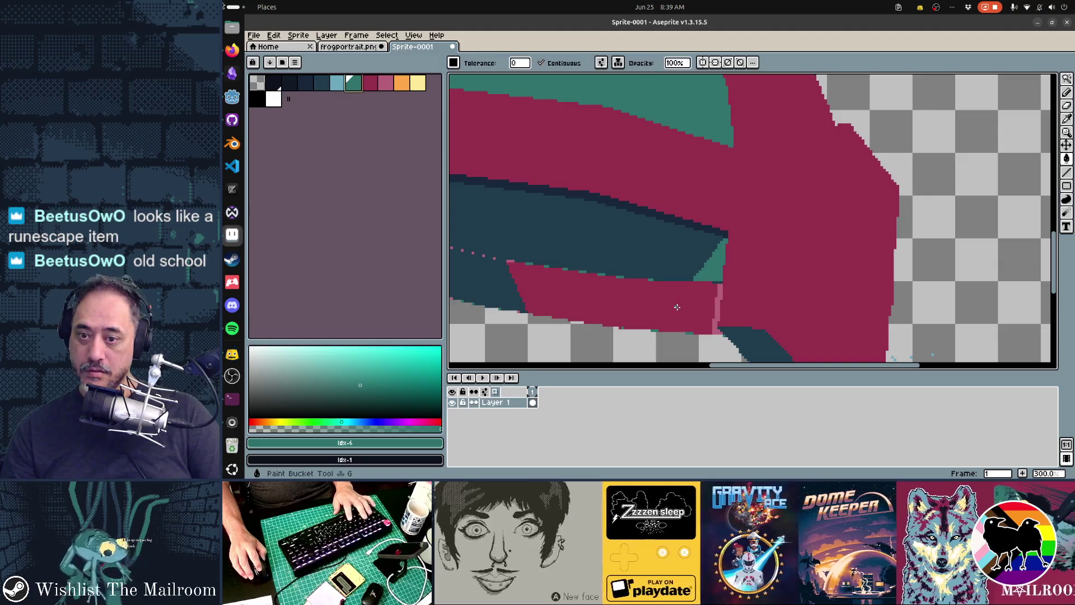
left_click(321, 84)
left_click(655, 313)
key("ctrl+z")
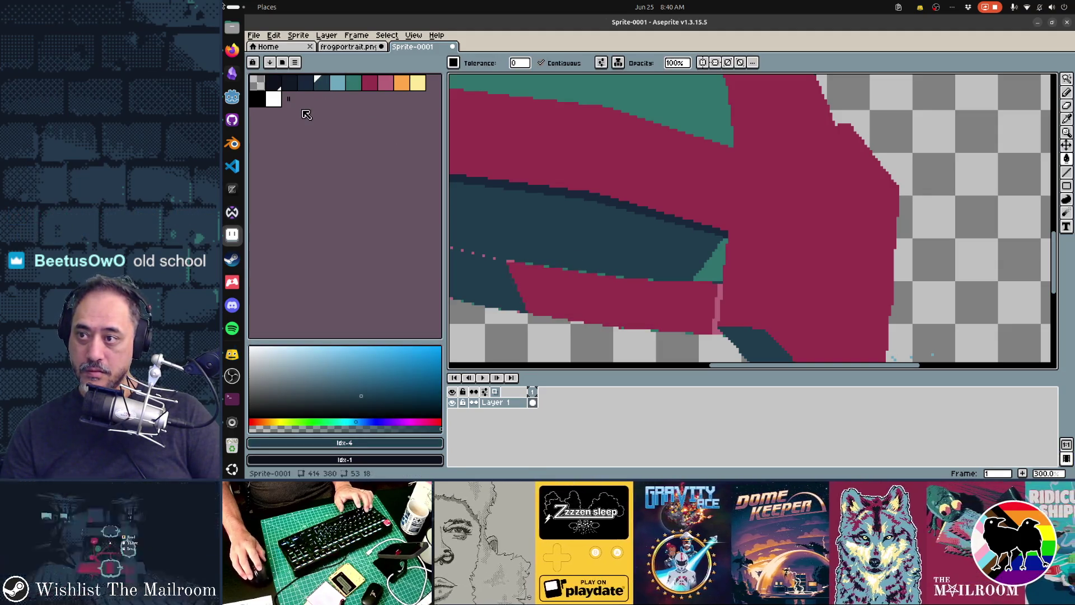
Step: Fill the brim's underside band dark navy and the lower pink strip a lighter navy
left_click(289, 82)
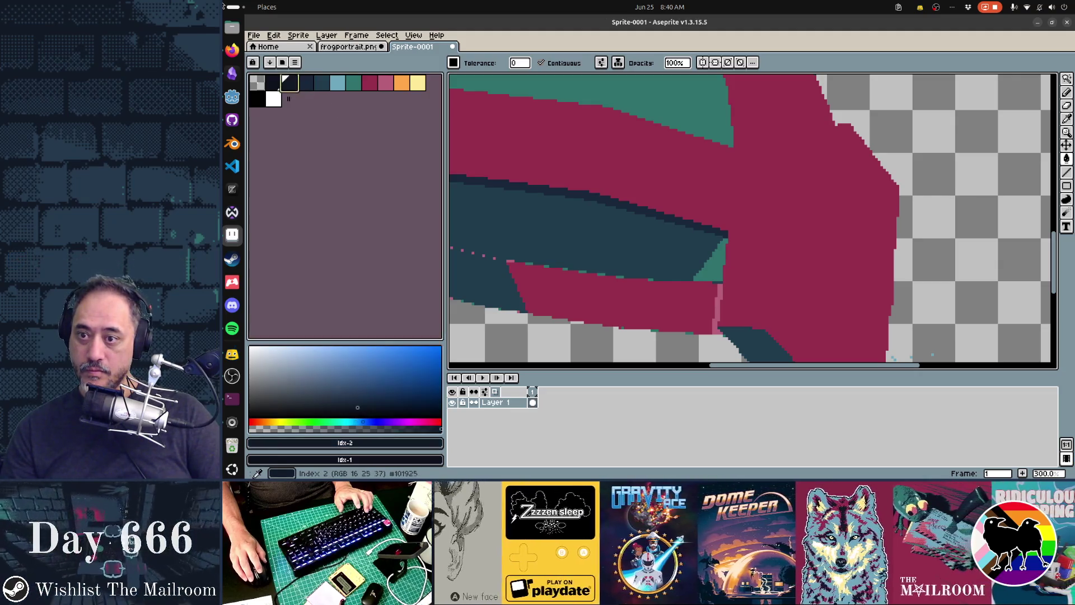
left_click(507, 215)
left_click_drag(507, 215, 658, 209)
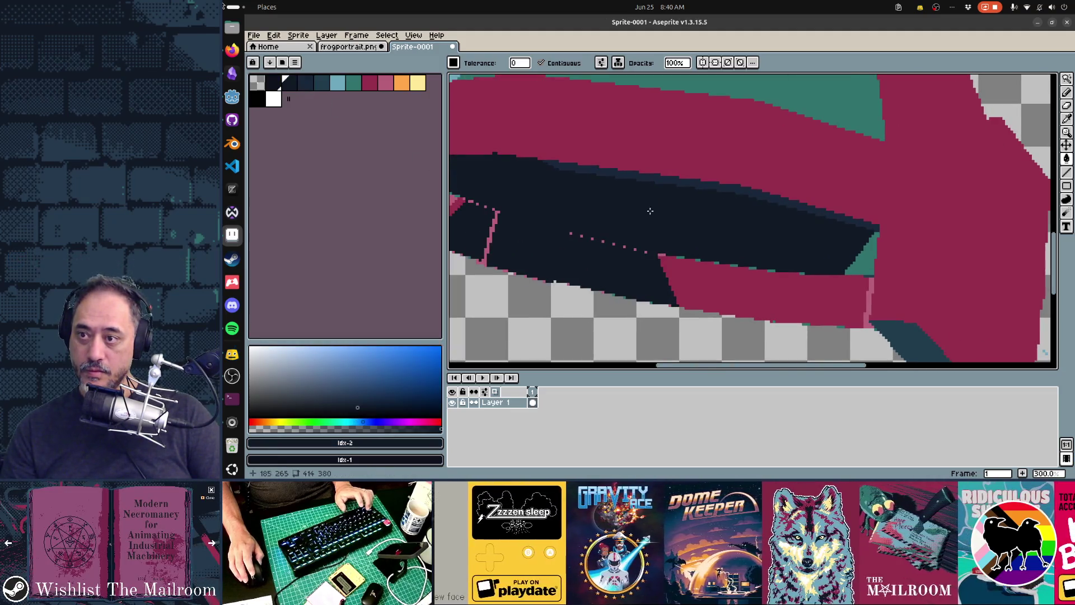
left_click(306, 83)
left_click(715, 288)
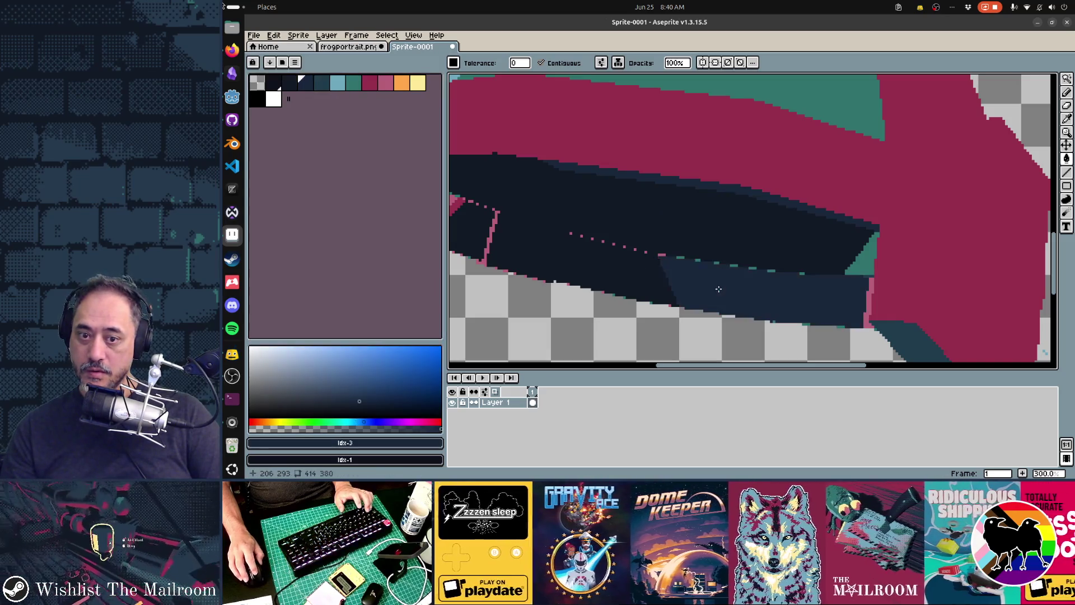
scroll(717, 288, "down", 2)
scroll(718, 289, "down", 1)
scroll(718, 289, "up", 3)
left_click(611, 262, "alt")
Step: Pencil navy lines over the dotted pink line along the brim, then view the whole helmet
key("b")
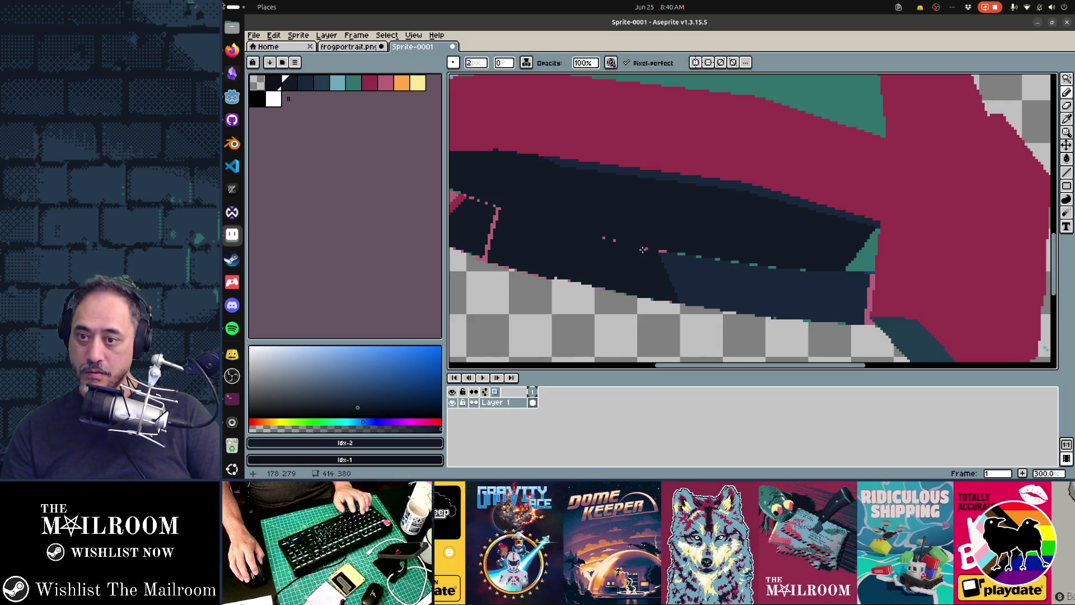
key("ctrl+z")
left_click(322, 86)
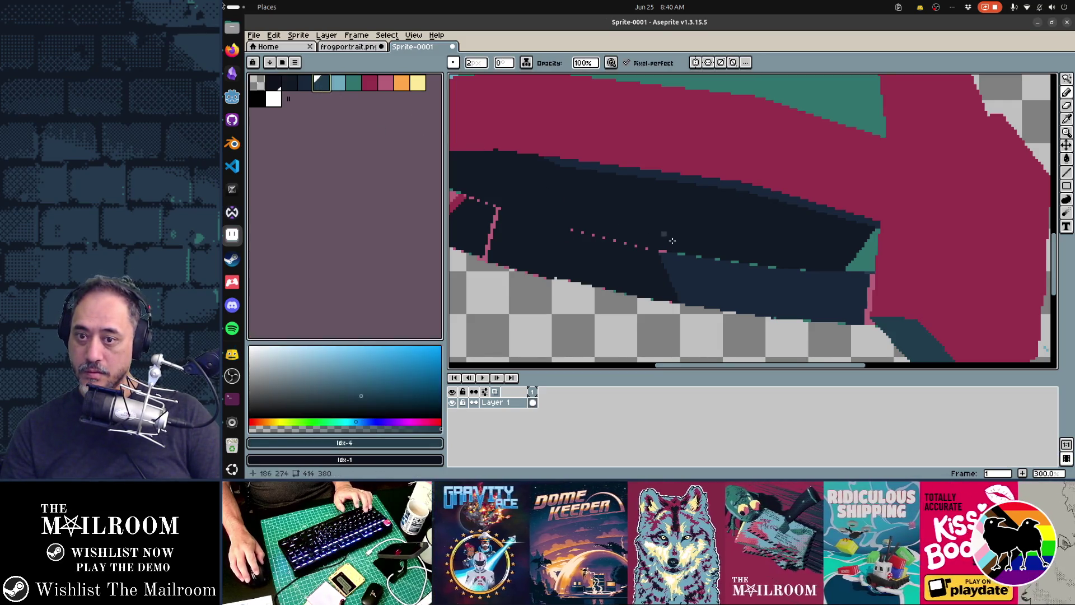
left_click(803, 272, "alt")
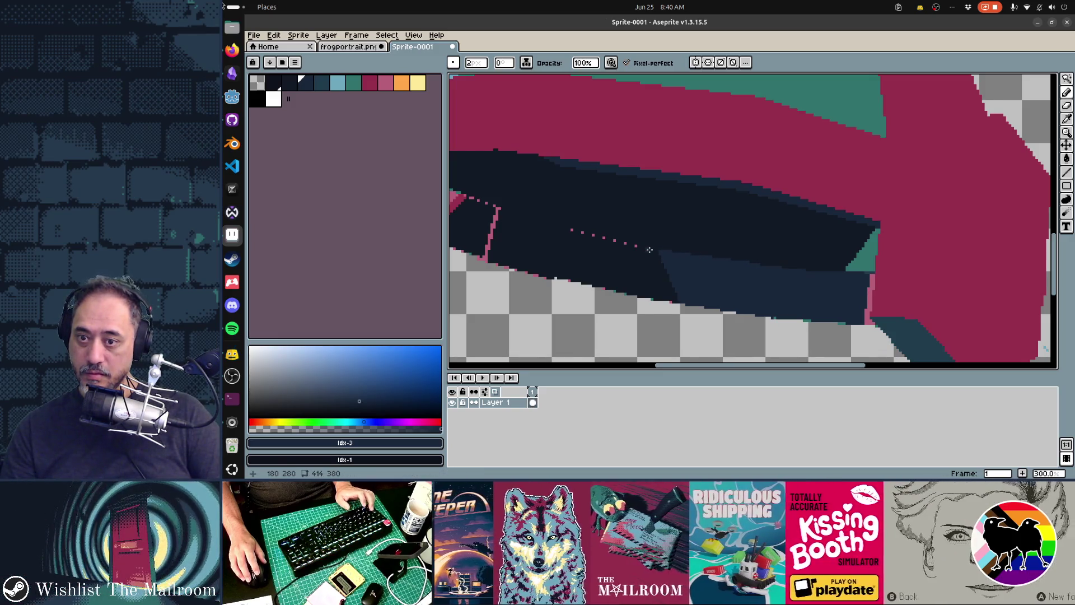
left_click(653, 251, "shift")
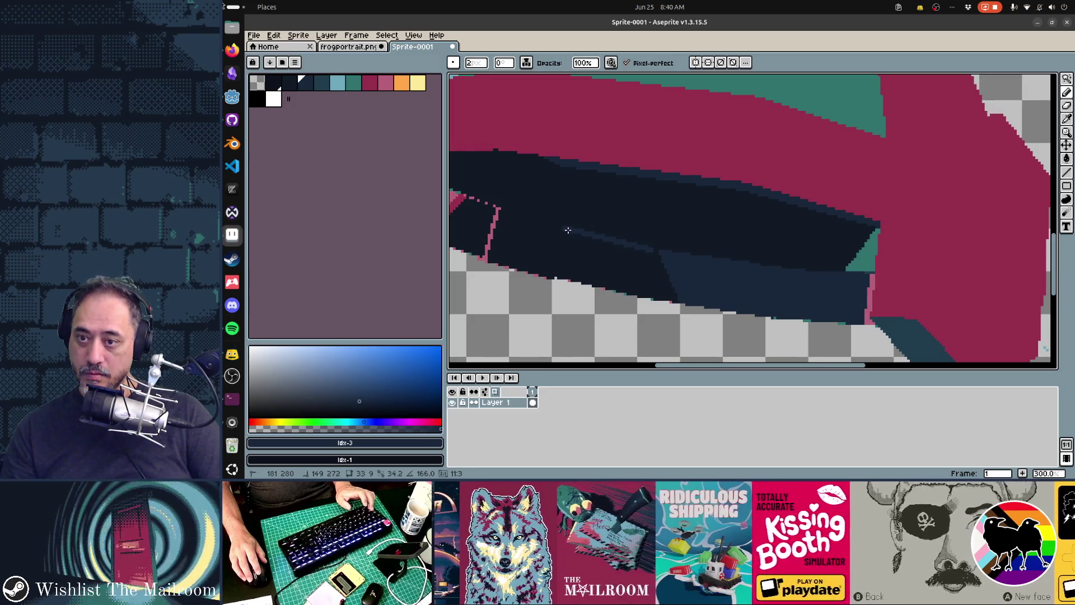
key("9")
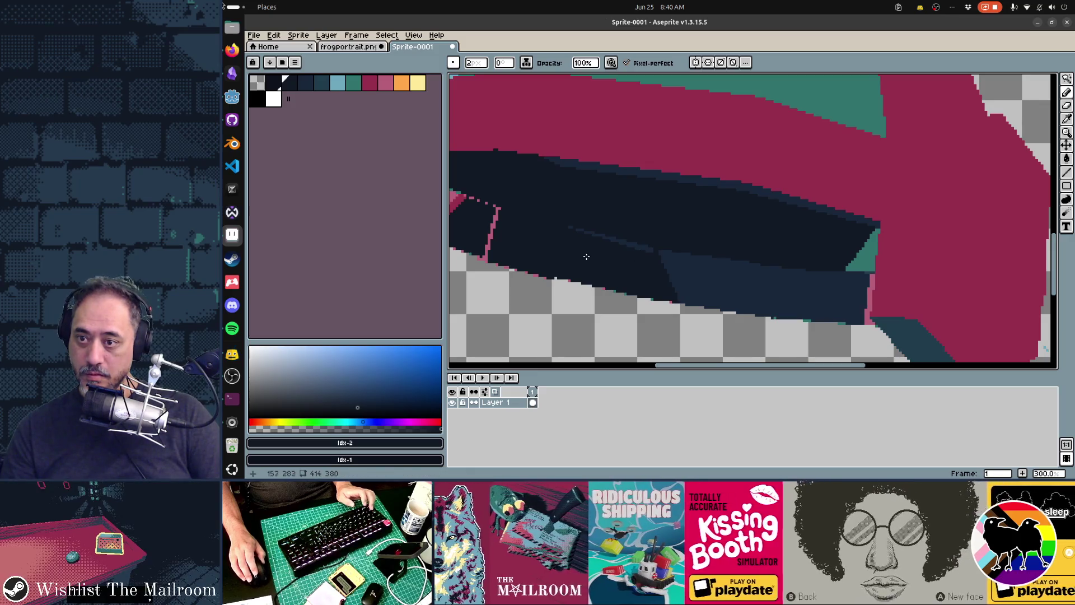
left_click_drag(576, 254, 637, 271)
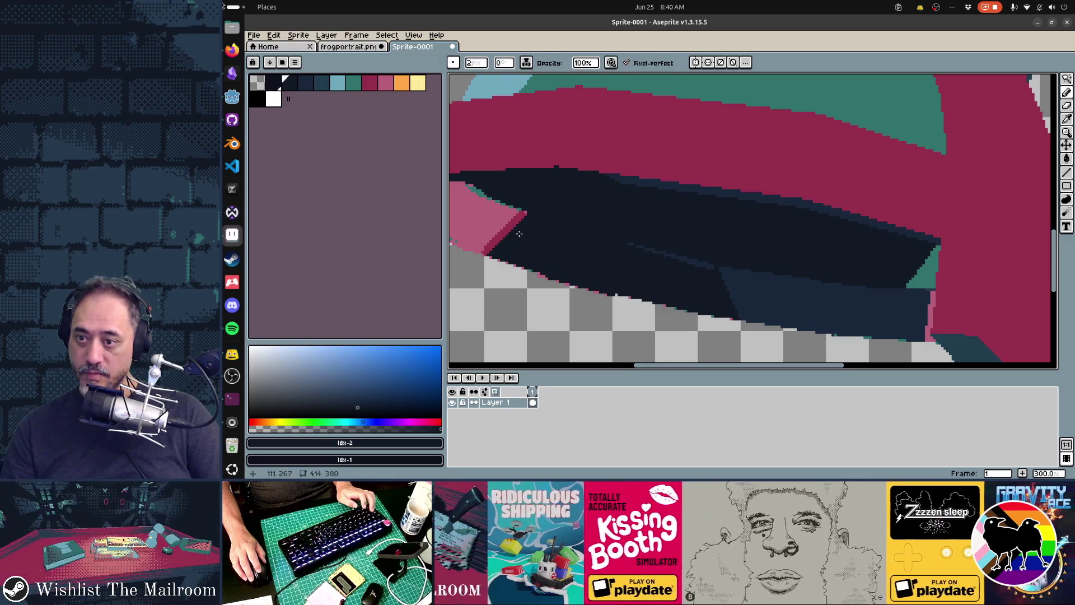
key("0")
key("0")
key("0")
left_click_drag(597, 276, 645, 242)
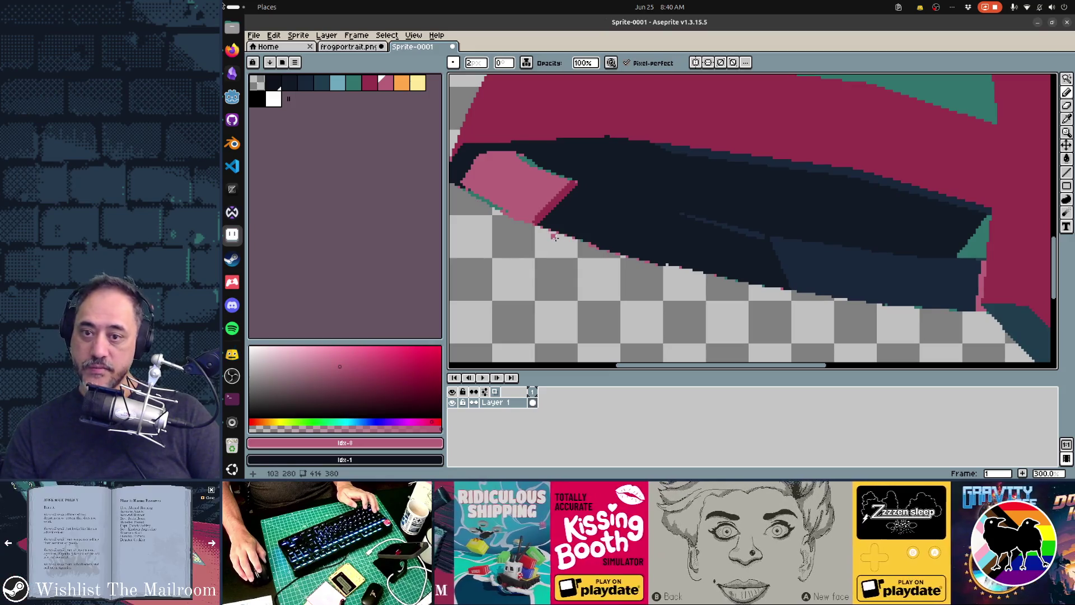
scroll(733, 274, "down", 1)
left_click_drag(732, 274, 660, 305)
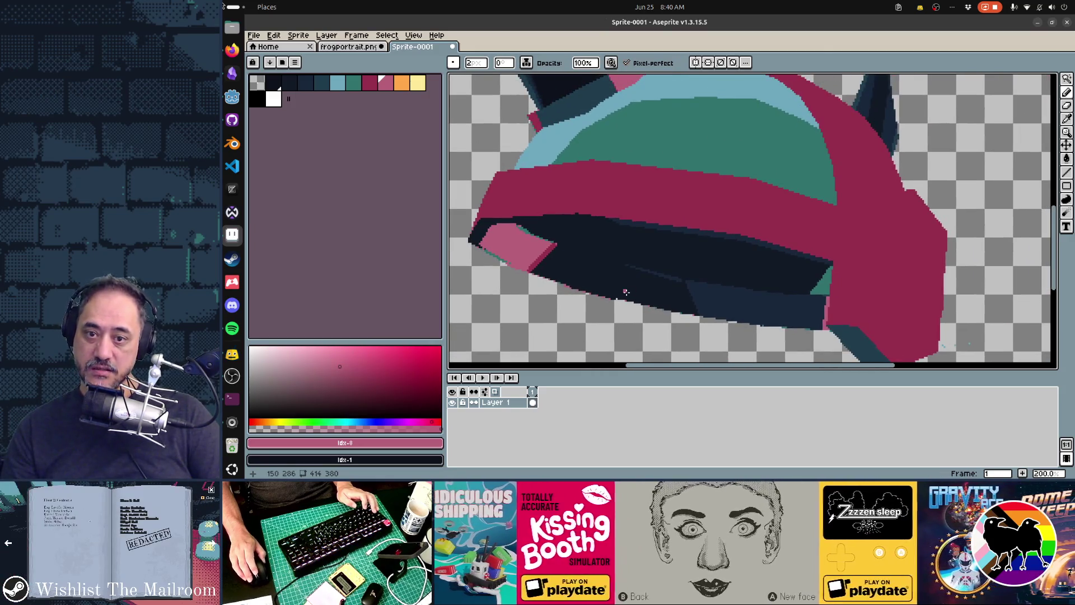
scroll(648, 300, "left", 3)
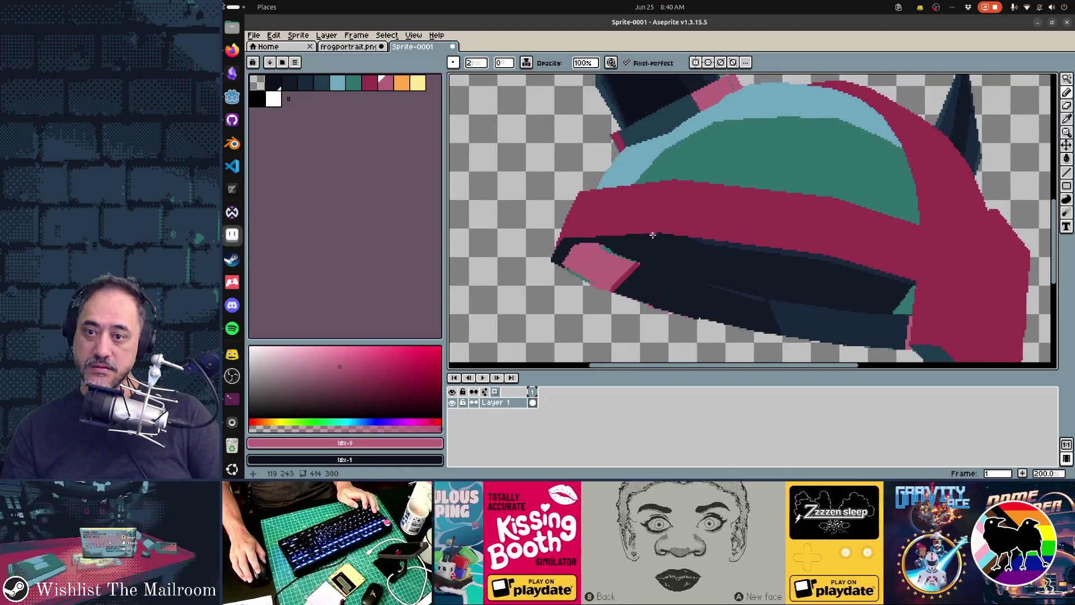
Step: Erase stray maroon pixels at the base of the left horn
key("9")
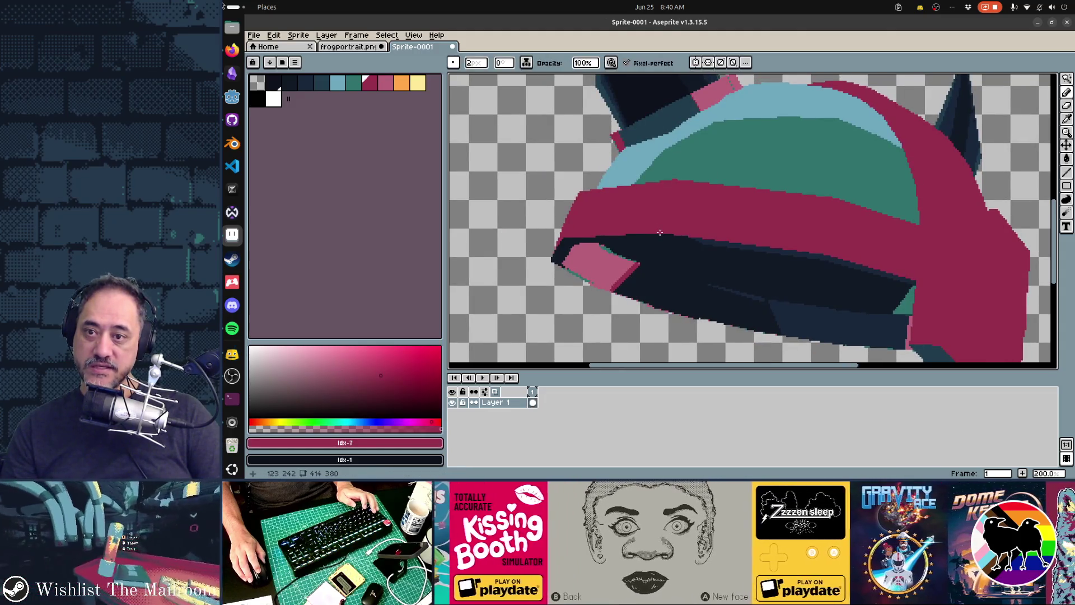
scroll(726, 217, "up", 3)
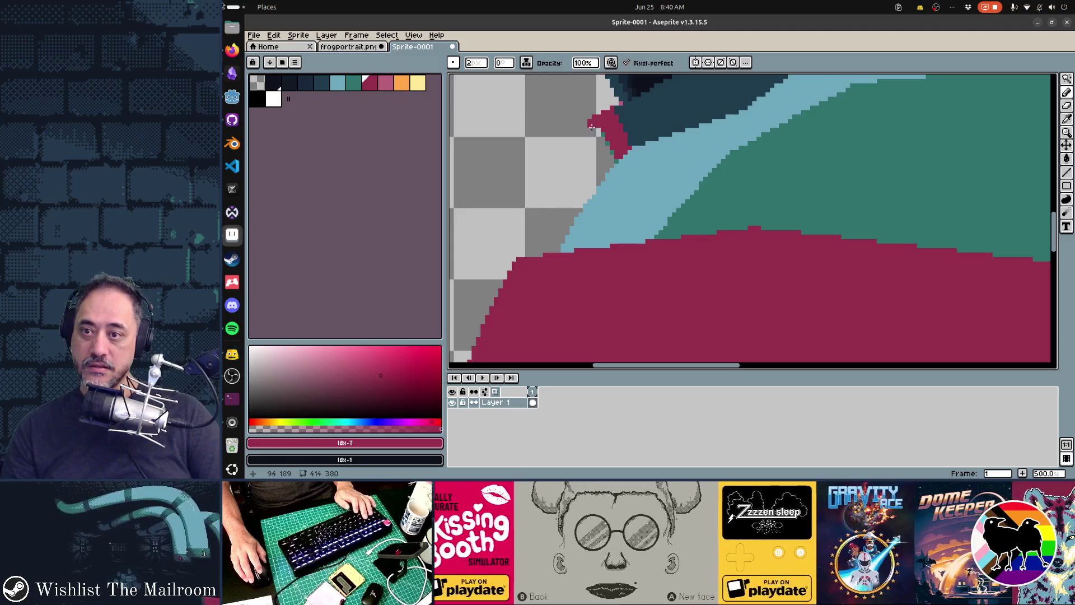
key("e")
left_click(592, 123)
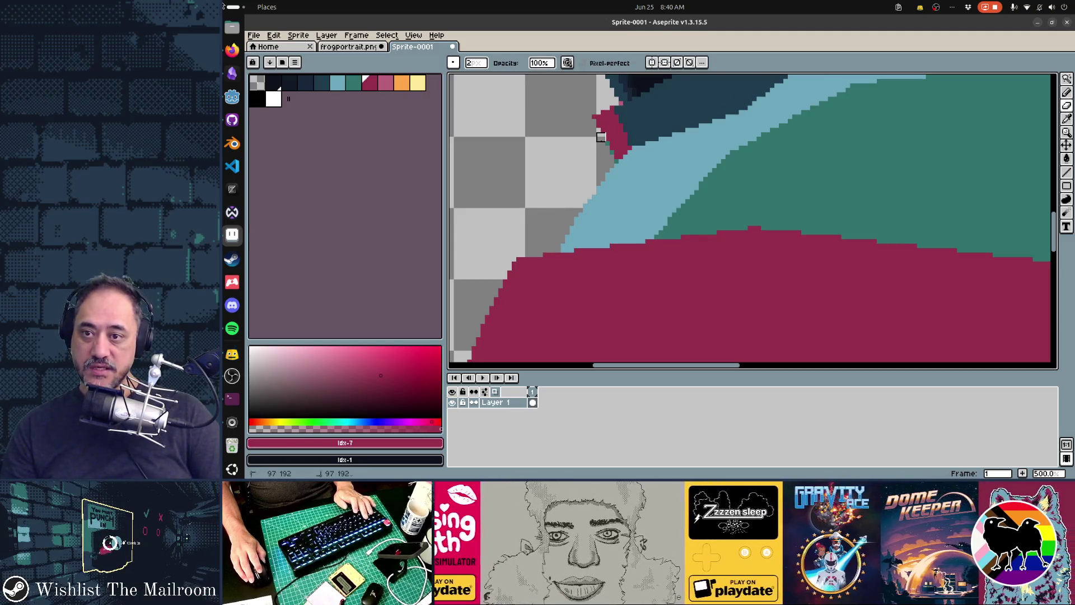
left_click_drag(610, 155, 614, 159)
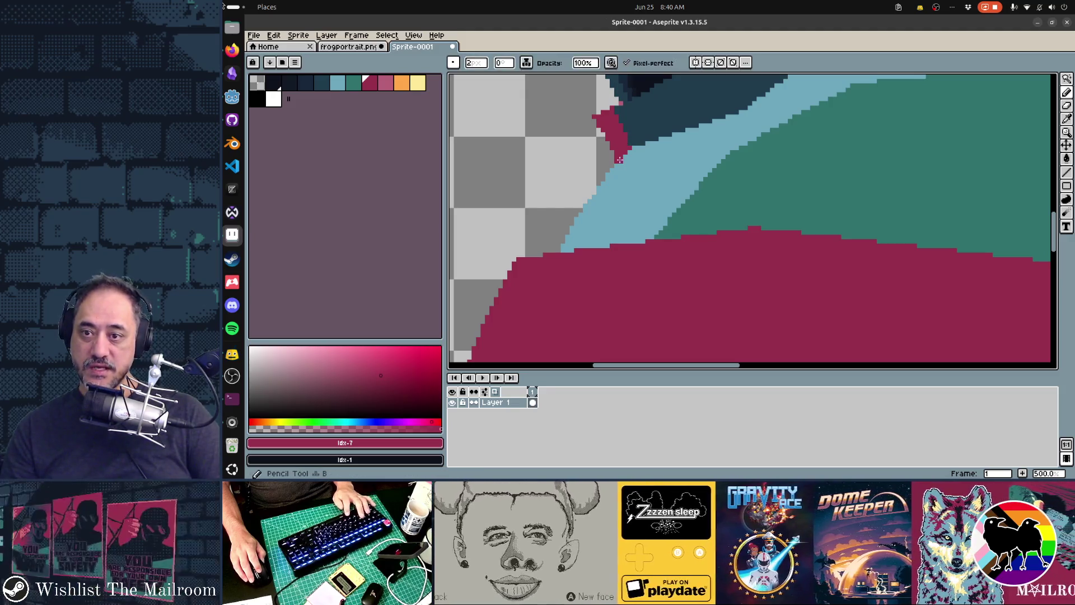
key("i")
left_click(642, 168, "alt")
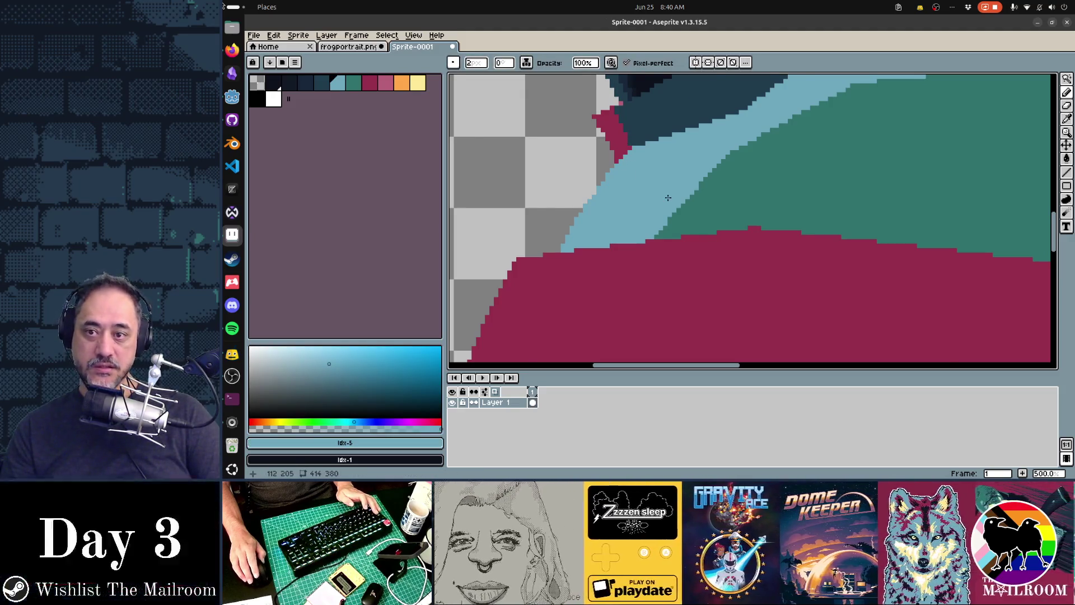
scroll(668, 198, "down", 1)
key("e")
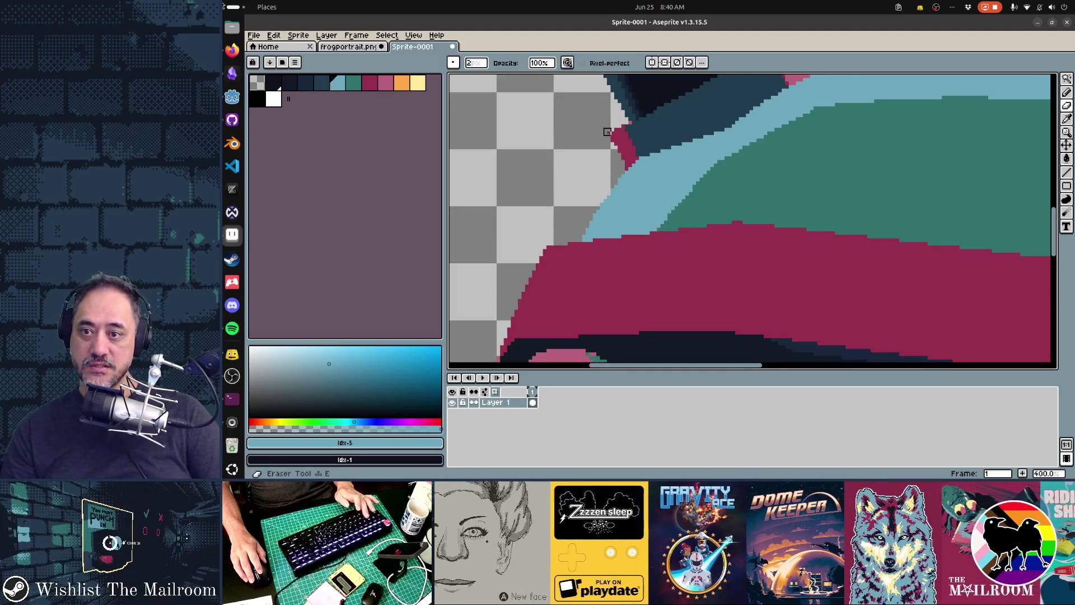
key("ctrl+z")
Step: Sample the helmet's pink and paint the dark edge pixels of the horn-base patch pink
scroll(732, 201, "down", 2)
scroll(694, 260, "up", 1)
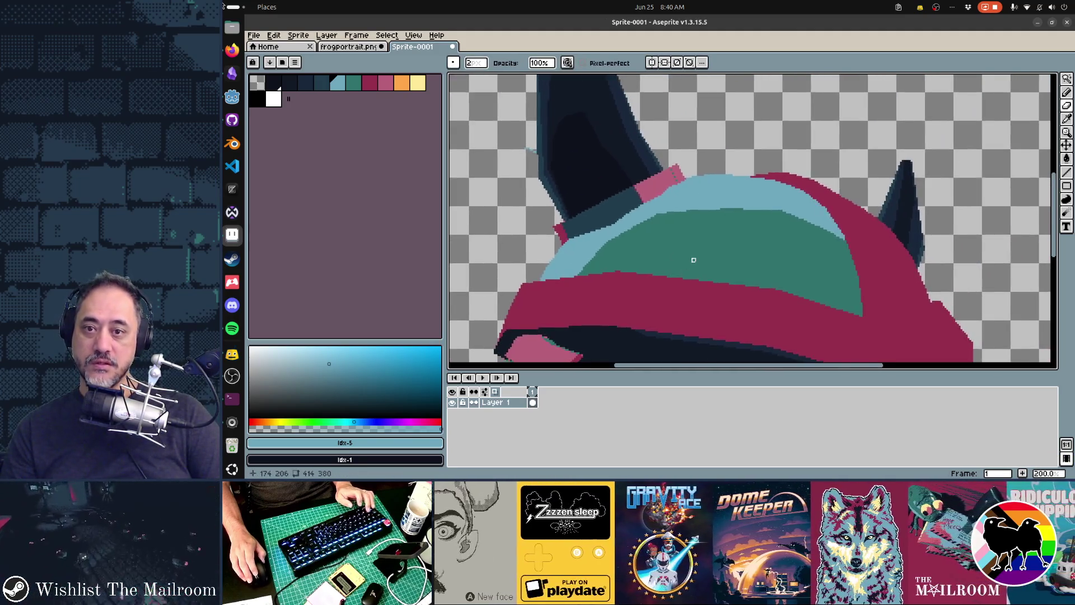
scroll(675, 176, "up", 1)
left_click(668, 155, "alt")
key("b")
left_click_drag(668, 155, 677, 170)
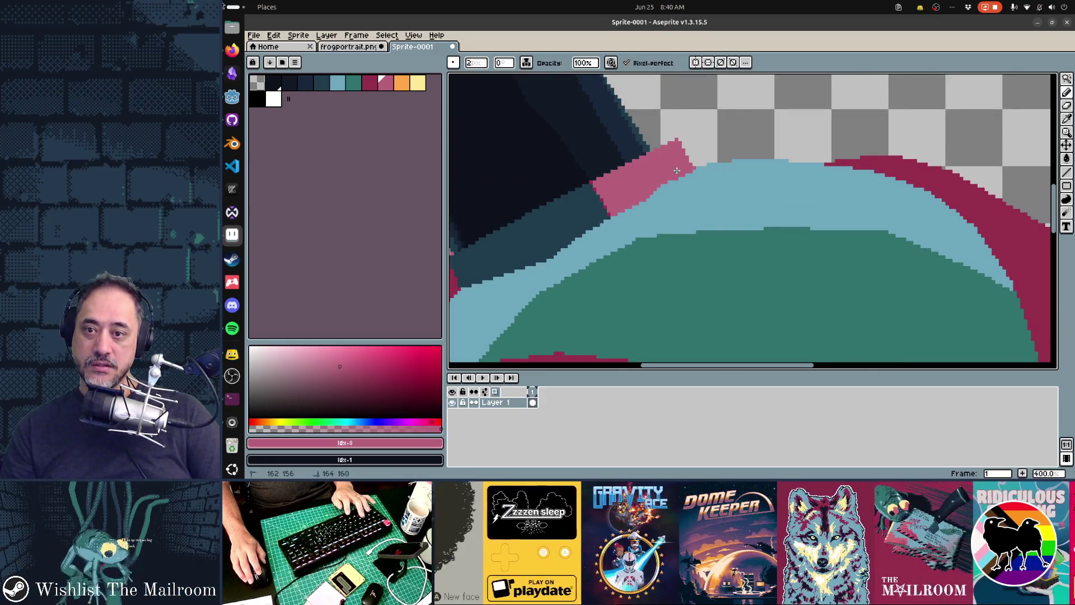
scroll(768, 216, "down", 3)
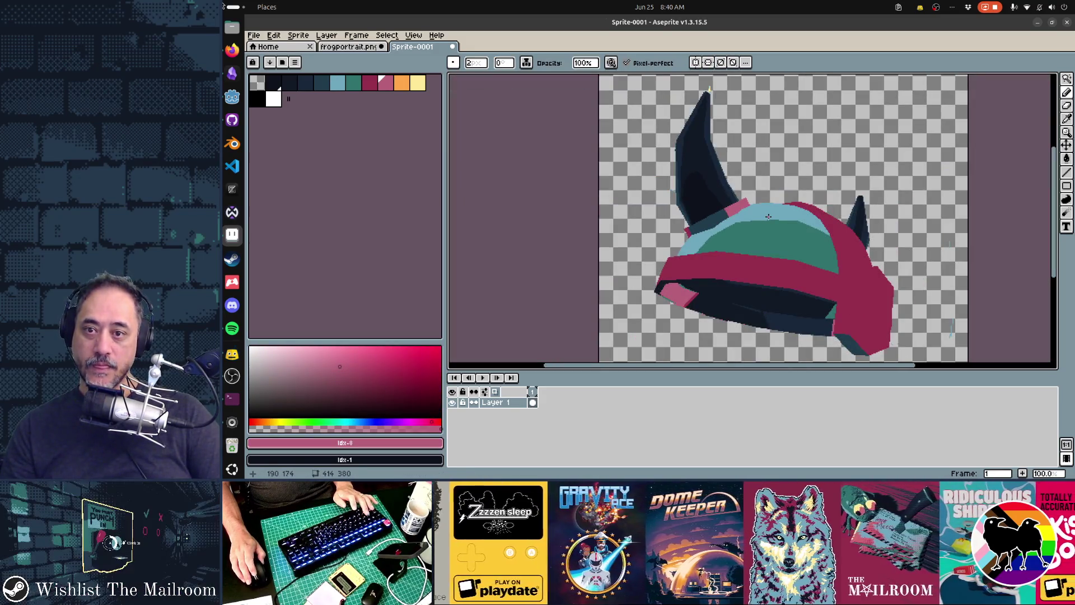
scroll(771, 220, "down", 3)
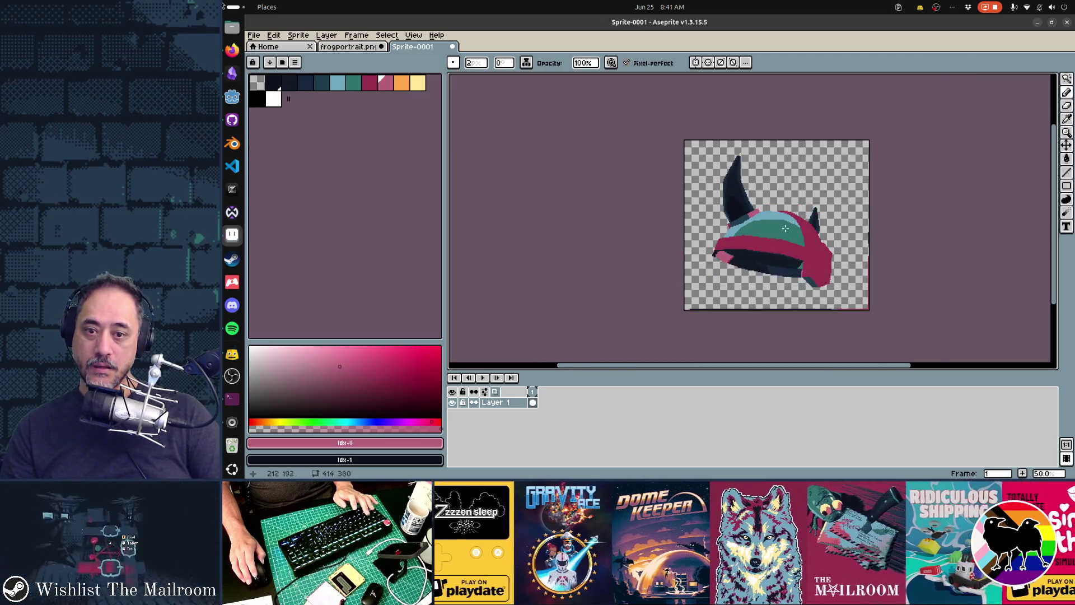
scroll(796, 234, "up", 3)
left_click(413, 87)
scroll(700, 253, "up", 2)
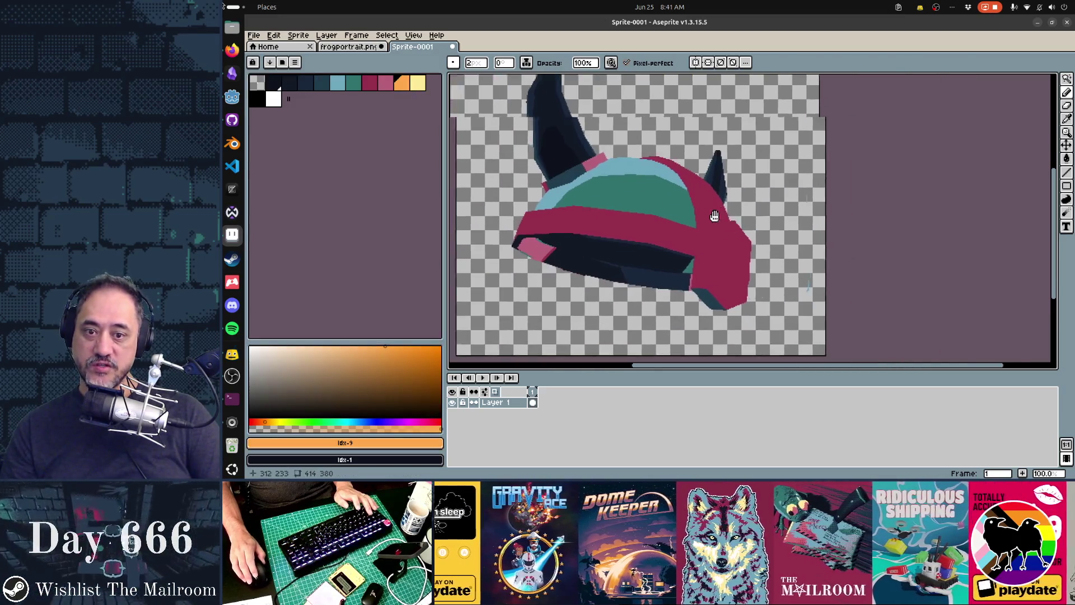
scroll(700, 253, "up", 1)
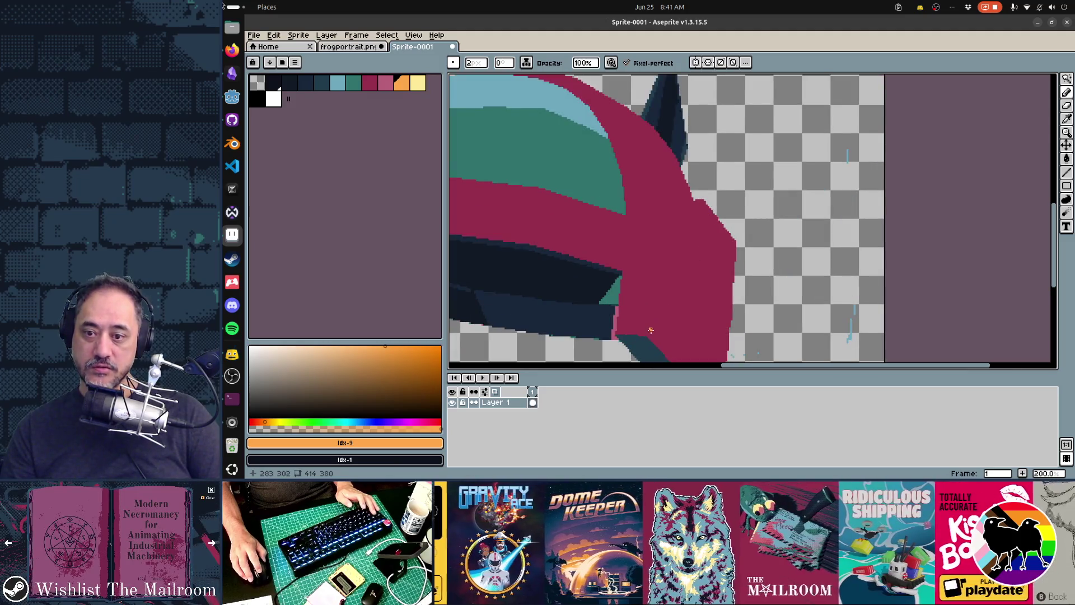
Step: Outline a new facet on the crimson band's front tip and fill it orange
mouse_move(647, 335)
left_mouse_down()
mouse_move(659, 219)
mouse_move(703, 199)
mouse_move(733, 241)
left_mouse_up()
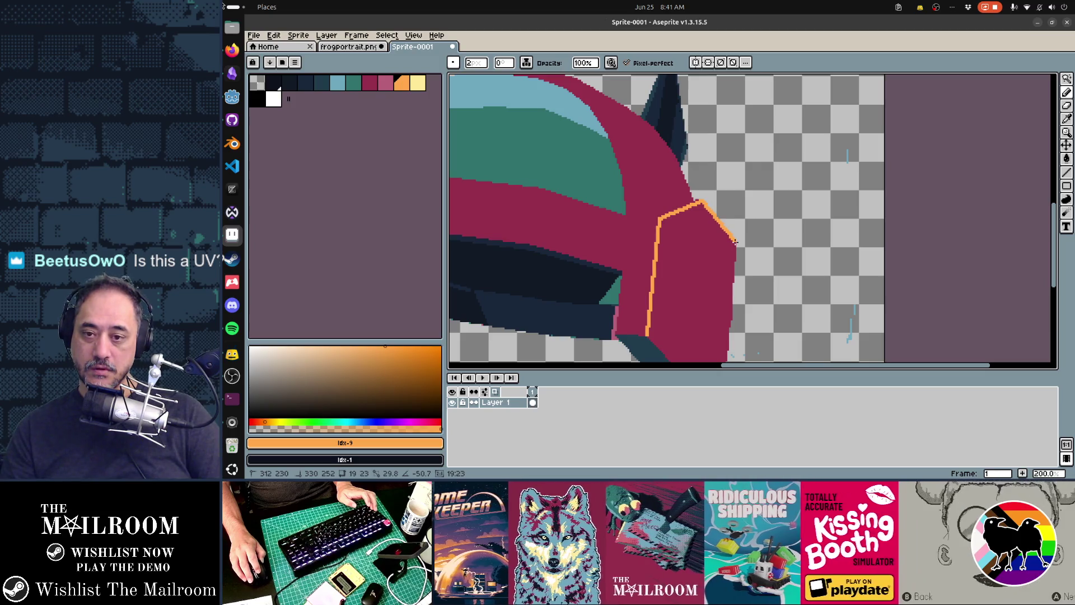
mouse_move(736, 241)
left_mouse_down()
mouse_move(683, 291)
mouse_move(659, 348)
left_mouse_up()
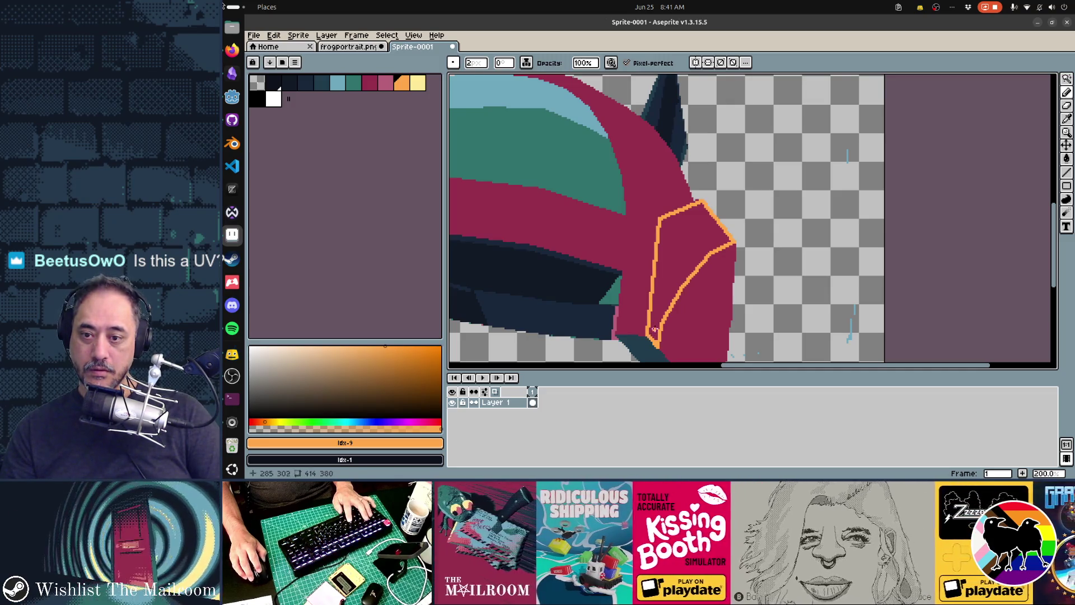
key("g")
left_click(680, 263)
scroll(739, 270, "down", 2)
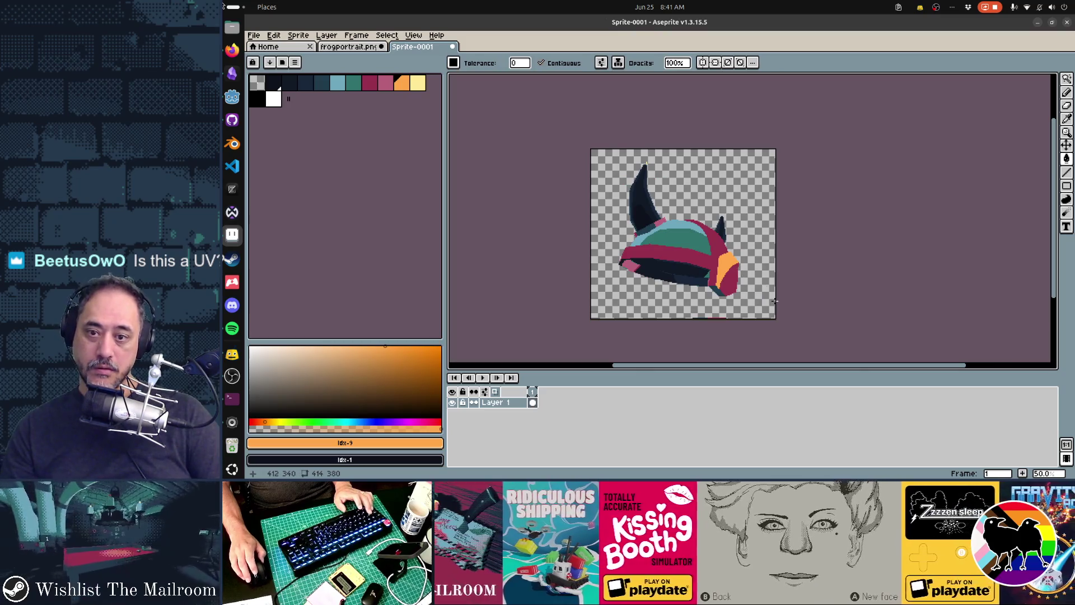
scroll(760, 298, "up", 2)
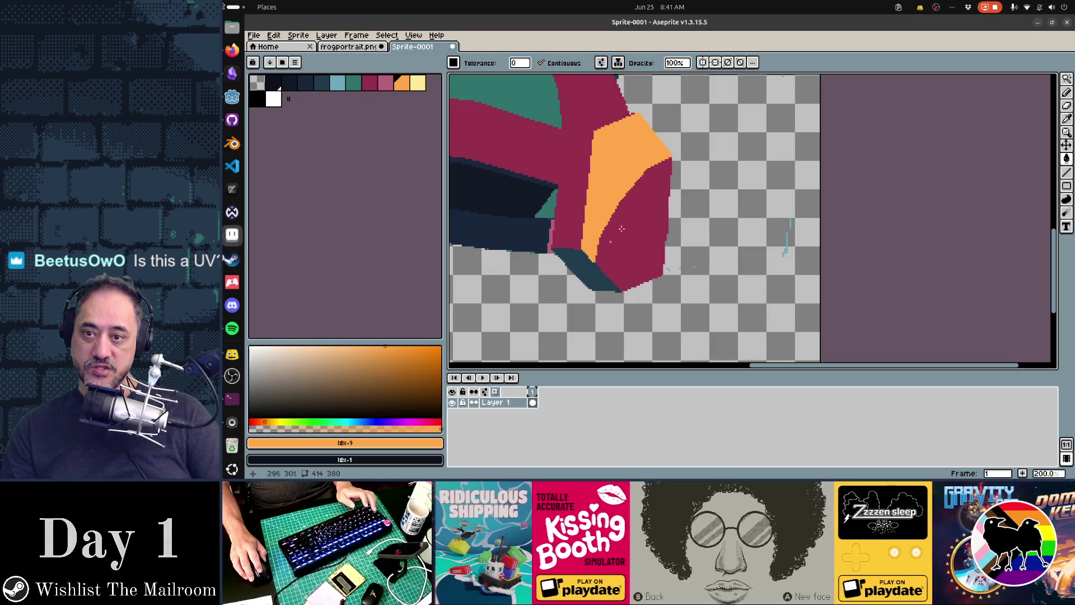
key("b")
Step: Redraw the facet's edge and top corner with crimson sampled from the band
left_click_drag(593, 260, 670, 156)
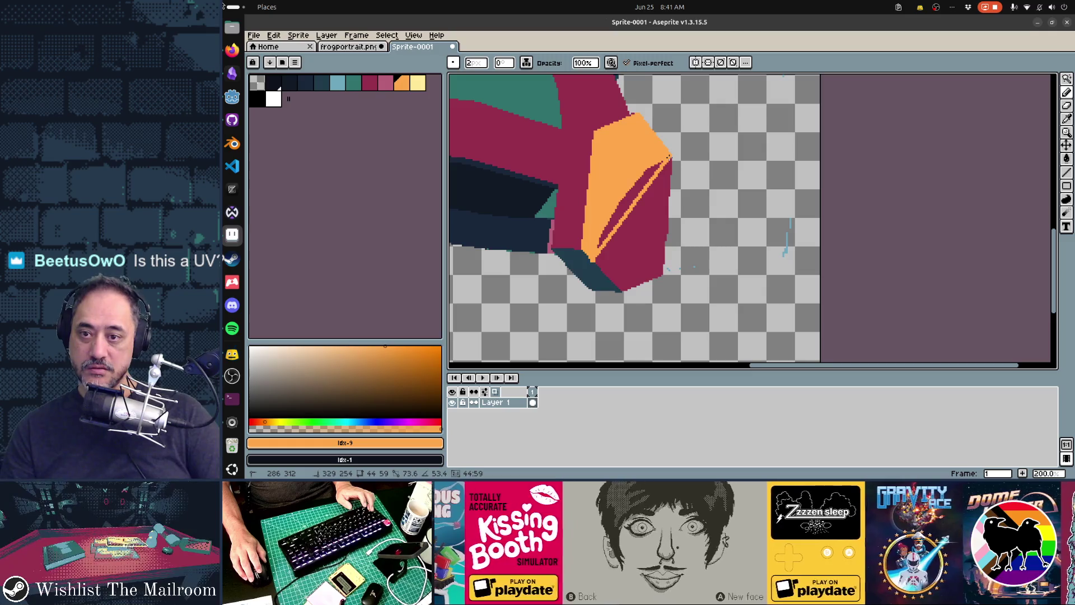
left_click(648, 209, "alt")
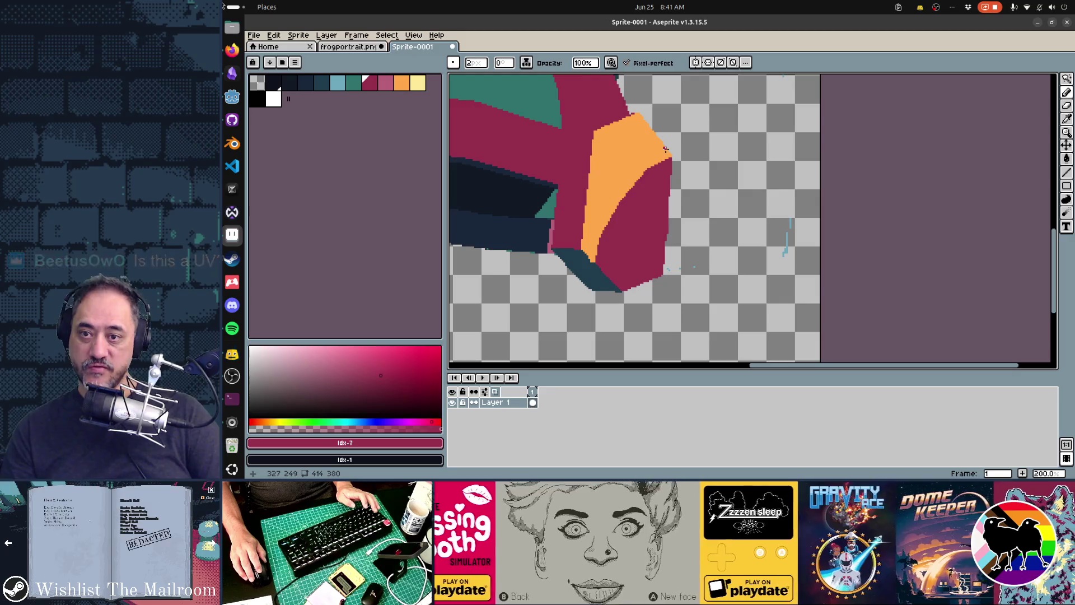
left_click_drag(667, 149, 593, 258)
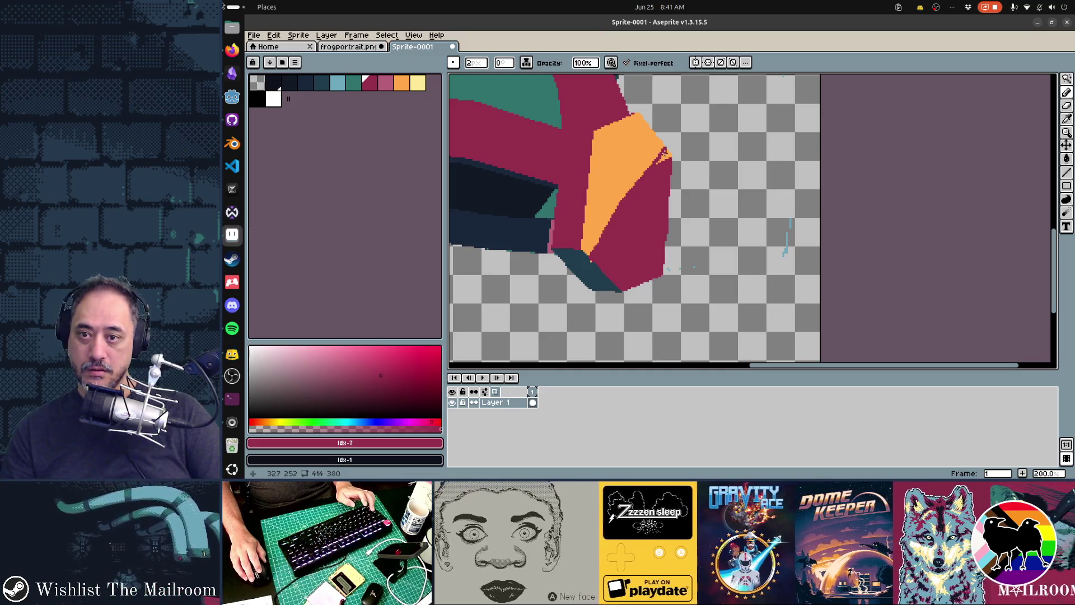
mouse_move(667, 150)
left_mouse_down()
mouse_move(673, 162)
mouse_move(657, 164)
left_mouse_up()
left_click(657, 163)
left_click(666, 153)
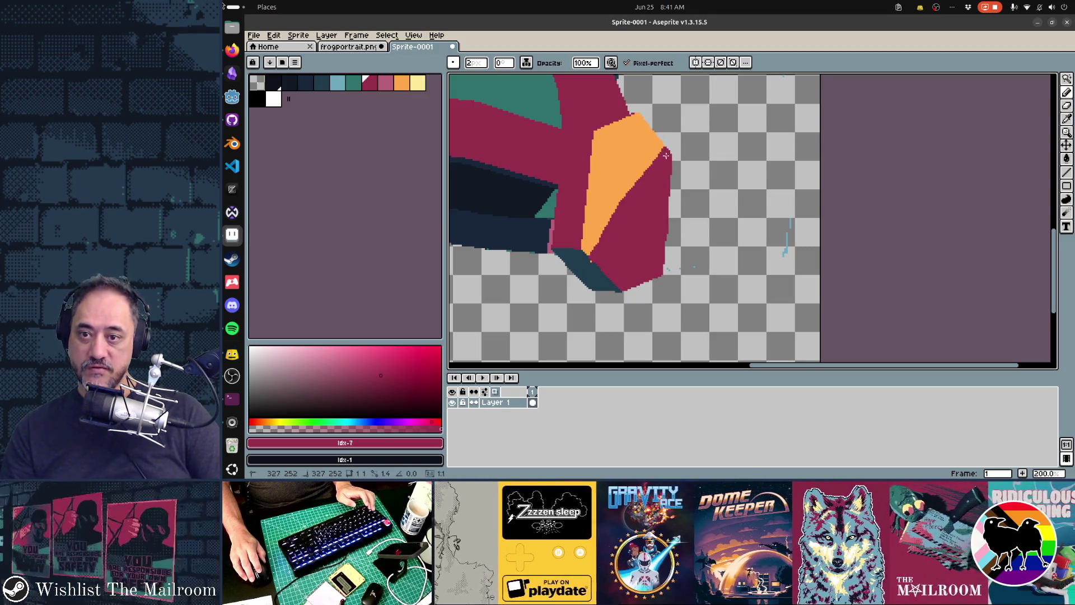
Step: Line the facet's left edge in orange and the brim edge in dark teal
left_click(629, 180, "alt")
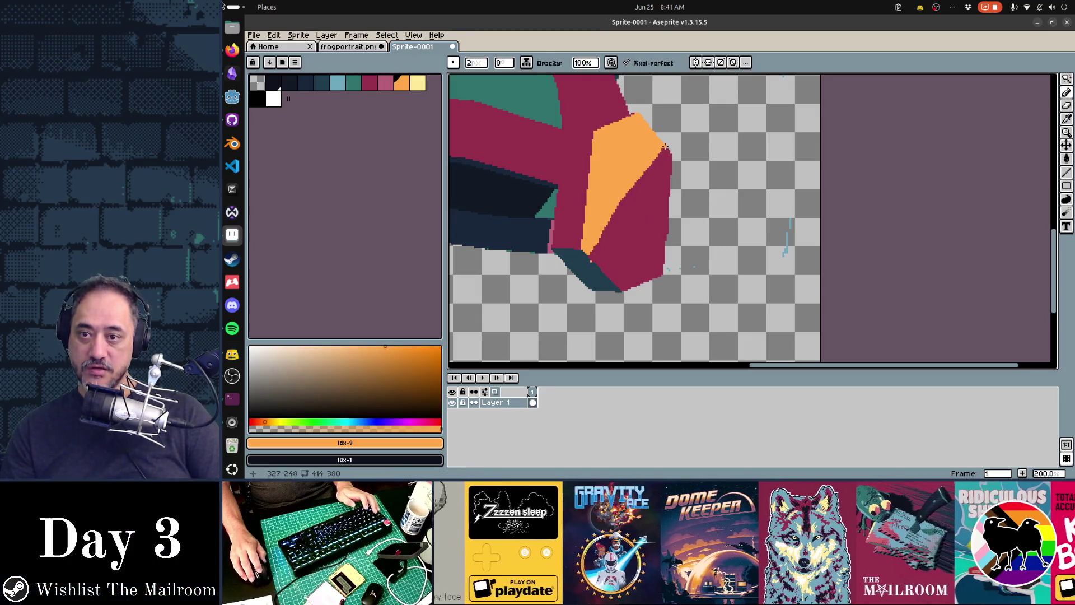
left_click_drag(662, 146, 588, 256)
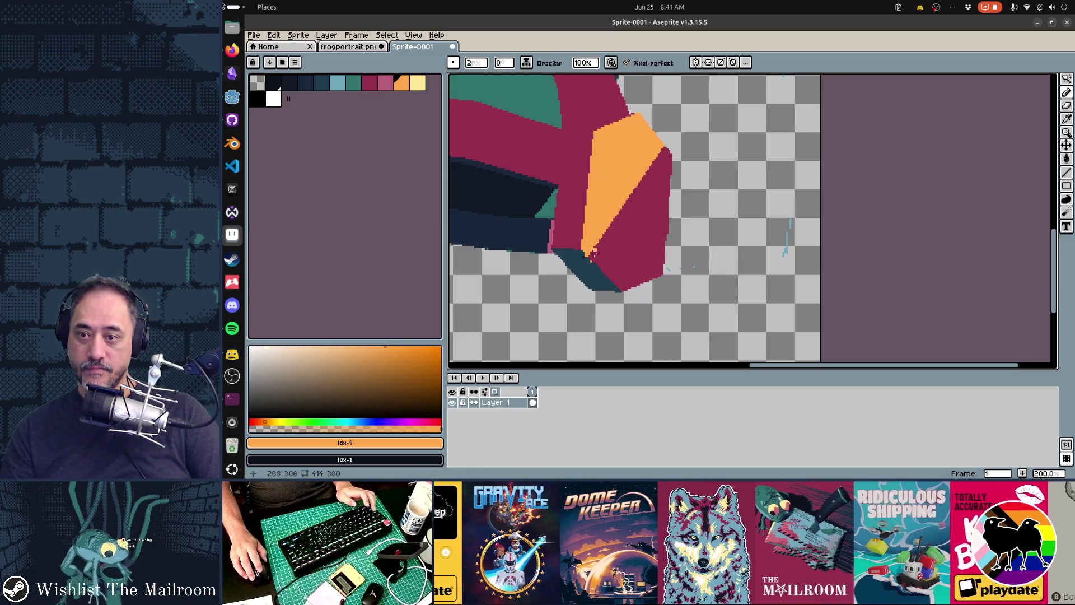
left_click(587, 253, "alt")
left_click_drag(587, 253, 603, 277)
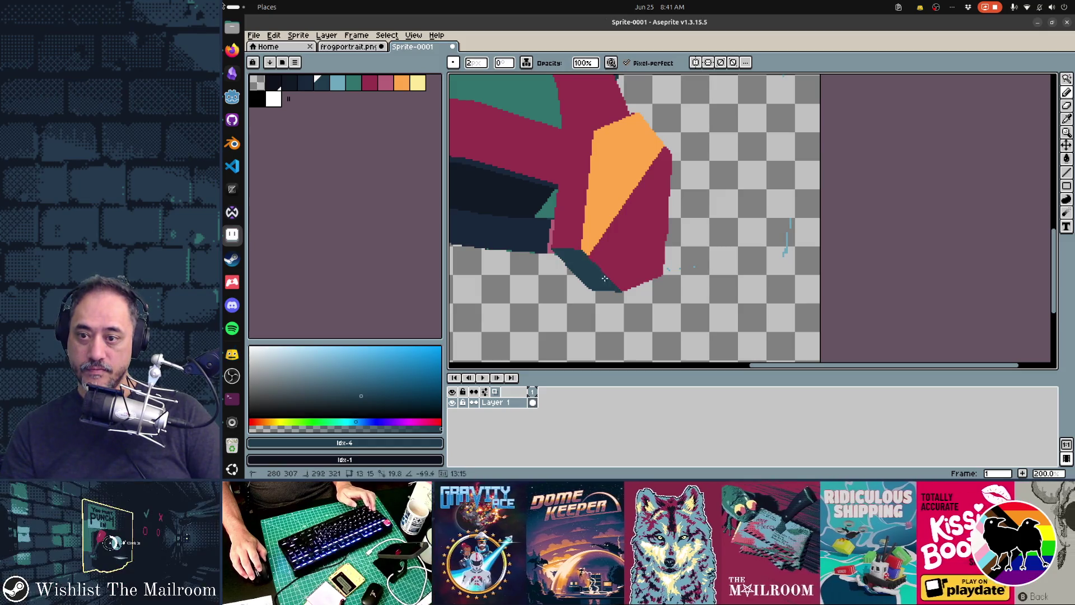
key("shift")
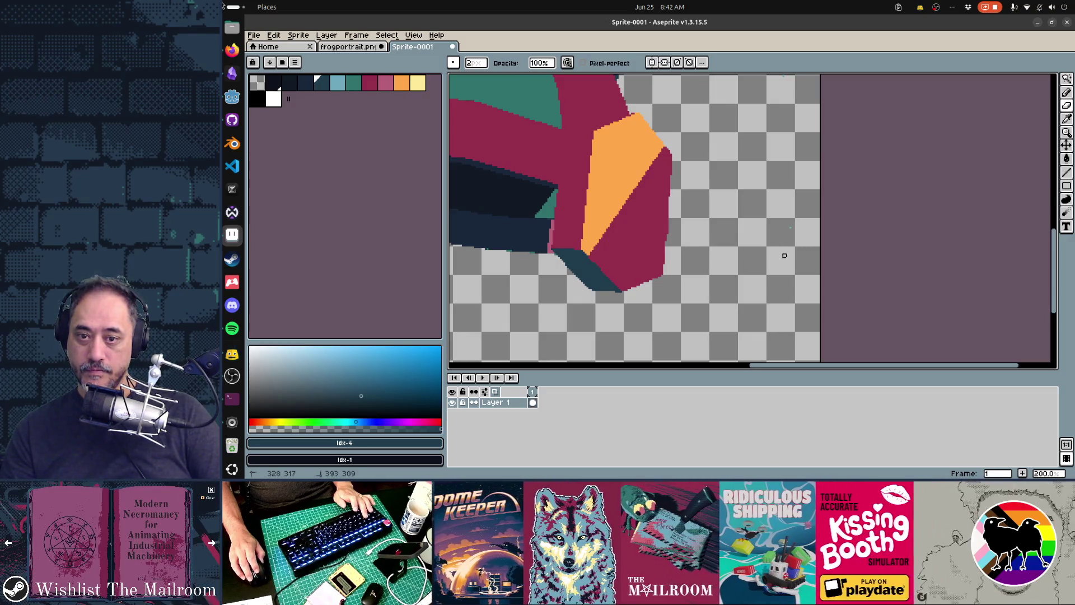
scroll(672, 245, "down", 2)
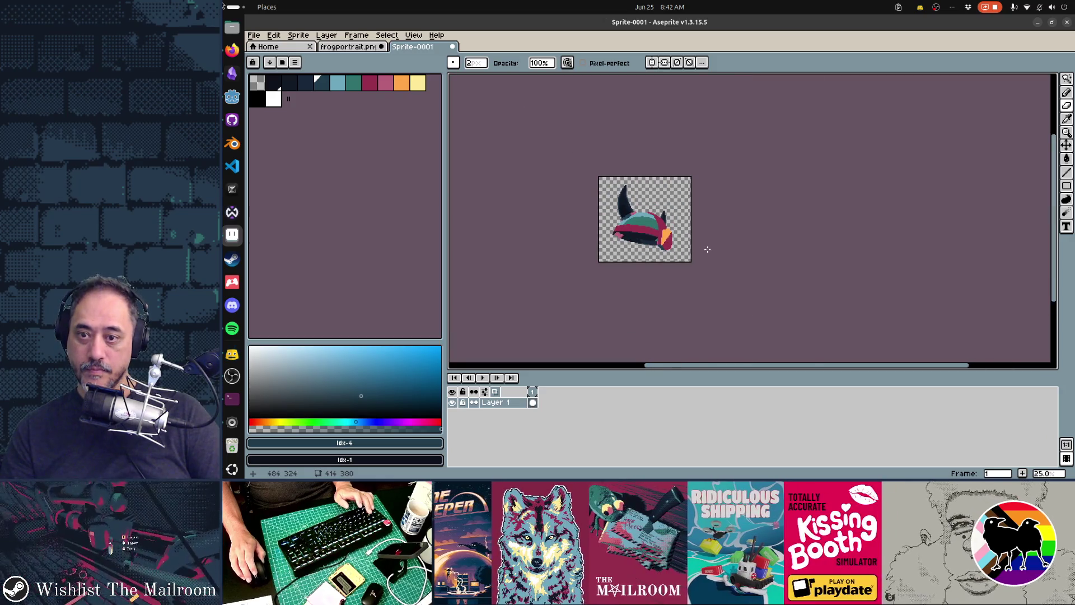
left_click(386, 83)
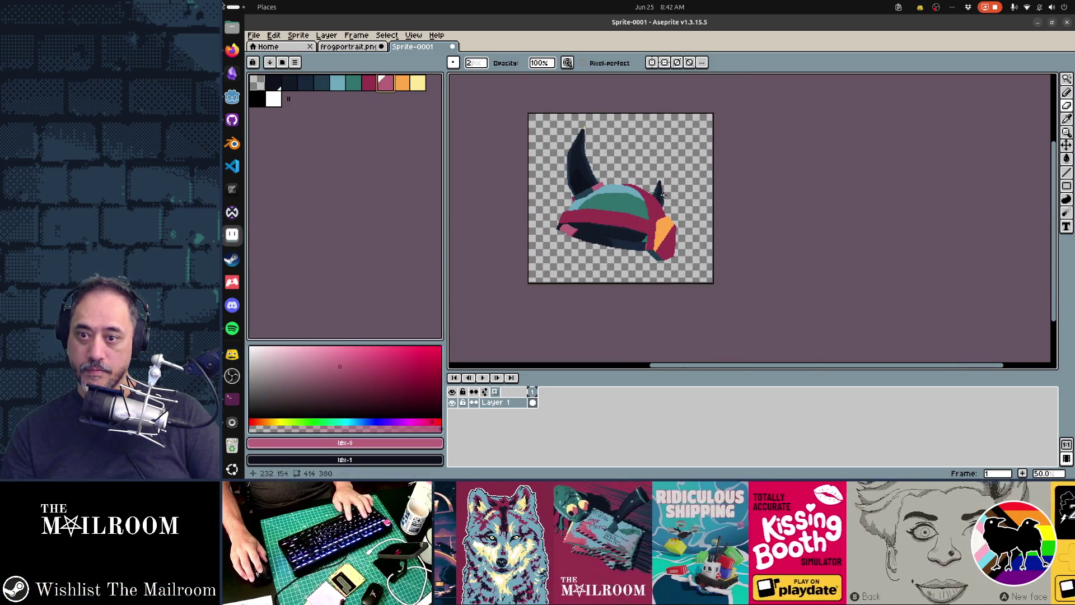
Step: Fill the upper facet pink, then outline and fill a thin orange strip along the tip's edge
key("g")
left_click(674, 235)
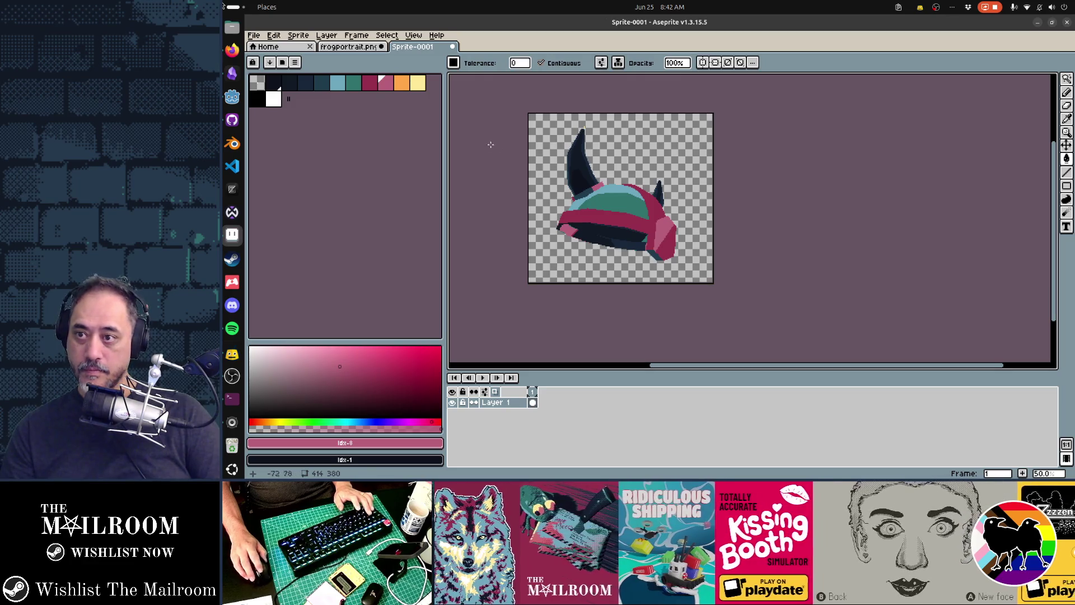
left_click(402, 83)
scroll(723, 240, "up", 2)
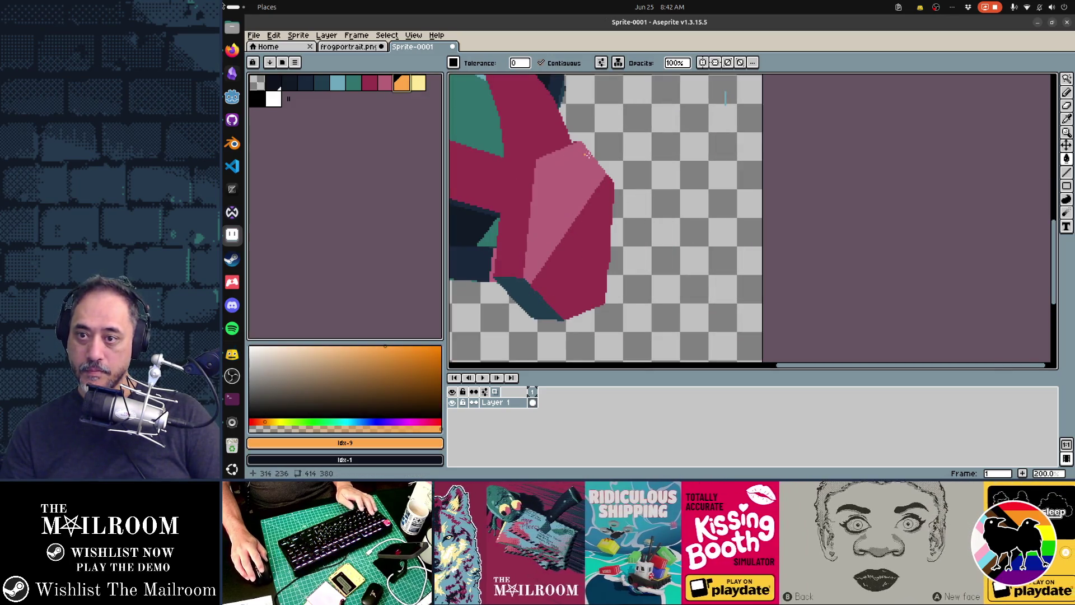
key("b")
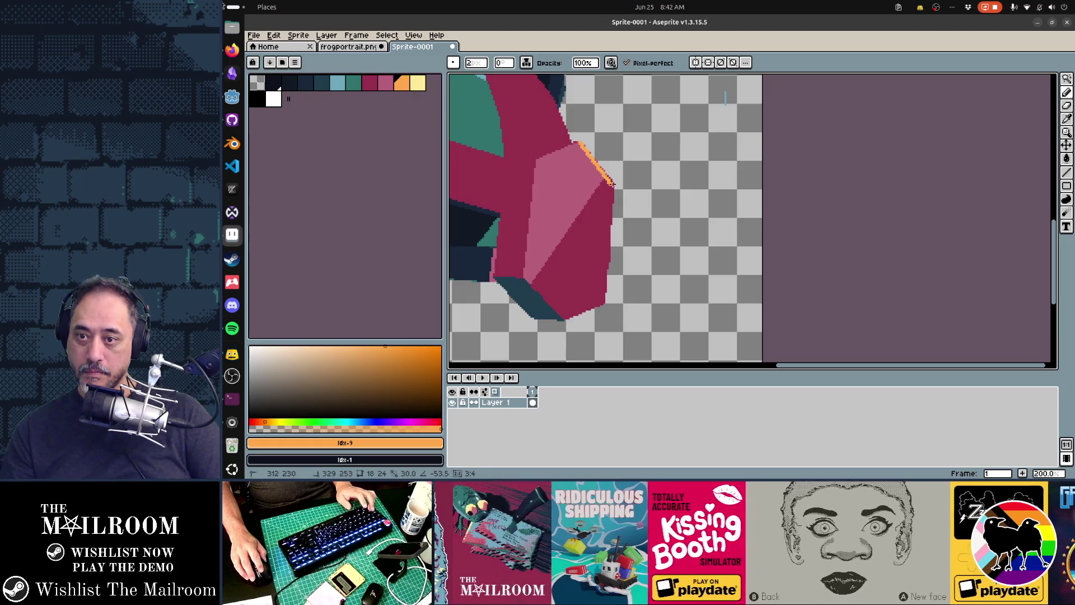
left_click(614, 181, "shift")
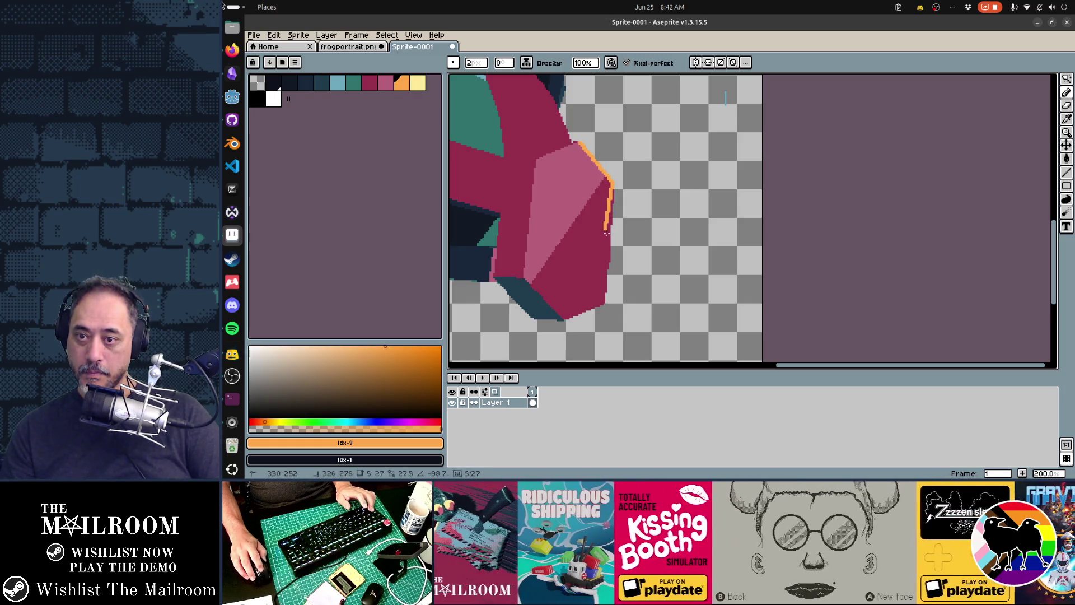
left_click(610, 238, "shift")
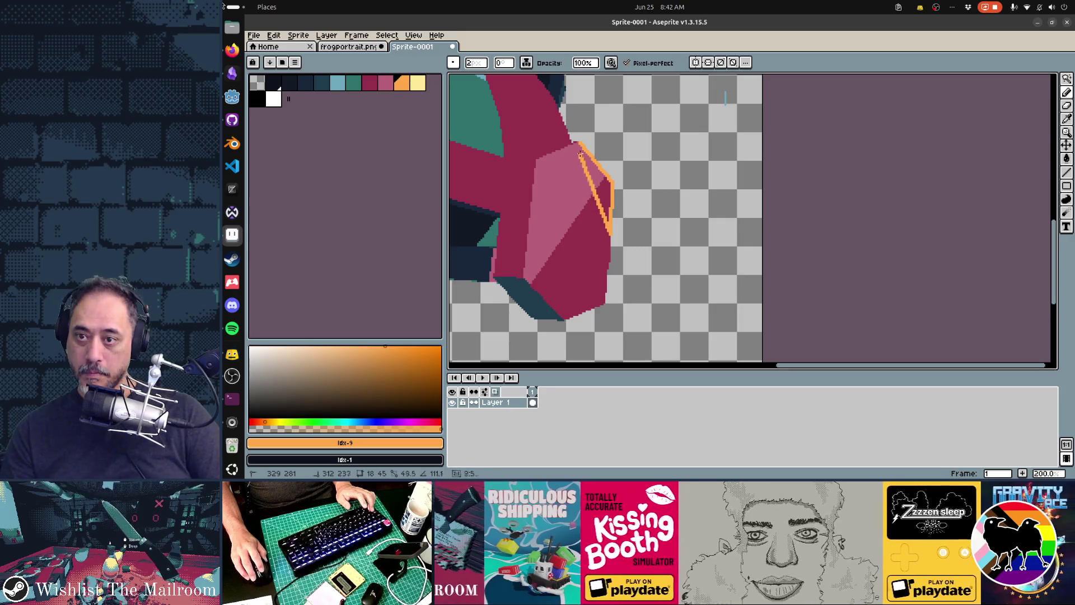
left_click(580, 145, "shift")
key("g")
left_click(604, 191)
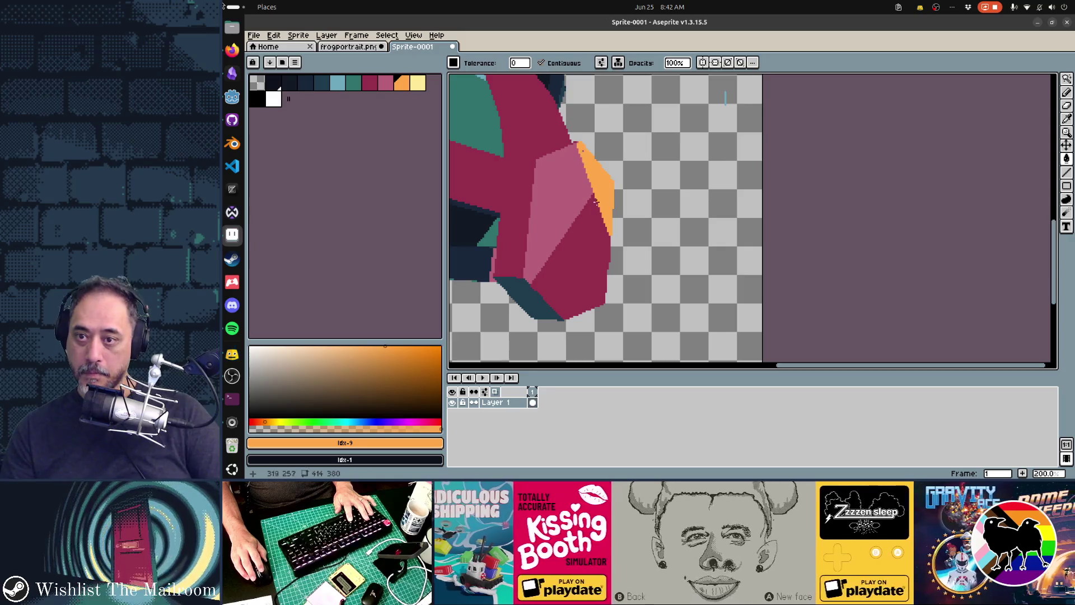
Step: Undo the orange strip, bucket-fill the darker red lower face orange, and pick pale yellow
scroll(590, 211, "down", 2)
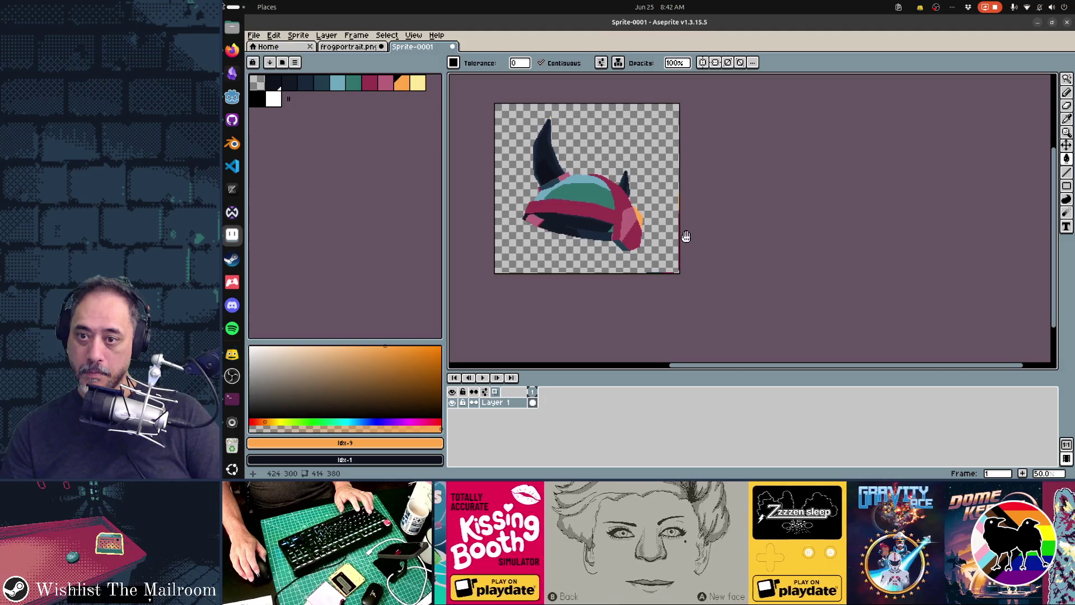
scroll(697, 240, "up", 2)
key("ctrl+z")
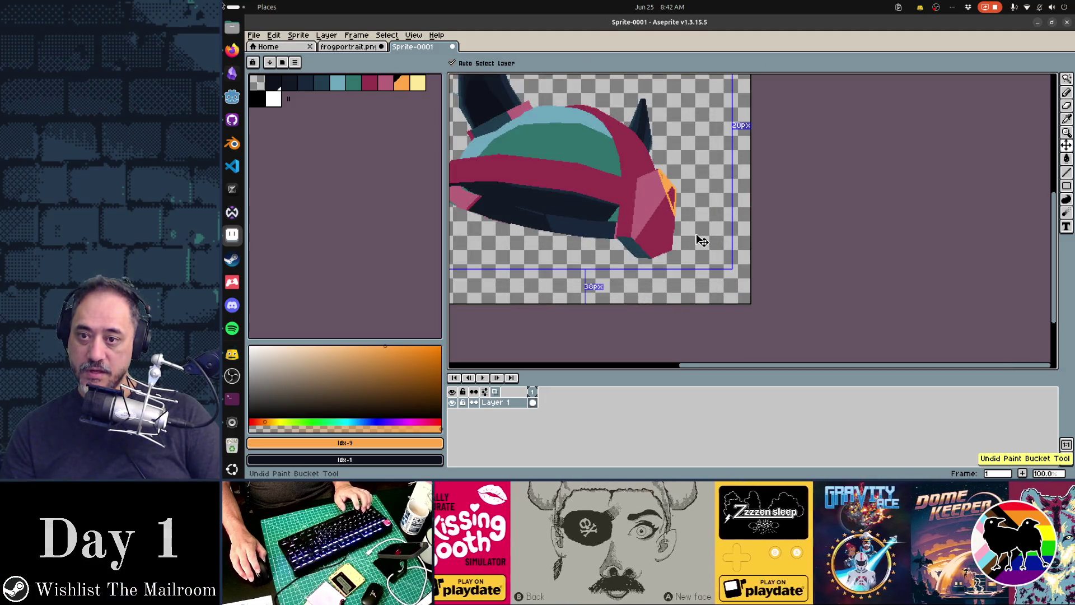
key("ctrl+z")
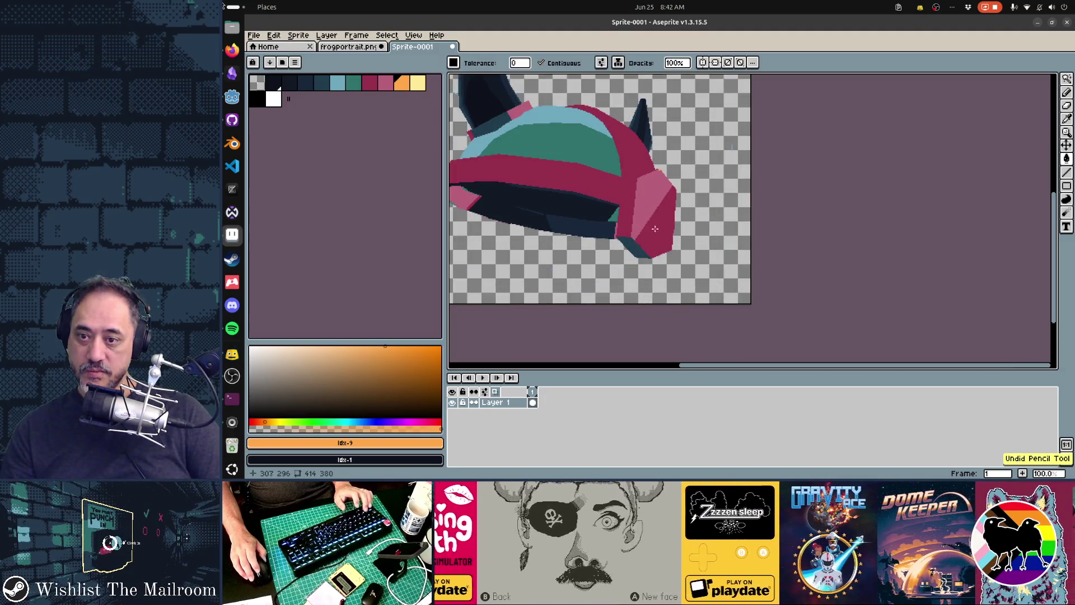
scroll(644, 241, "up", 2)
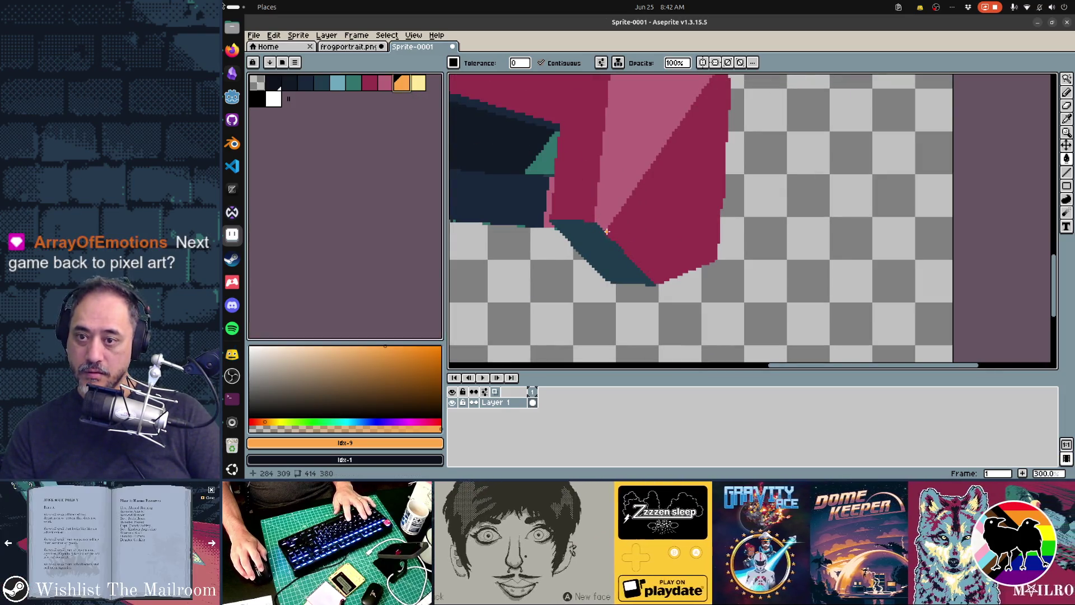
left_click(670, 190)
scroll(672, 203, "down", 2)
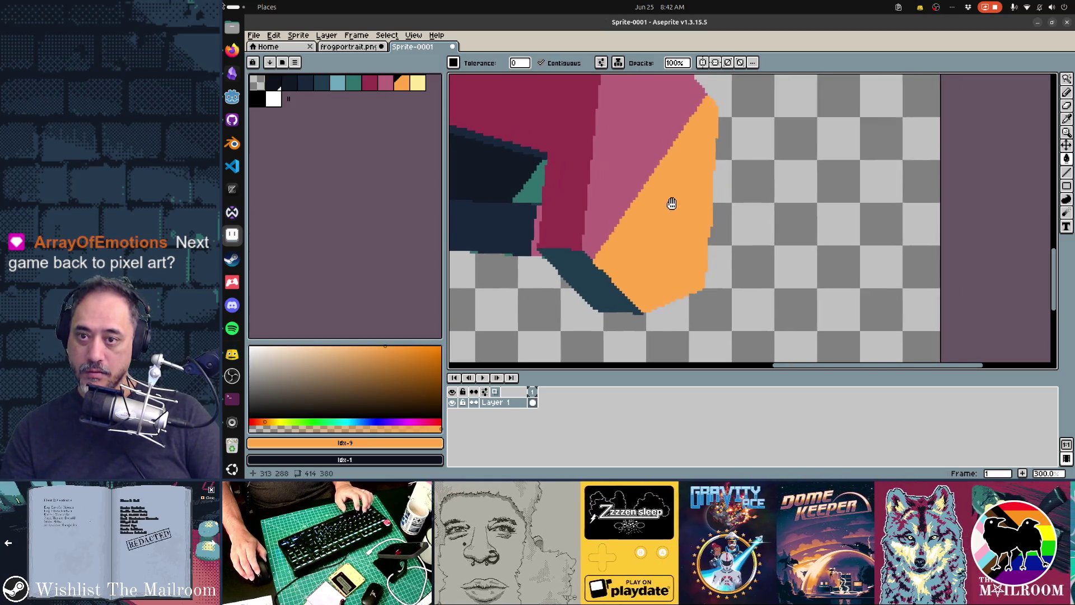
scroll(672, 204, "down", 1)
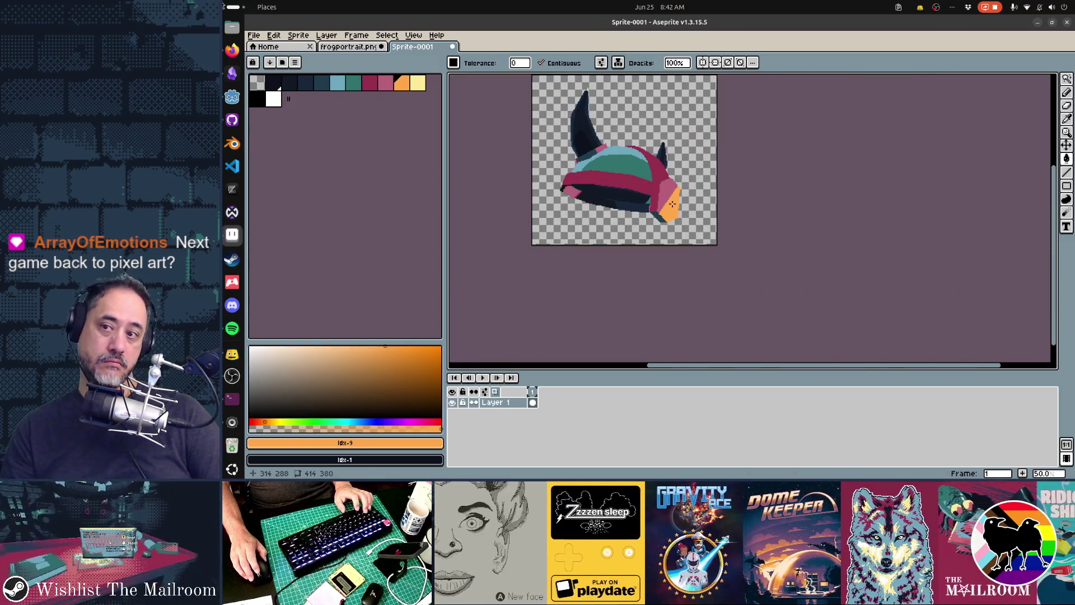
left_click(417, 83)
scroll(678, 196, "up", 1)
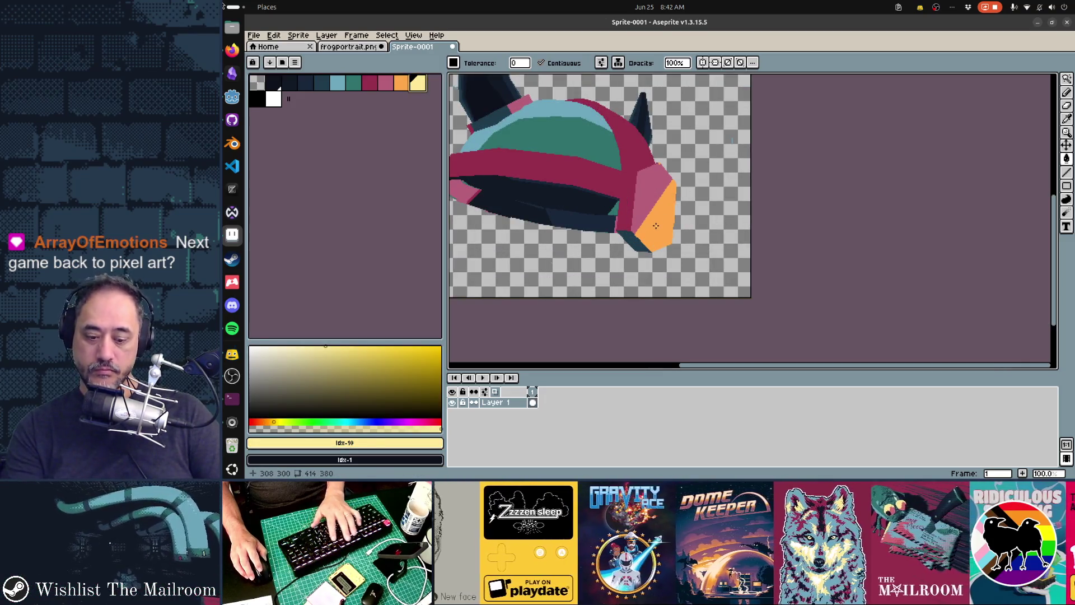
scroll(666, 226, "up", 1)
Step: Draw a 5-pixel pale yellow highlight line along the orange facet's edge
scroll(672, 227, "down", 1)
key("b")
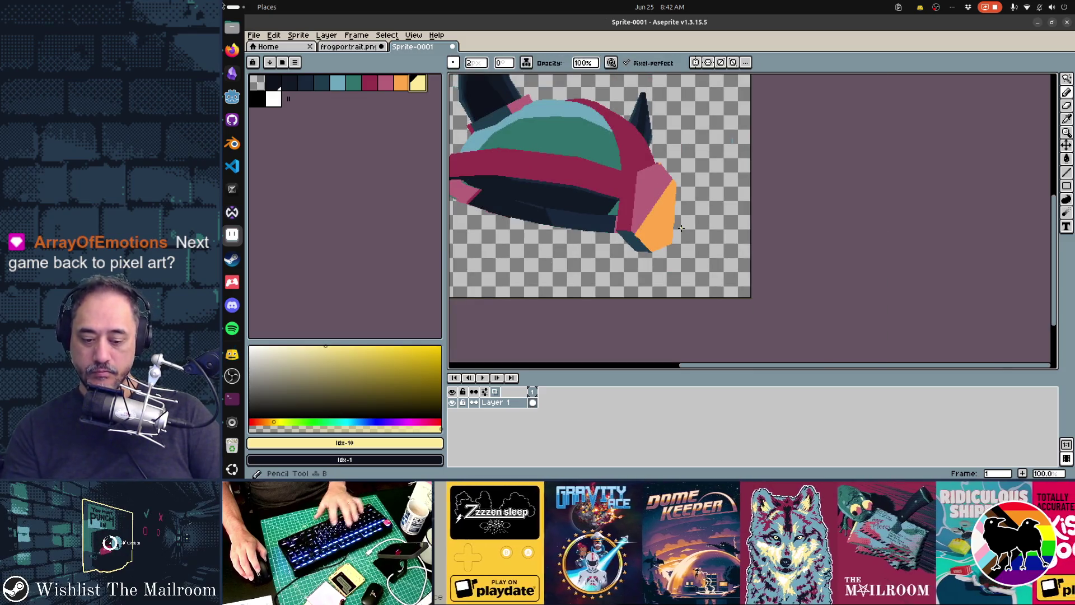
key("plus")
key("plus")
key("plus")
scroll(651, 230, "up", 1)
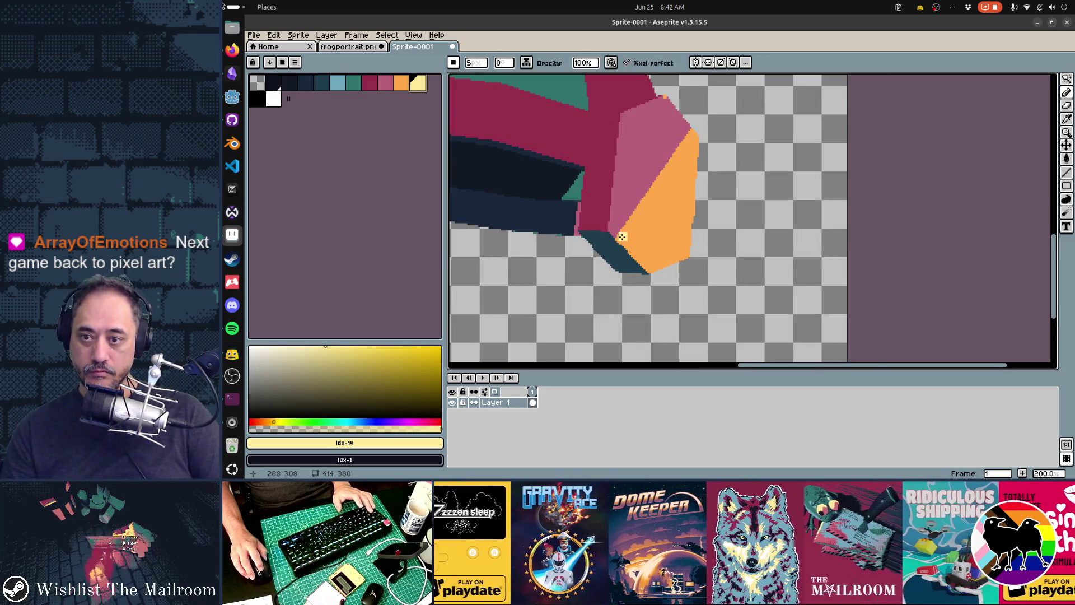
left_click_drag(617, 242, 699, 122)
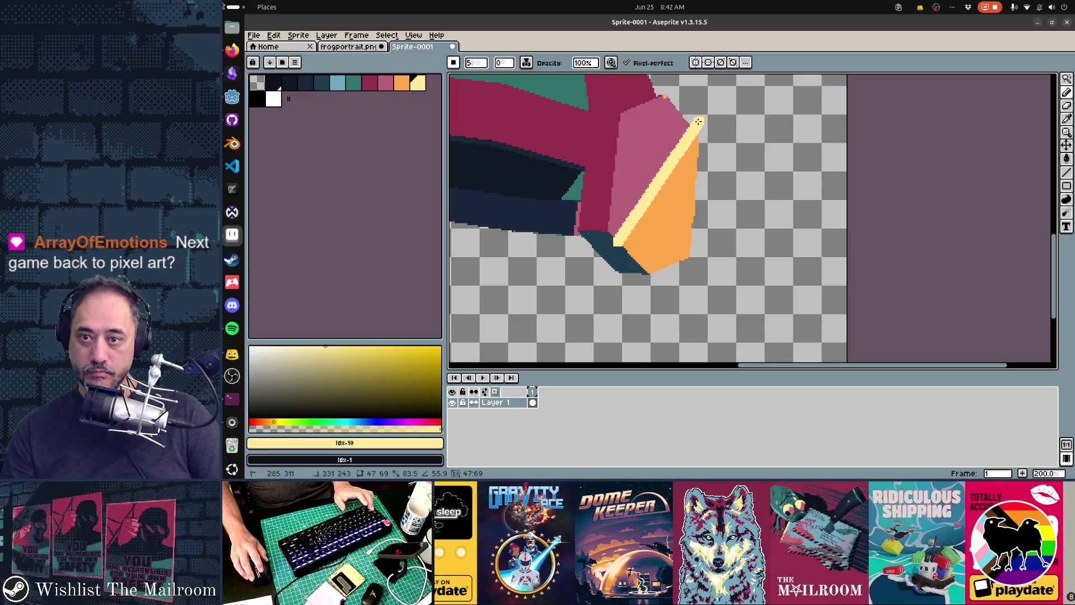
Step: Touch up the edge with the Eraser, pick dark teal, then select the whole helmet canvas
key("e")
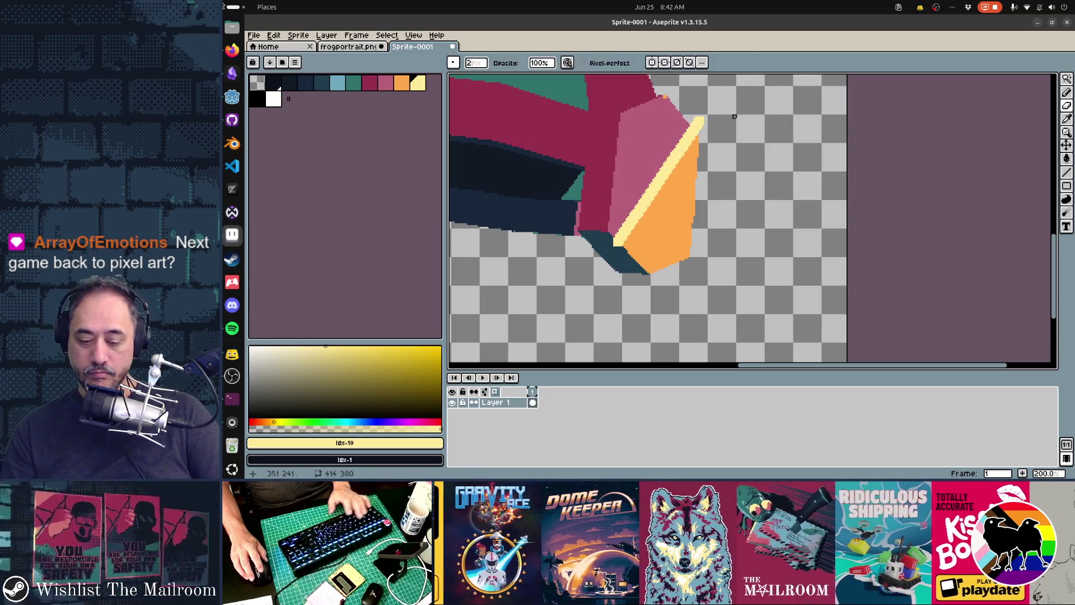
scroll(712, 114, "up", 4)
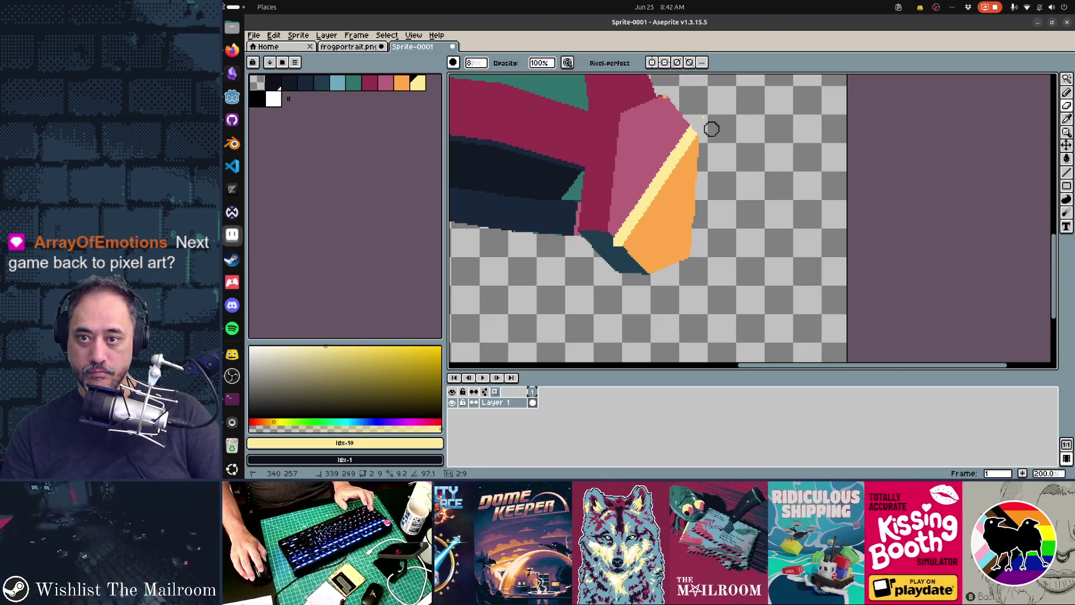
left_click(612, 252, "alt")
key("b")
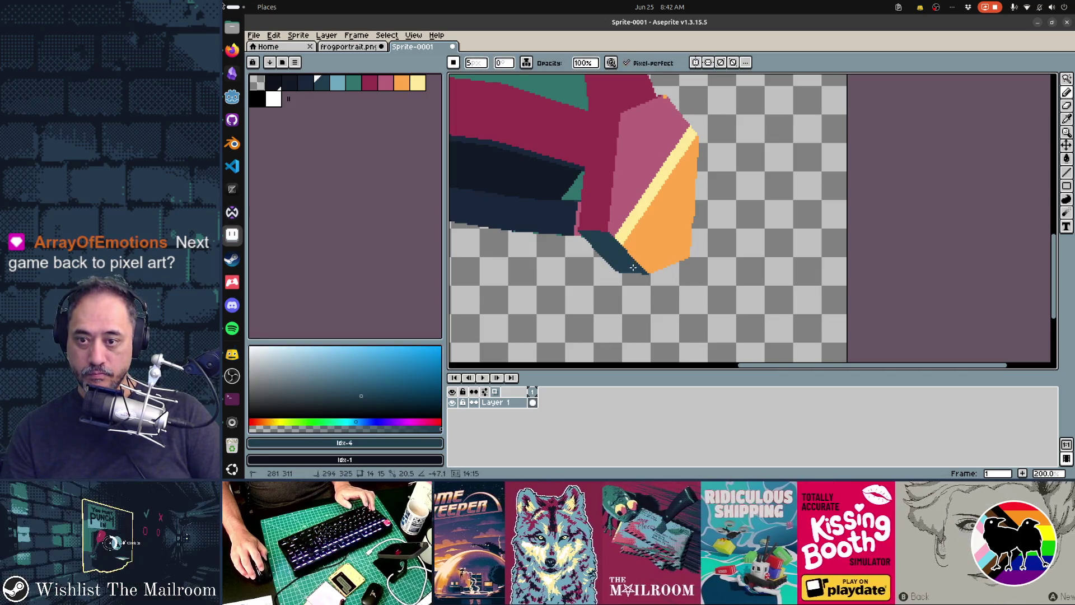
scroll(754, 268, "down", 4)
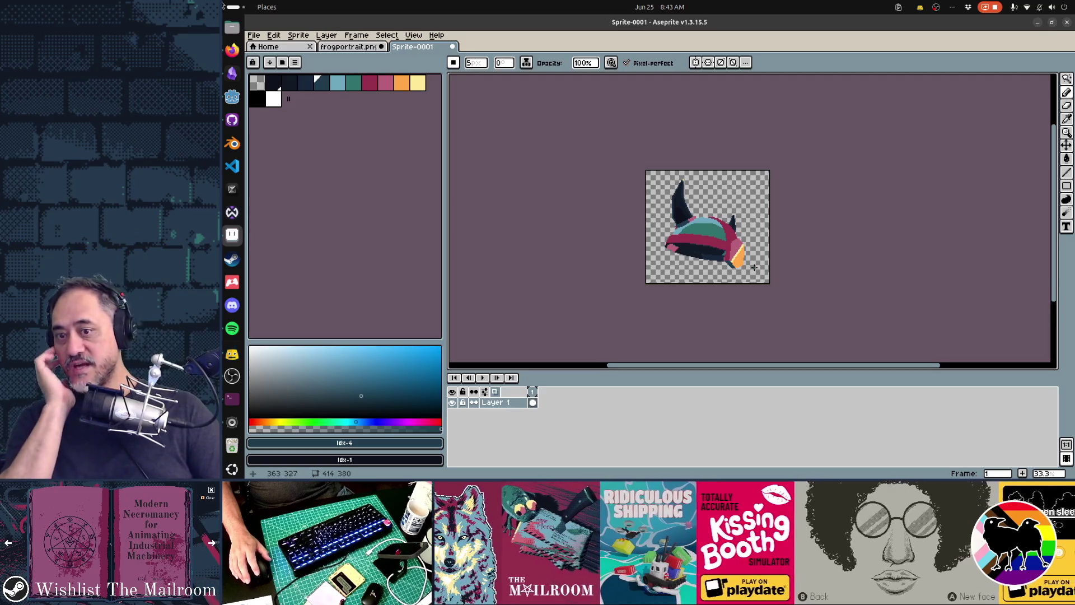
key("ctrl+z")
key("ctrl+z")
key("ctrl+z")
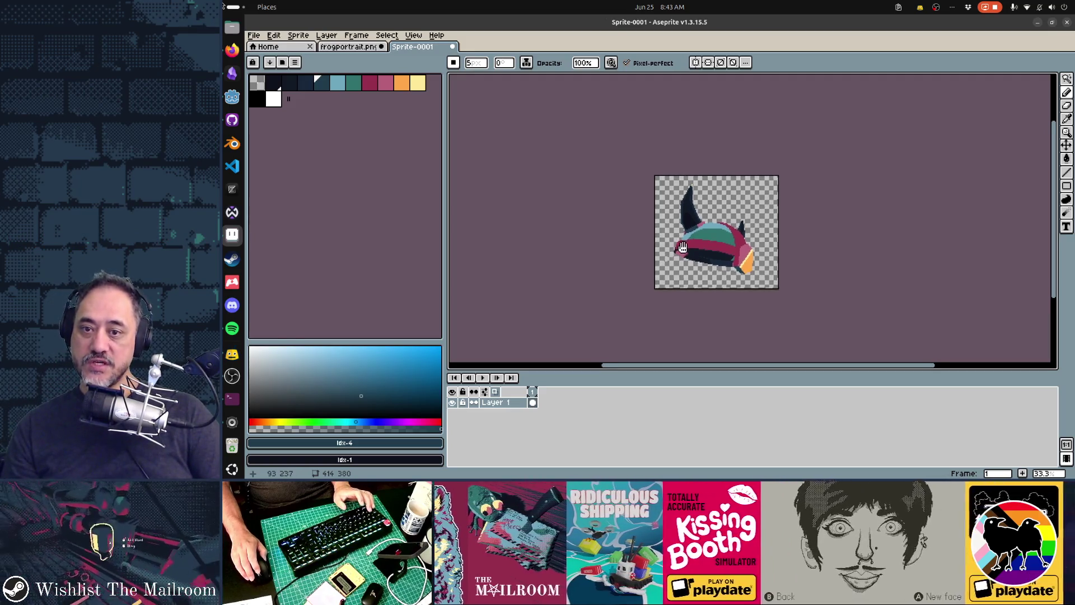
key("ctrl+a")
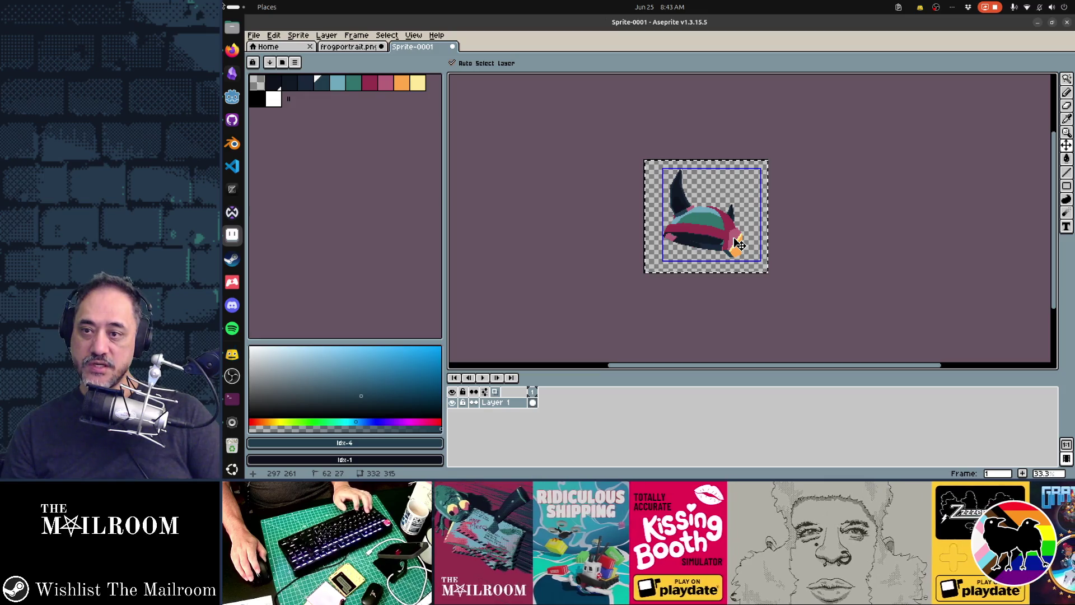
Step: Paste the helmet into frogportrait.png, then shrink, tilt and position it on the frog's head
key("b")
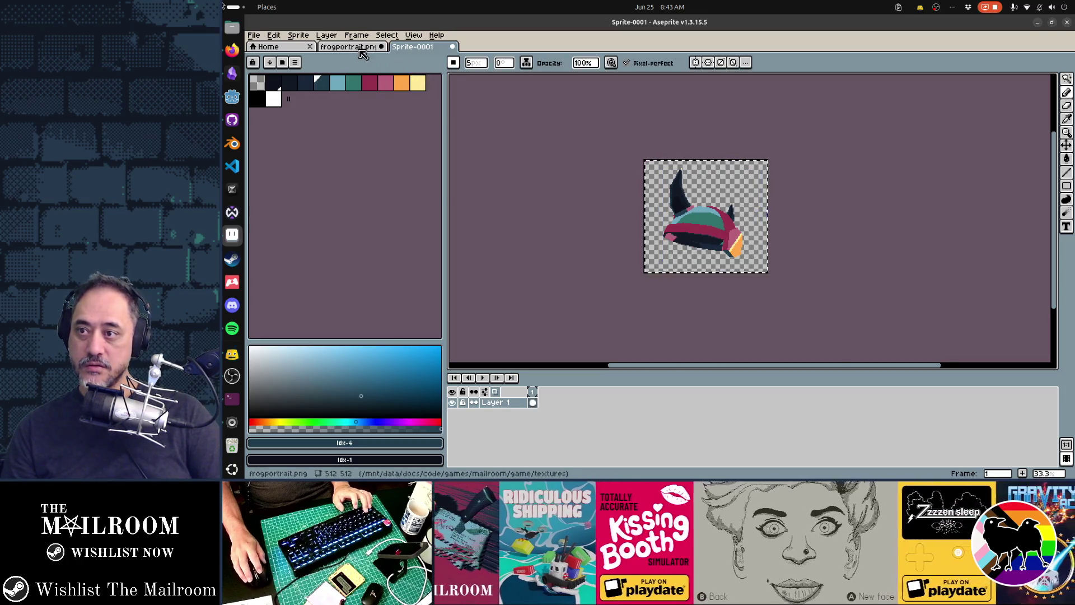
left_click(350, 46)
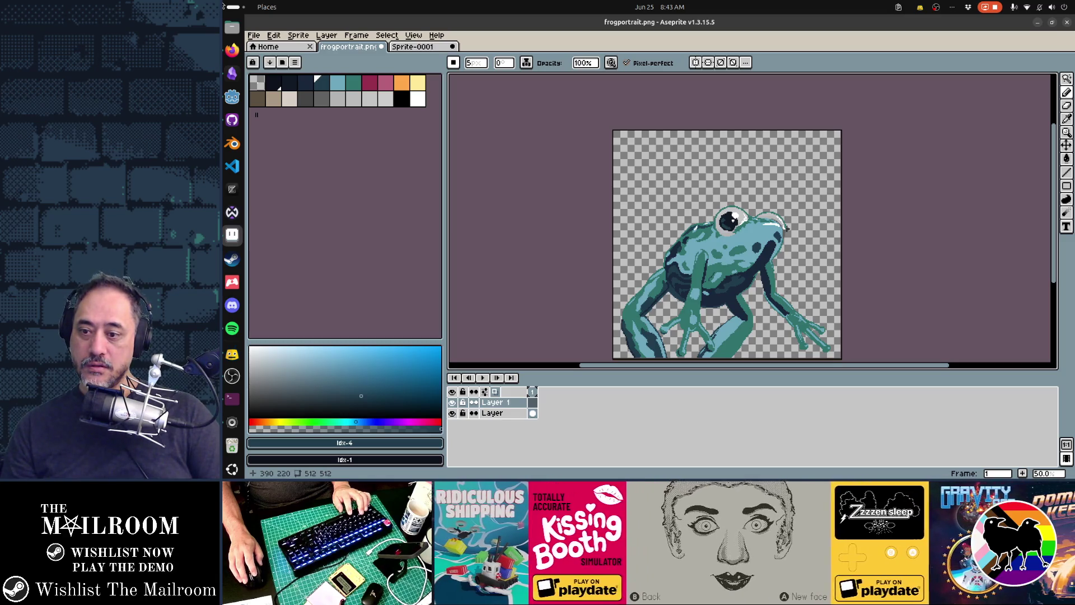
key("ctrl+v")
left_click_drag(685, 220, 759, 213)
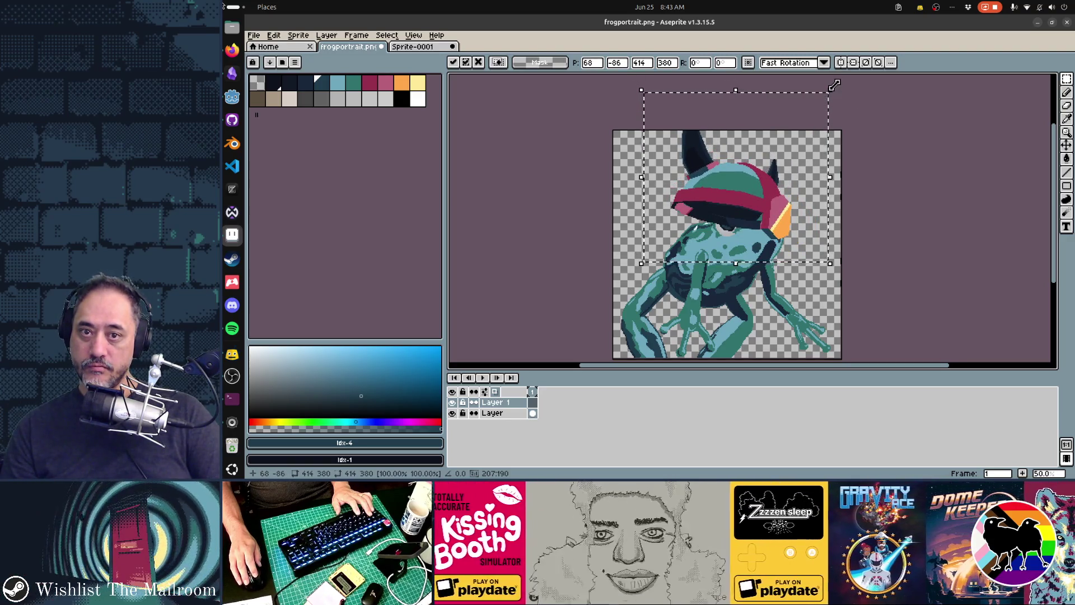
left_click_drag(834, 96, 792, 132)
left_click_drag(733, 216, 757, 212)
mouse_move(822, 129)
left_mouse_down()
mouse_move(824, 113)
mouse_move(809, 101)
mouse_move(820, 107)
left_mouse_up()
left_click_drag(740, 218, 737, 220)
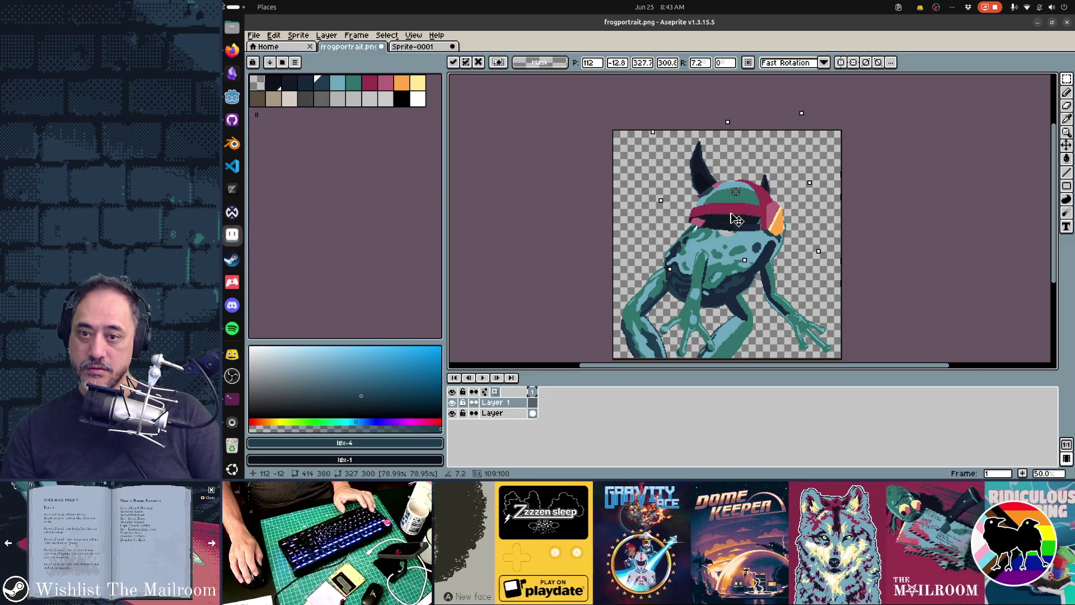
mouse_move(737, 219)
left_mouse_down()
mouse_move(734, 207)
mouse_move(735, 218)
left_mouse_up()
Step: Redo the paste on a new layer, scale it to about 363x333, and commit it on the head
key("ctrl+z")
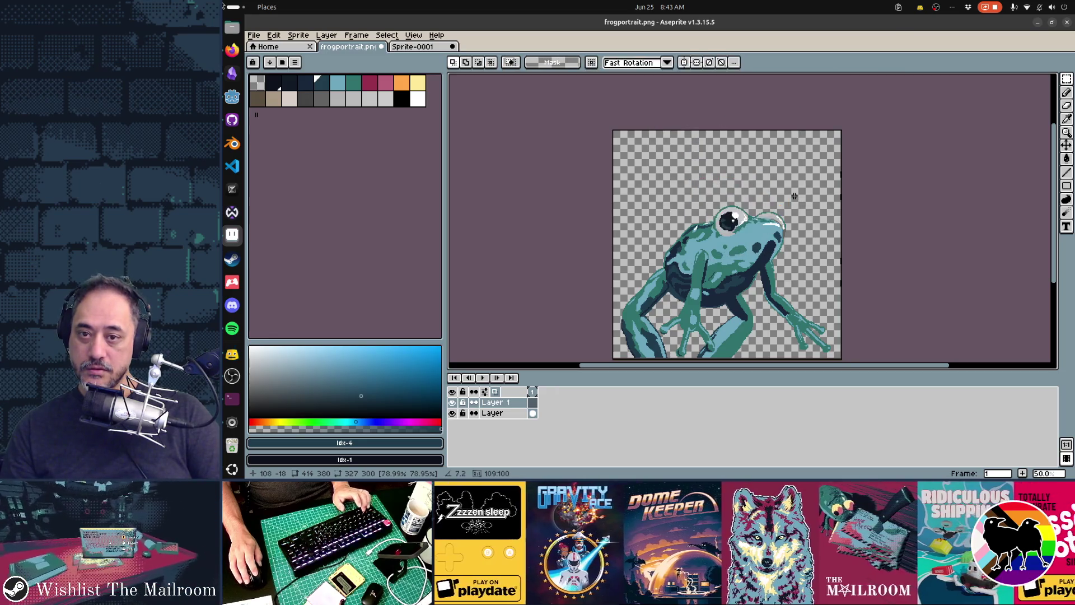
key("ctrl+z")
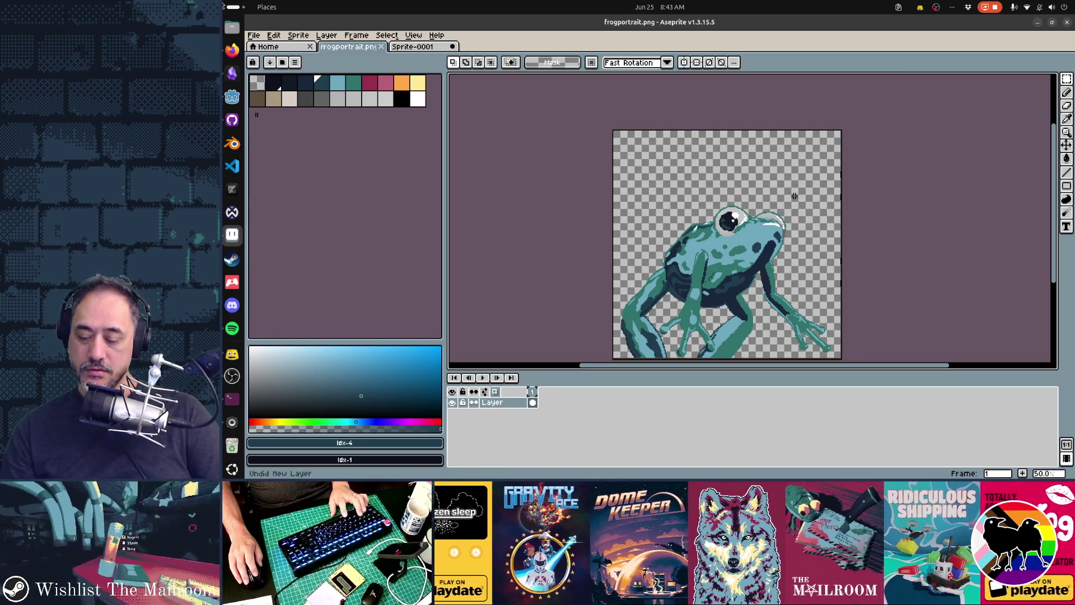
key("ctrl+v")
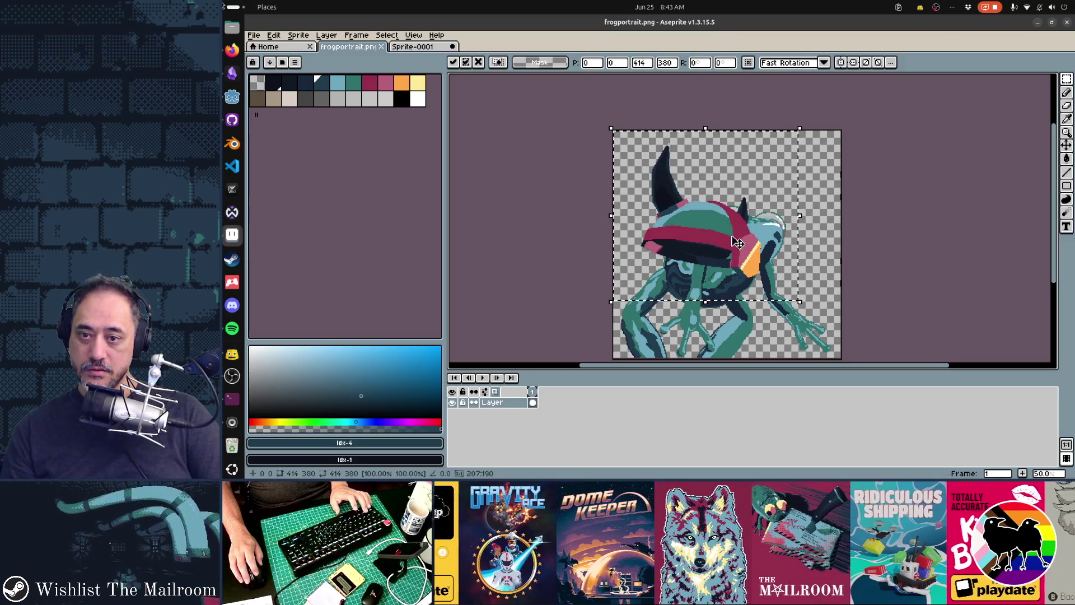
key("Escape")
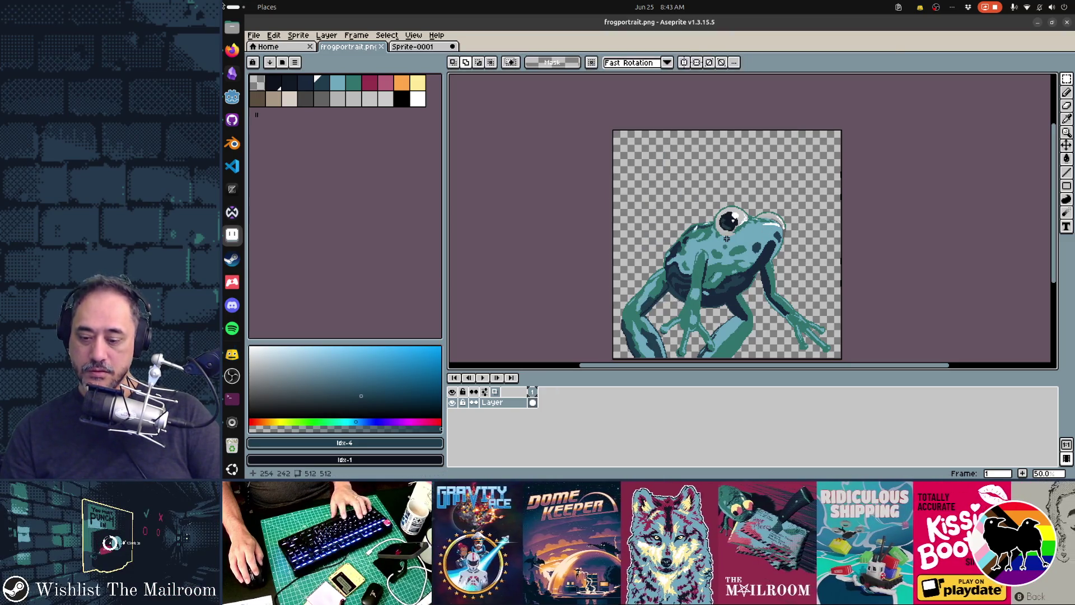
key("shift+n")
key("ctrl+v")
mouse_move(736, 247)
left_mouse_down()
mouse_move(756, 224)
mouse_move(772, 232)
left_mouse_up()
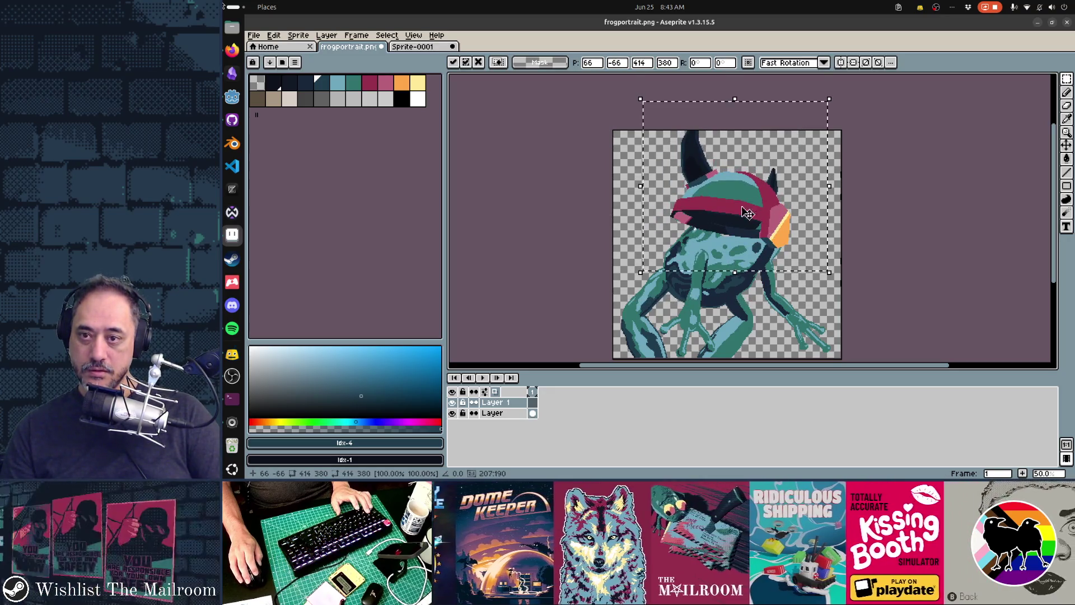
left_click_drag(640, 98, 665, 124)
left_click_drag(735, 215, 723, 197)
key("Return")
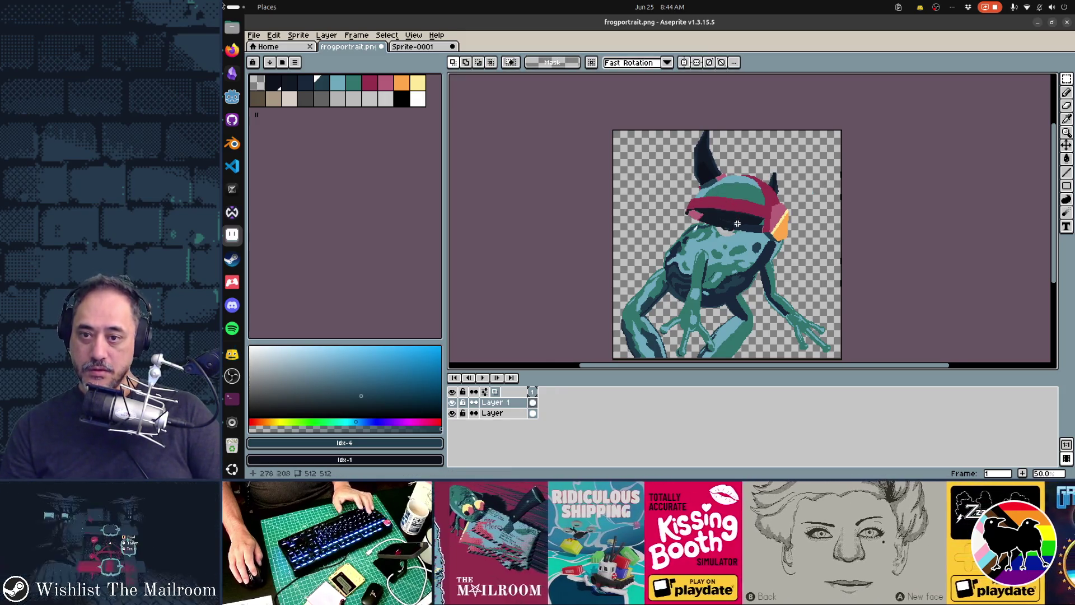
scroll(737, 224, "up", 4)
Step: Lasso the dark brim band and delete it, then undo and clear the selection
key("b")
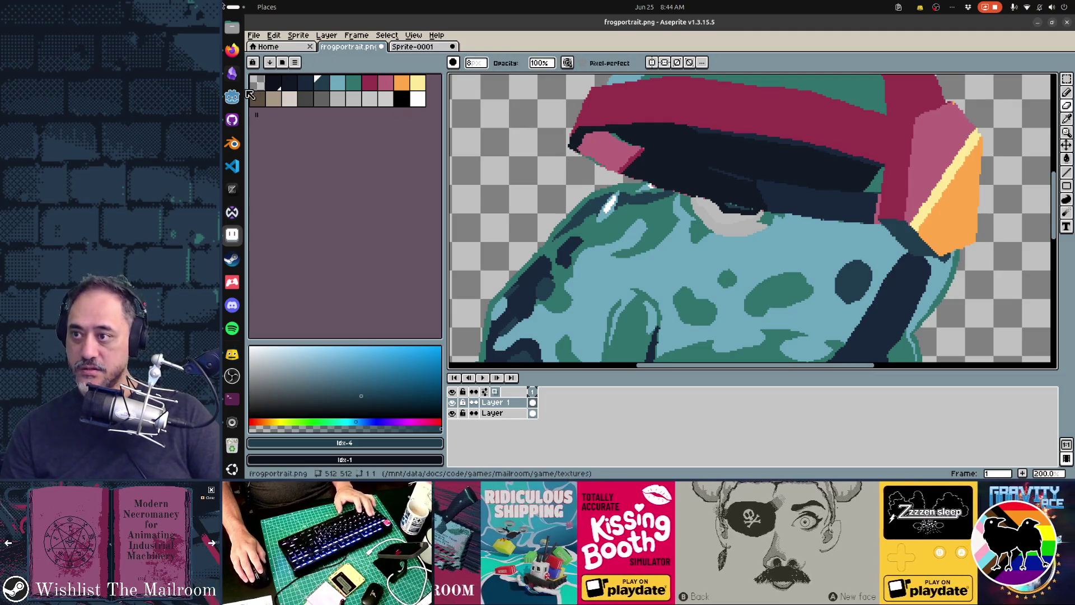
key("q")
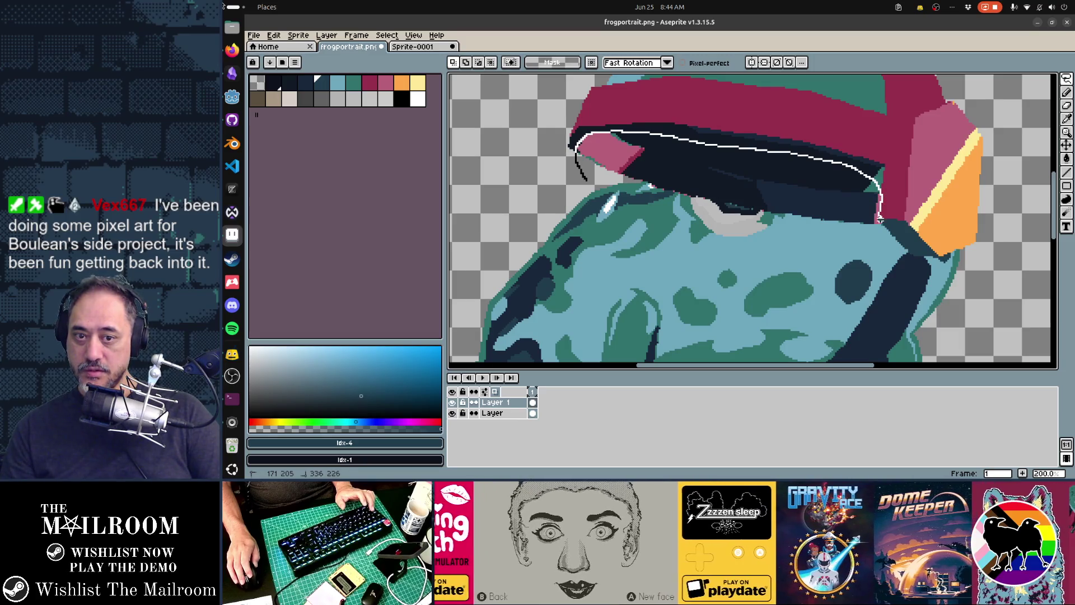
mouse_move(882, 221)
left_mouse_down()
mouse_move(885, 243)
mouse_move(666, 232)
mouse_move(575, 202)
left_mouse_up()
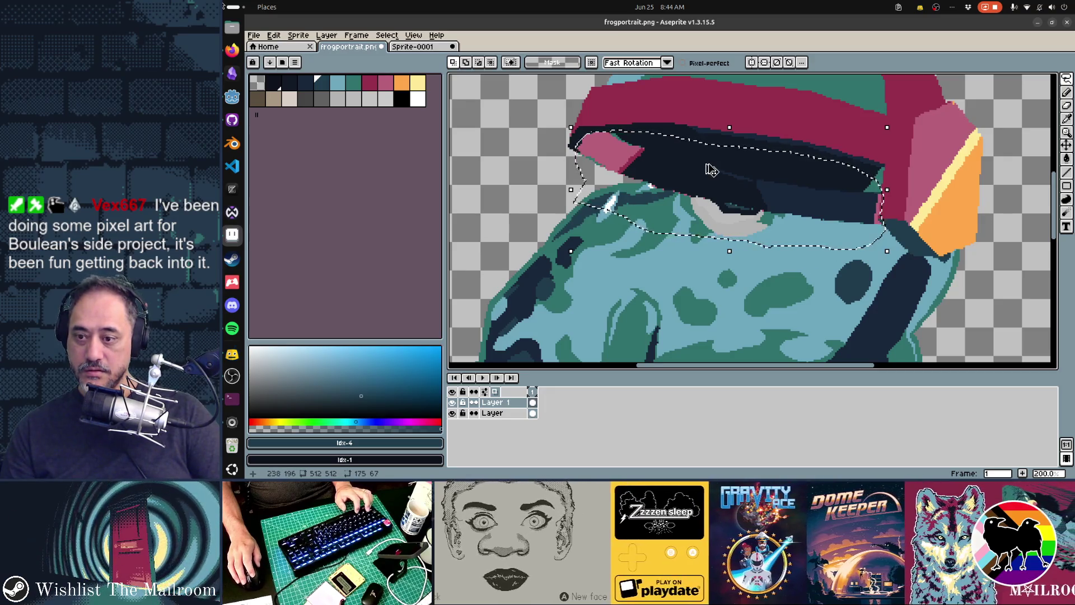
key("Delete")
scroll(707, 165, "down", 1)
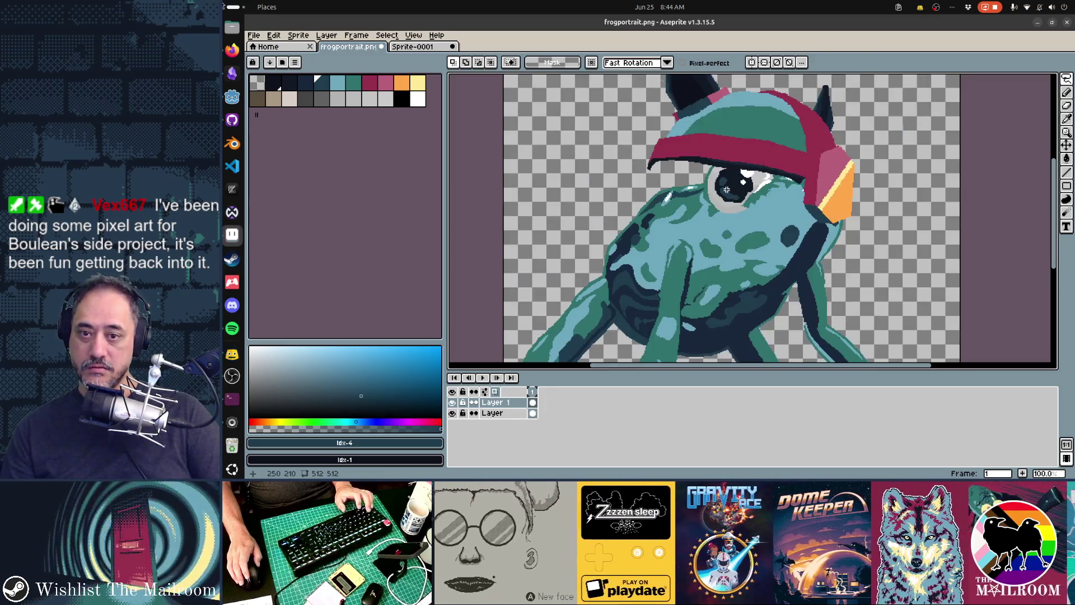
key("ctrl+z")
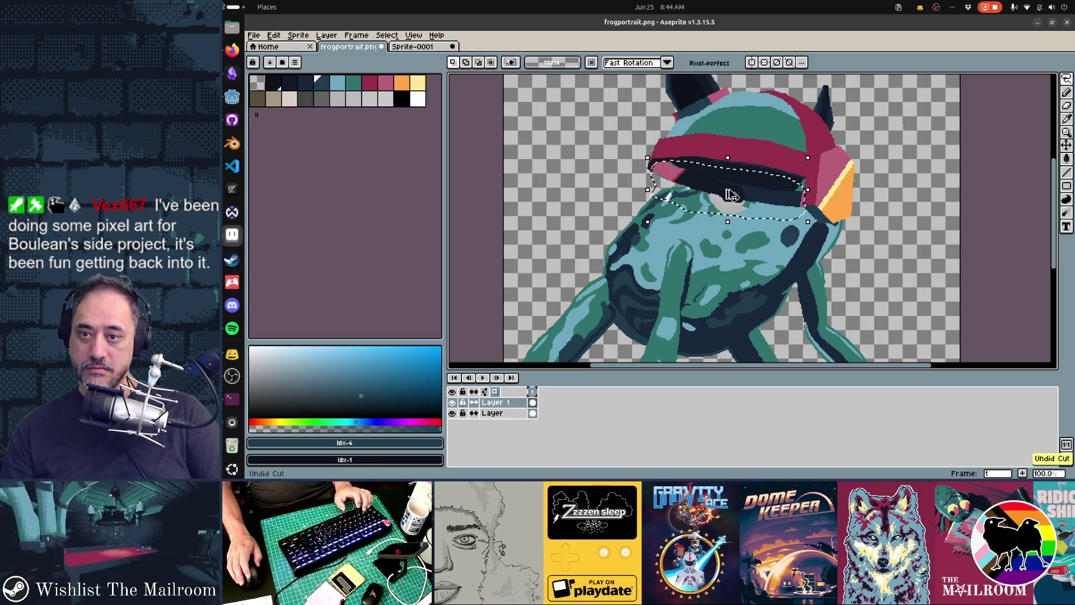
key("ctrl+d")
Step: Retrace the lasso precisely around the dark underside of the helmet's brim
scroll(804, 213, "up", 3)
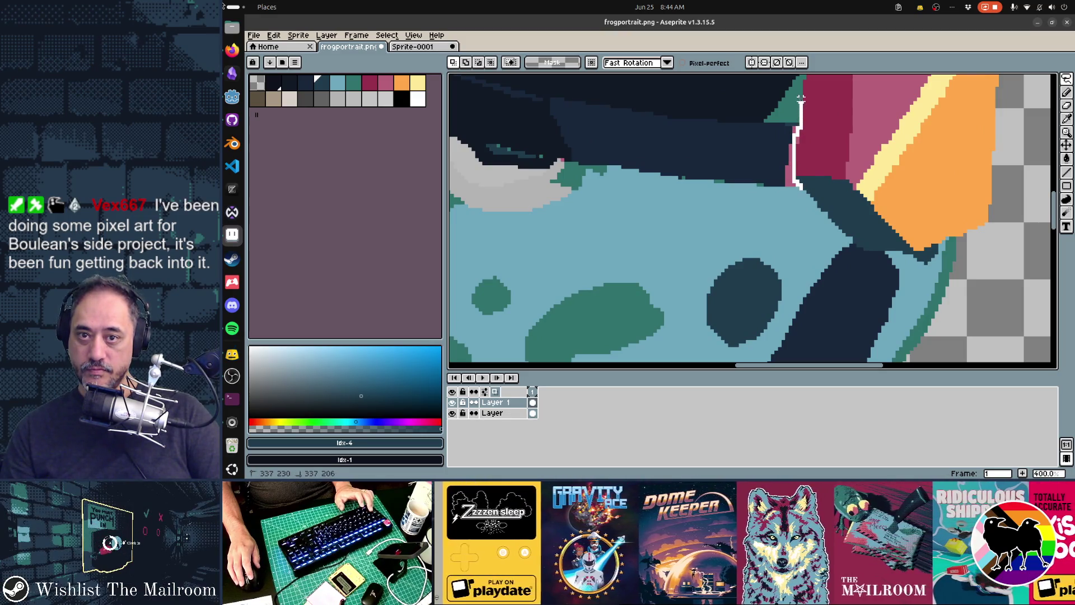
scroll(804, 80, "up", 3)
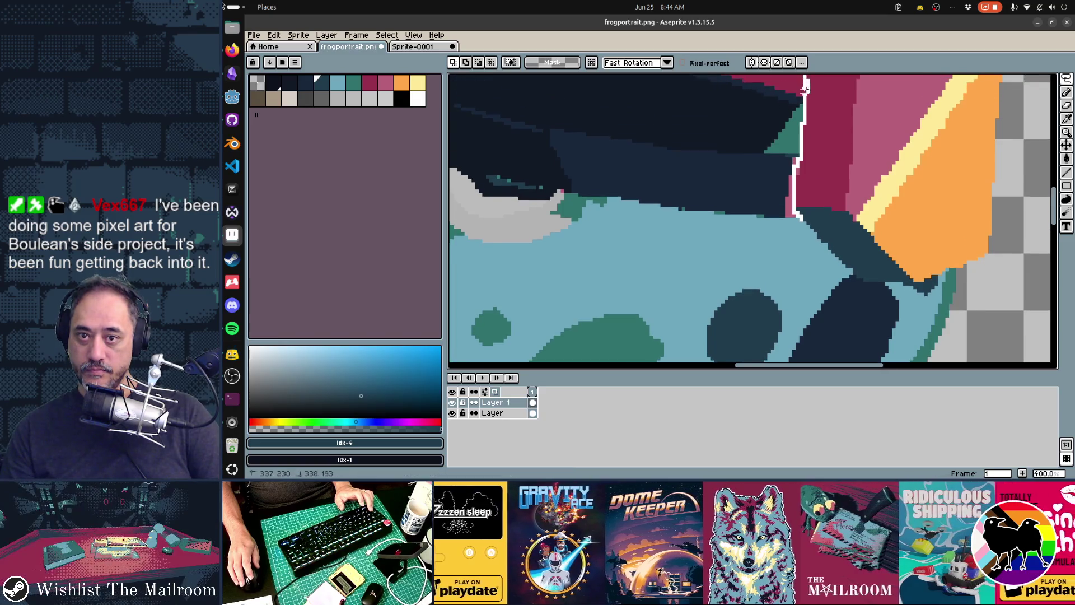
left_click_drag(804, 98, 804, 101)
left_click_drag(748, 156, 869, 274)
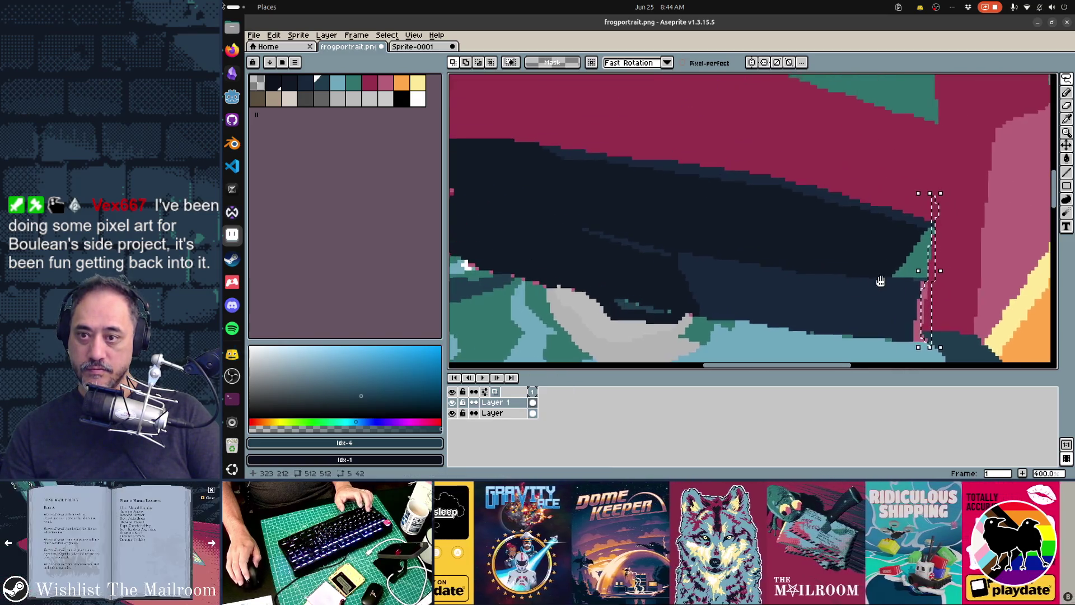
key("ctrl+d")
left_click_drag(475, 142, 593, 155)
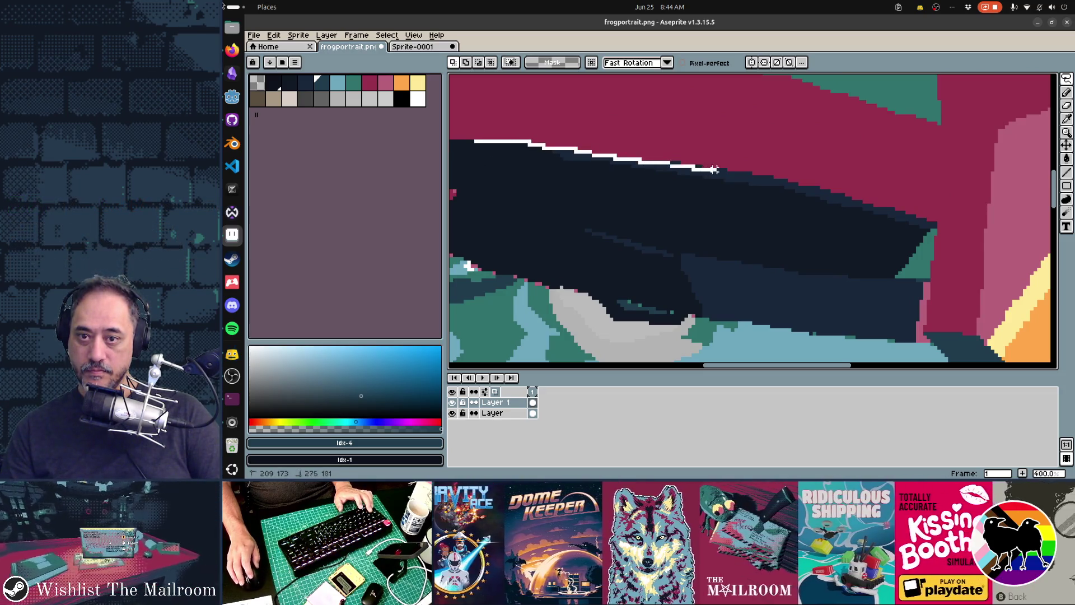
left_click_drag(828, 188, 885, 206)
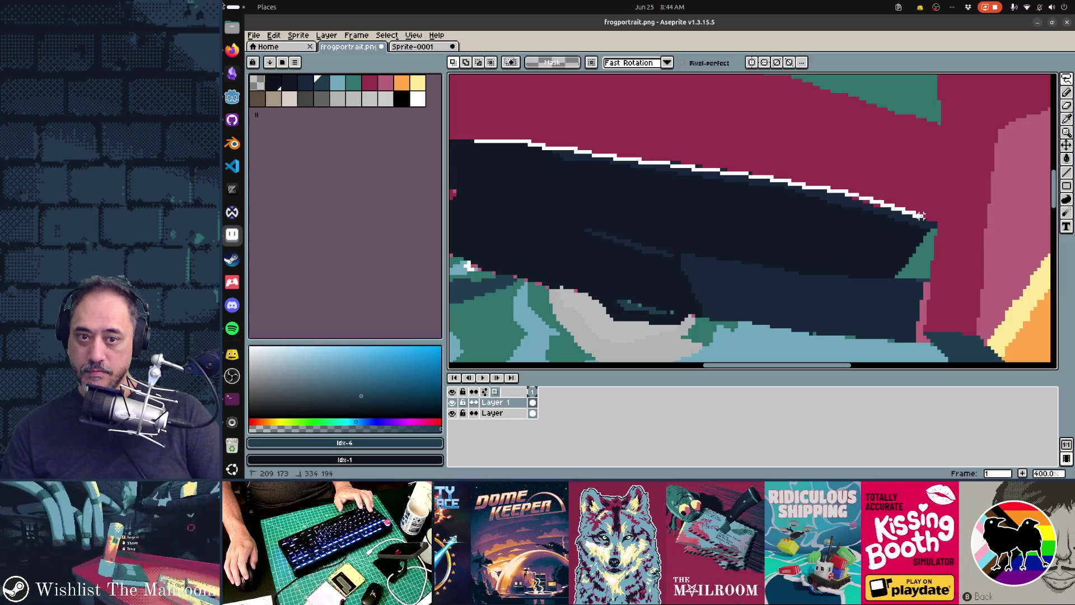
left_click_drag(935, 223, 928, 305)
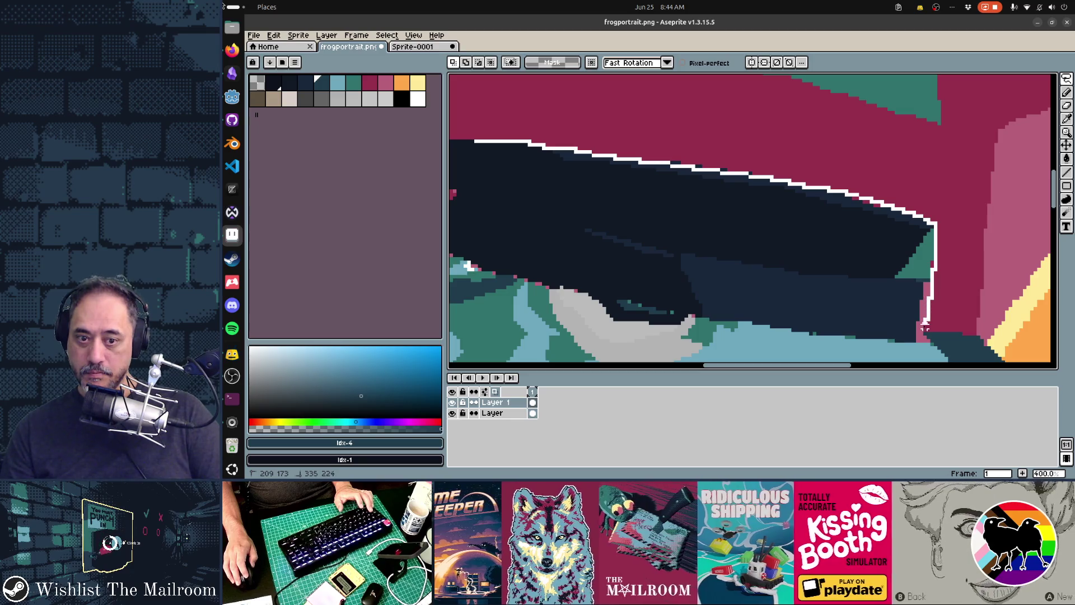
left_click_drag(882, 360, 533, 337)
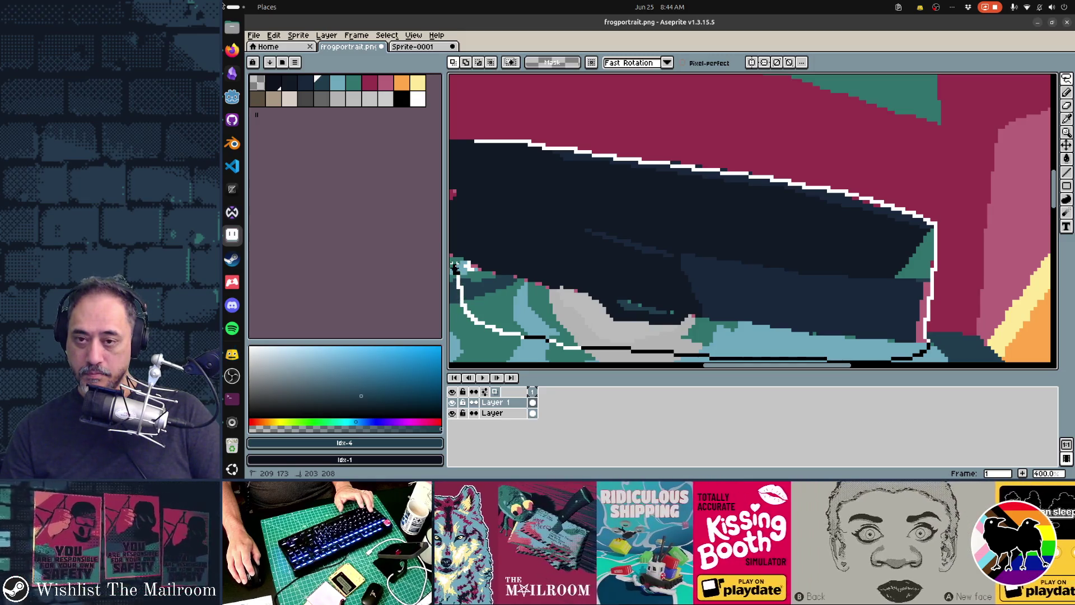
left_click_drag(454, 264, 453, 229)
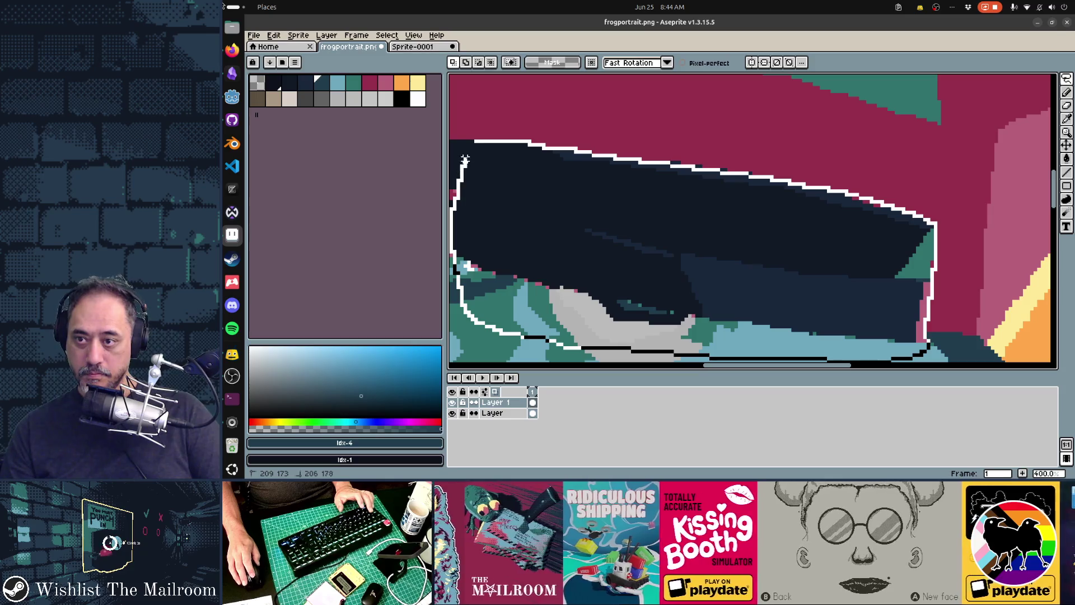
left_click_drag(477, 145, 476, 143)
scroll(598, 222, "down", 3)
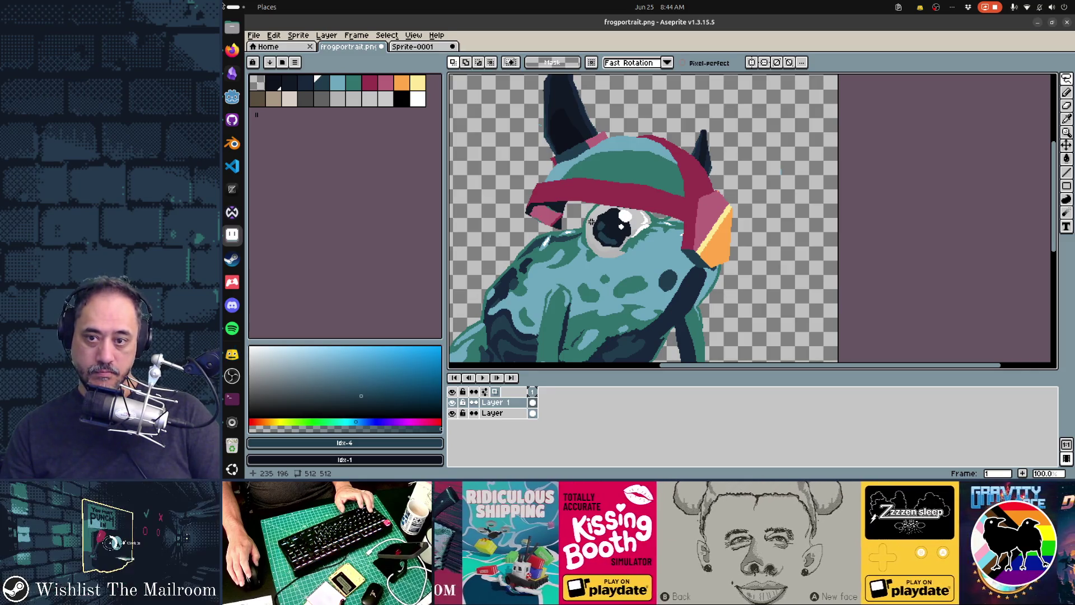
Step: Add a new layer below Layer and paste the frog's eye into it
left_click(511, 415)
key("shift+n")
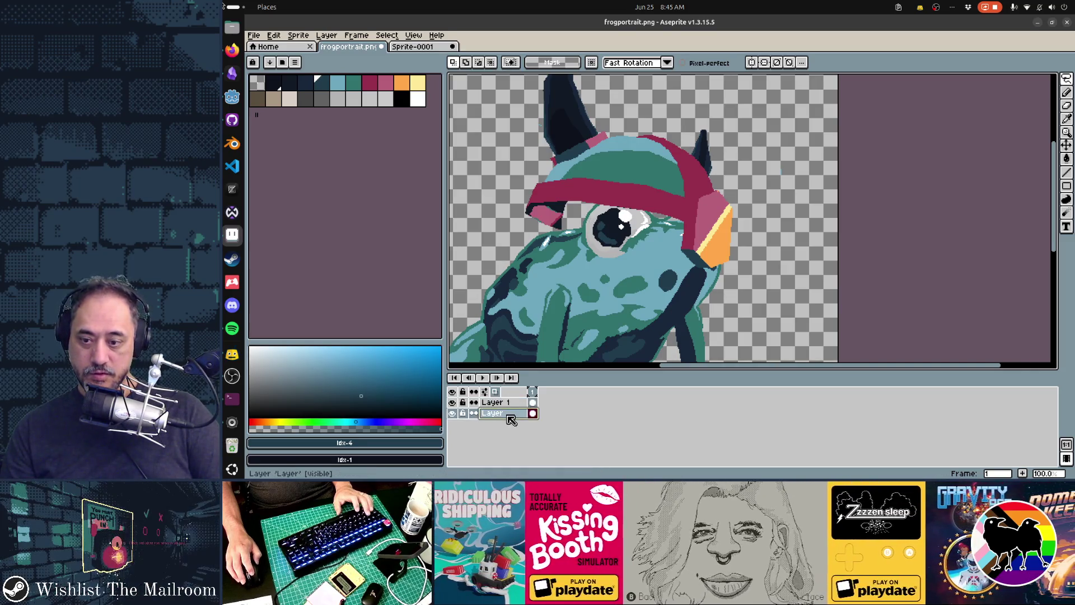
left_click_drag(508, 417, 509, 425)
key("ctrl+v")
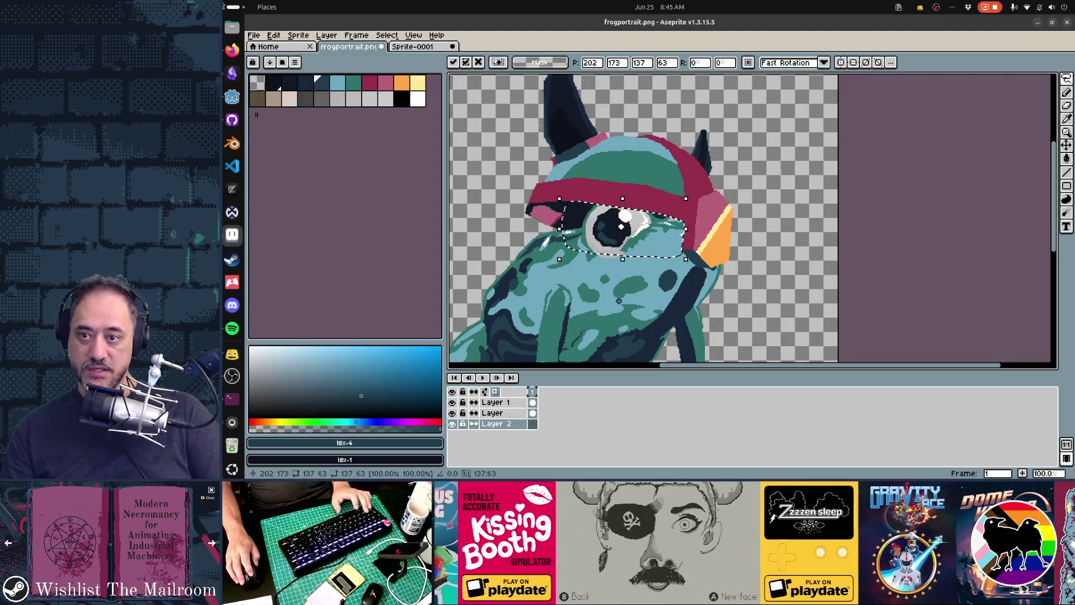
key("Return")
scroll(648, 298, "down", 2)
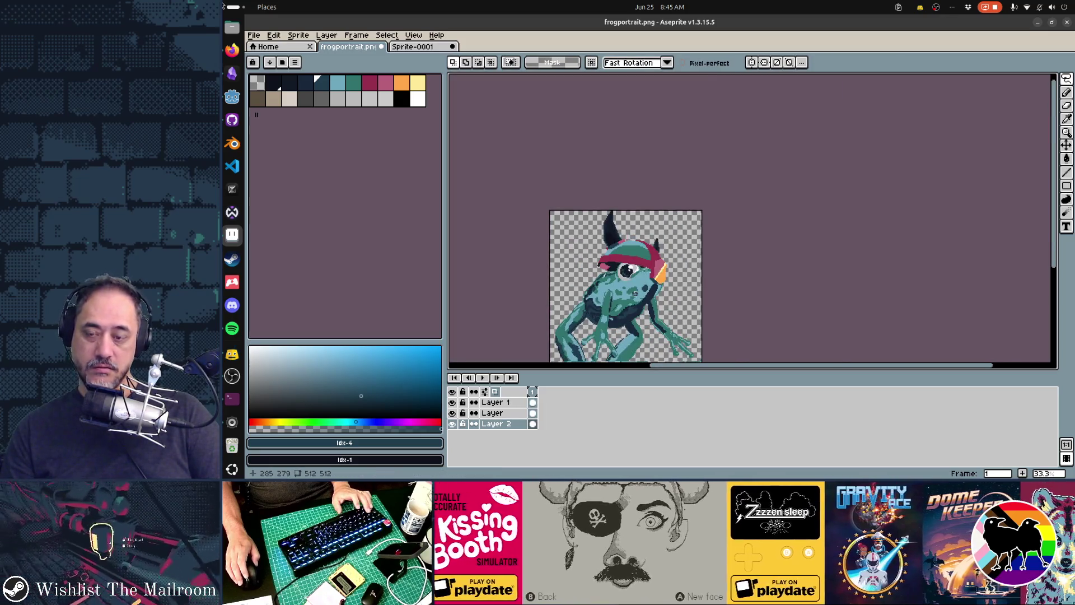
scroll(648, 298, "up", 2)
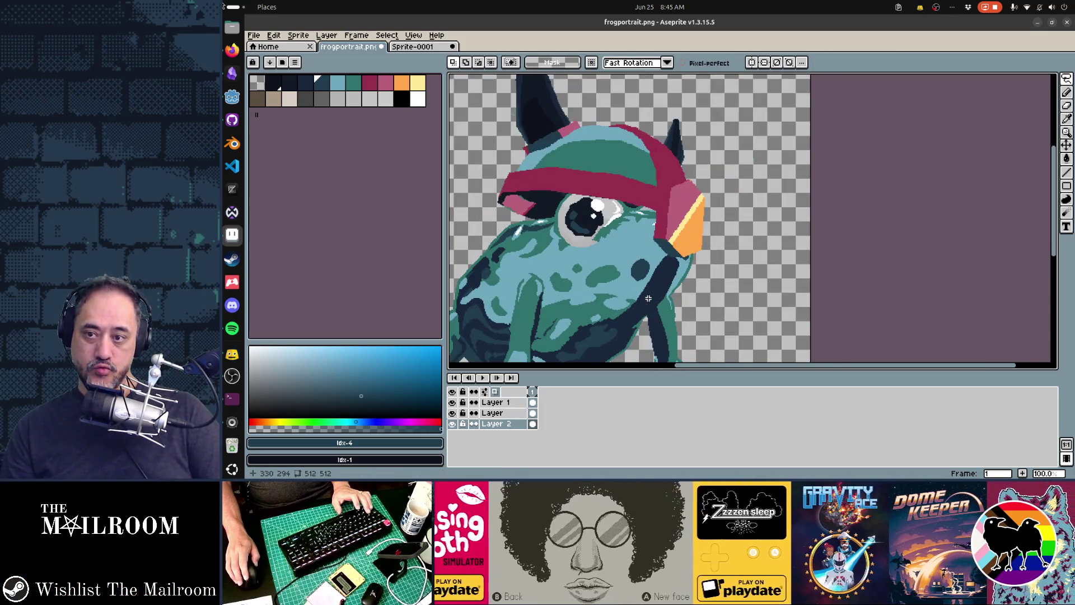
scroll(648, 298, "down", 2)
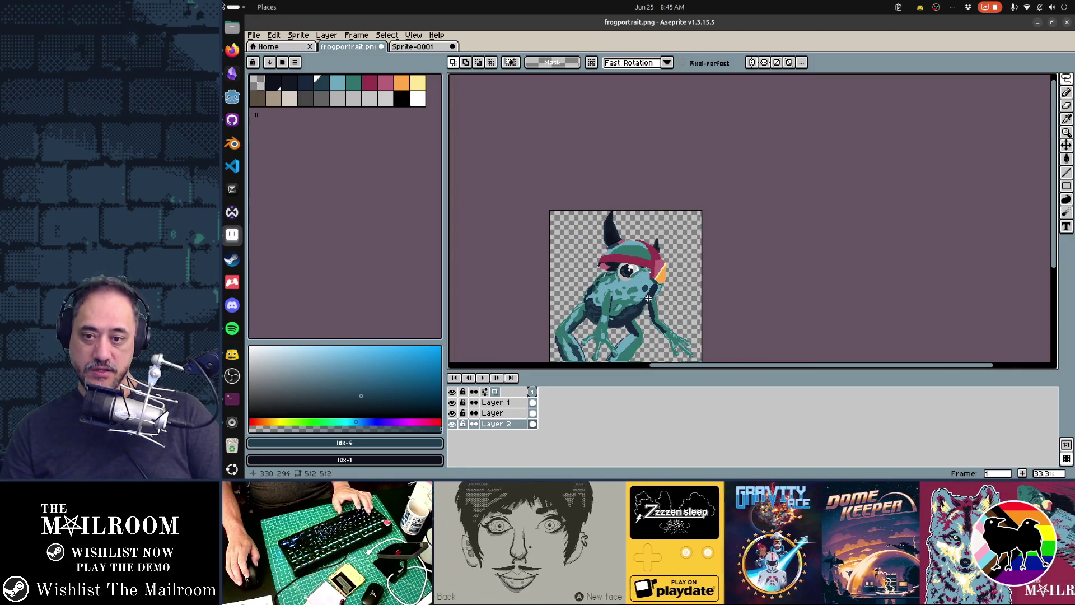
Step: Select all three layers and nudge the helmet up on the frog's head
left_click_drag(493, 402, 507, 427)
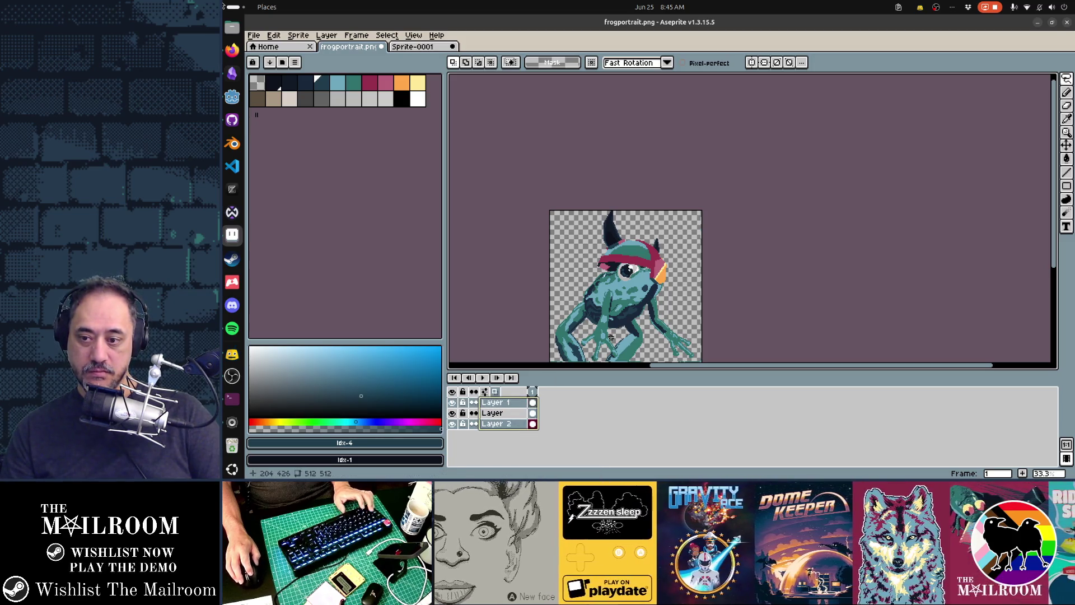
key("v")
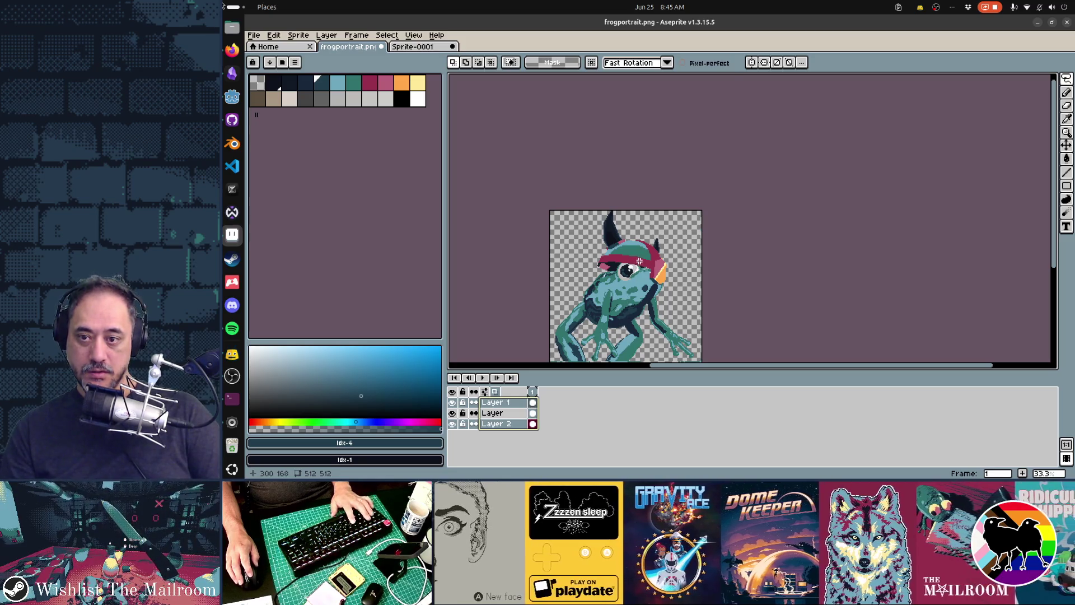
mouse_move(648, 268)
left_mouse_down()
mouse_move(623, 232)
mouse_move(645, 256)
left_mouse_up()
key("m")
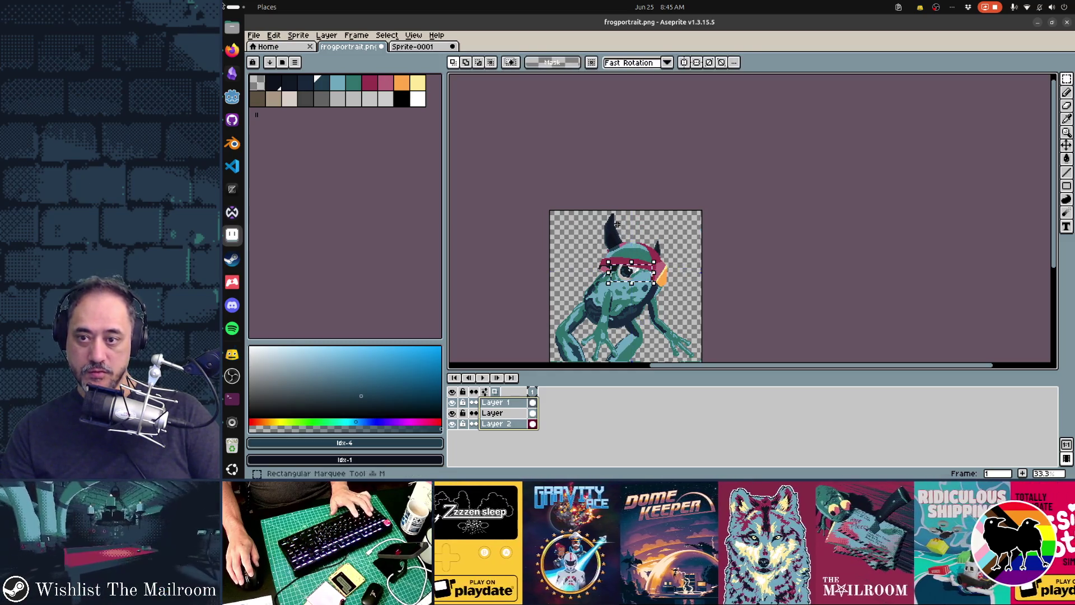
key("ctrl+d")
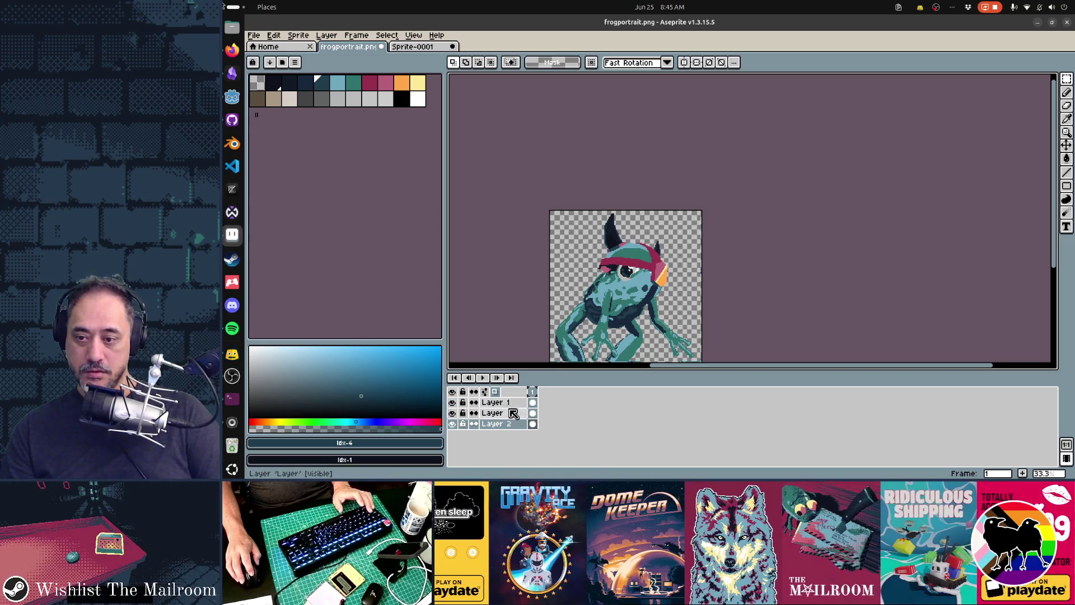
key("ctrl+shift+d")
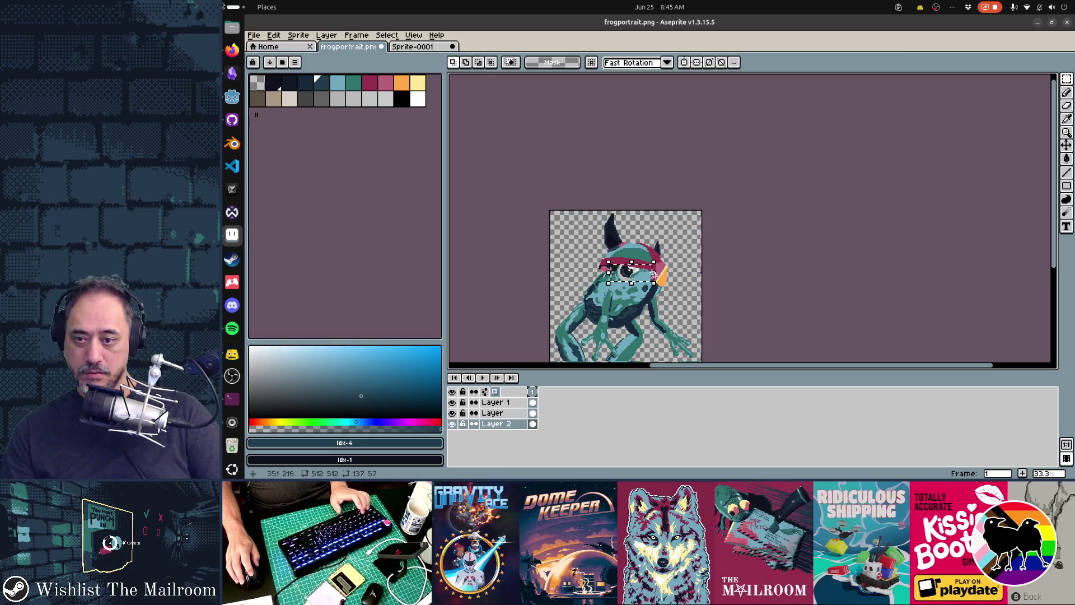
key("ctrl+z")
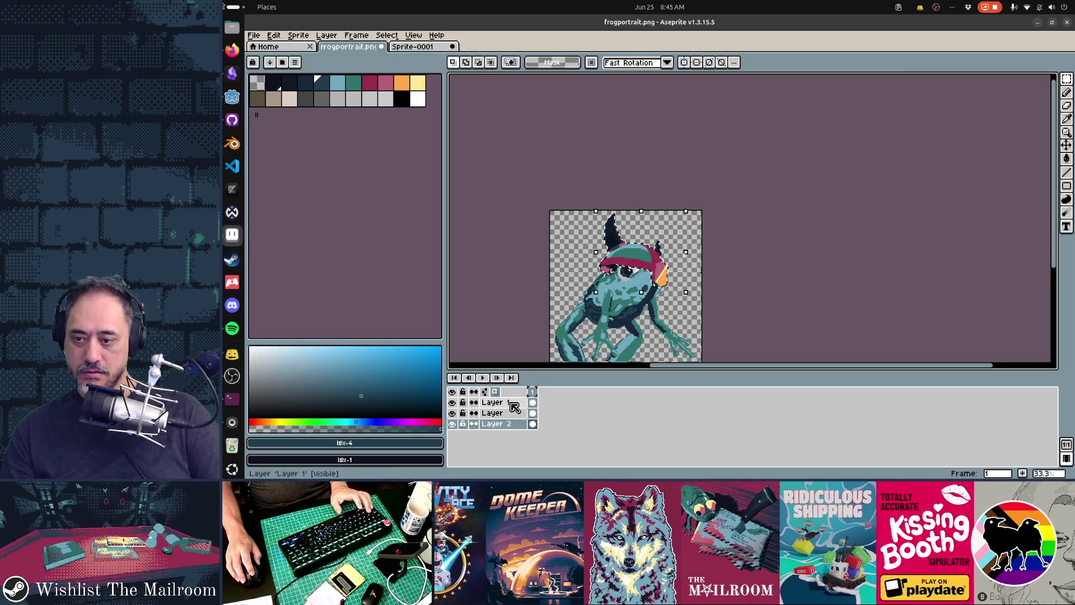
Step: Move Layer 2 up between Layer 1 and Layer, then reselect Layer 1
left_click(512, 404)
left_click(512, 424, "ctrl")
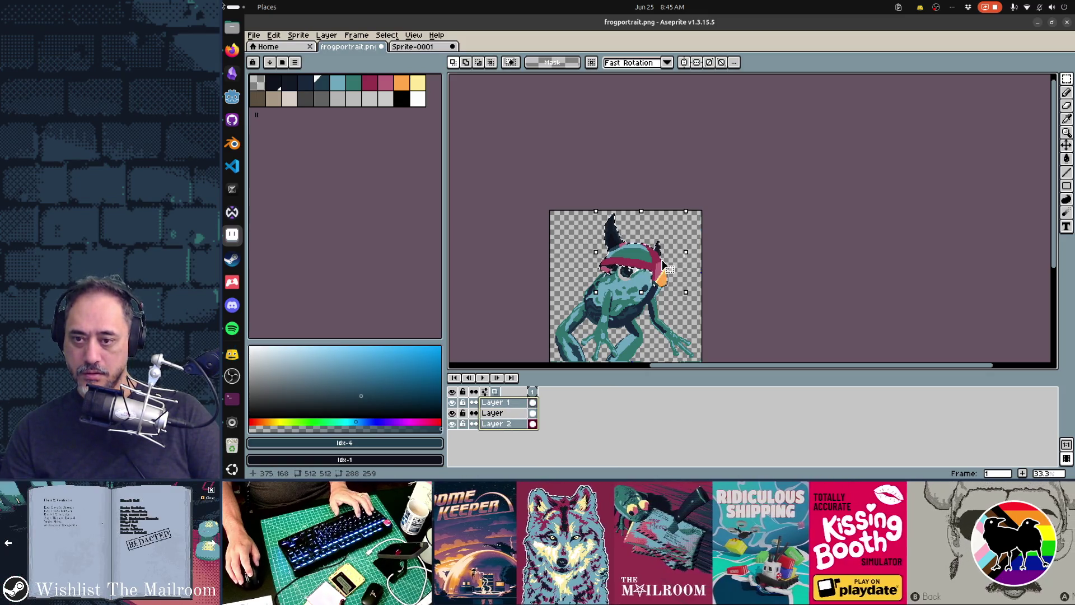
key("m")
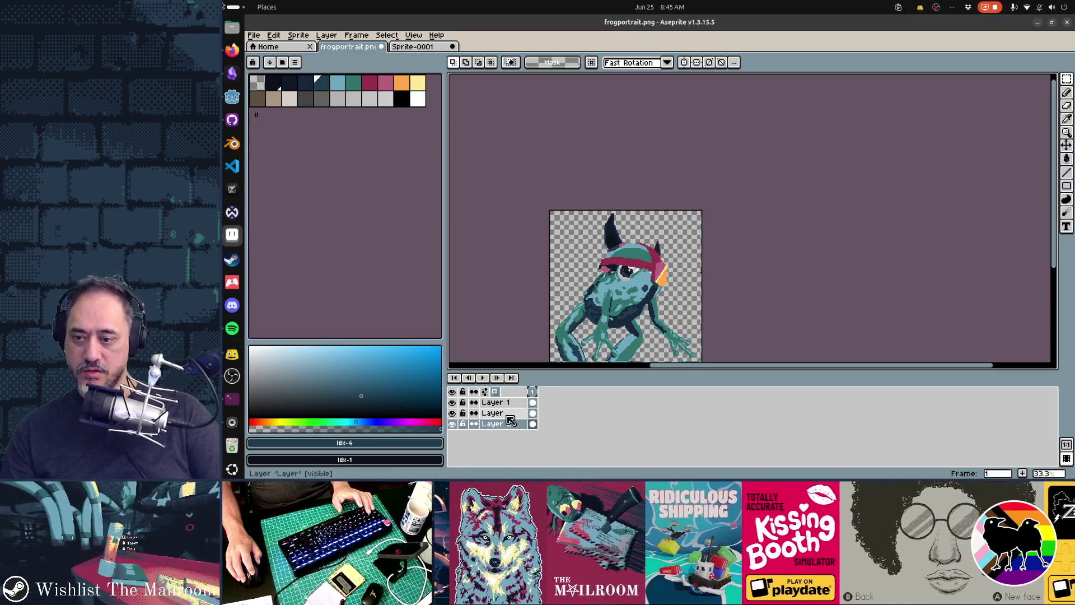
left_click(510, 417)
left_click(495, 424)
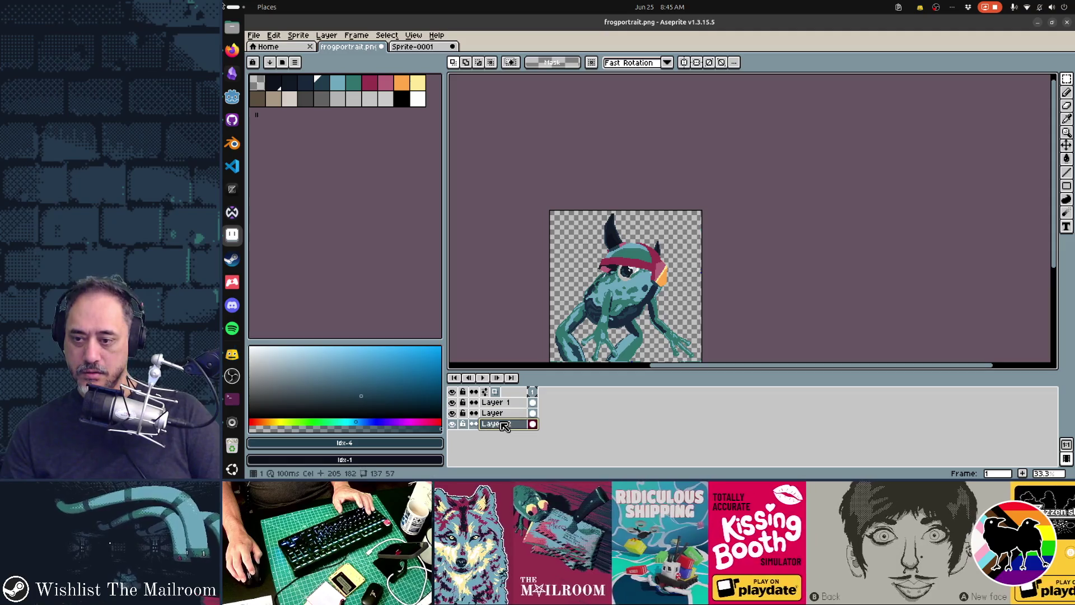
type("2")
left_click_drag(515, 428, 517, 408)
left_click(514, 403, "shift")
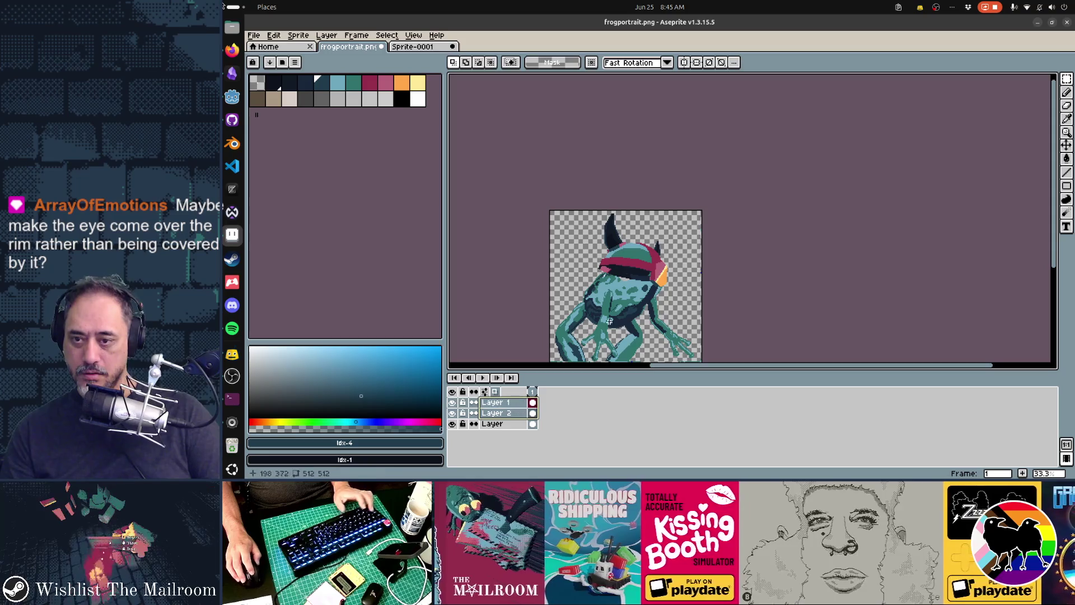
Step: Scale the helmet down slightly, move it up-left, and commit
left_click_drag(595, 206, 608, 219)
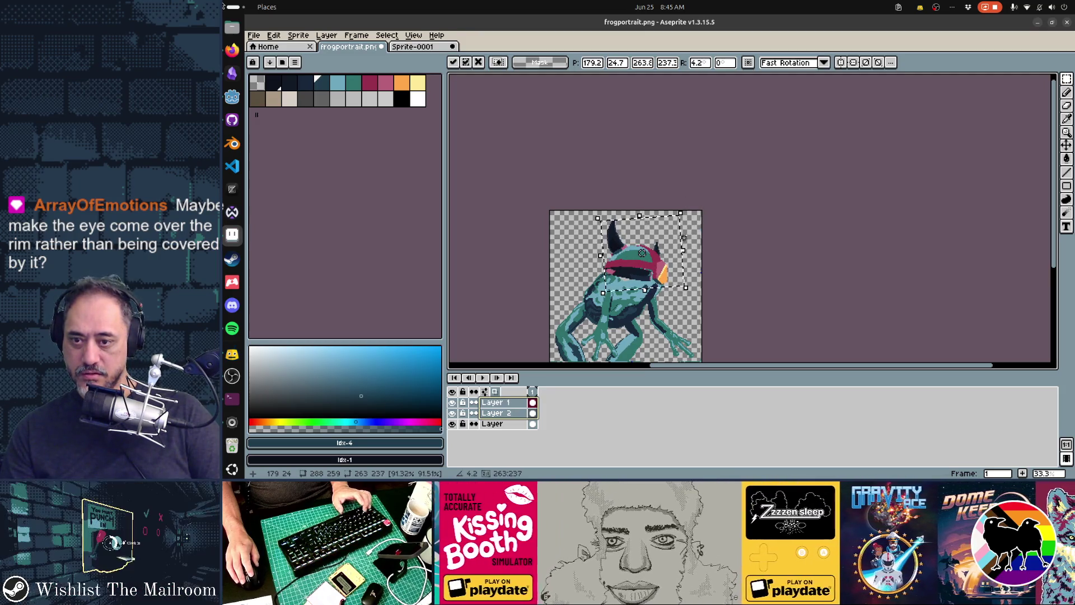
left_click_drag(661, 271, 656, 268)
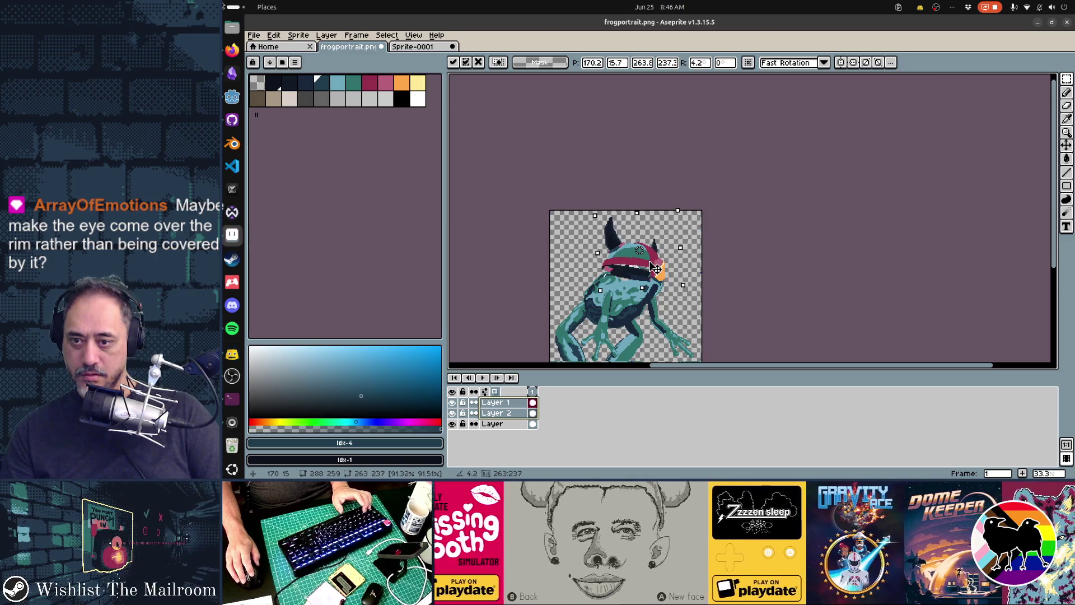
key("Return")
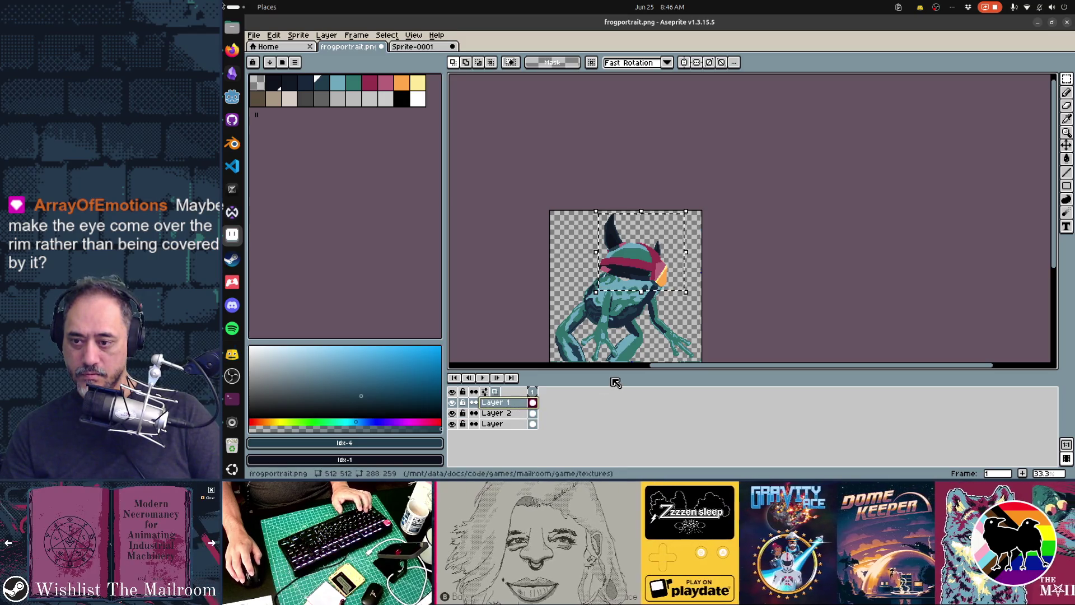
Step: Select the band around the eye, try rotating it about 19 degrees, then cancel and deselect
left_click(496, 412, "shift")
left_click_drag(608, 261, 655, 282)
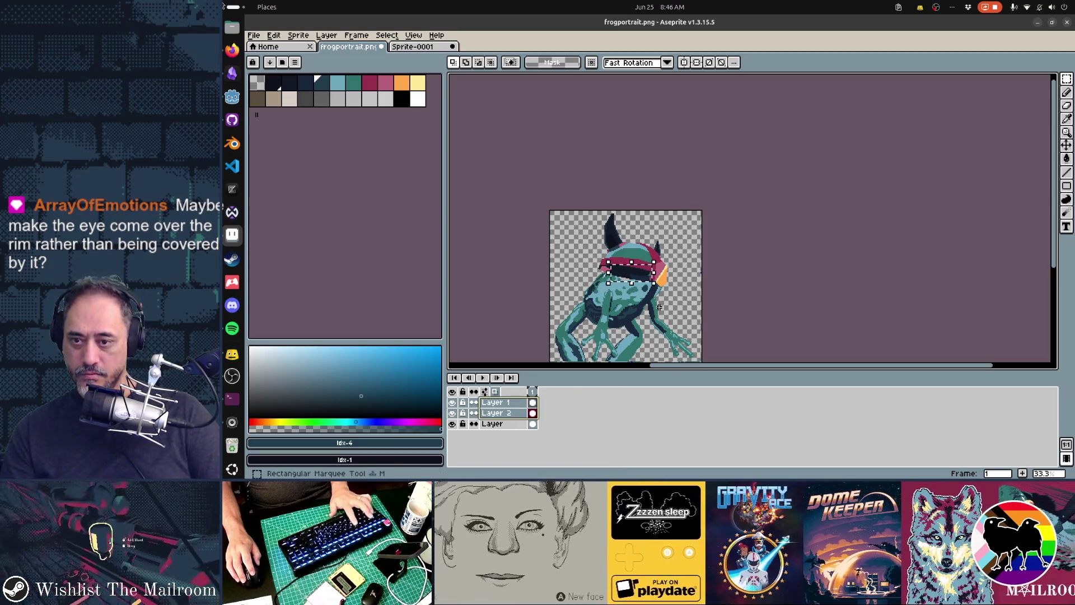
left_click(515, 404)
key("ctrl+d")
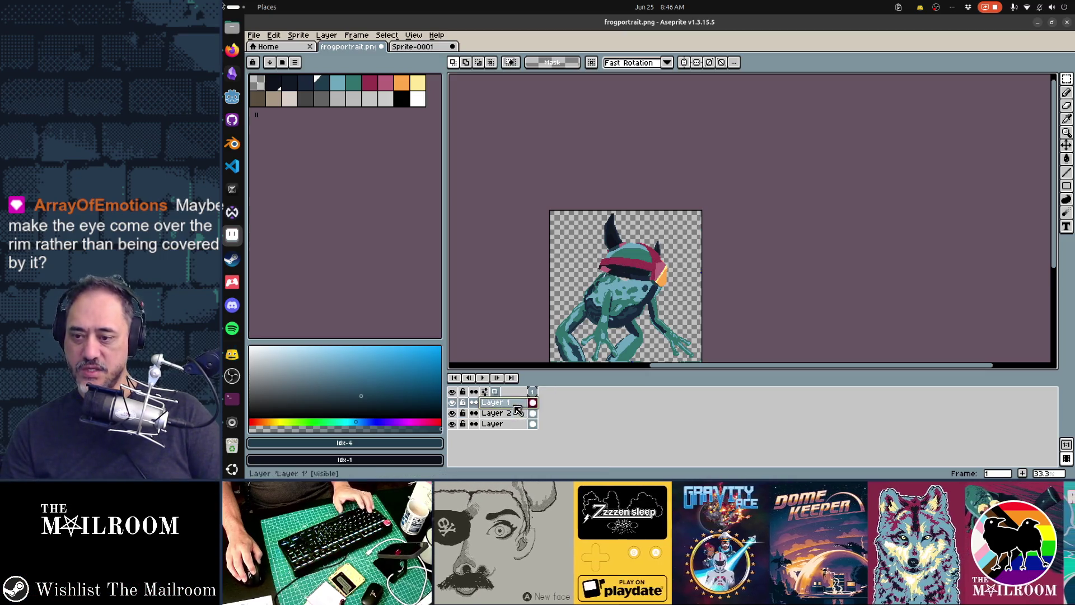
left_click(516, 412, "shift")
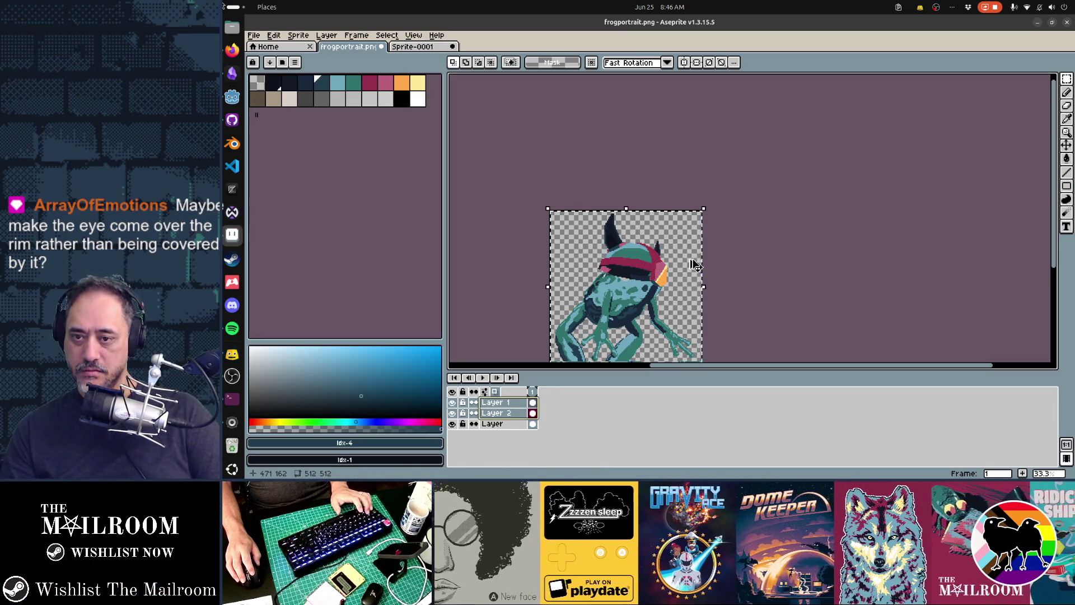
key("ctrl+shift+d")
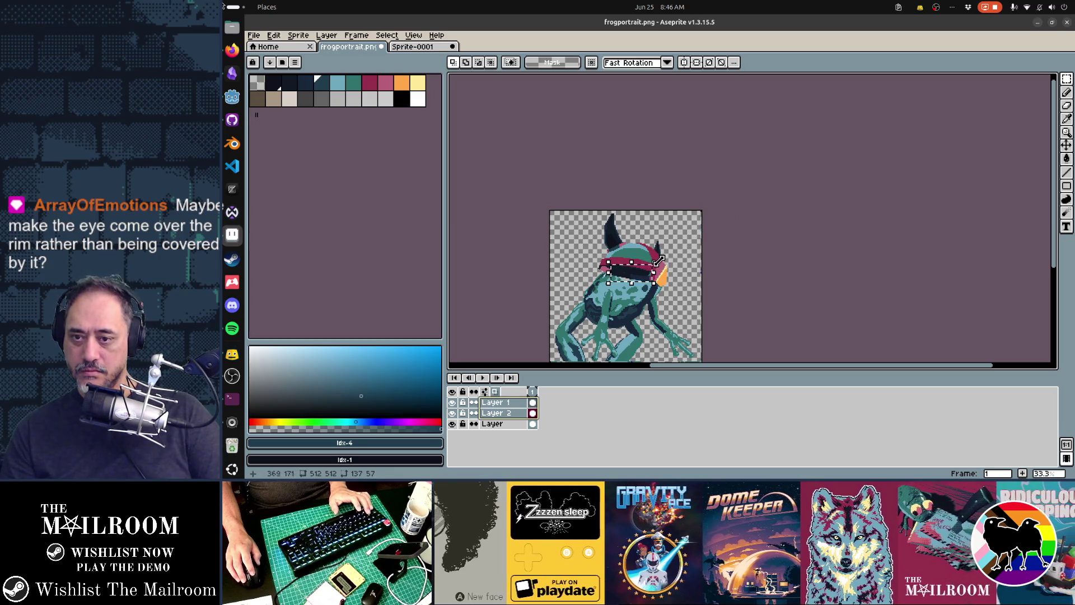
left_click_drag(655, 261, 663, 245)
key("Escape")
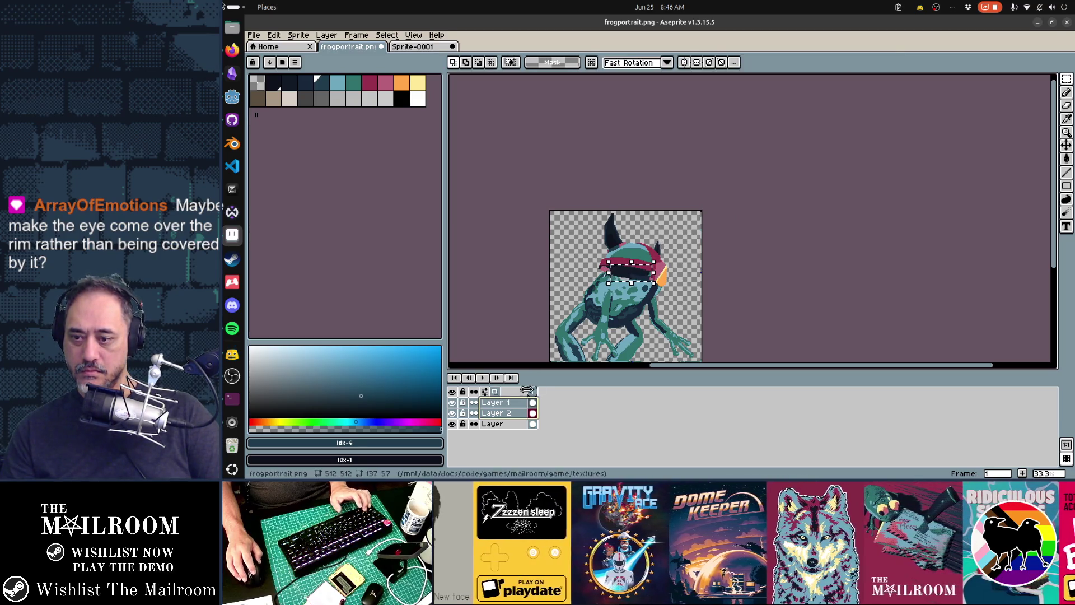
left_click(511, 407)
key("ctrl+d")
Step: Export frogportrait.png, try merging Layer 1 down and rotating it, then undo both
key("ctrl+alt+shift+s")
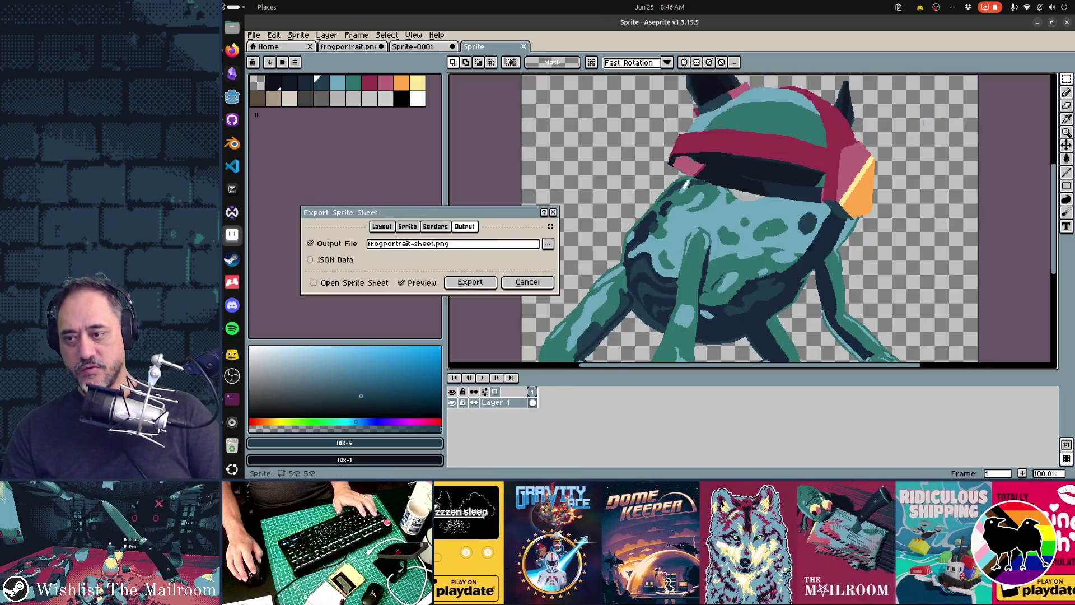
key("Return")
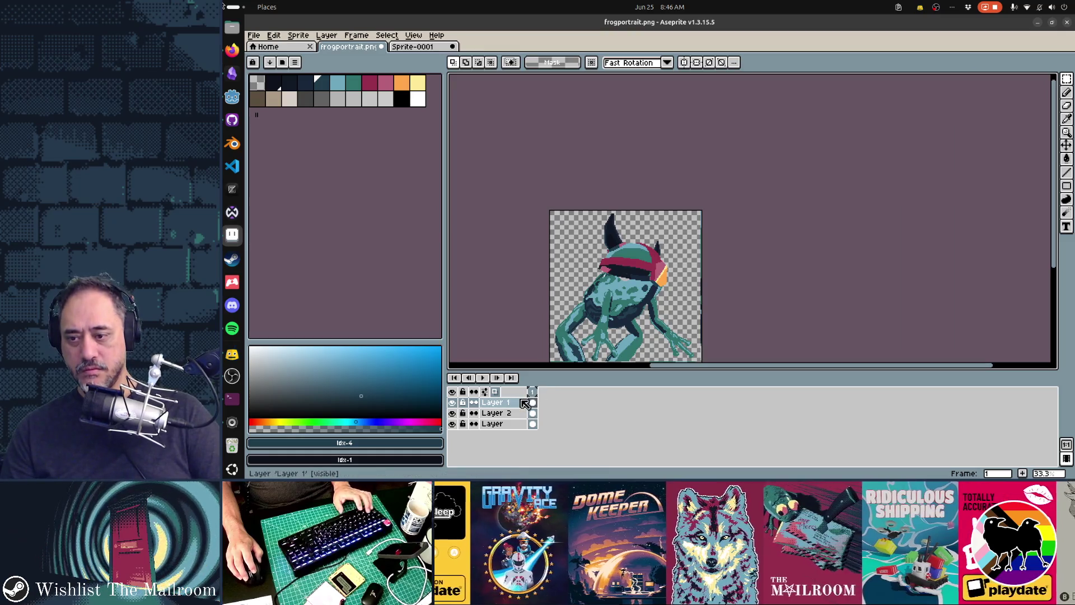
right_click(520, 402)
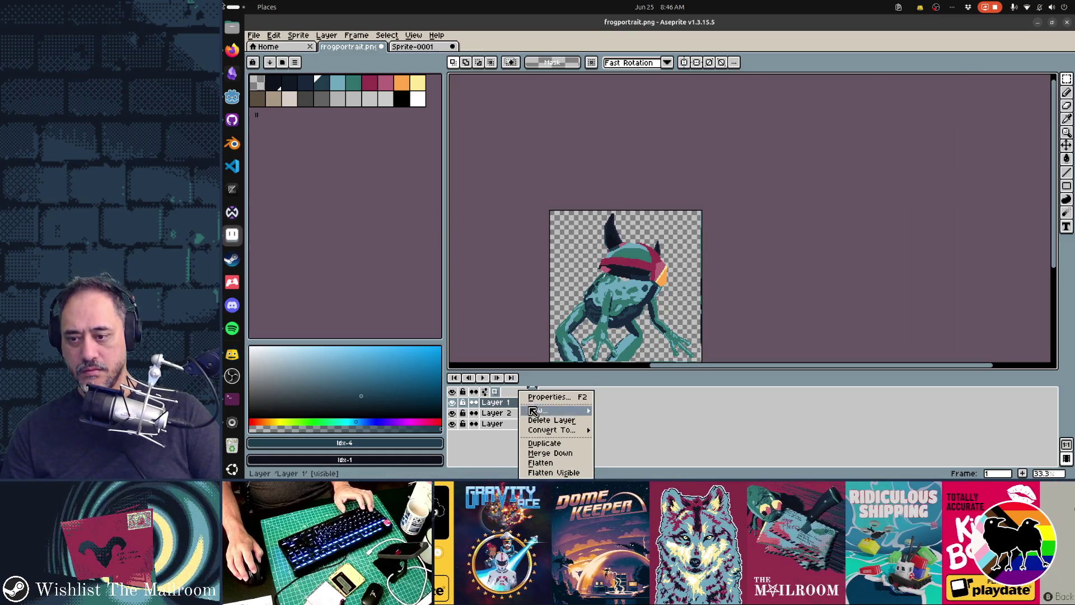
left_click(550, 453)
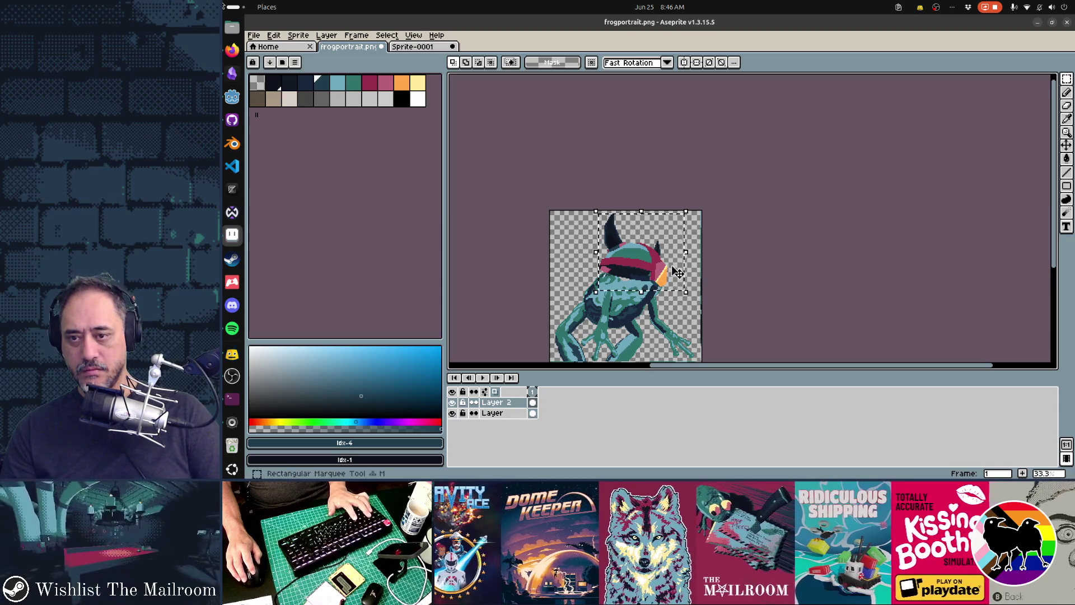
key("ctrl+t")
left_click_drag(706, 207, 704, 203)
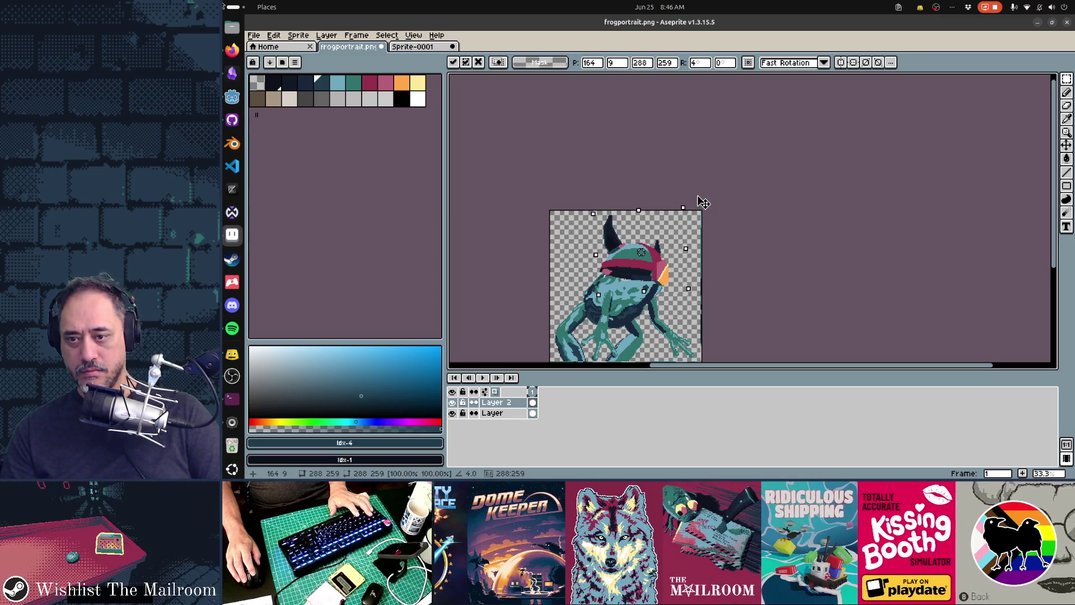
key("ctrl+z")
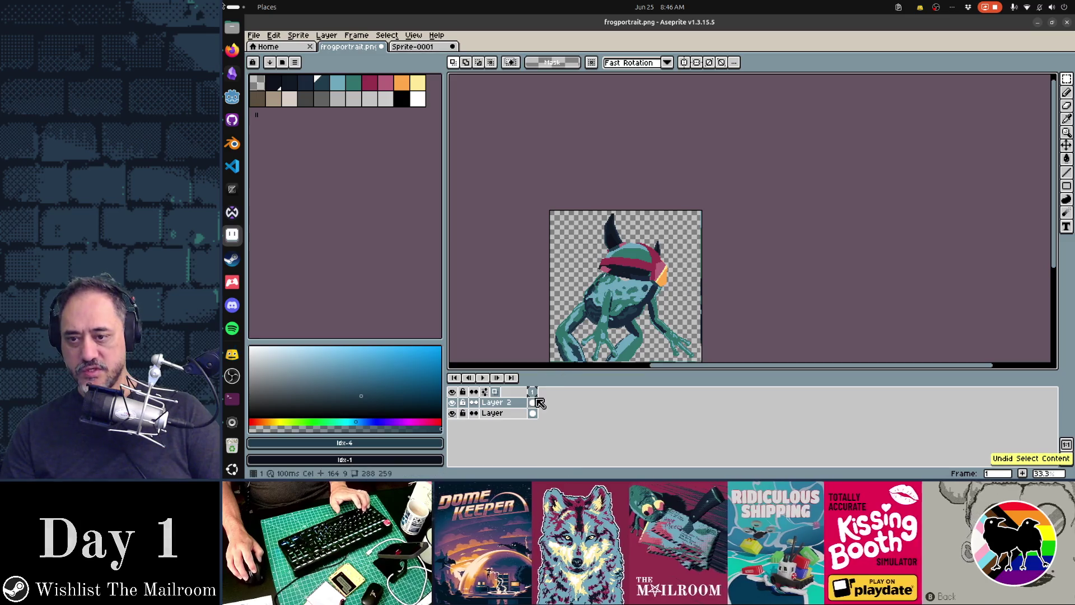
key("ctrl+z")
Step: Delete Layer 2, restore it, and drag it to the bottom of the stack
left_click(517, 416)
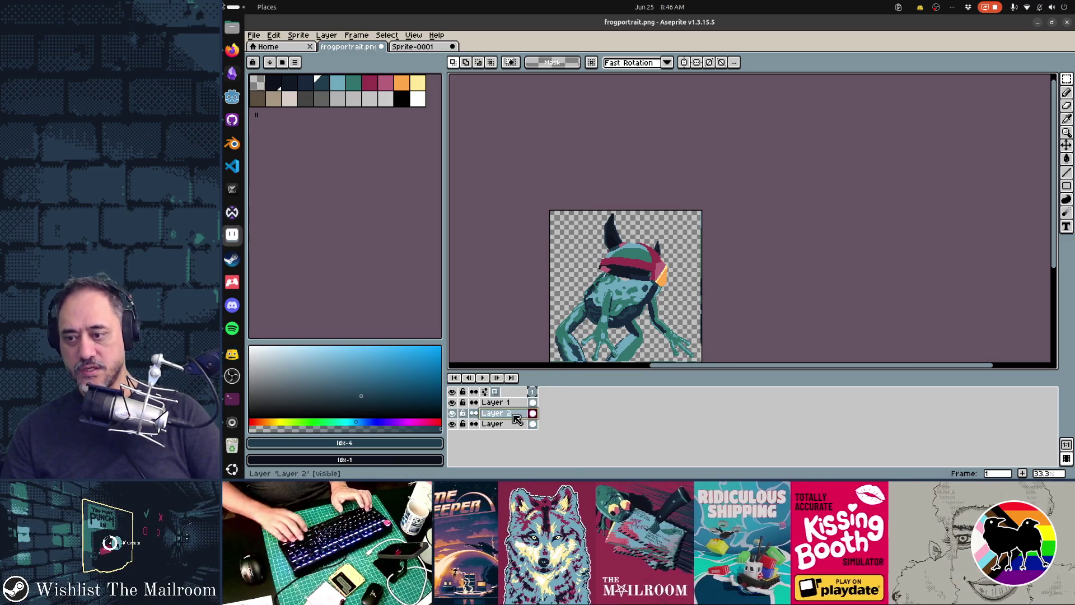
key("Delete")
key("ctrl+z")
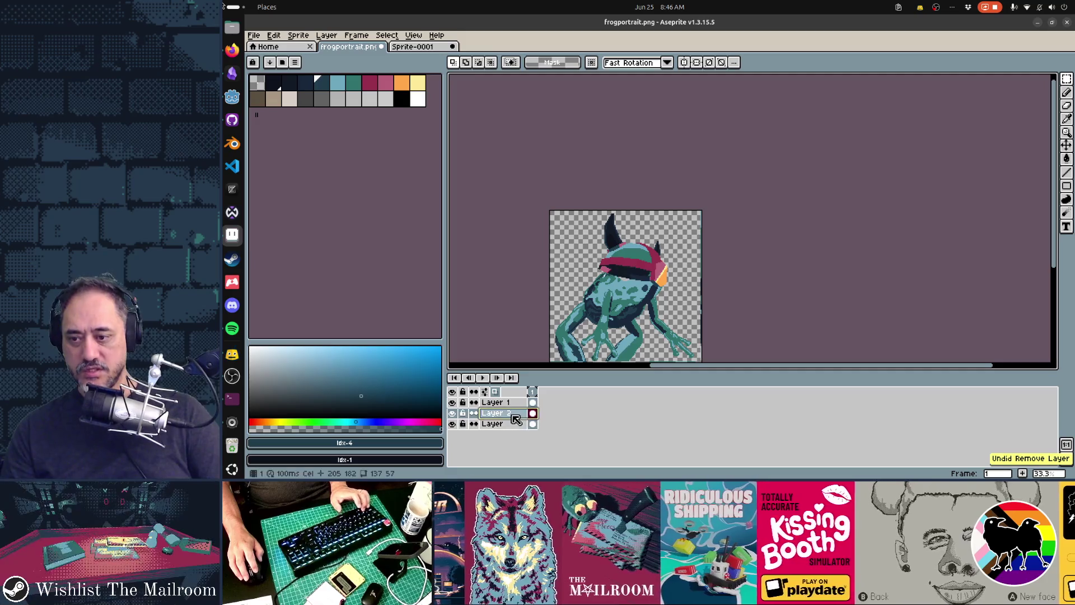
left_click_drag(520, 425, 520, 432)
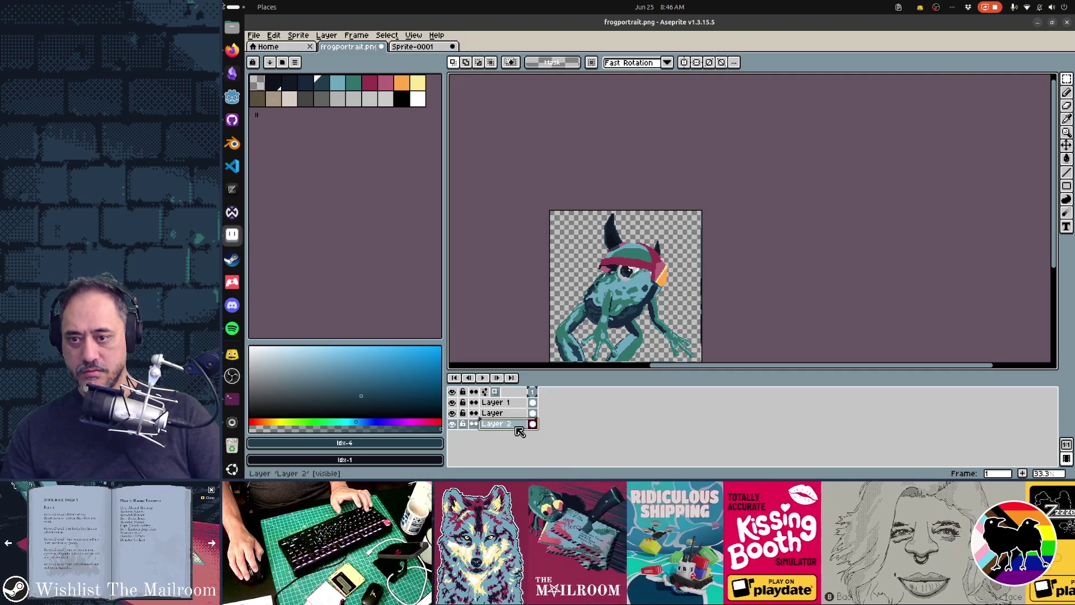
left_click(498, 402)
Step: Select the helmet, tilt and move it, then try another tilt and shrink before undoing
left_click_drag(686, 291, 602, 216)
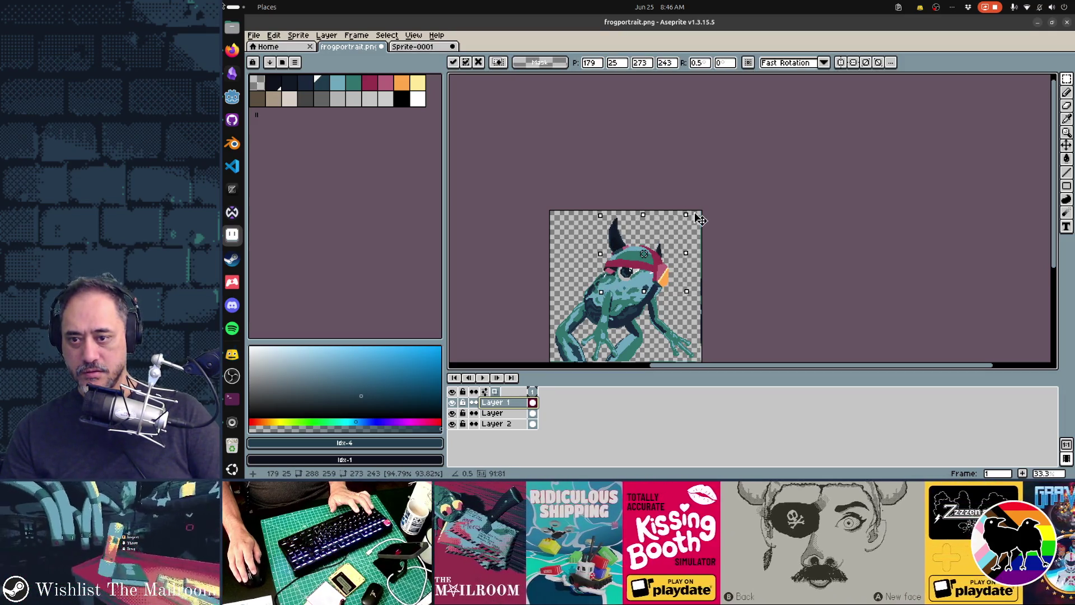
left_click_drag(698, 217, 654, 257)
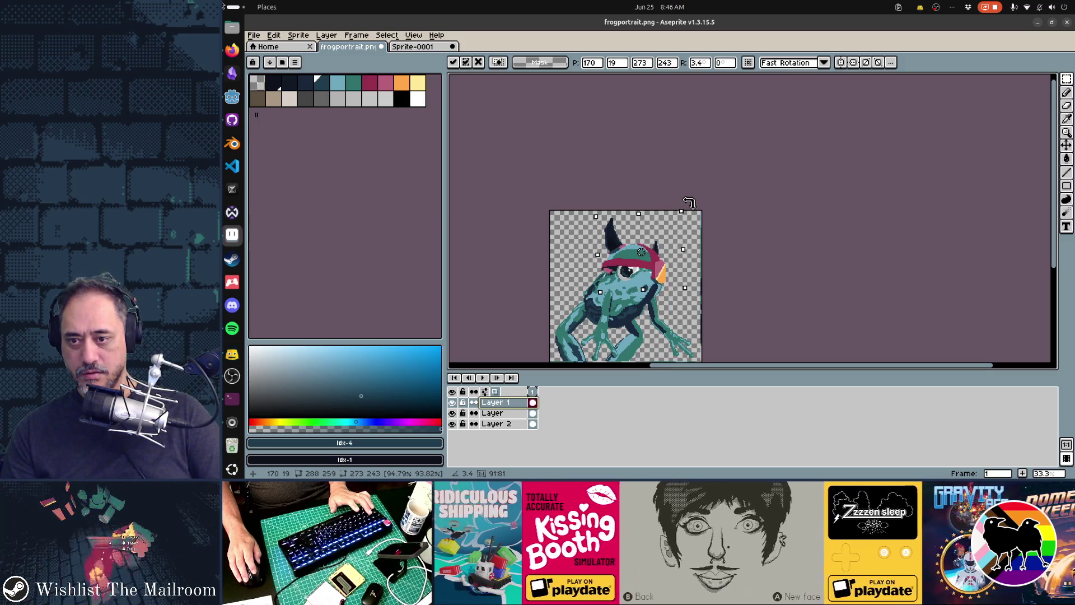
left_click_drag(690, 200, 691, 193)
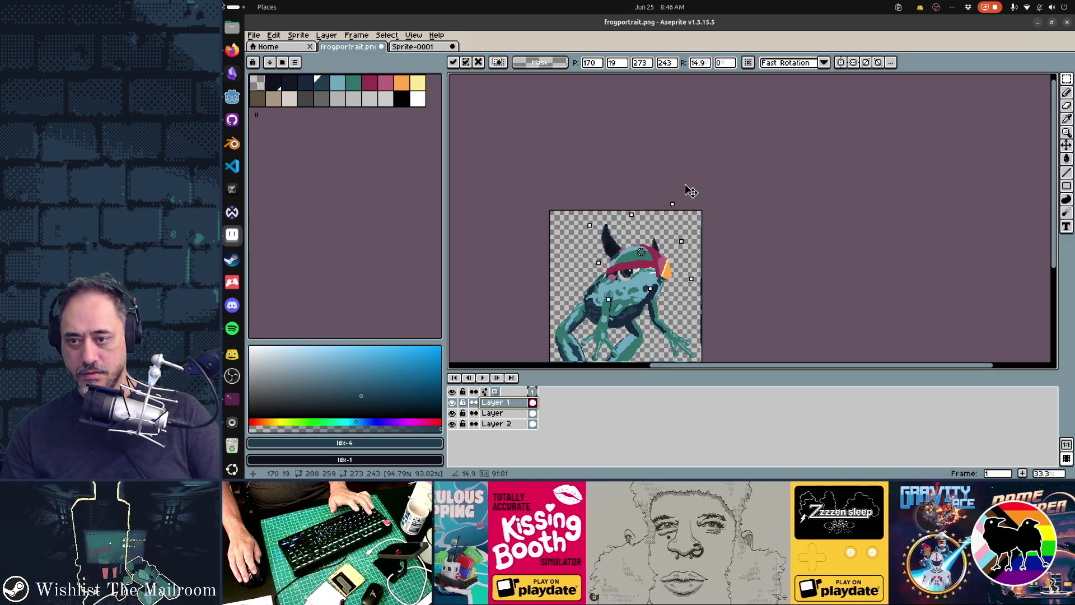
left_click_drag(668, 271, 664, 270)
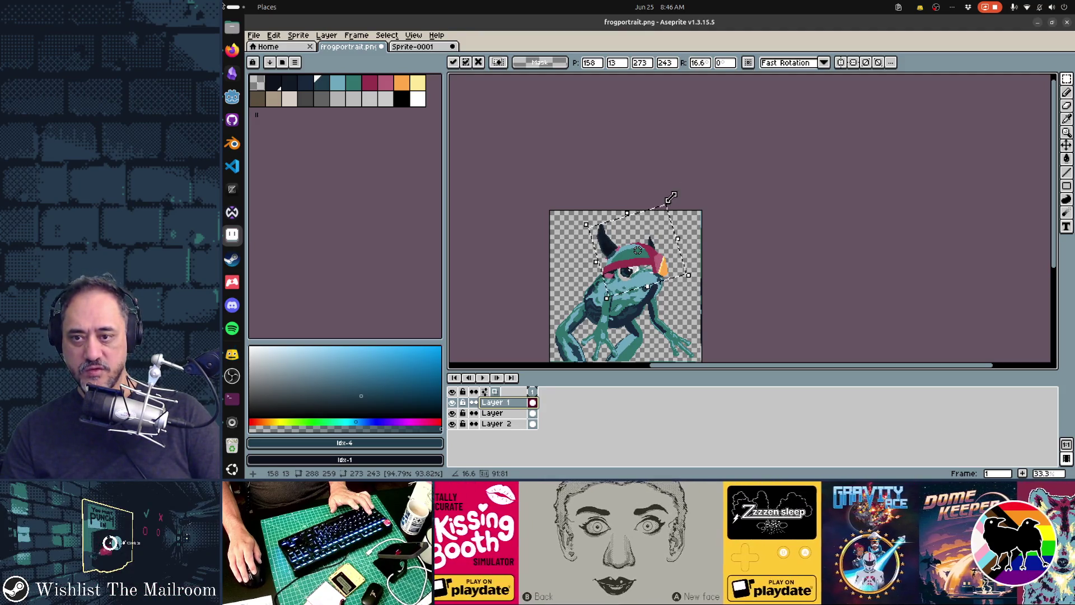
key("Return")
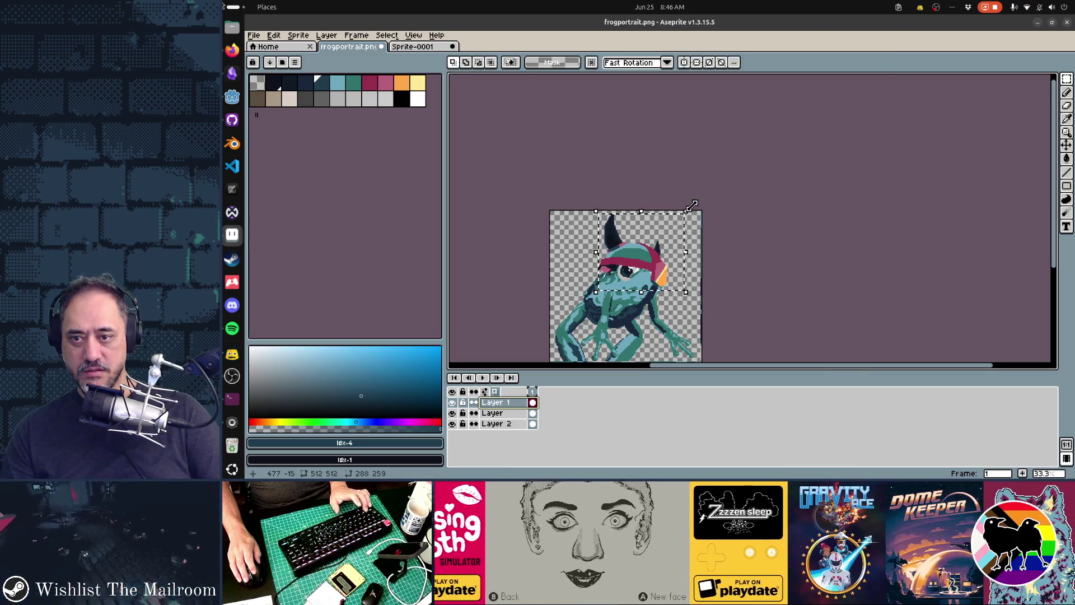
left_click_drag(693, 205, 705, 219)
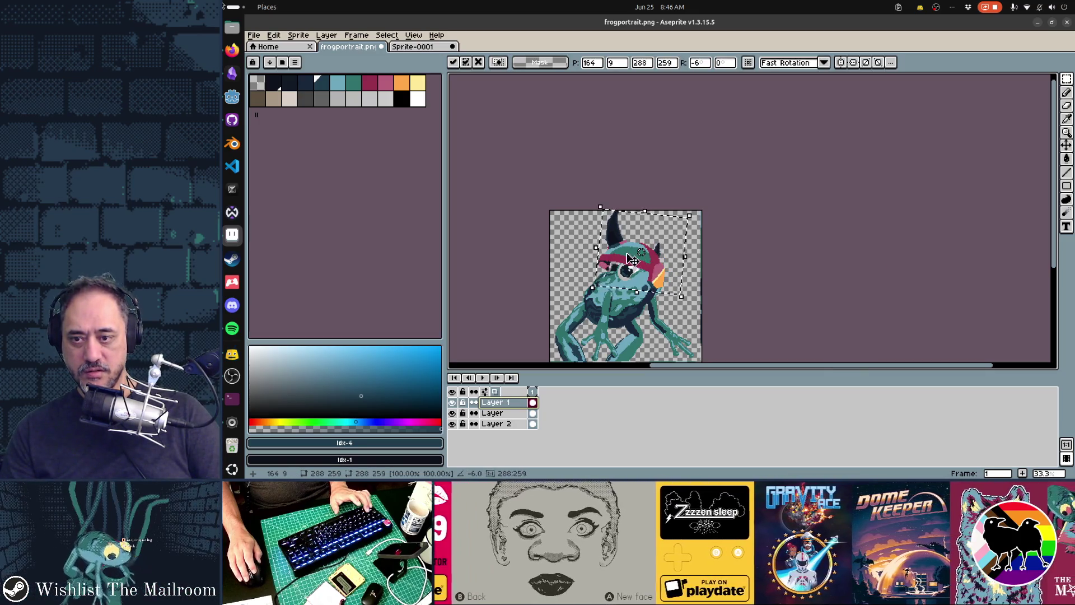
left_click_drag(633, 265, 634, 264)
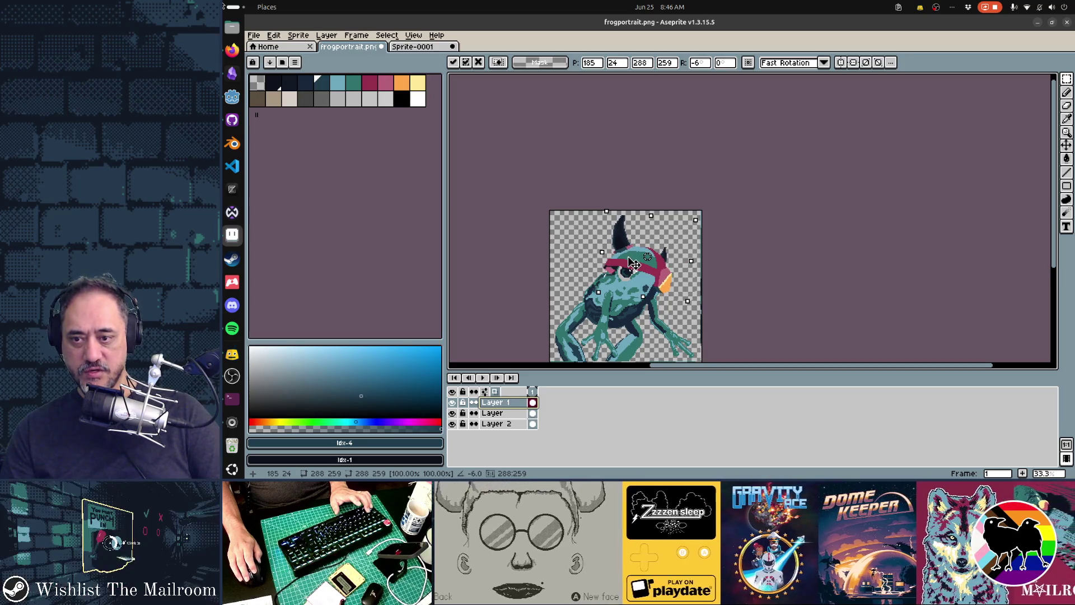
left_click_drag(687, 300, 689, 301)
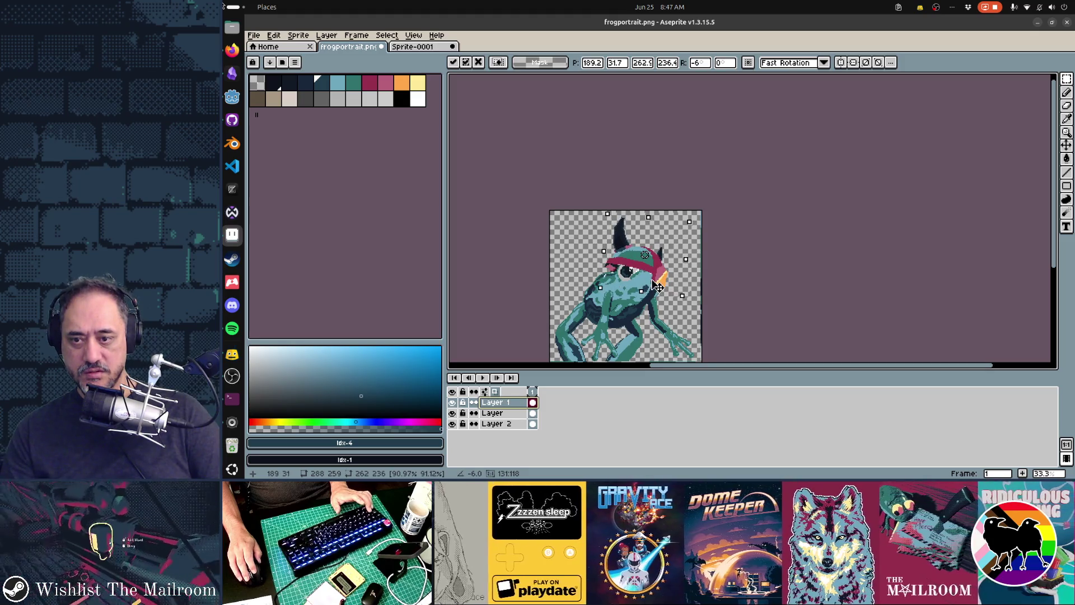
key("ctrl+z")
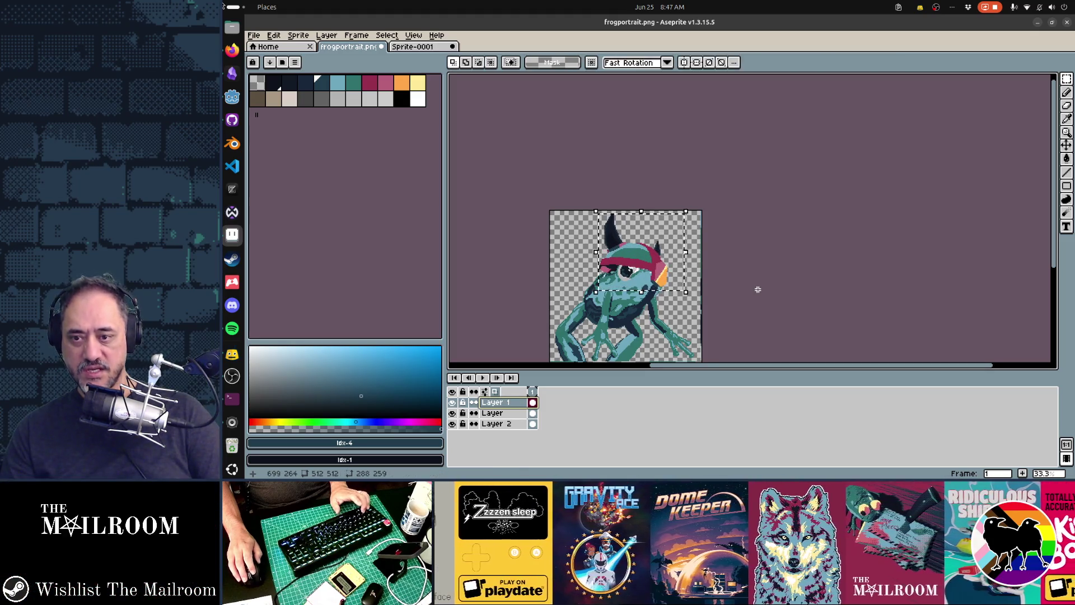
key("ctrl+z")
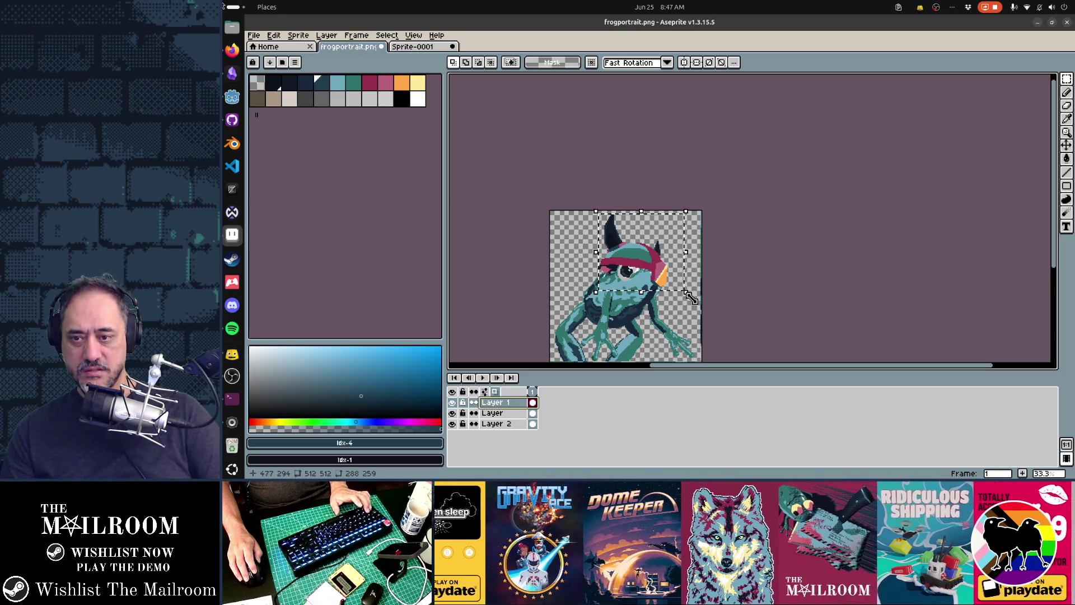
Step: Shrink the helmet slightly, adjust its tilt, move it right and down, and commit
left_click_drag(684, 292, 689, 298)
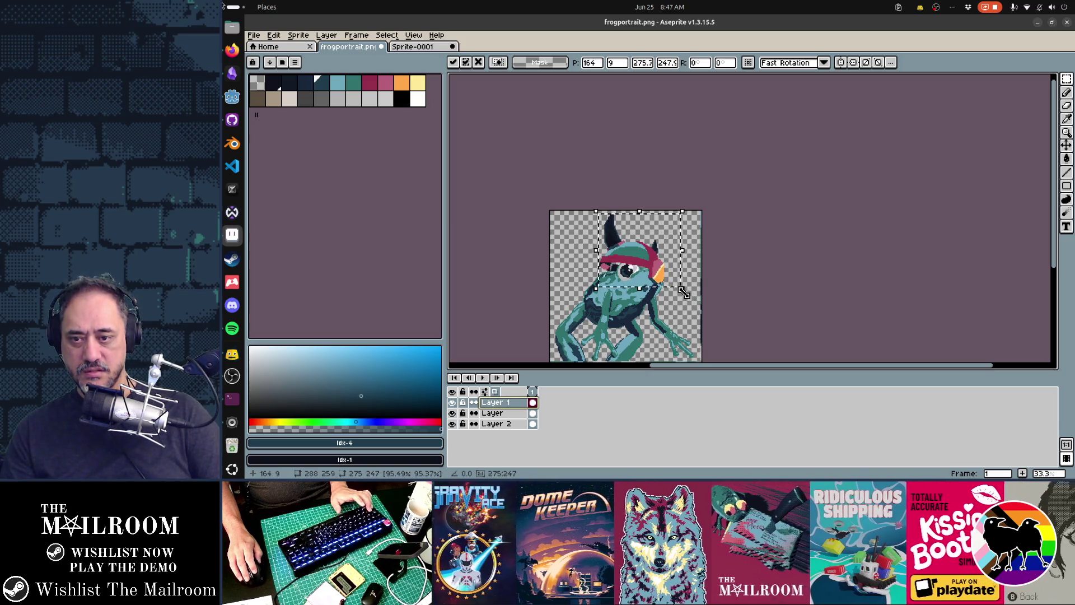
left_click_drag(690, 297, 695, 300)
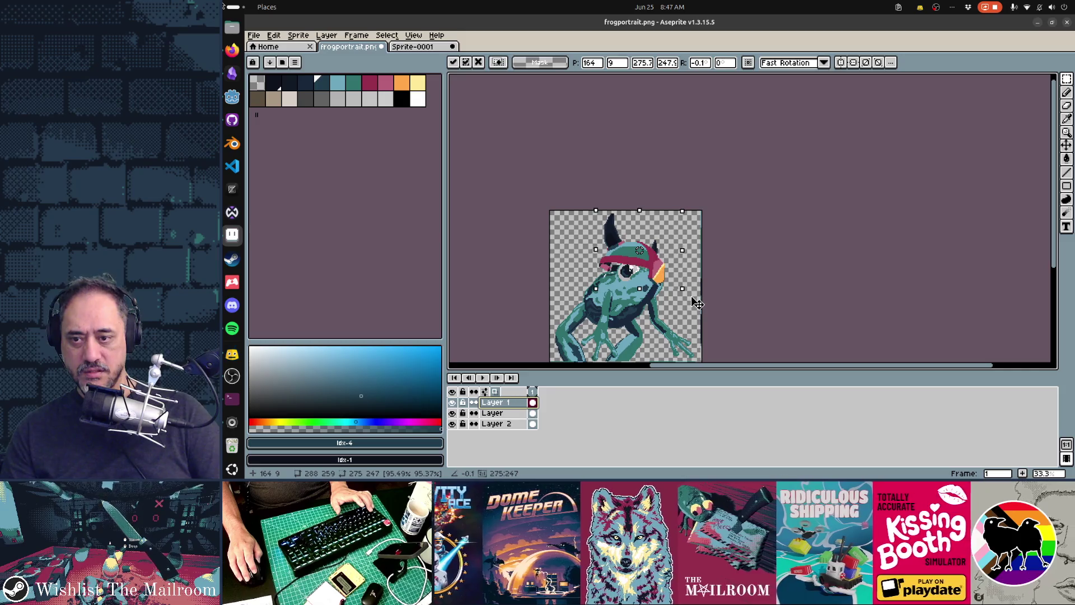
left_click_drag(630, 269, 634, 272)
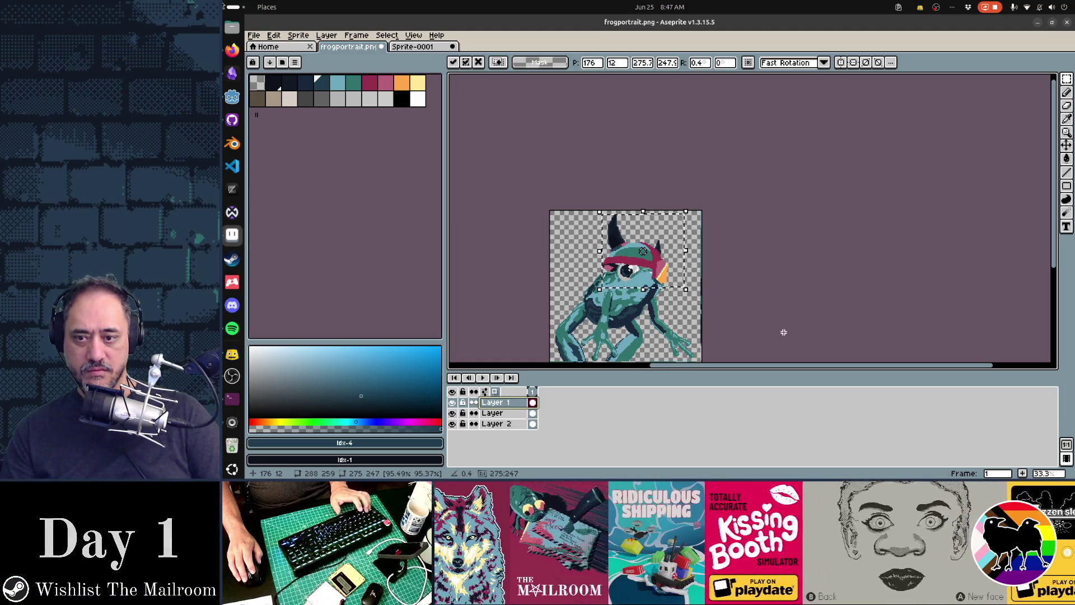
left_click(783, 332)
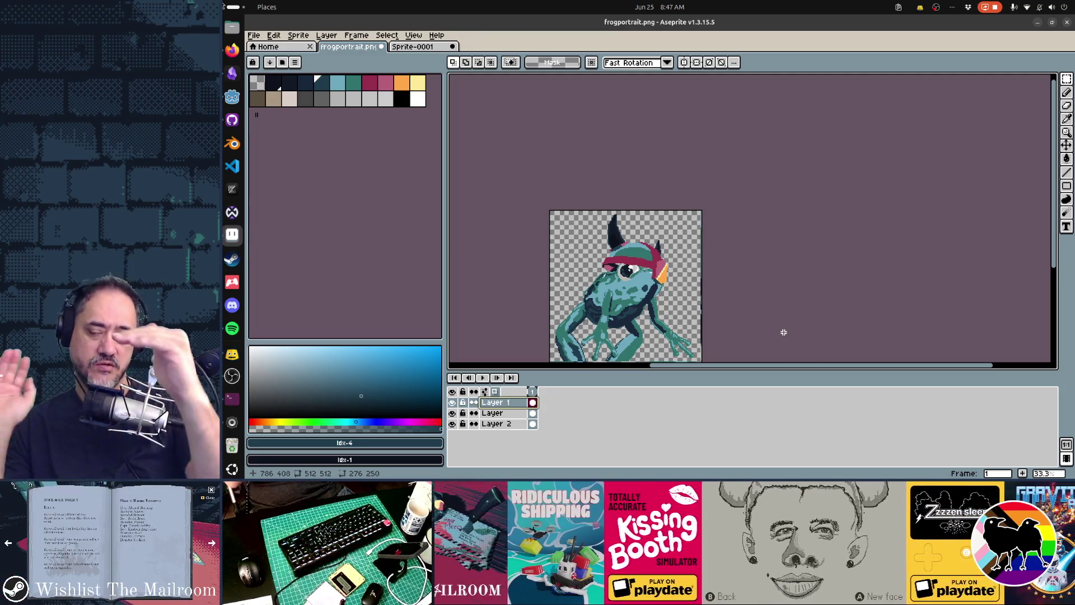
key("alt+Tab")
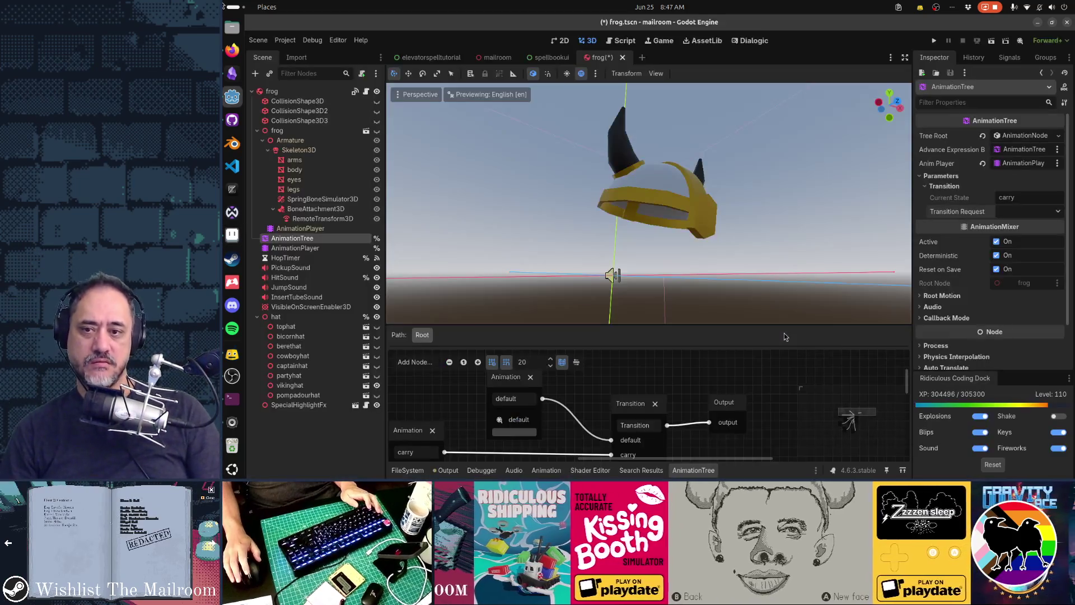
Step: Tilt the viking hat in Godot to about 10.5°, 0.3°, -6.5°, then go back to the frog portrait
left_click(693, 234)
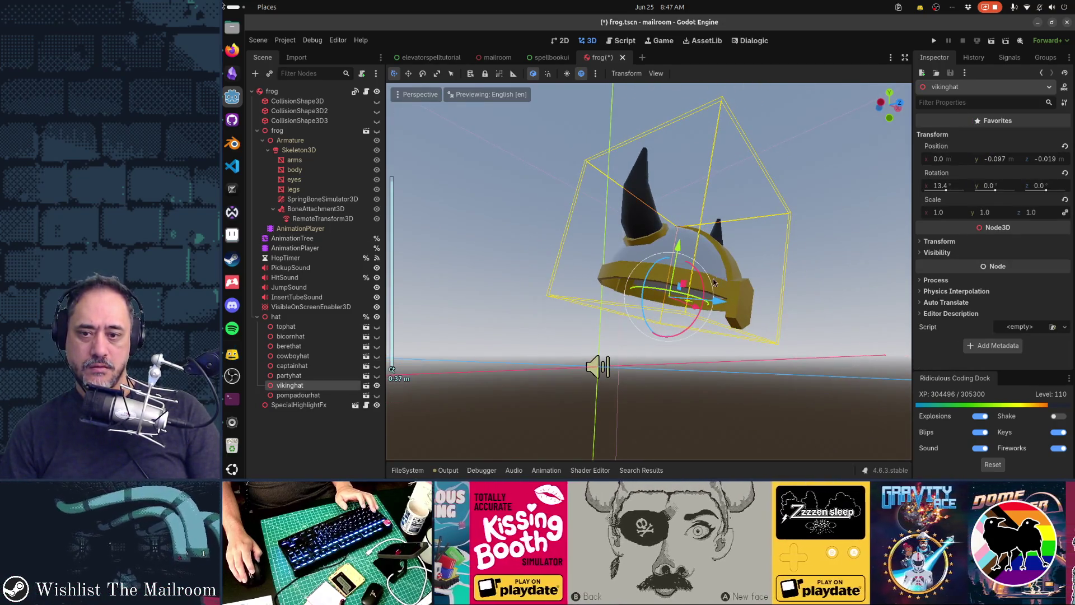
left_click_drag(653, 272, 728, 269)
left_click(865, 236)
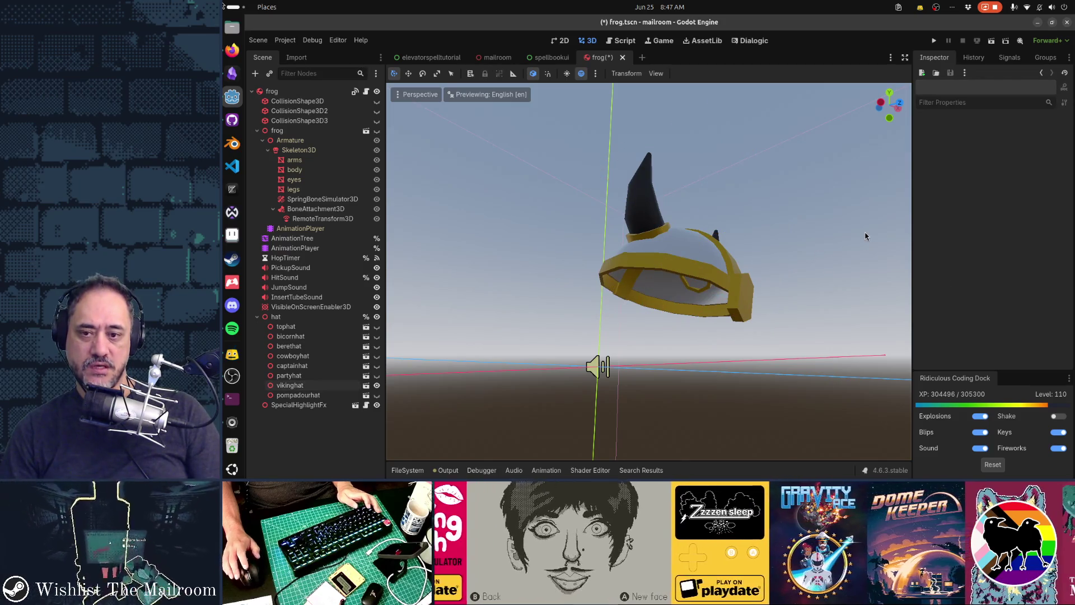
key("alt+Tab")
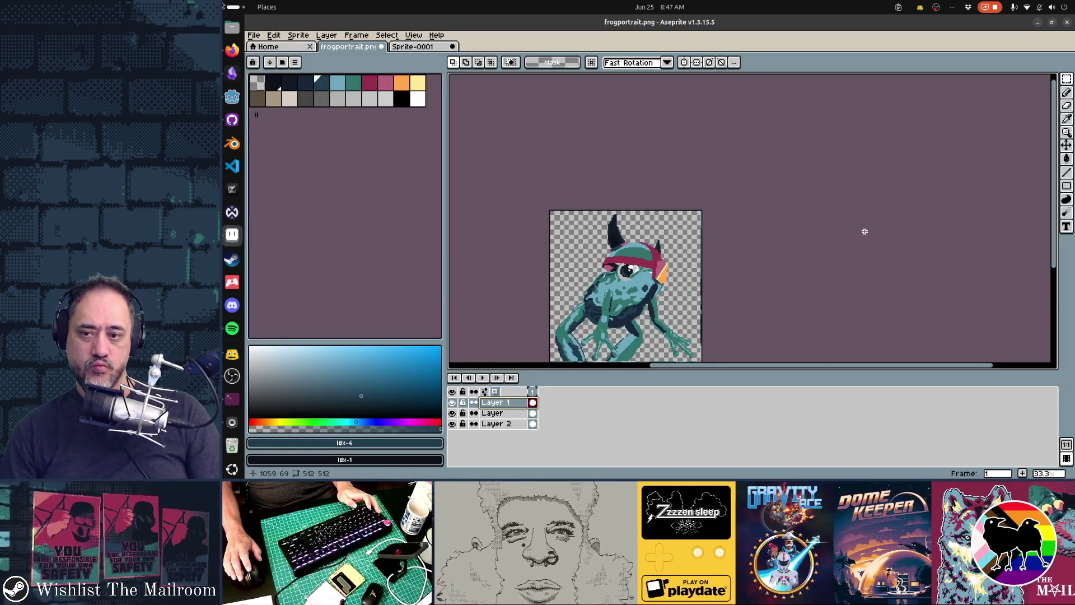
key("alt+Tab")
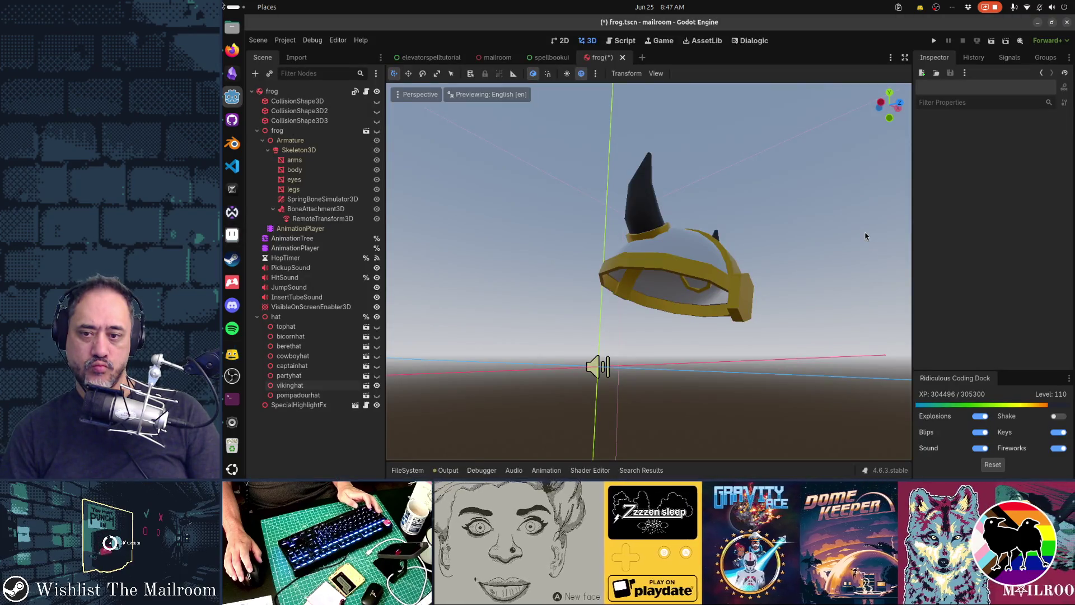
key("alt+Tab")
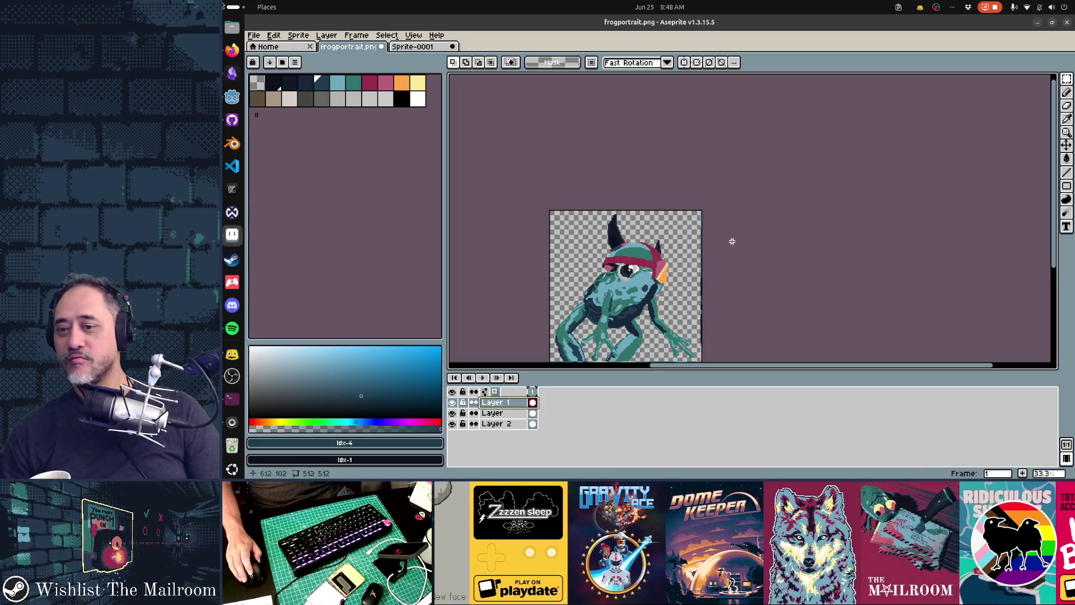
Step: Zoom the frog canvas to 50% and bring the Godot viking hat scene to the front
scroll(670, 272, "up", 1)
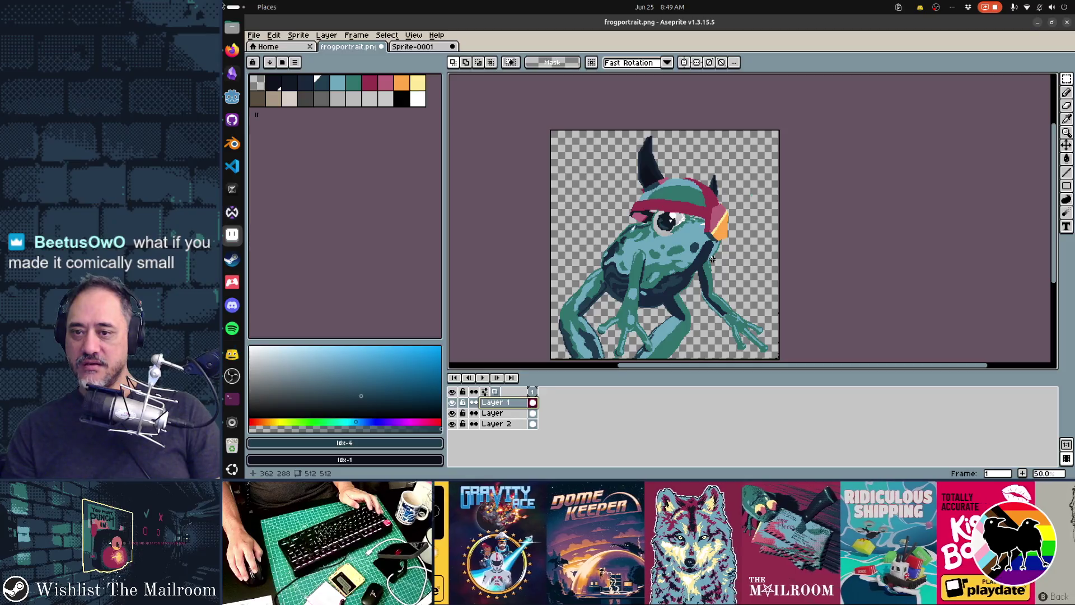
key("alt+Tab")
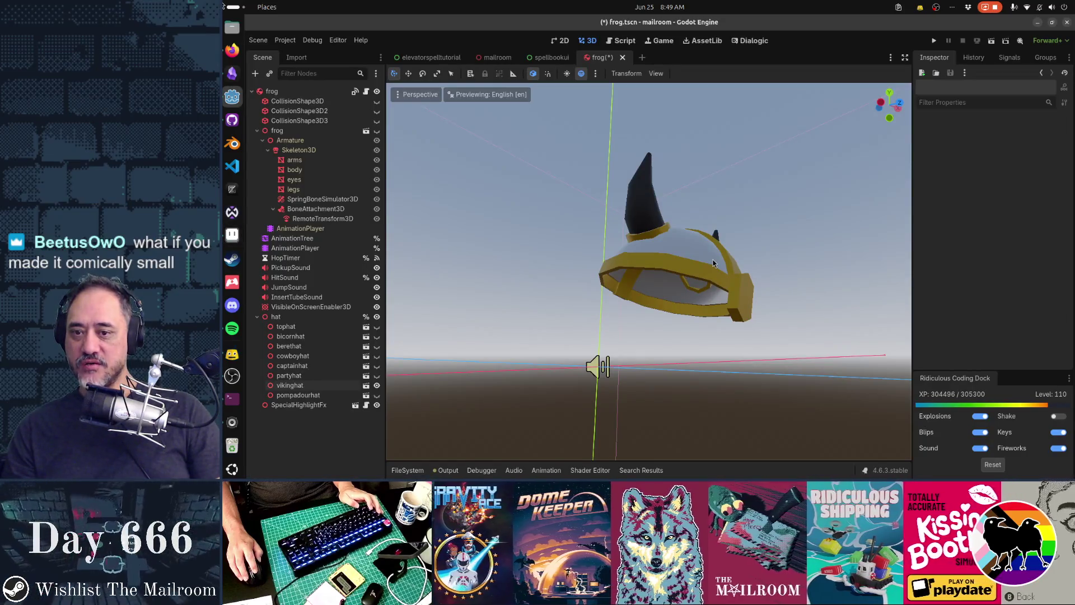
Step: Orbit slightly around the tilted helmet, compare it with the frog portrait, and open the Perspective view menu
left_click_drag(700, 265, 697, 267)
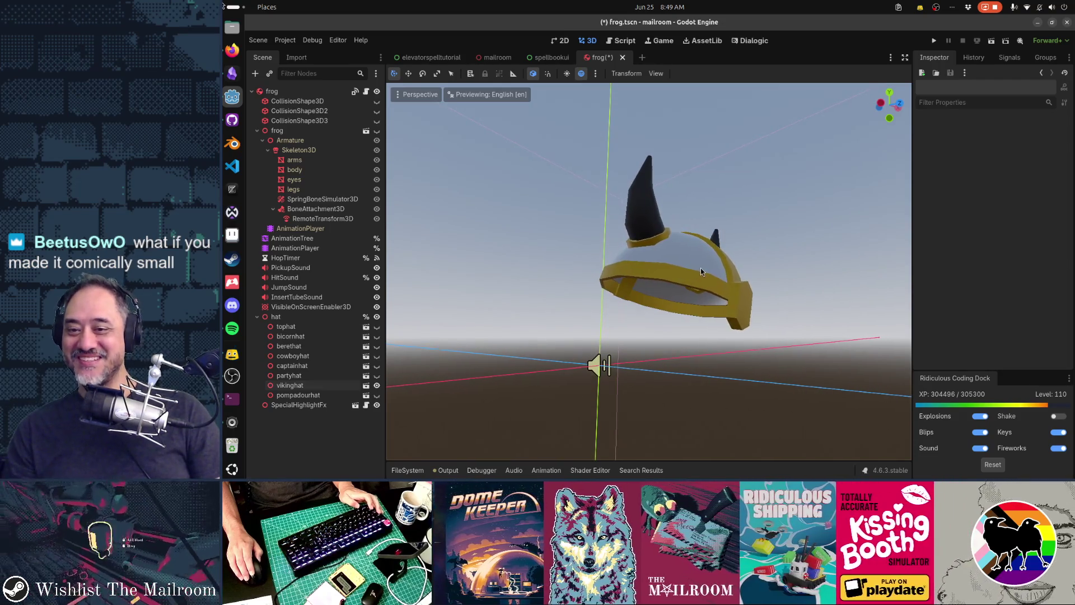
left_click_drag(700, 268, 703, 267)
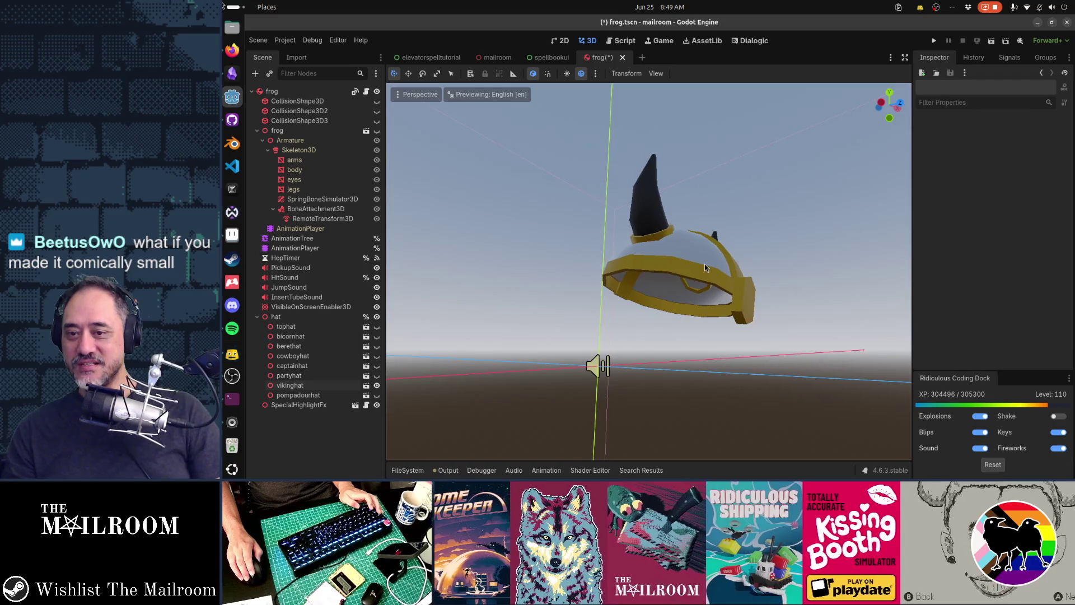
key("alt+Tab")
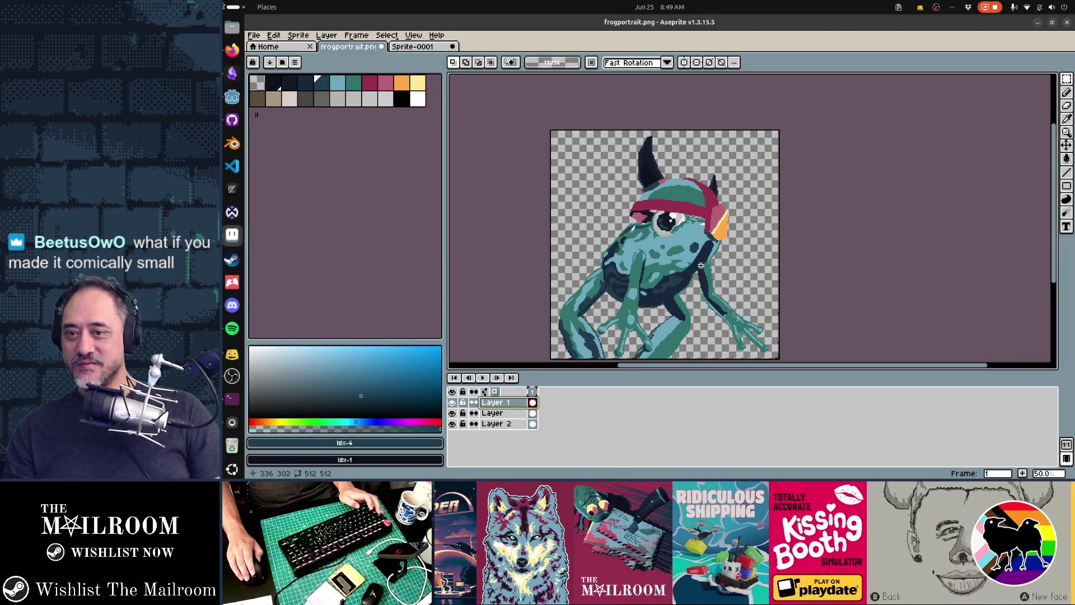
key("alt+Tab")
key("alt+Tab")
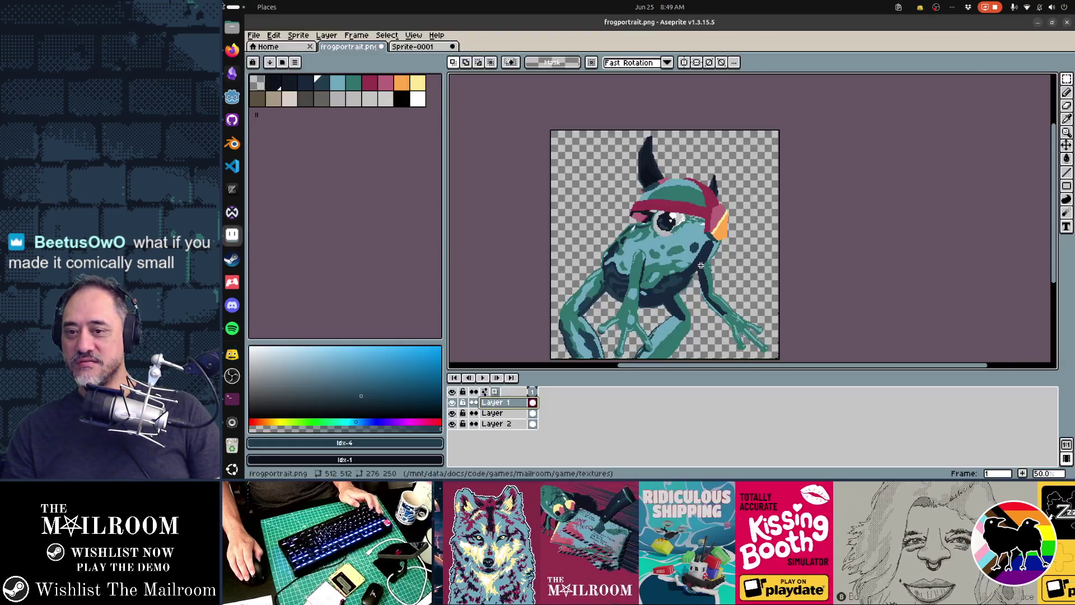
key("alt+Tab")
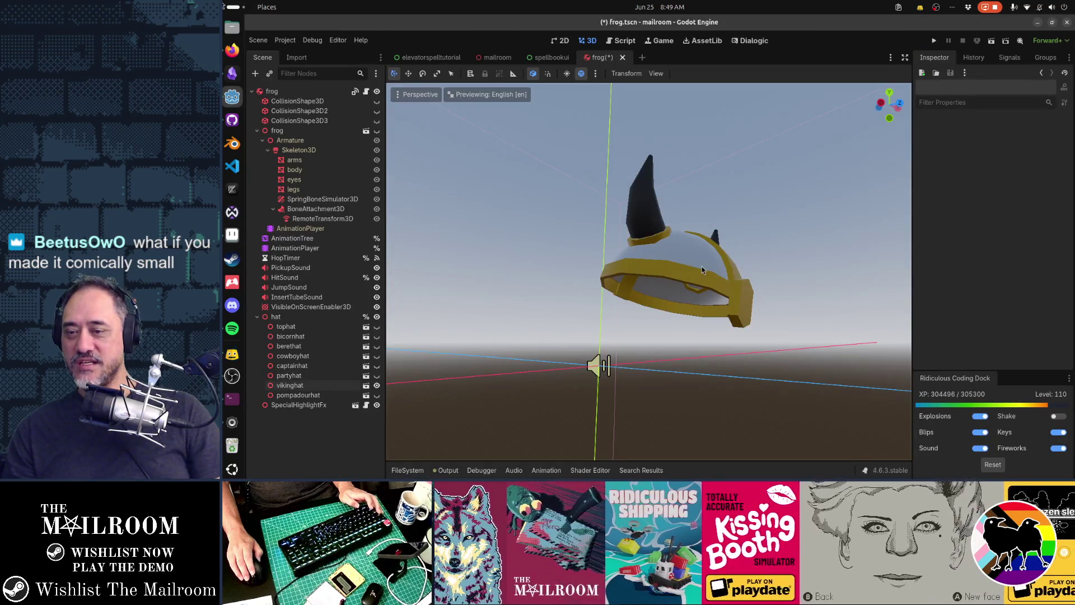
mouse_move(701, 267)
left_mouse_down()
mouse_move(714, 270)
mouse_move(704, 267)
left_mouse_up()
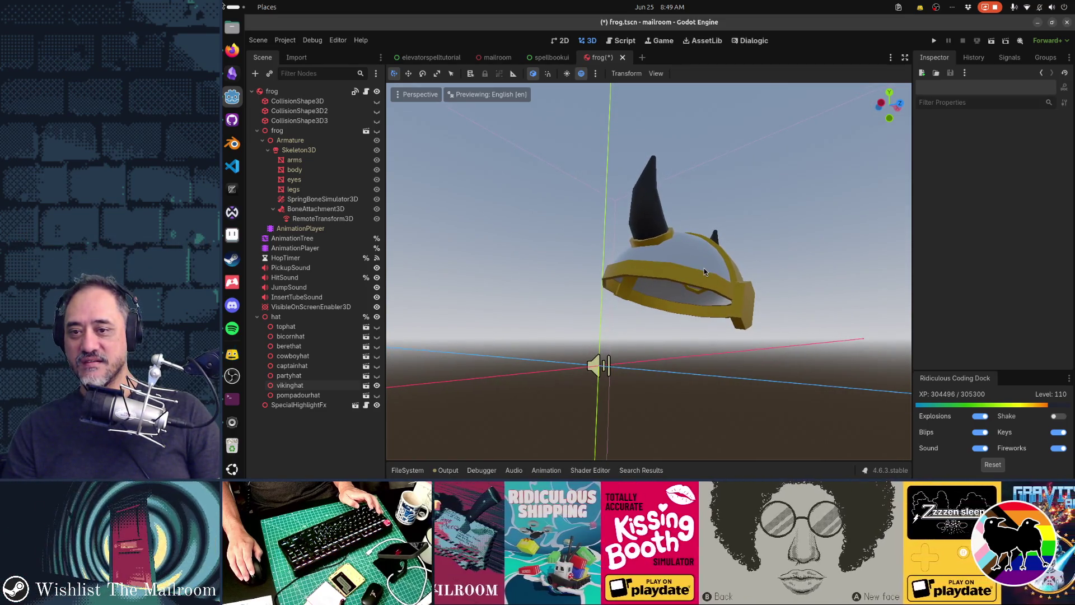
left_click(414, 95)
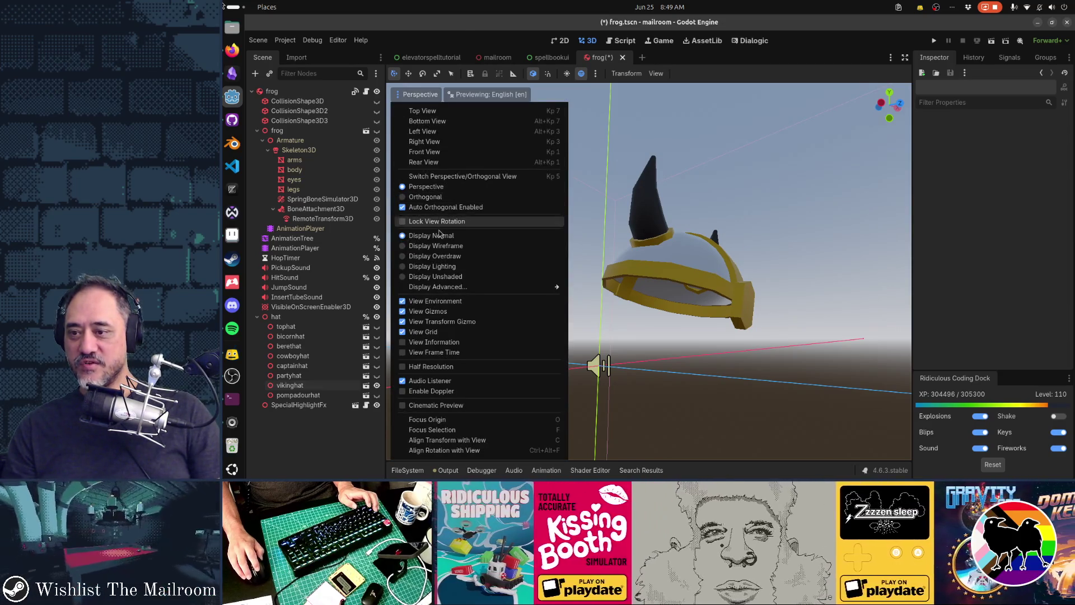
Step: Hide View Gizmos, View Transform Gizmo and View Grid, keeping the sky preview on
left_click(445, 311)
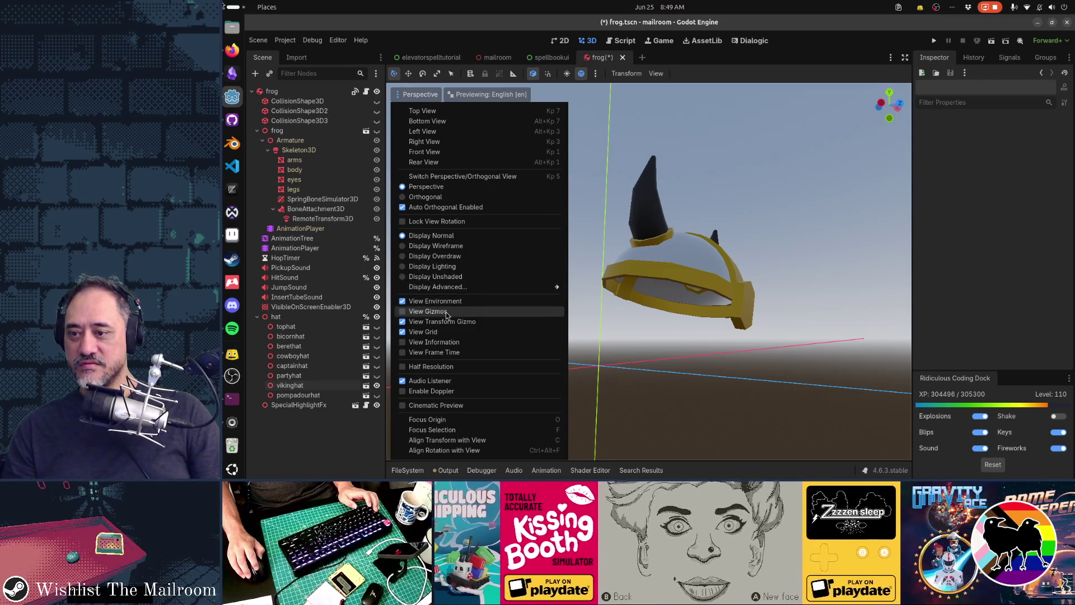
left_click(444, 322)
left_click(442, 332)
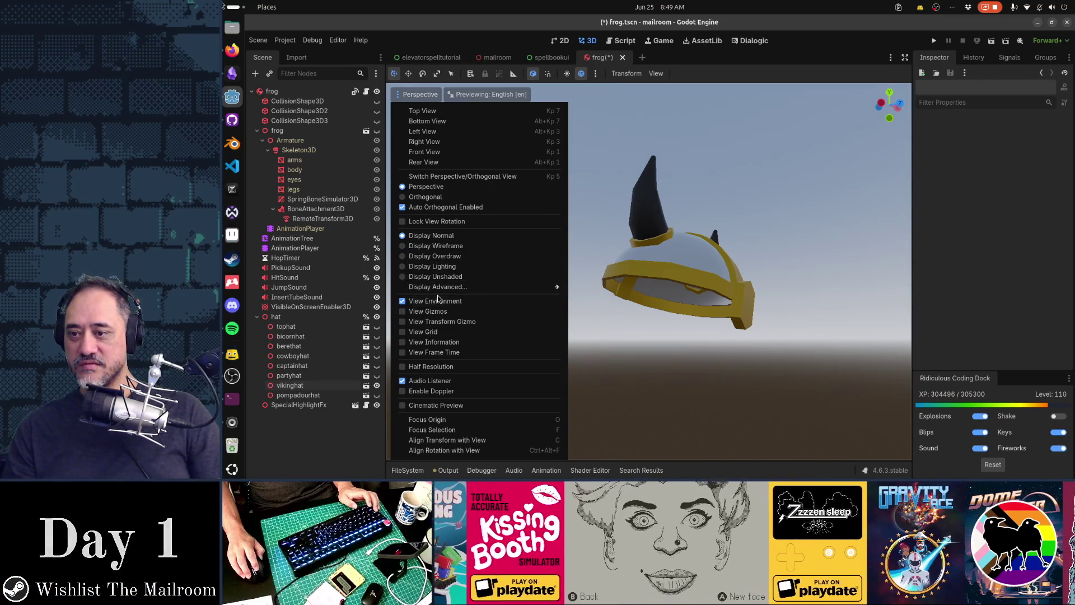
left_click(438, 302)
left_click(437, 303)
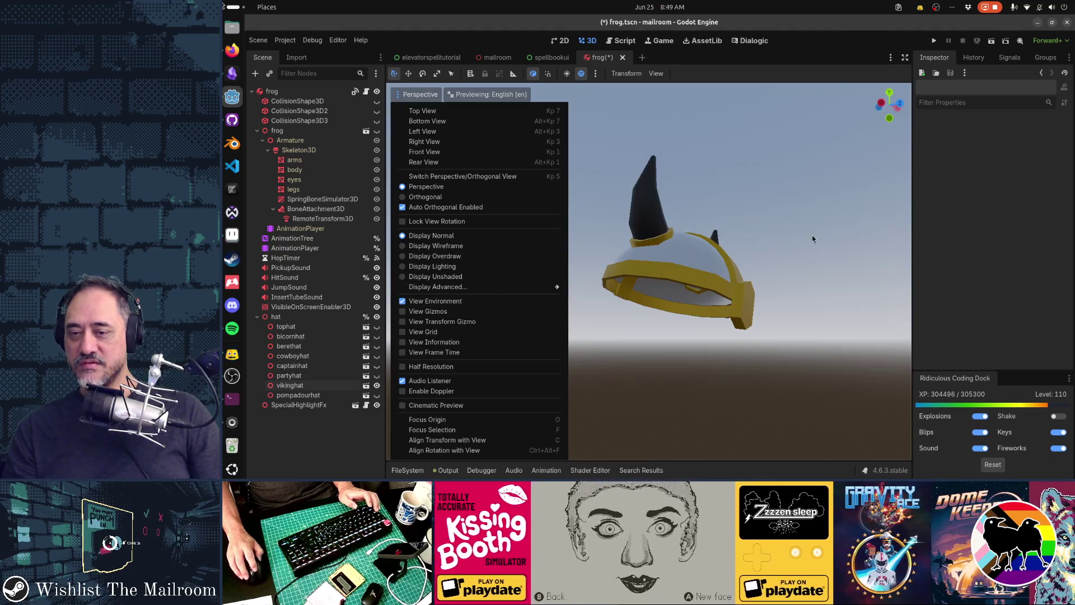
left_click(822, 237)
Step: Capture a region screenshot framing the helmet, including the top horn
key("Print")
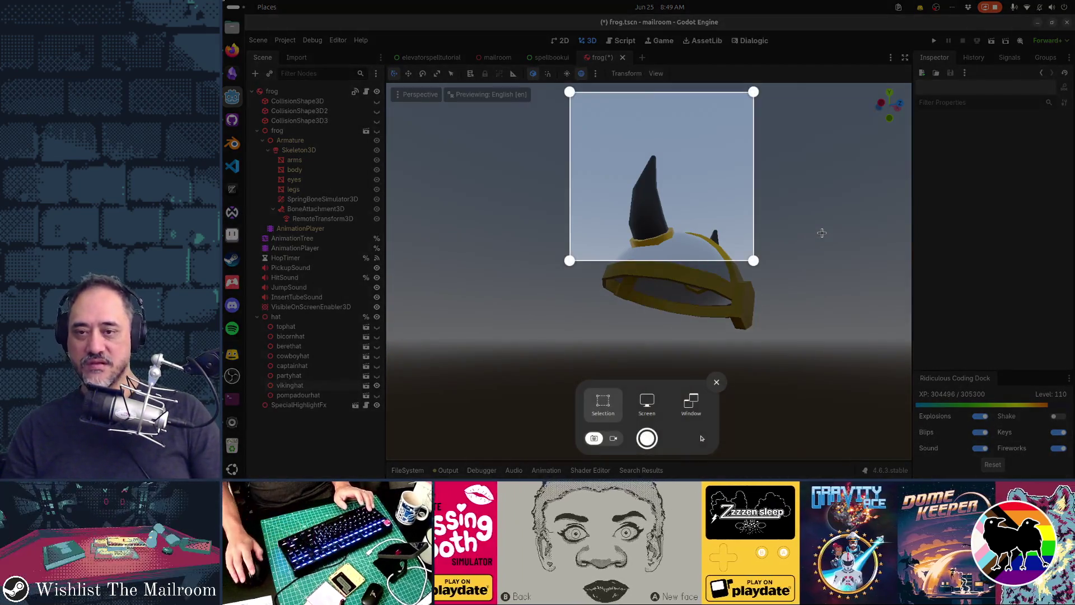
left_click_drag(674, 182, 697, 260)
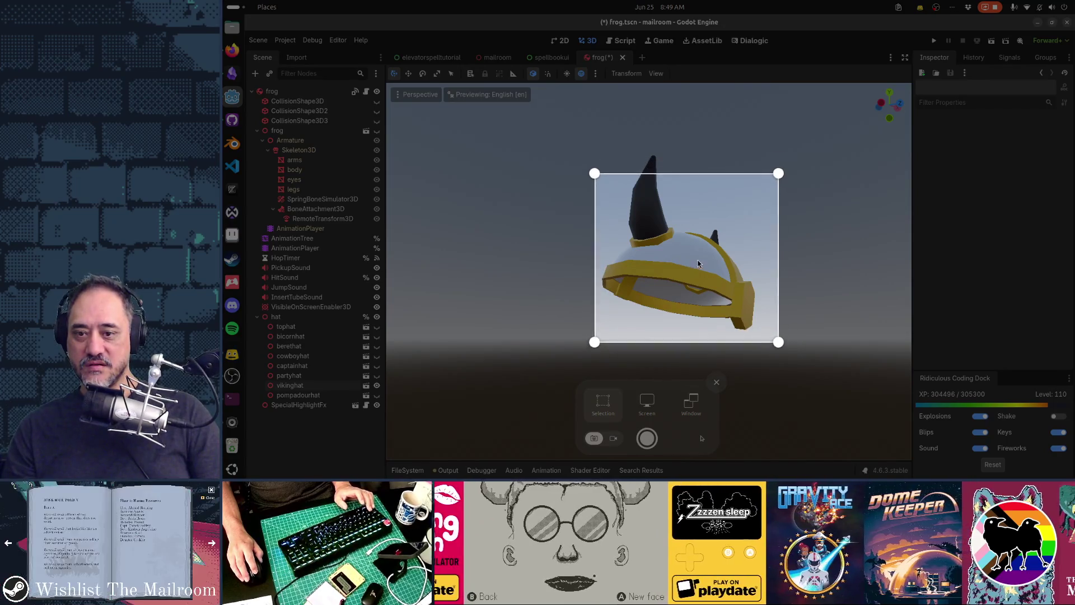
mouse_move(593, 171)
left_mouse_down()
mouse_move(577, 140)
mouse_move(593, 146)
left_mouse_up()
key("Return")
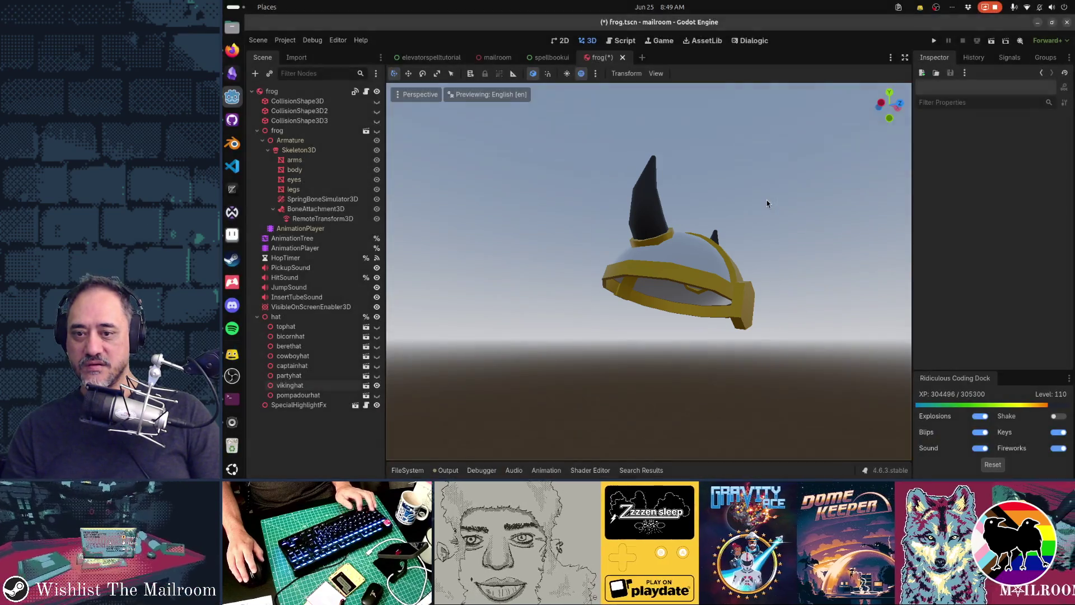
Step: Paste the helmet screenshot into Aseprite, then undo the paste
key("alt+Tab")
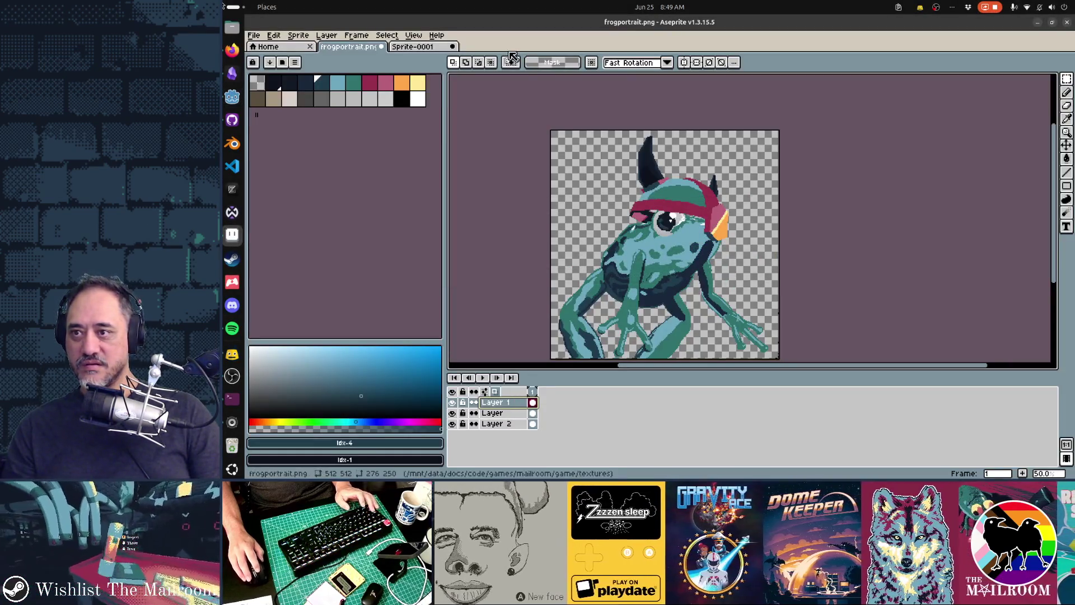
key("ctrl+alt+v")
key("Delete")
key("ctrl+v")
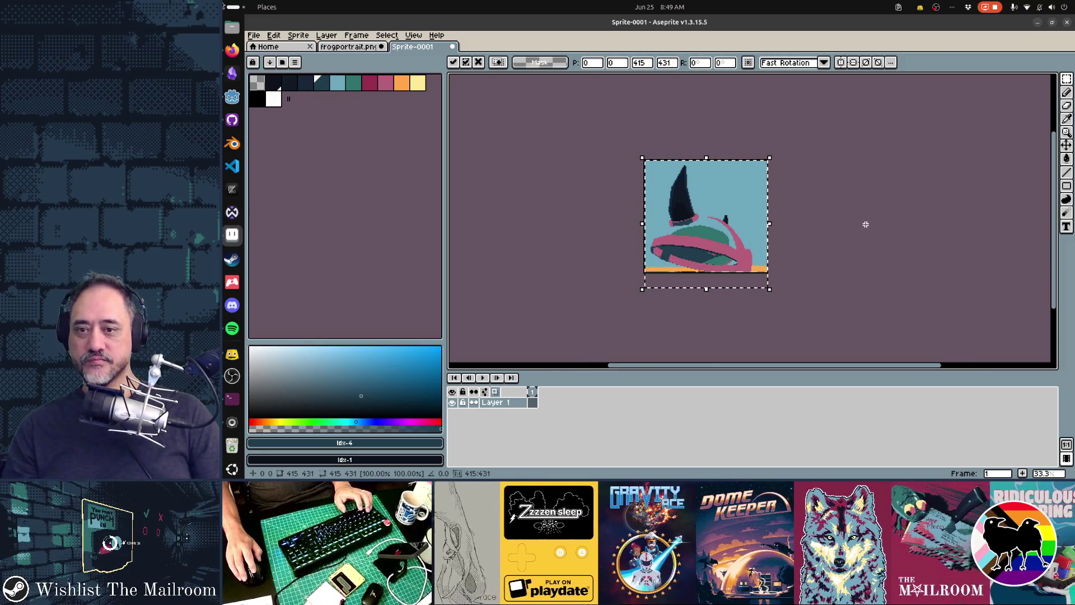
key("Return")
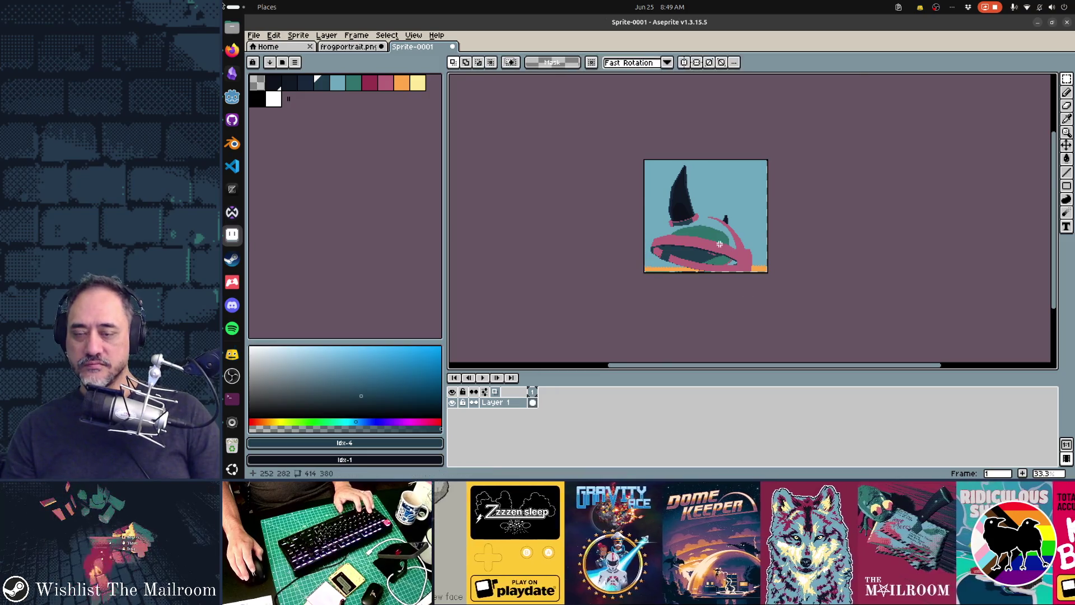
scroll(719, 244, "up", 2)
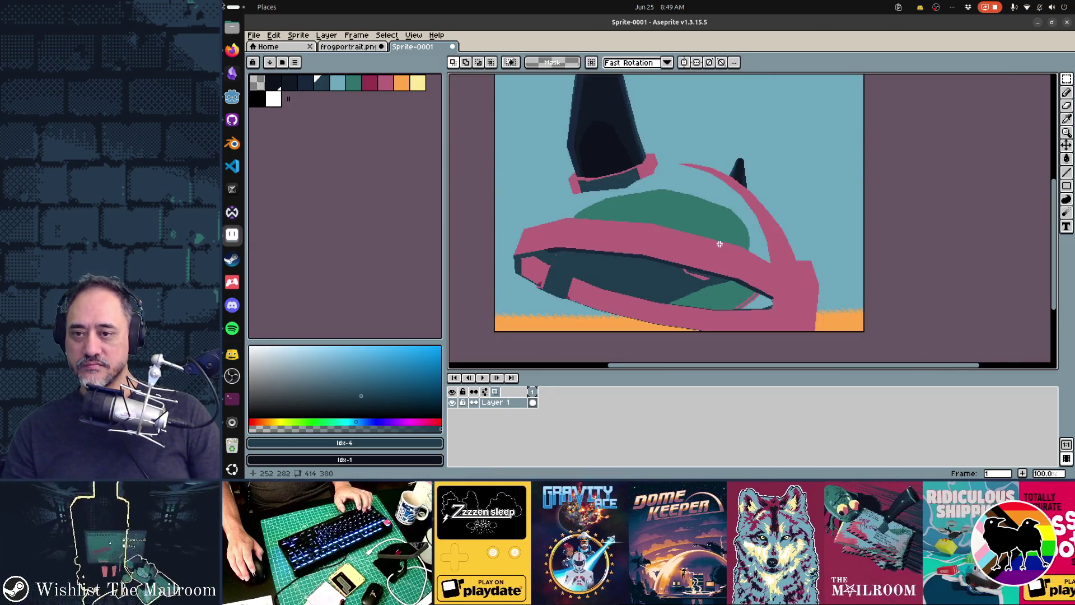
key("ctrl+z")
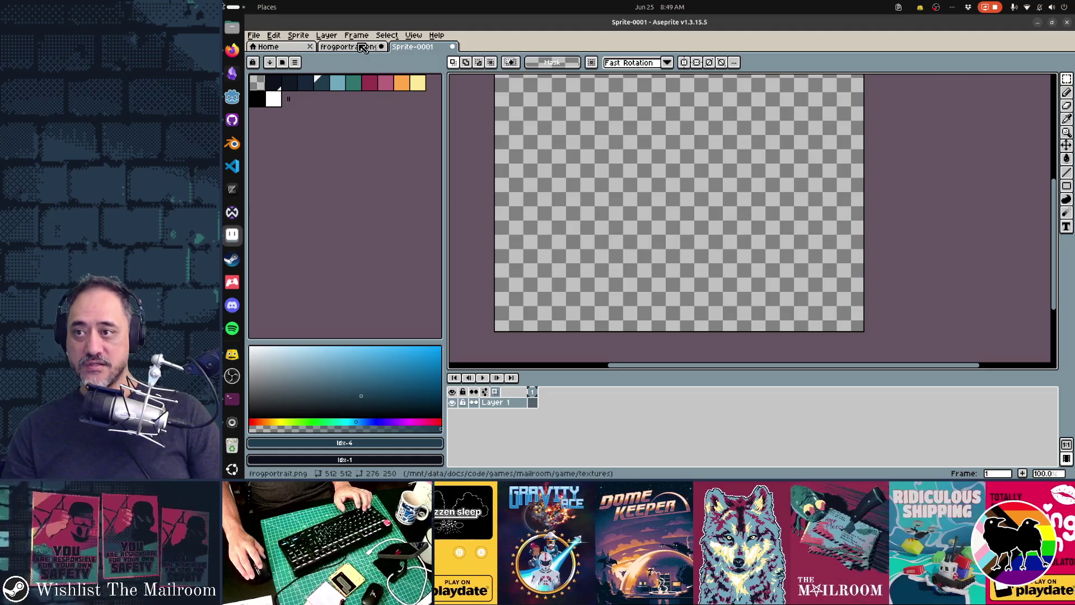
Step: Switch the sprite to RGB Color mode, then test-paste the helmet and discard it
left_click(308, 35)
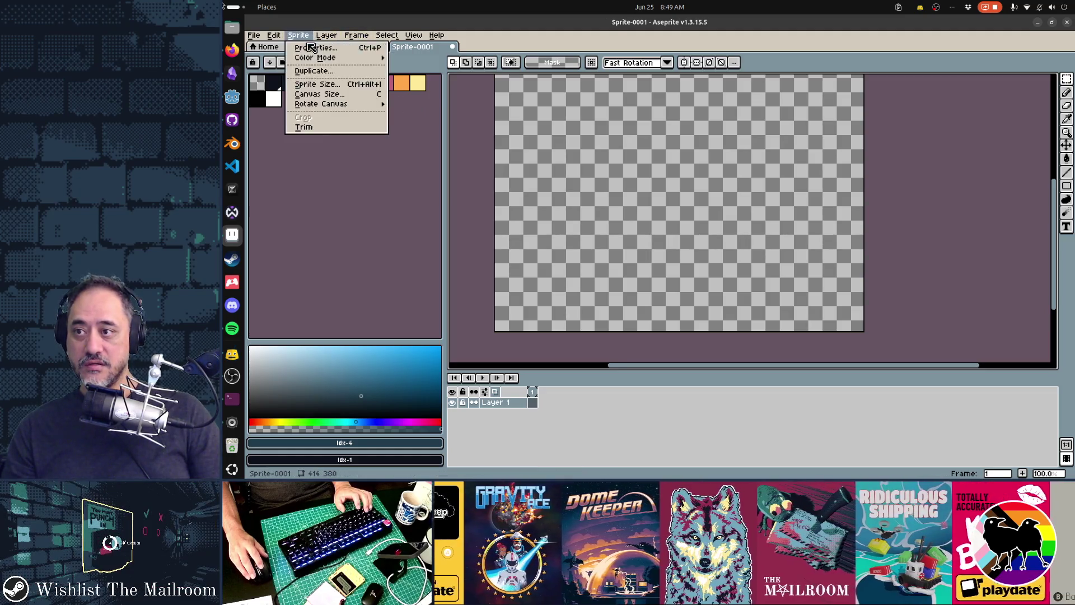
mouse_move(319, 60)
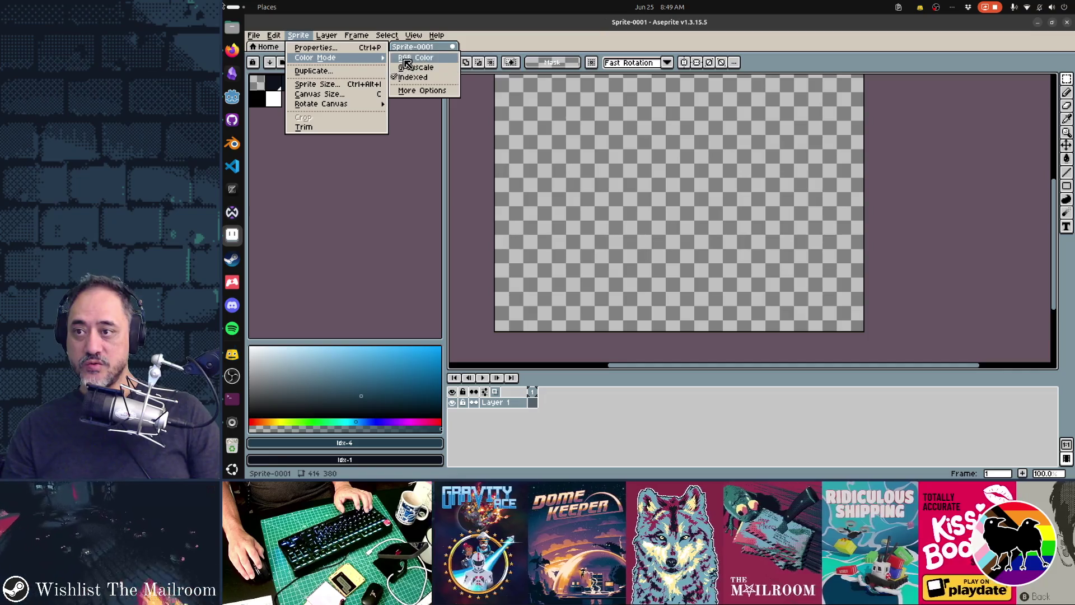
left_click(401, 60)
key("ctrl+v")
scroll(726, 194, "down", 1)
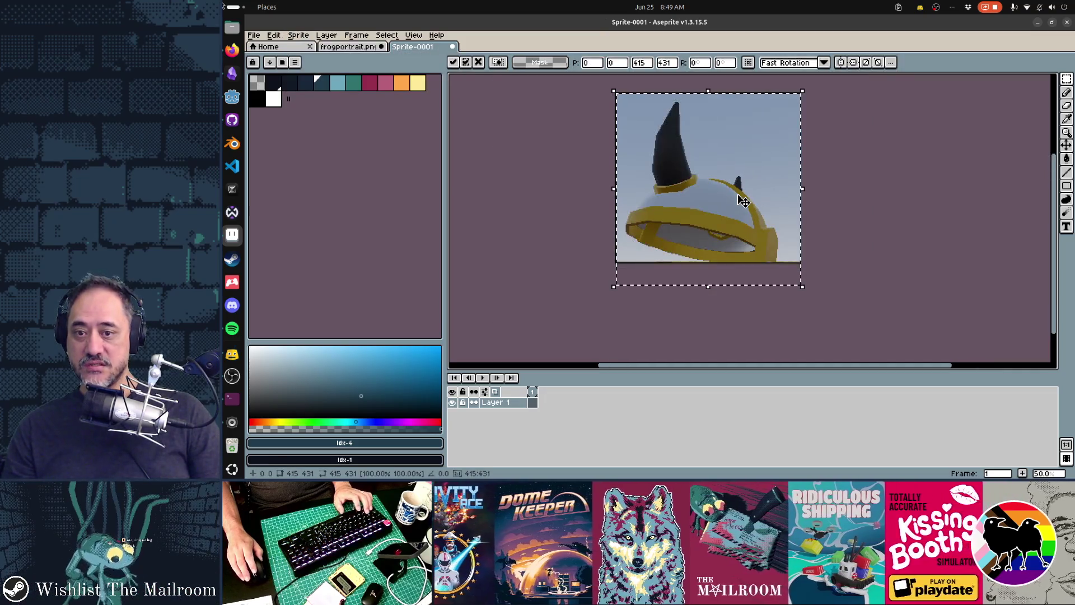
key("Escape")
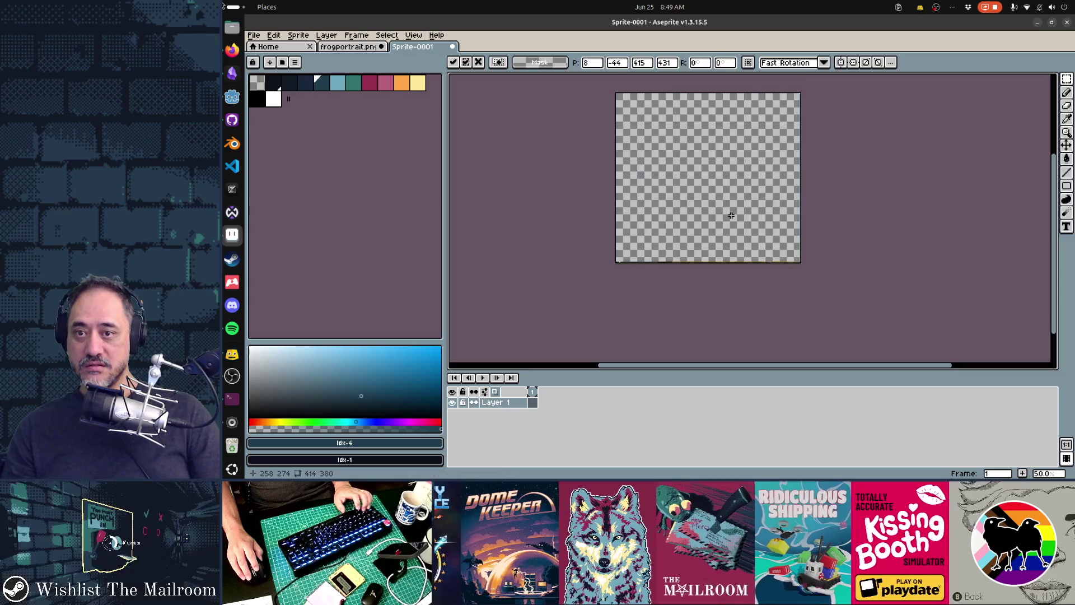
Step: Create a new 415×431 transparent sprite, paste the helmet, and Magic Wand-select the sky
key("ctrl+n")
left_click(633, 335)
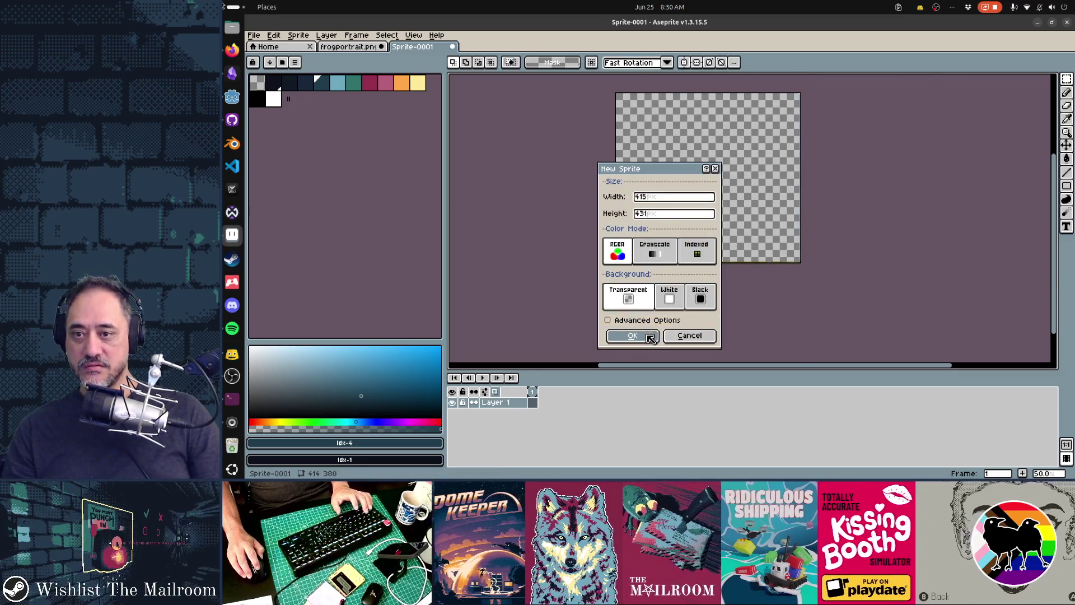
key("ctrl+v")
scroll(742, 234, "down", 1)
key("w")
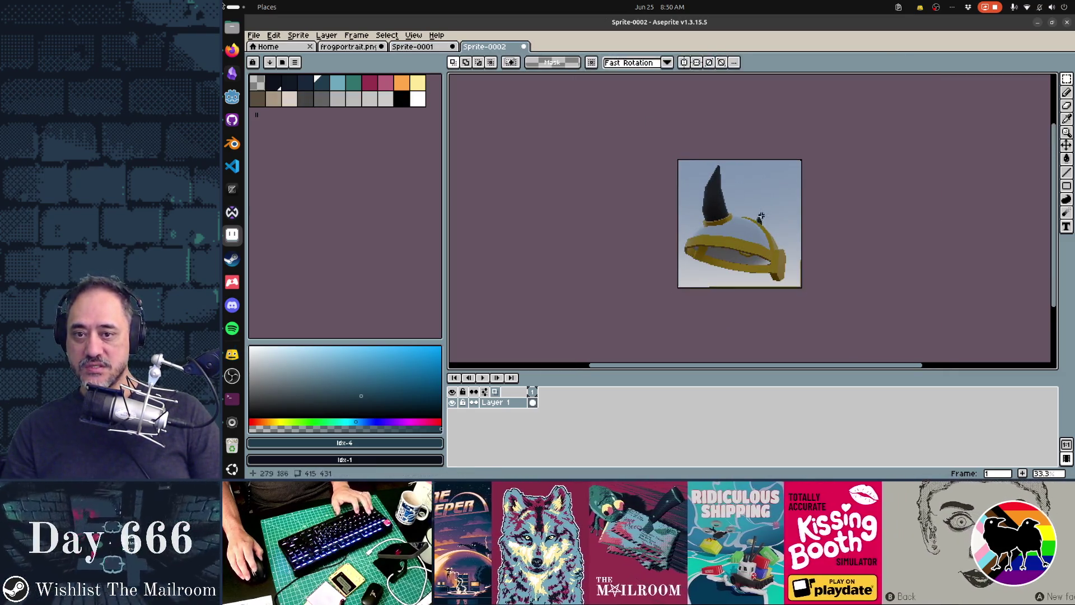
left_click(775, 210)
Step: Seal the gaps along the helmet's dome outline with Pencil pixels
key("ctrl+d")
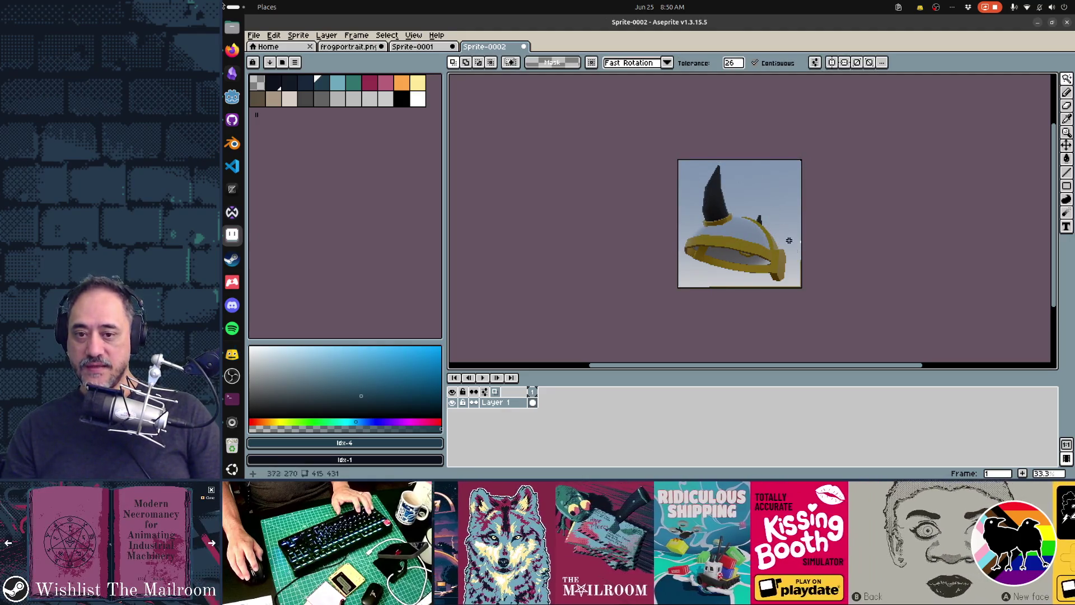
key("b")
scroll(691, 153, "up", 2)
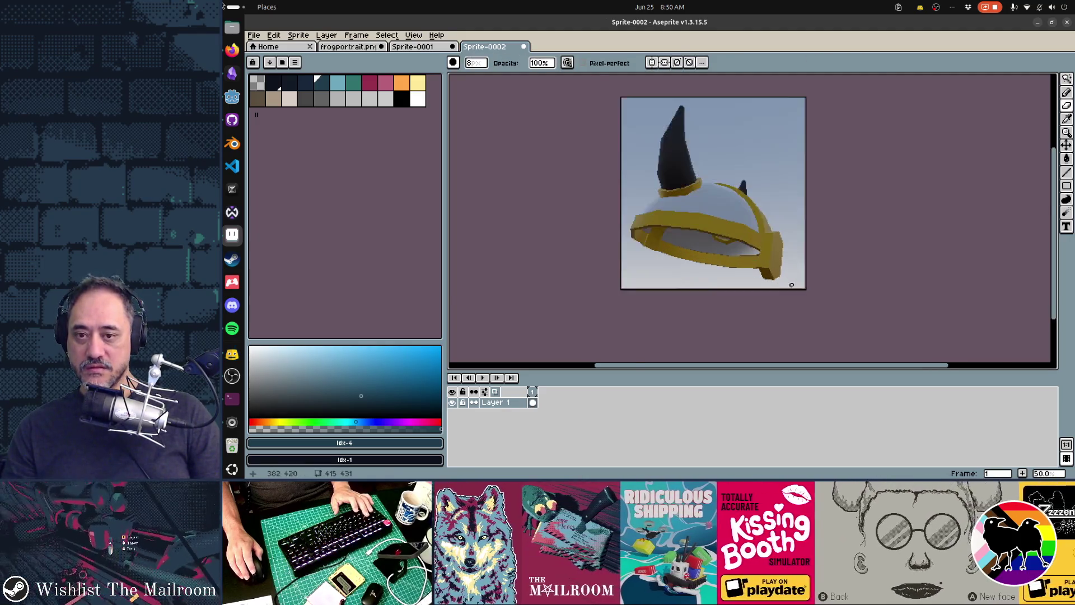
scroll(691, 153, "up", 2)
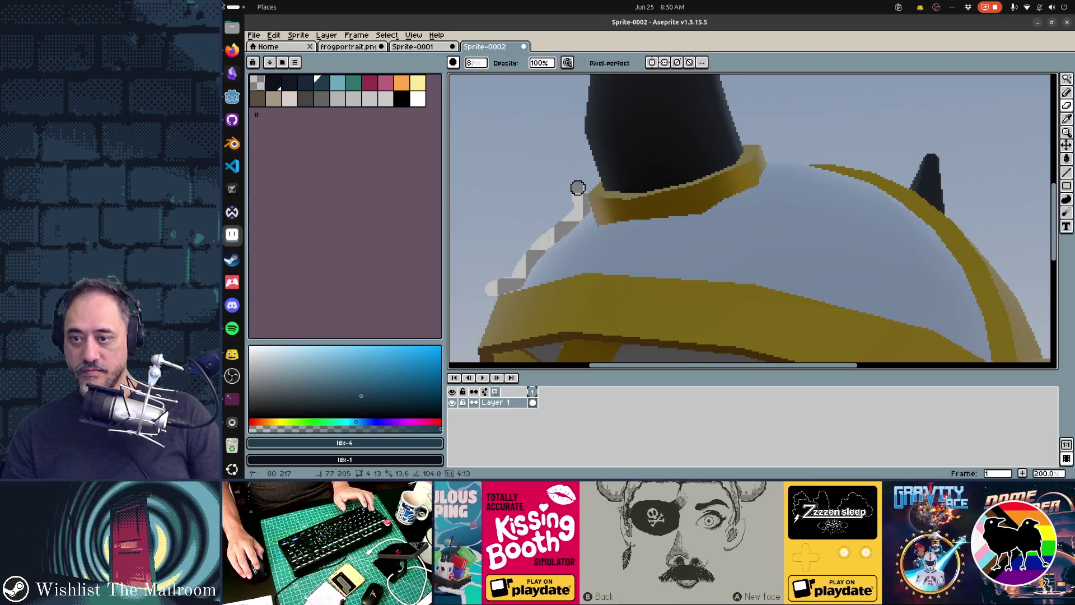
left_click(578, 188, "shift")
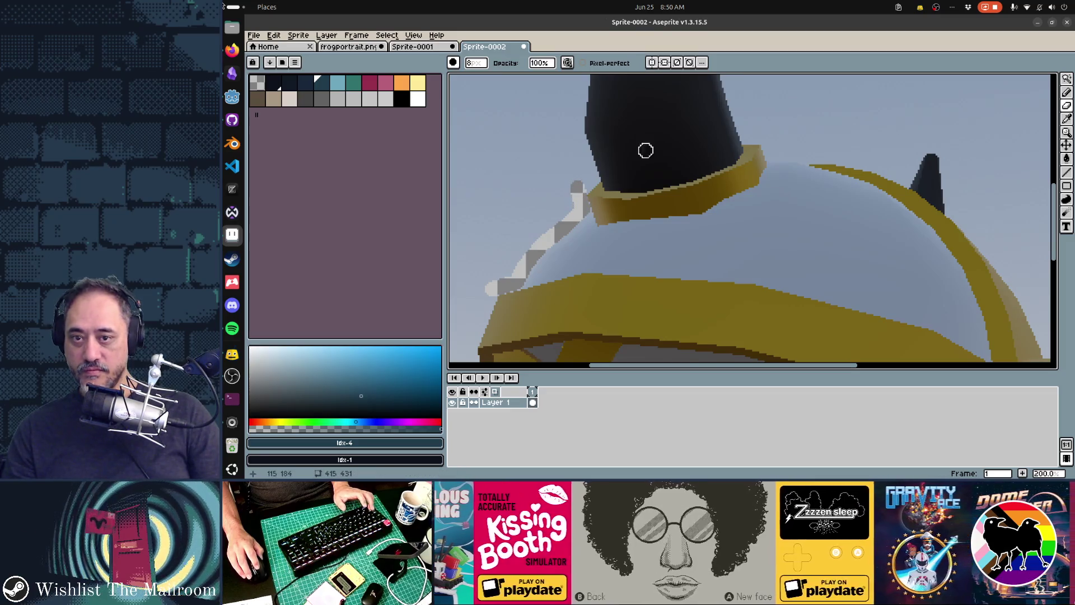
left_click(767, 140)
left_click(771, 156, "shift")
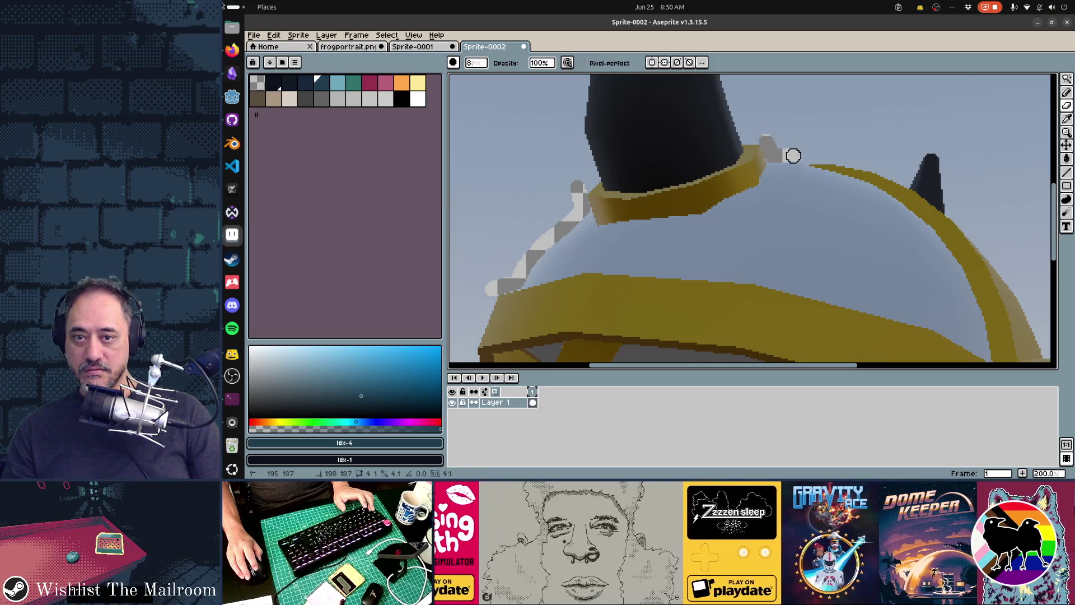
Step: Delete the sky above and the grey background below the helmet
scroll(907, 140, "down", 2)
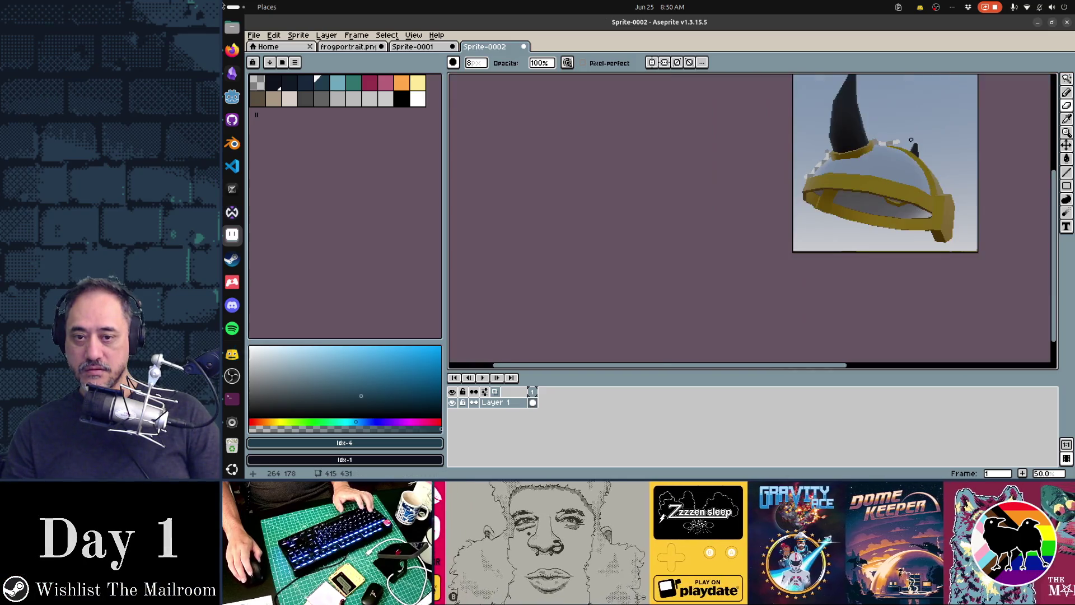
key("w")
key("Delete")
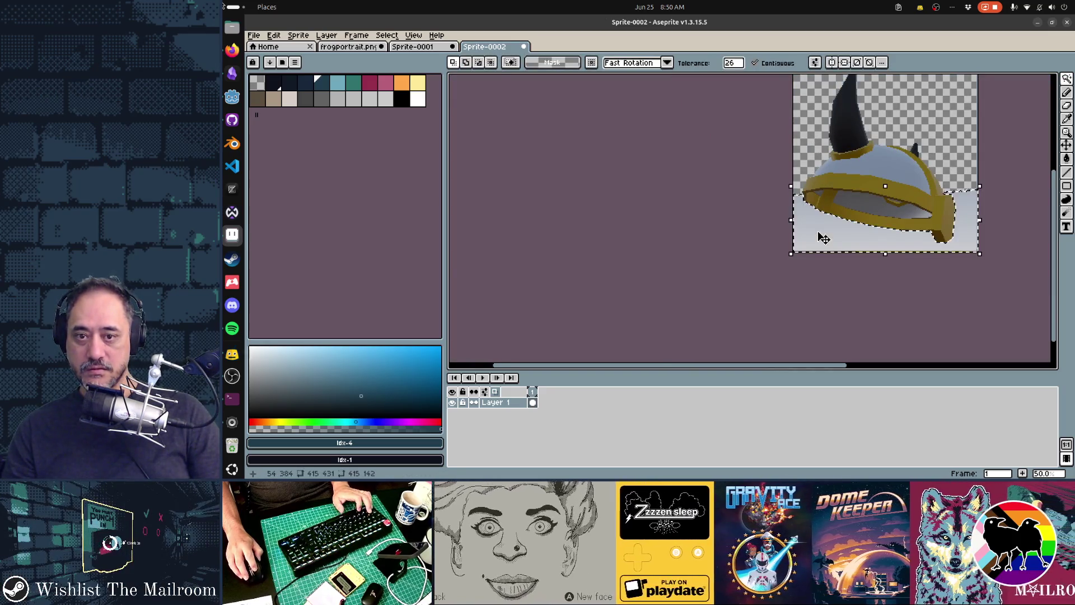
key("Delete")
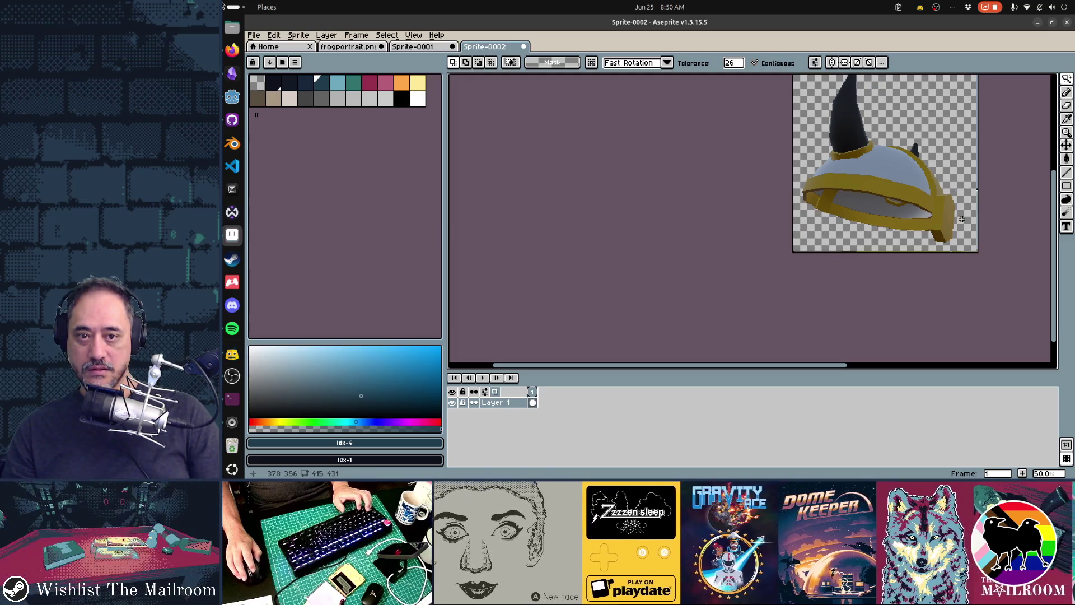
Step: On the frog portrait, hide the old hat layer, add a new layer, and convert to RGB Color
left_click(359, 46)
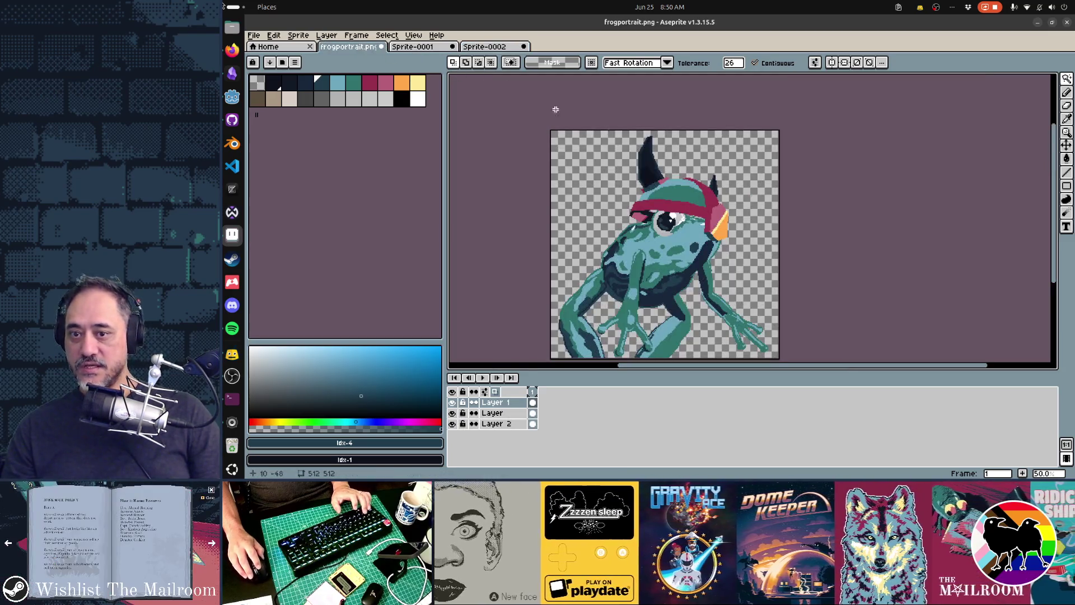
left_click(452, 402)
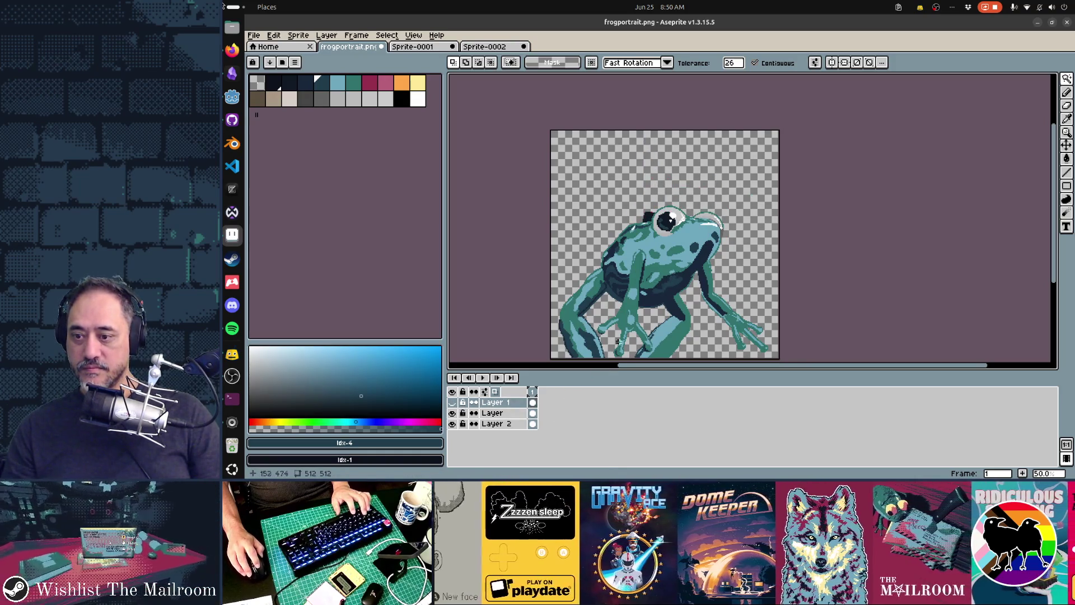
key("ctrl+shift+n")
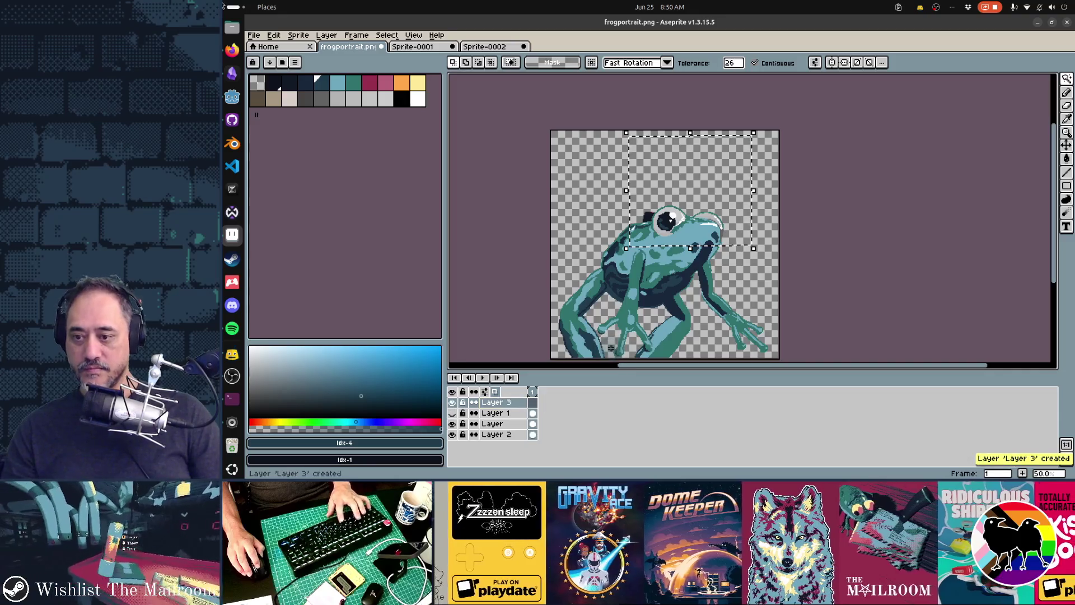
key("ctrl+v")
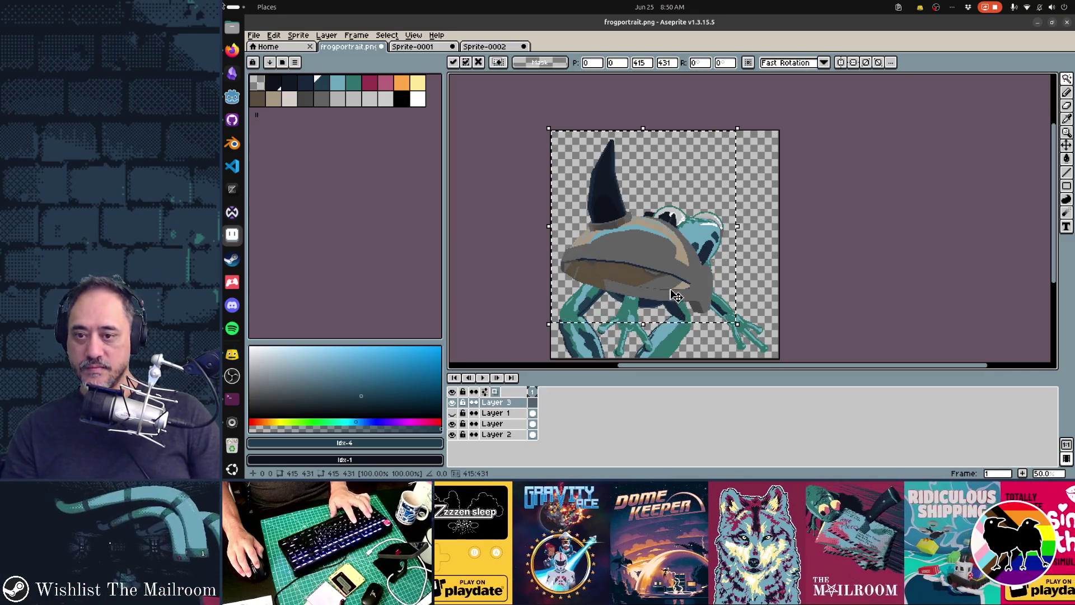
key("Escape")
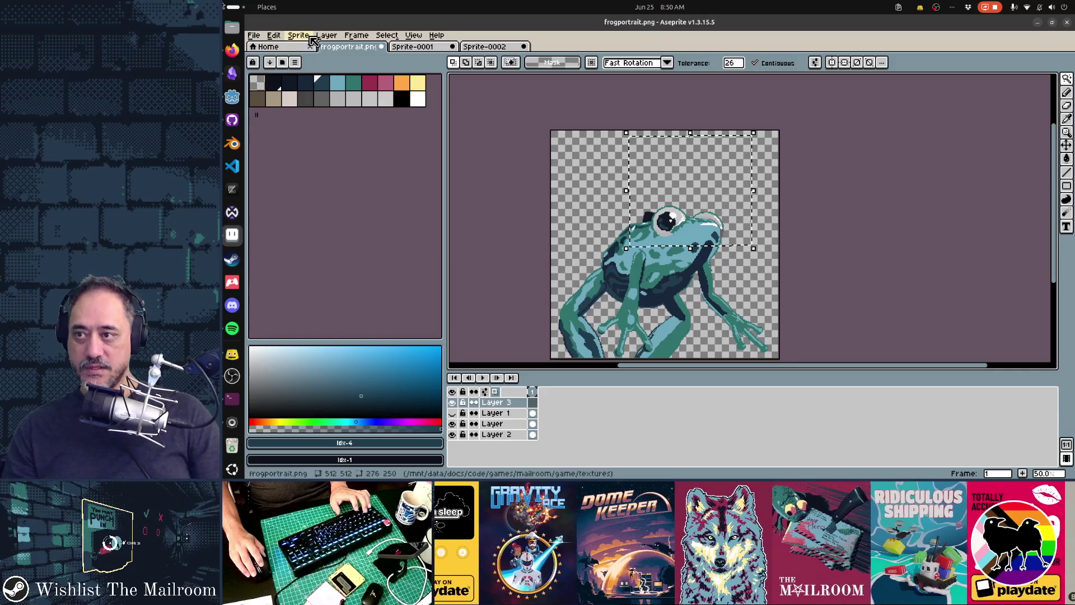
left_click(327, 36)
mouse_move(359, 57)
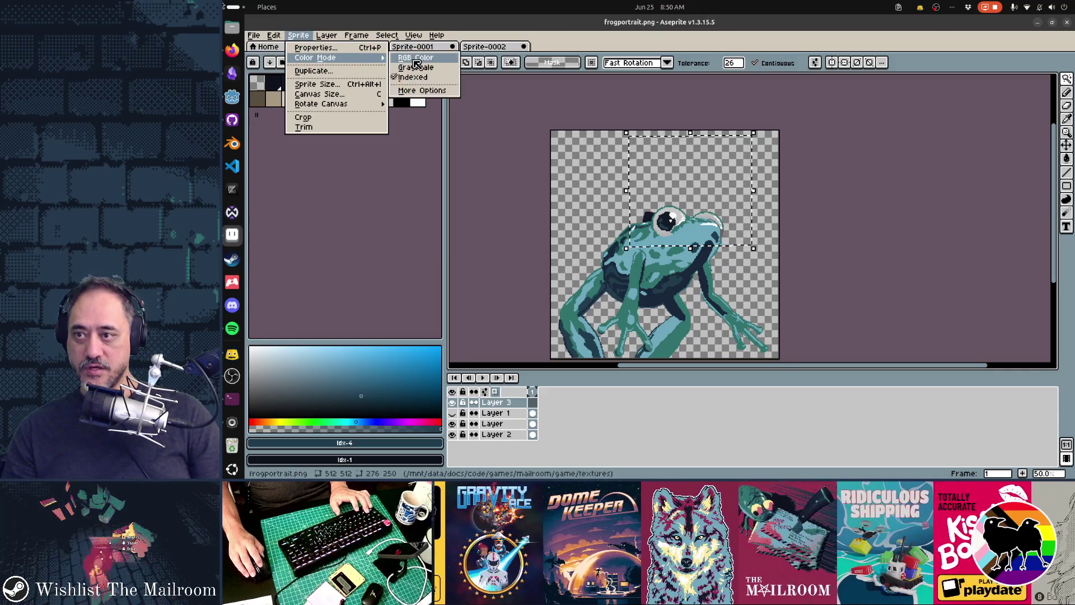
left_click(417, 64)
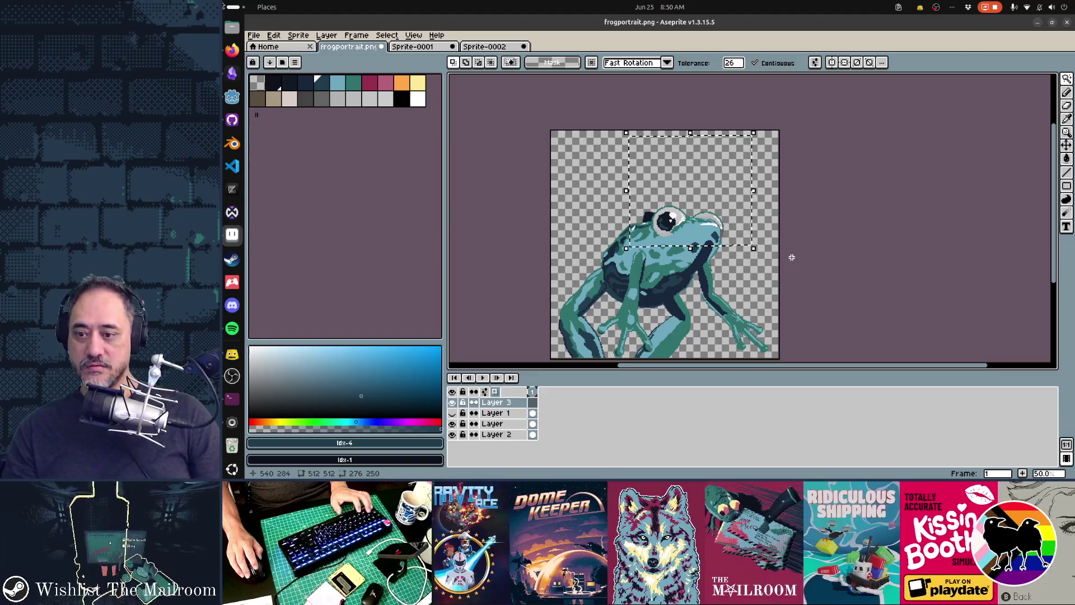
Step: Trial-paste the helmet at about half size, cancel it, and return to Sprite-0002
key("ctrl+v")
mouse_move(661, 259)
left_mouse_down()
mouse_move(693, 243)
mouse_move(691, 280)
left_mouse_up()
mouse_move(767, 138)
left_mouse_down()
mouse_move(650, 252)
mouse_move(663, 234)
left_mouse_up()
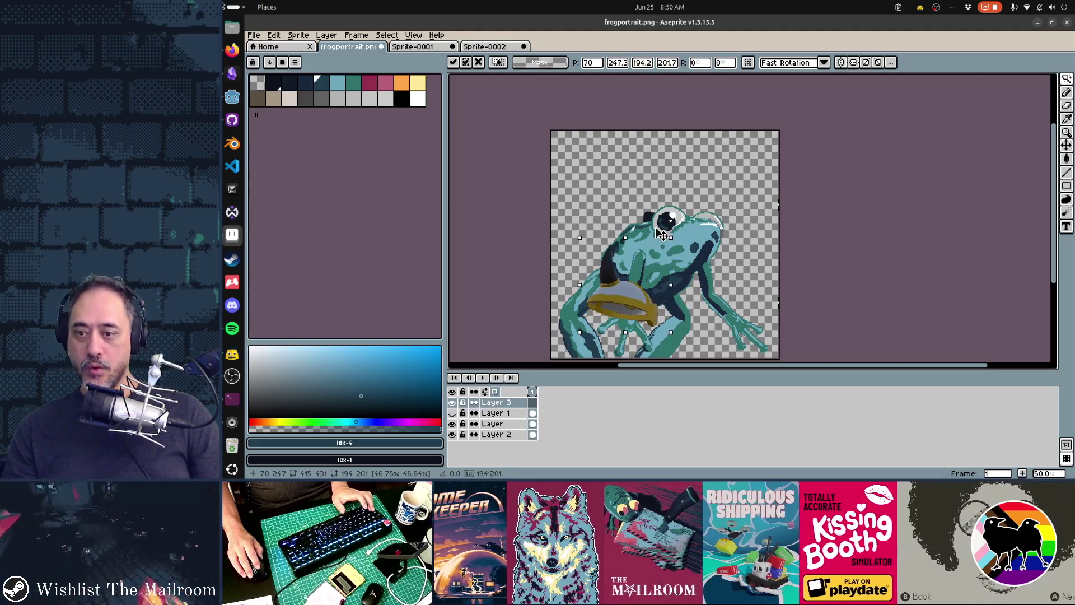
left_click_drag(636, 302, 690, 212)
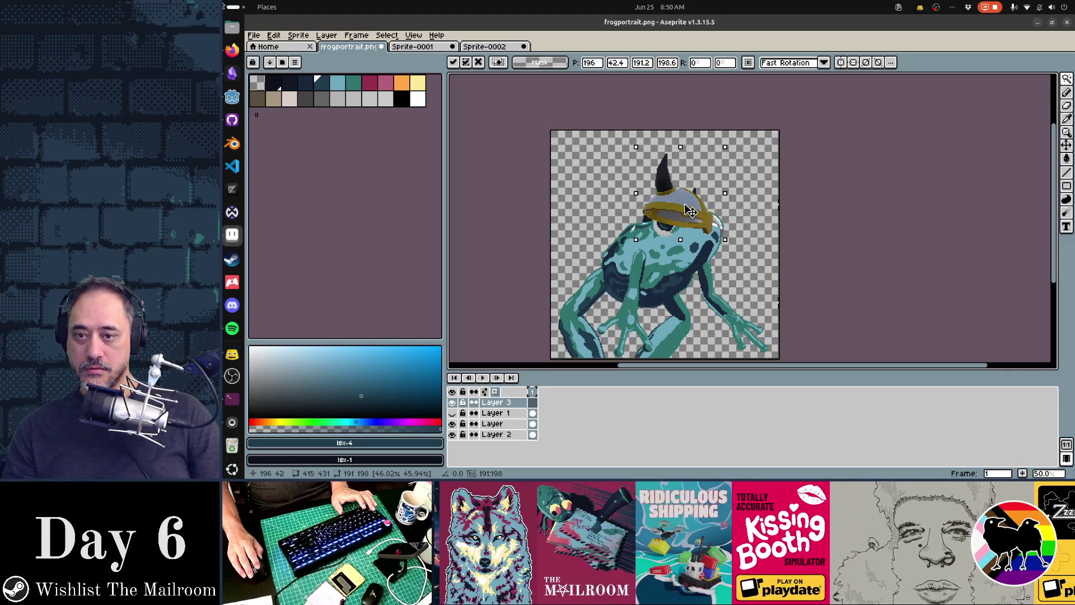
mouse_move(690, 211)
left_mouse_down()
mouse_move(693, 180)
mouse_move(622, 191)
mouse_move(619, 180)
left_mouse_up()
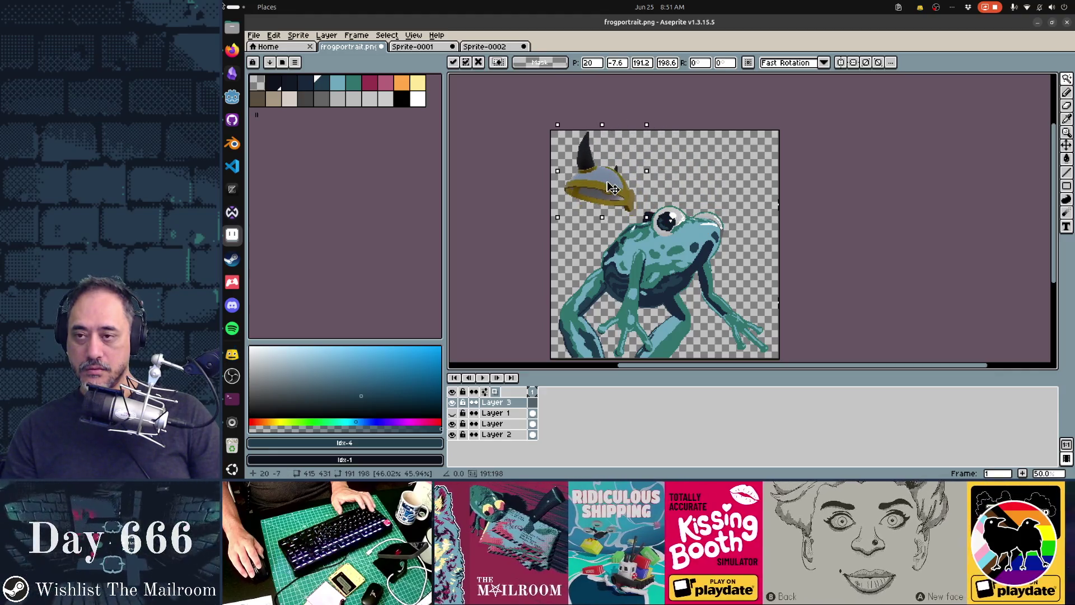
key("Escape")
left_click(485, 47)
scroll(743, 234, "right", 3)
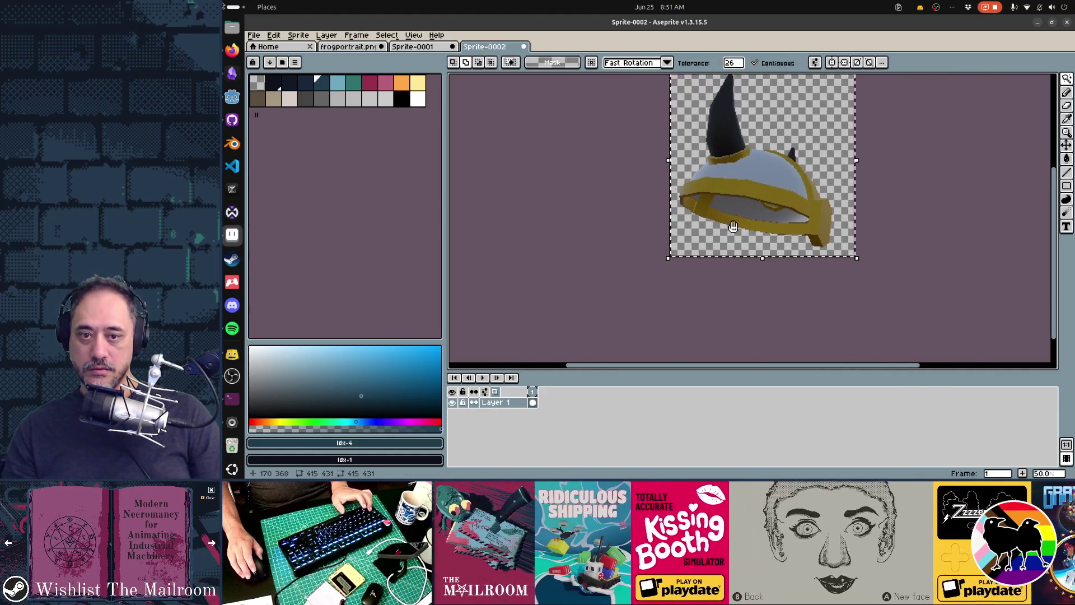
Step: Deselect and erase the back band of the helmet's gold rim with the Eraser
scroll(743, 235, "up", 1)
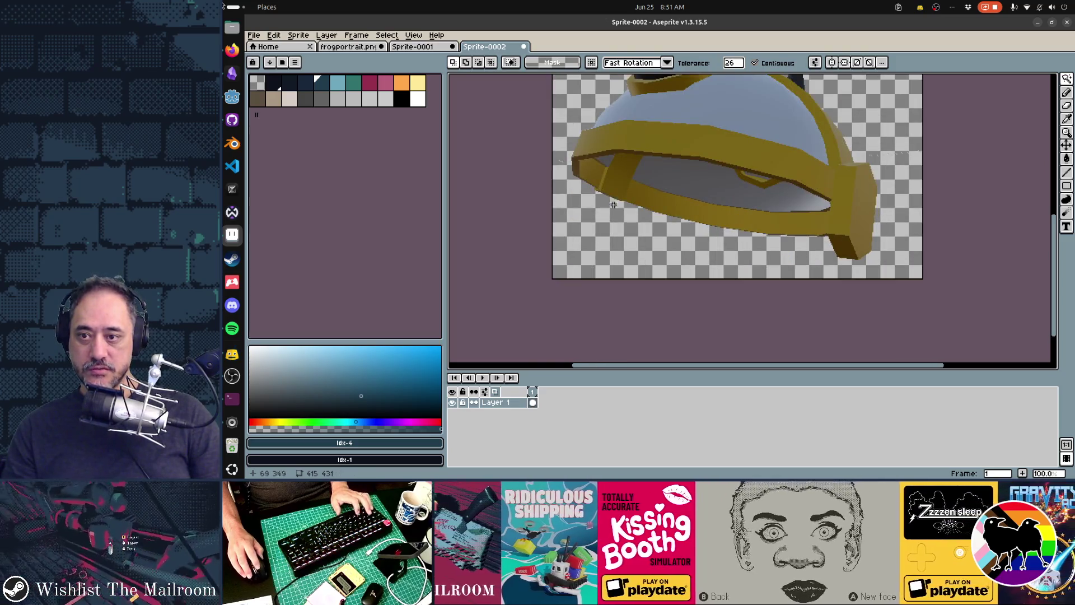
key("ctrl+d")
key("b")
key("shift")
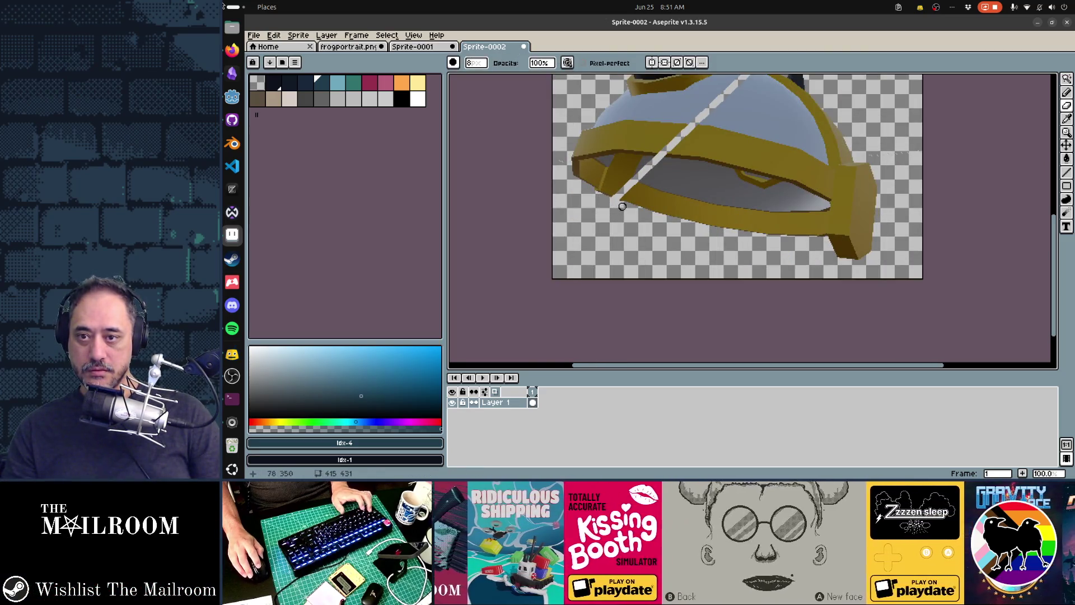
key("ctrl+z")
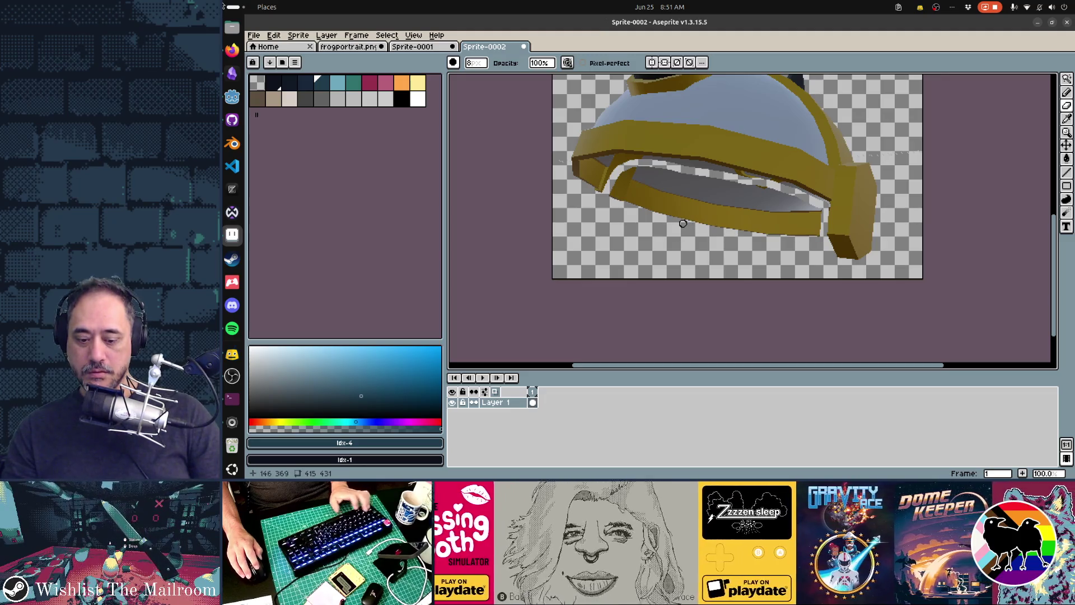
scroll(665, 211, "up", 20)
mouse_move(621, 195)
left_mouse_down()
mouse_move(633, 183)
mouse_move(690, 185)
mouse_move(796, 209)
mouse_move(811, 228)
mouse_move(649, 200)
left_mouse_up()
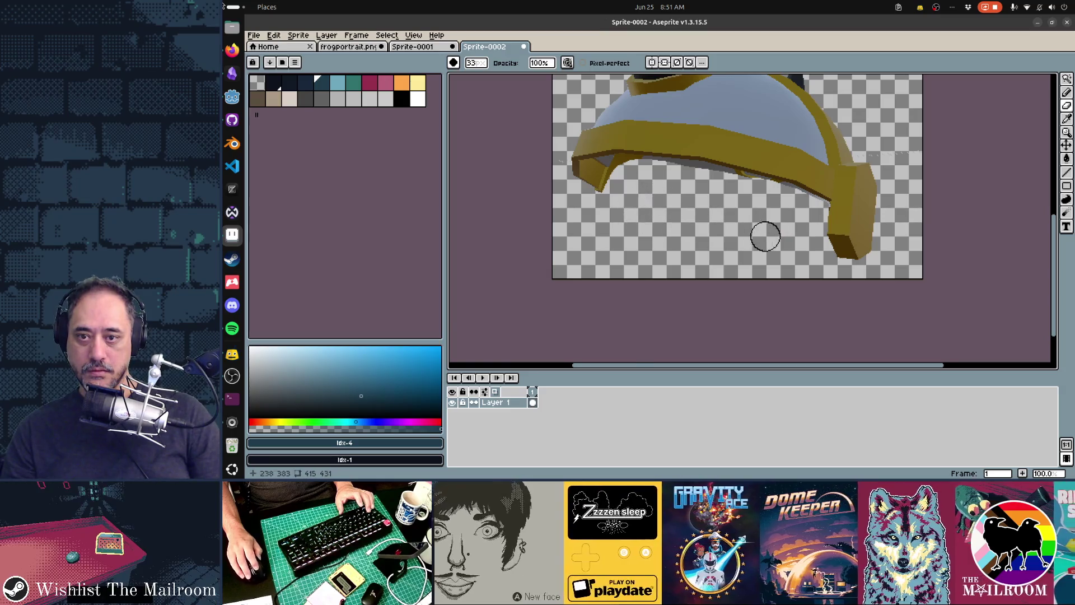
Step: Erase the dark fringe under the brim, shrink the brush, and select the whole helmet
scroll(765, 235, "up", 3)
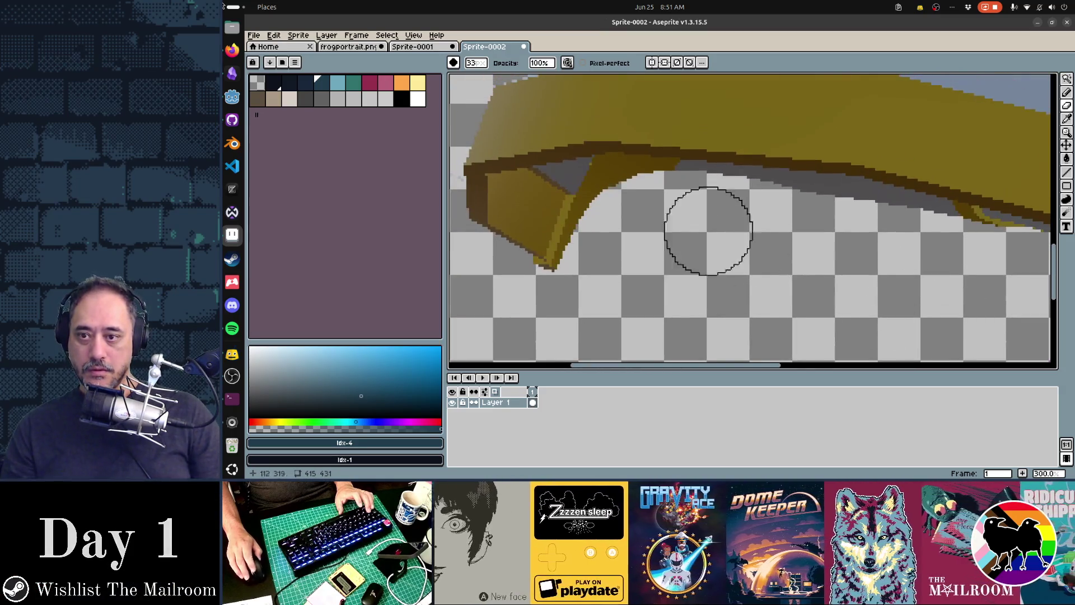
left_click_drag(654, 202, 834, 217)
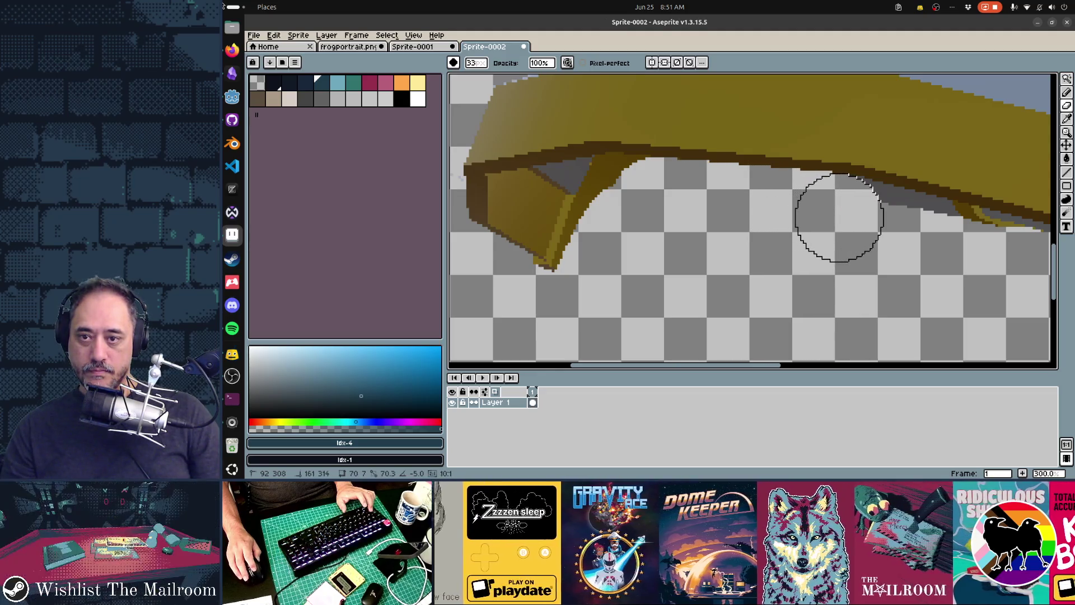
left_click_drag(879, 245, 656, 214)
mouse_move(678, 200)
left_mouse_down()
mouse_move(834, 235)
mouse_move(939, 284)
mouse_move(931, 282)
left_mouse_up()
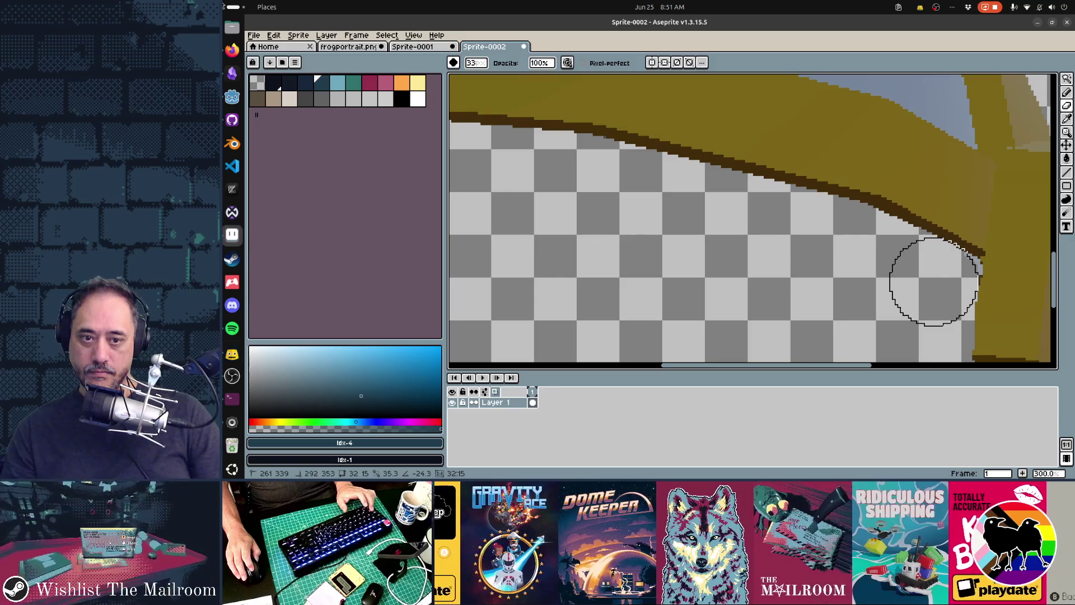
key("minus")
key("minus")
key("minus")
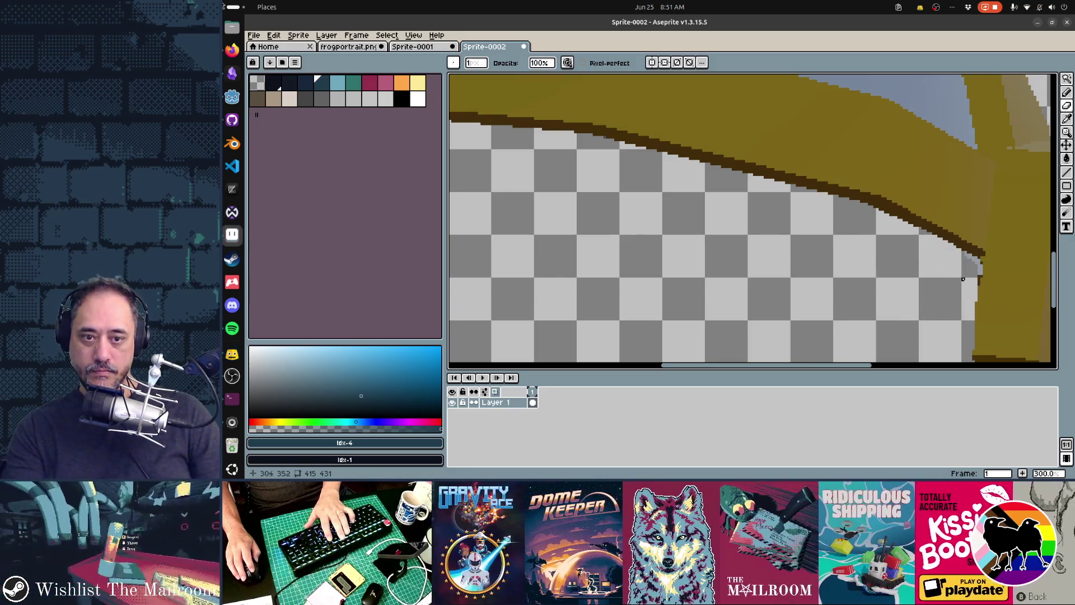
scroll(971, 273, "up", 4)
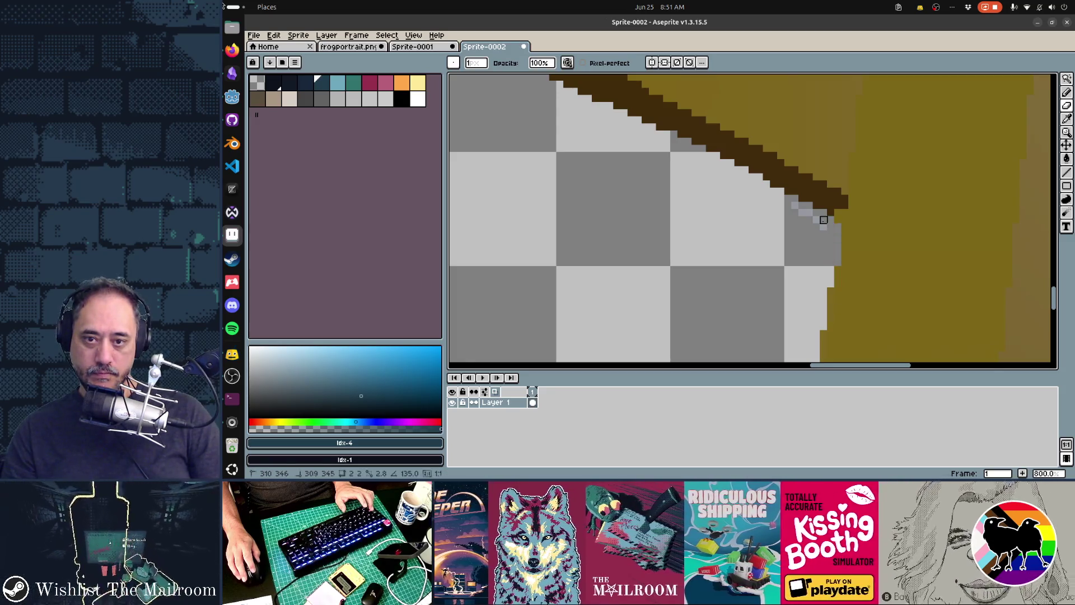
scroll(634, 256, "down", 8)
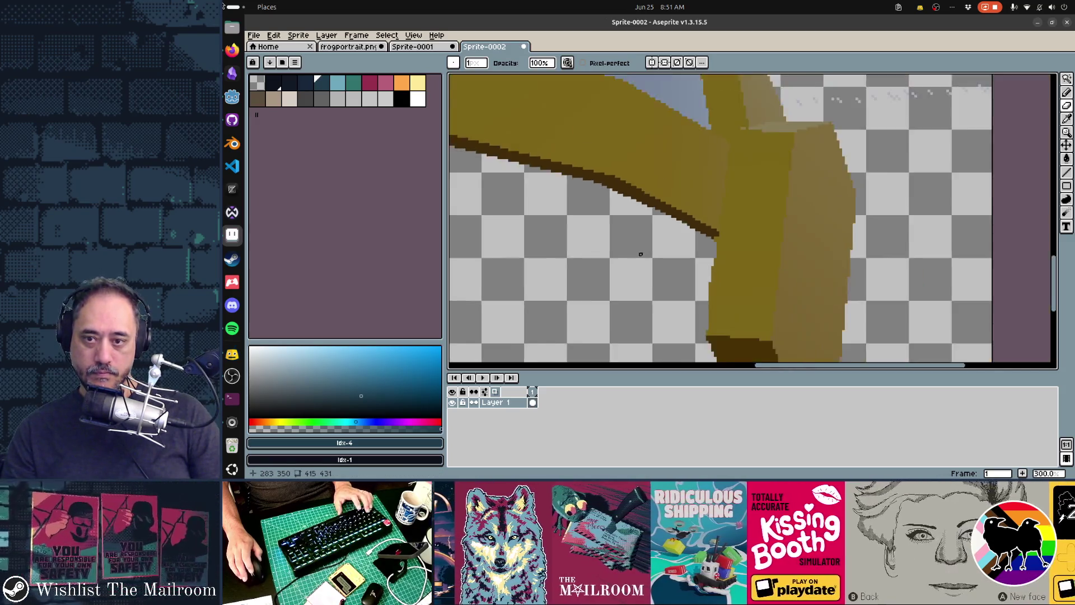
left_click_drag(592, 255, 655, 258)
key("ctrl+a")
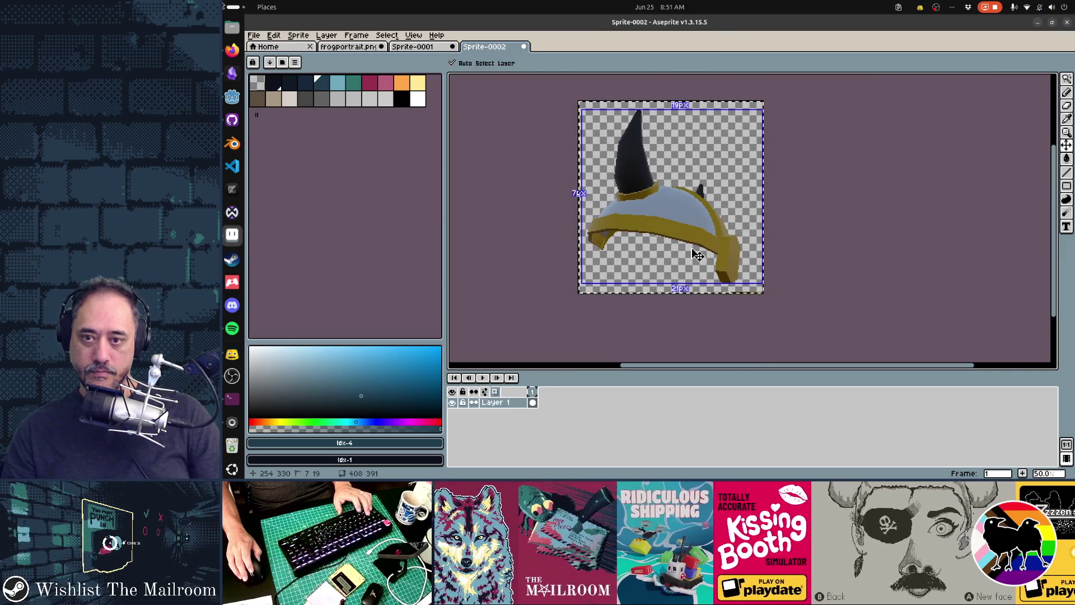
Step: Paste the helmet onto frogportrait.png and roughly scale and place it on the head
left_click(354, 48)
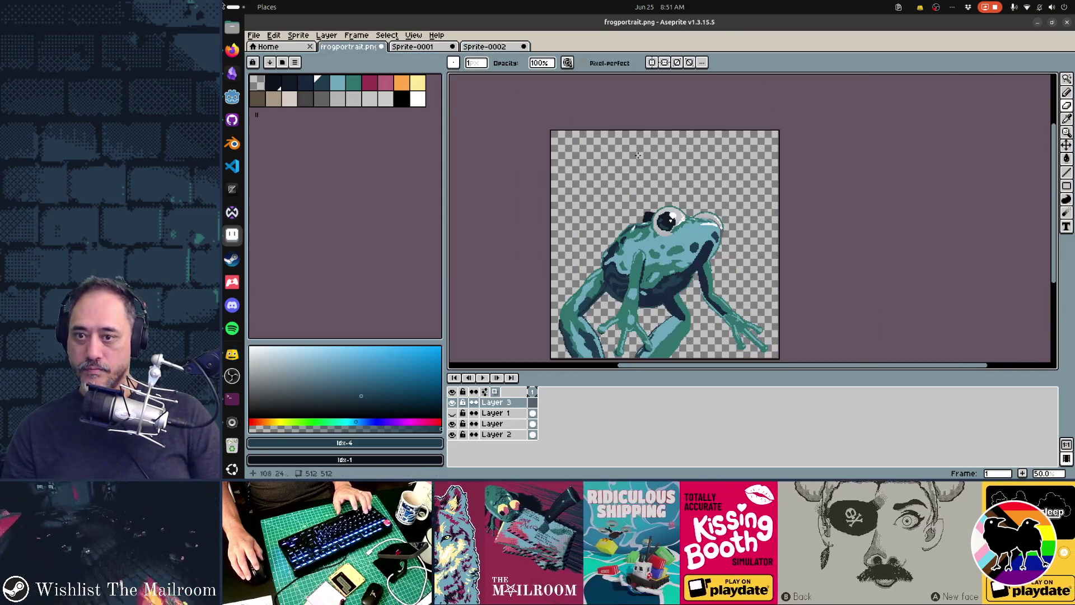
key("ctrl+v")
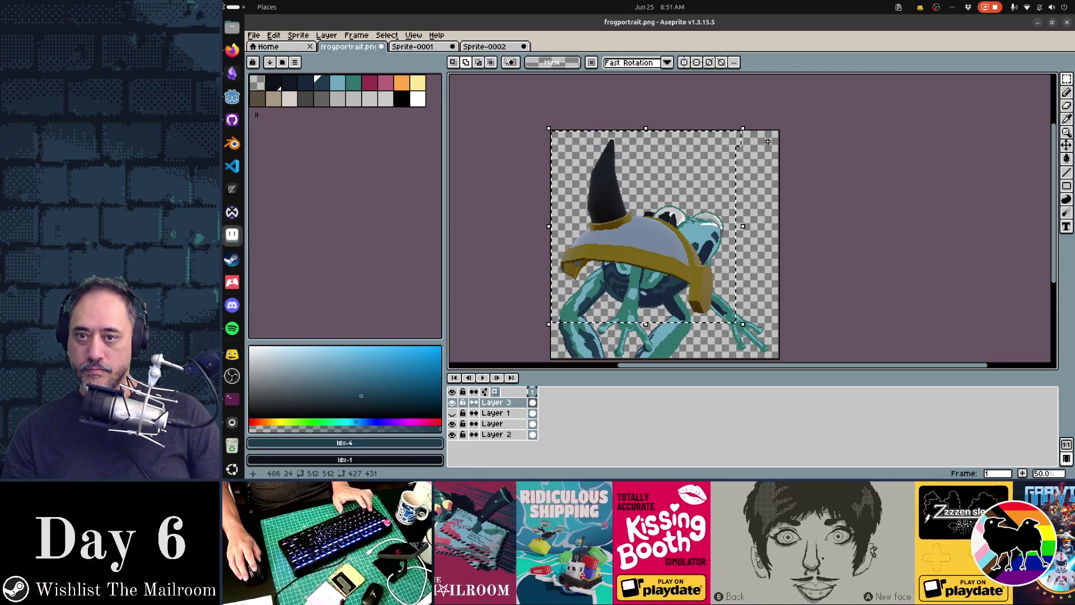
mouse_move(743, 129)
left_mouse_down()
mouse_move(749, 136)
mouse_move(663, 209)
left_mouse_up()
mouse_move(610, 269)
left_mouse_down()
mouse_move(681, 217)
mouse_move(686, 197)
left_mouse_up()
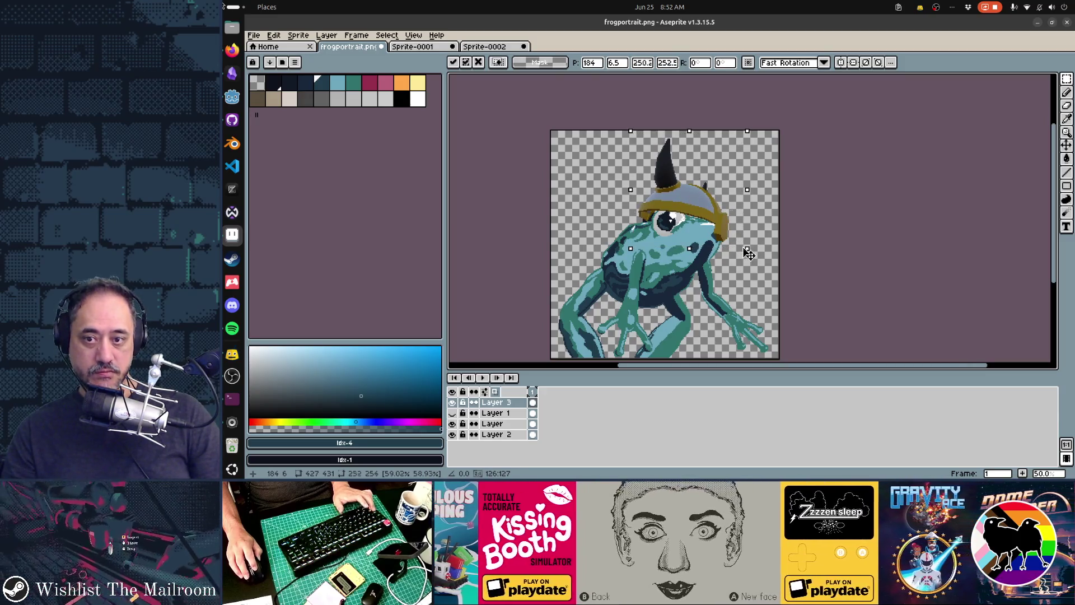
left_click_drag(747, 250, 732, 233)
left_click_drag(689, 202, 692, 215)
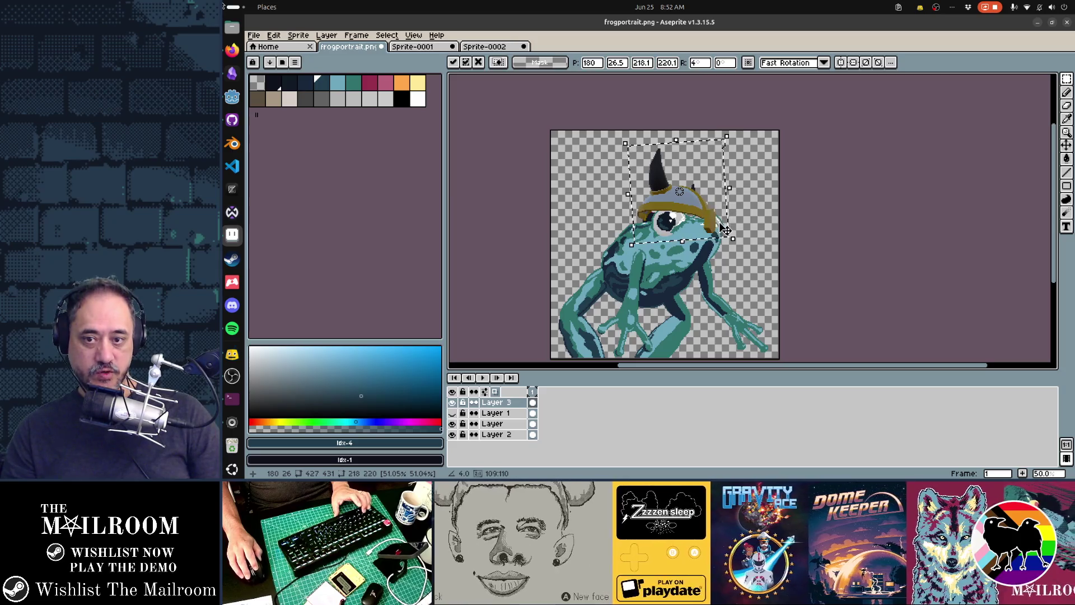
left_click_drag(708, 214, 702, 214)
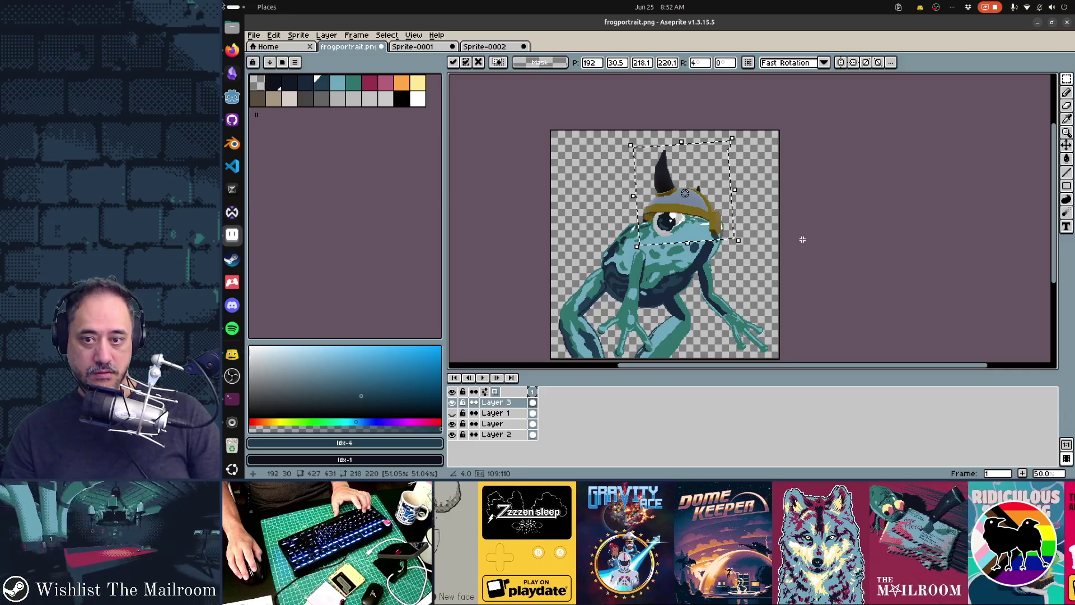
Step: Undo that attempt, then rescale the helmet to about 55% and seat it snugly on the frog's head
key("ctrl+z")
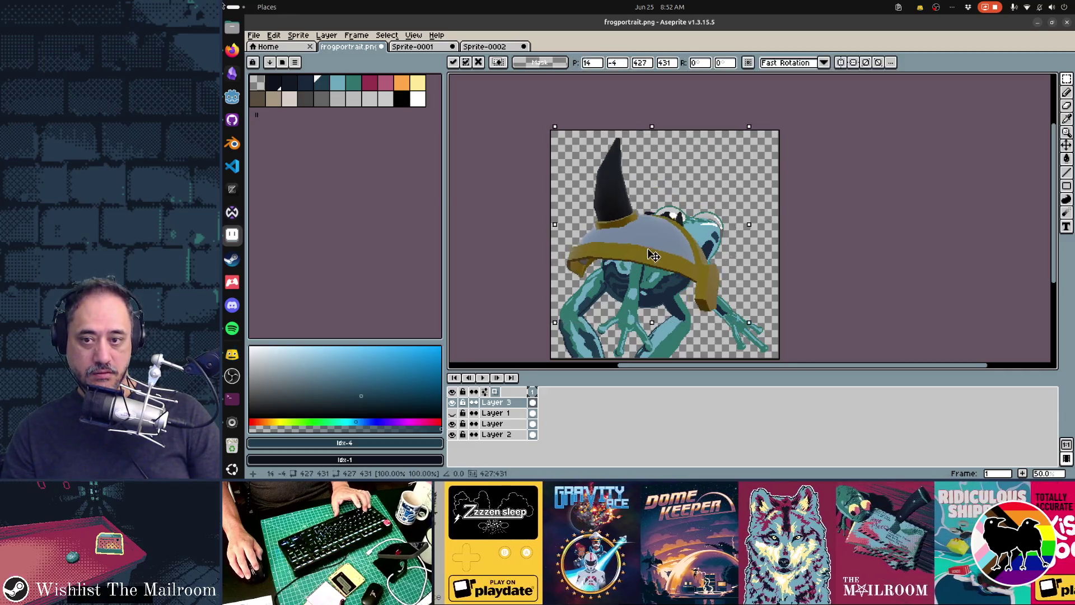
left_click_drag(650, 256, 711, 216)
left_click_drag(713, 209, 711, 208)
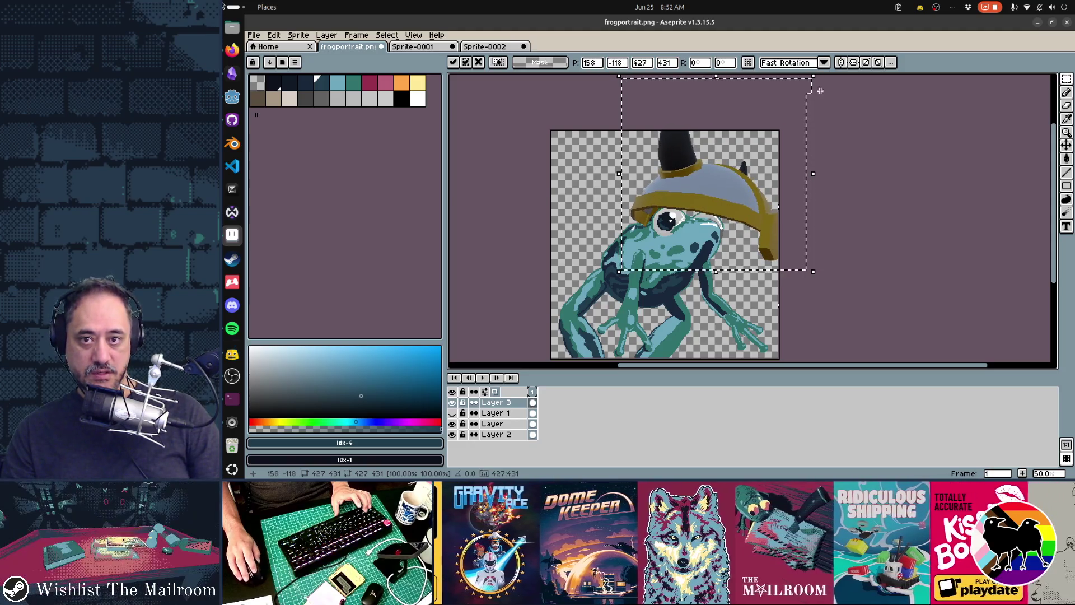
mouse_move(813, 76)
left_mouse_down()
mouse_move(747, 111)
mouse_move(725, 139)
left_mouse_up()
left_click_drag(686, 218, 698, 199)
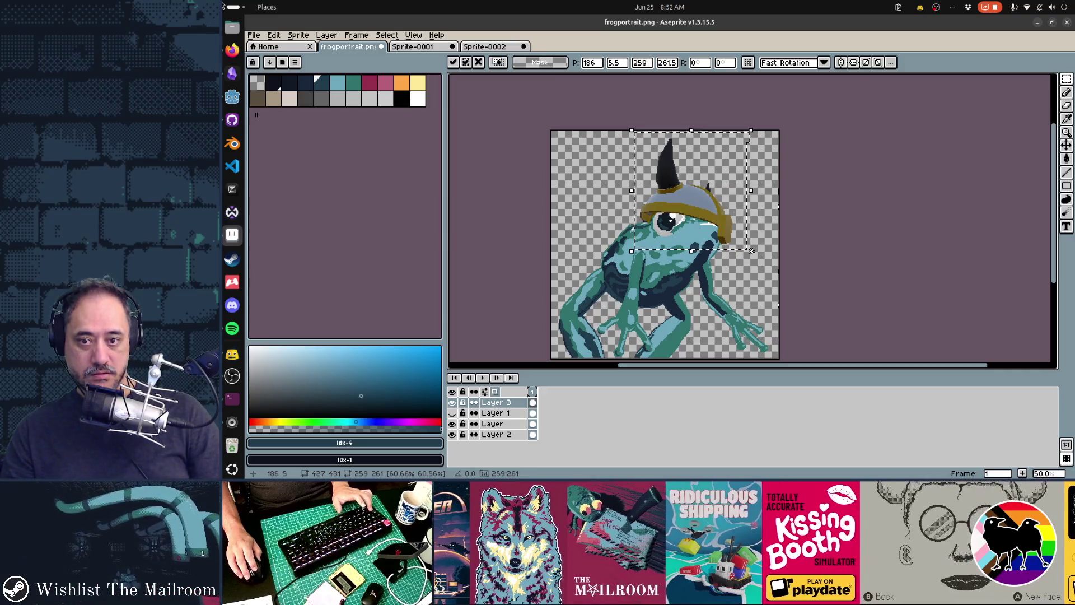
left_click_drag(751, 252, 740, 241)
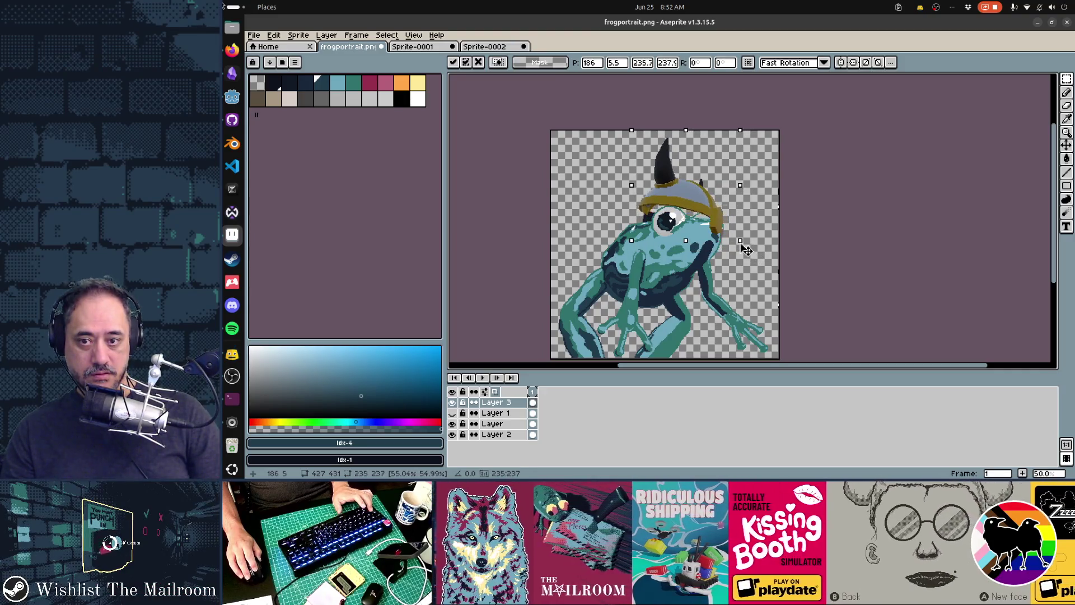
left_click_drag(702, 210, 707, 215)
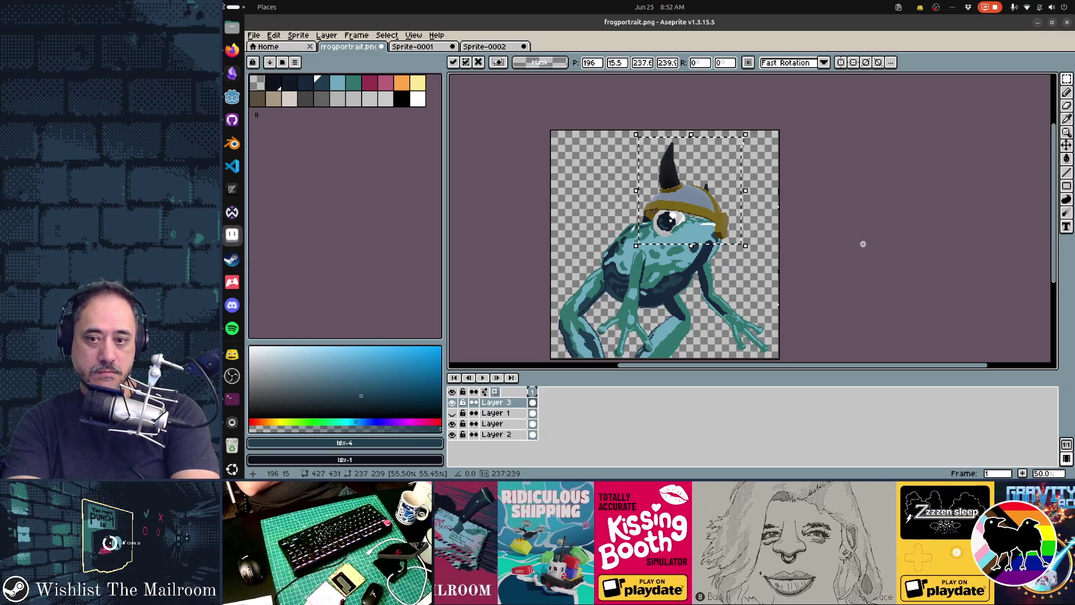
scroll(863, 244, "down", 1)
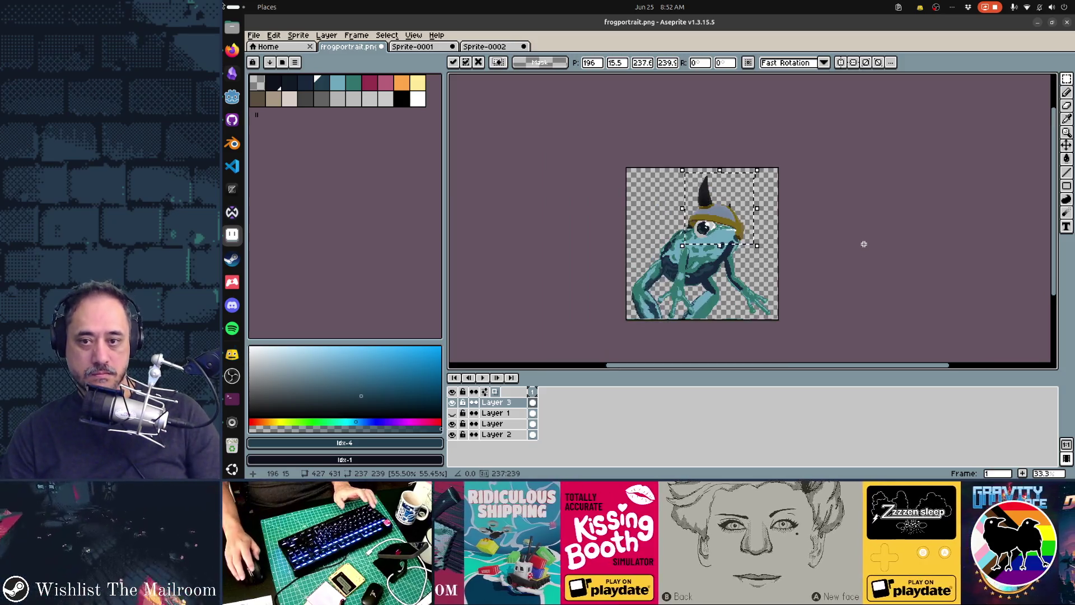
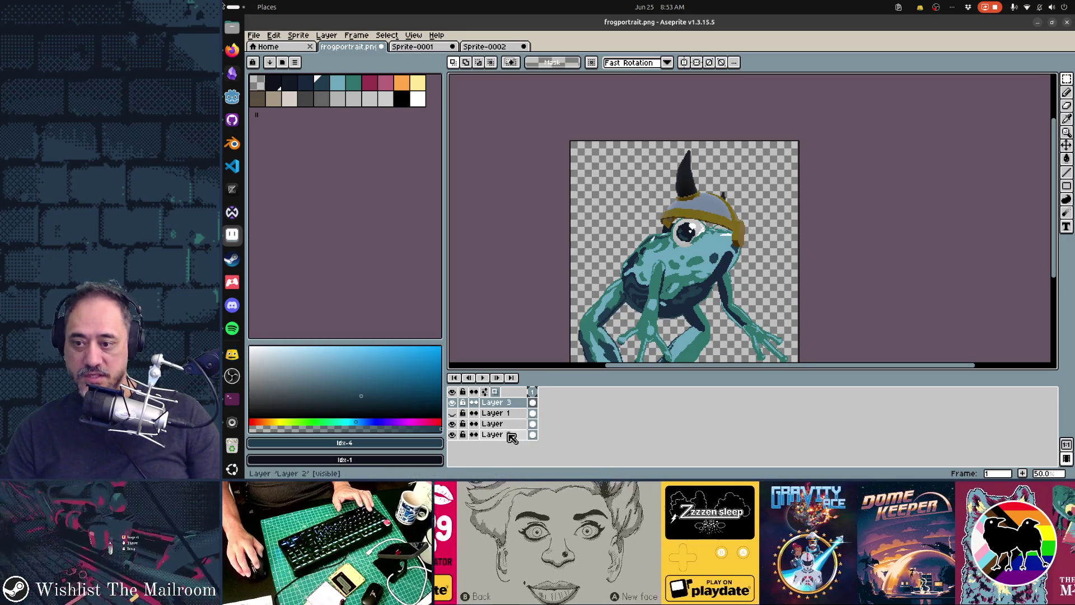
Step: Toggle the frog body layer's visibility off and on, then select Layer 2 and zoom to the eye
left_click(453, 424)
left_click(452, 424)
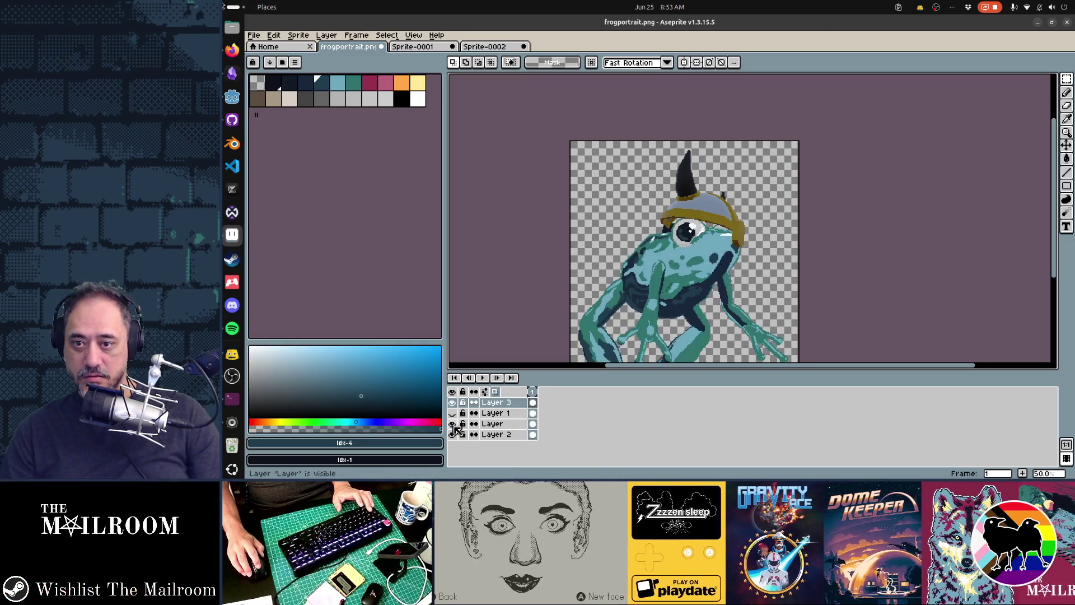
left_click(493, 435)
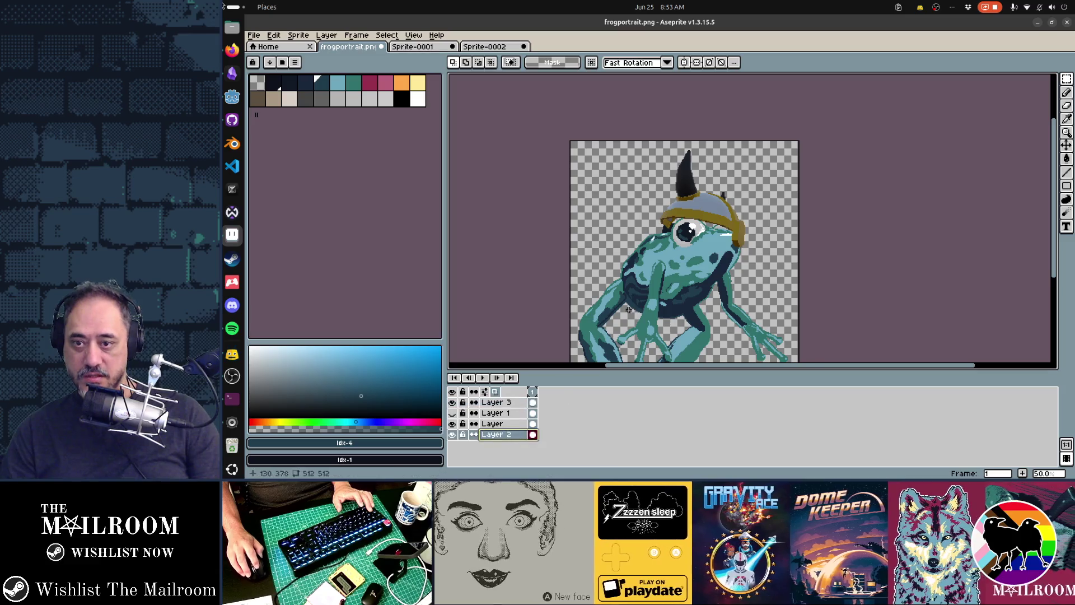
scroll(791, 155, "up", 3)
mouse_move(791, 156)
left_mouse_down()
mouse_move(701, 233)
mouse_move(799, 228)
mouse_move(784, 197)
mouse_move(763, 192)
mouse_move(823, 151)
left_mouse_up()
Step: Remove the stray dark pixels left of the eye and set the brush shape to circle
key("e")
key("b")
key("ctrl+z")
left_click(454, 62)
left_click(456, 77)
Step: Scroll around the canvas and make the helmet's Layer 3 the active layer
scroll(698, 190, "right", 5)
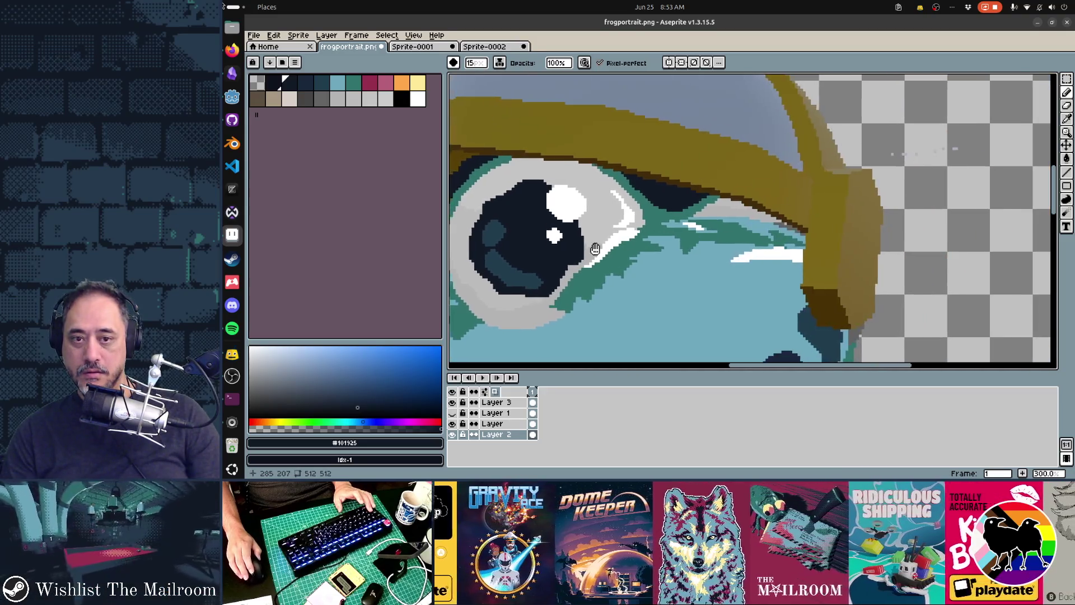
scroll(735, 181, "left", 3)
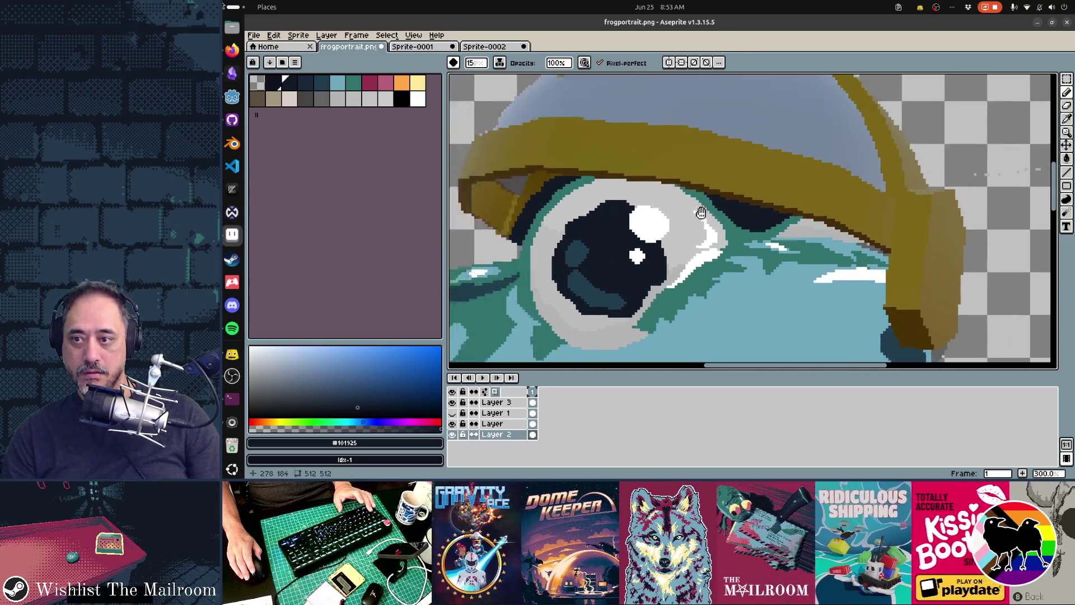
scroll(697, 244, "down", 3)
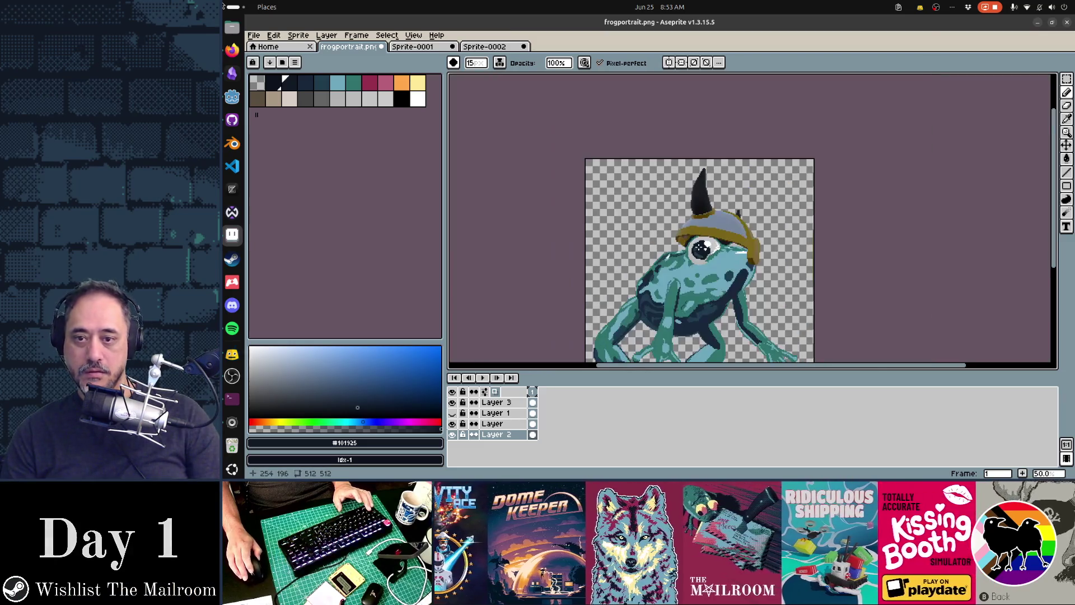
scroll(691, 253, "up", 3)
scroll(691, 253, "down", 3)
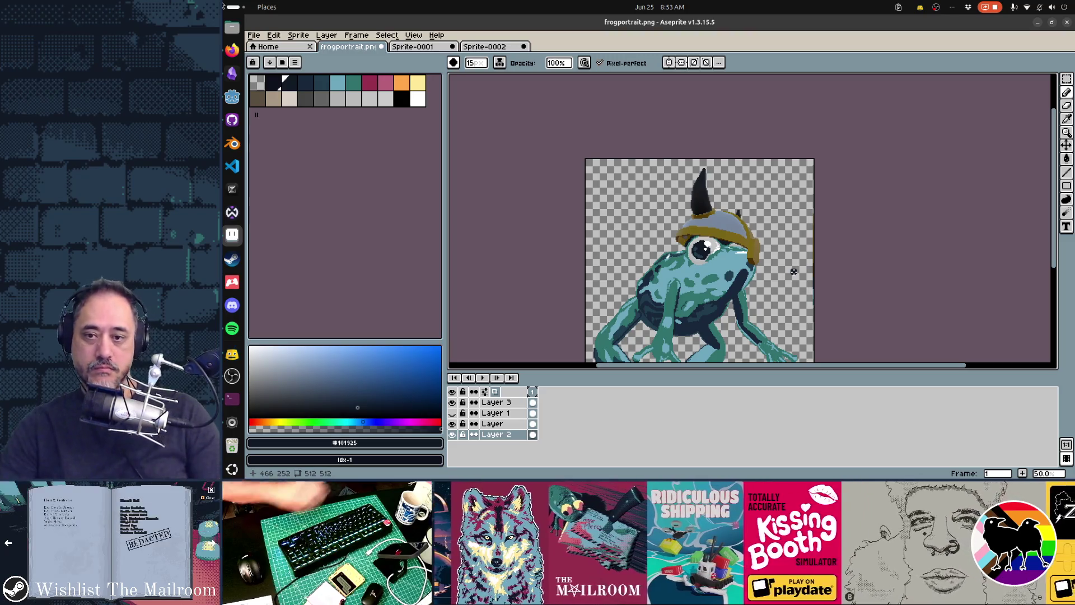
scroll(781, 273, "up", 5)
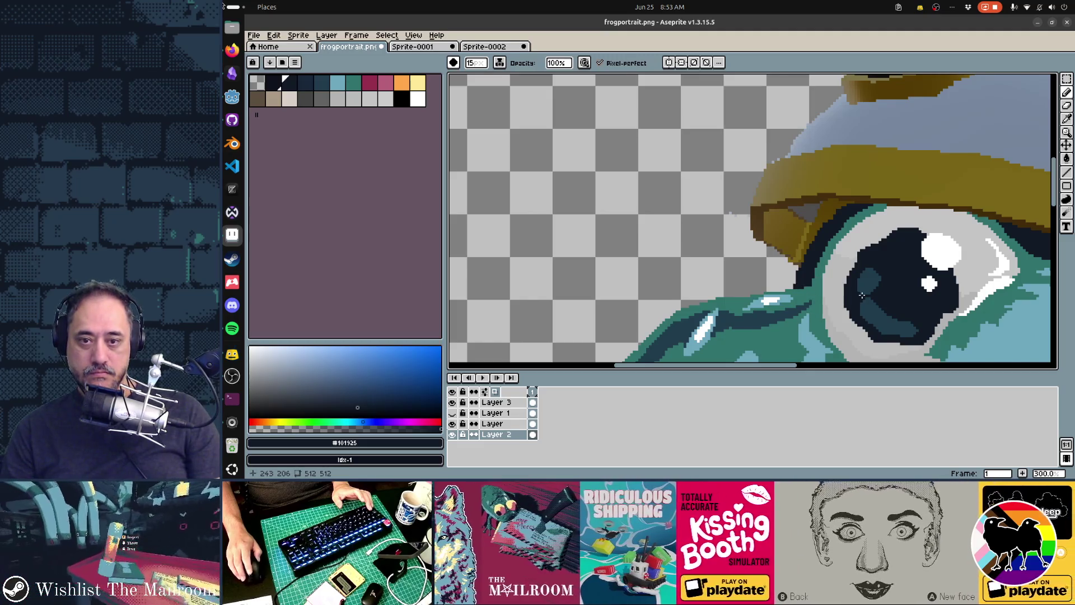
scroll(862, 295, "down", 2)
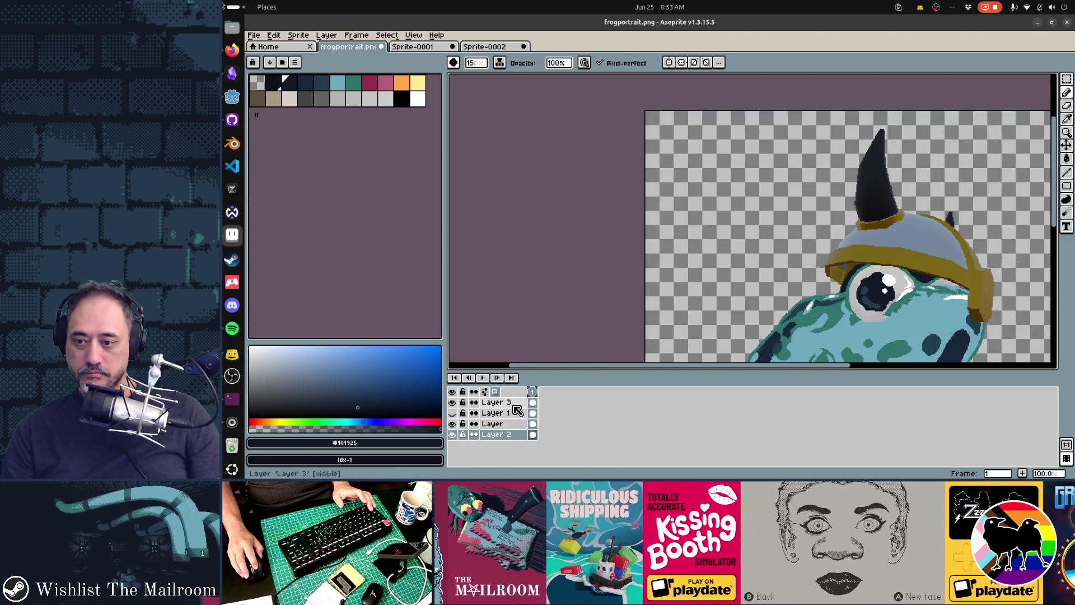
left_click(514, 405)
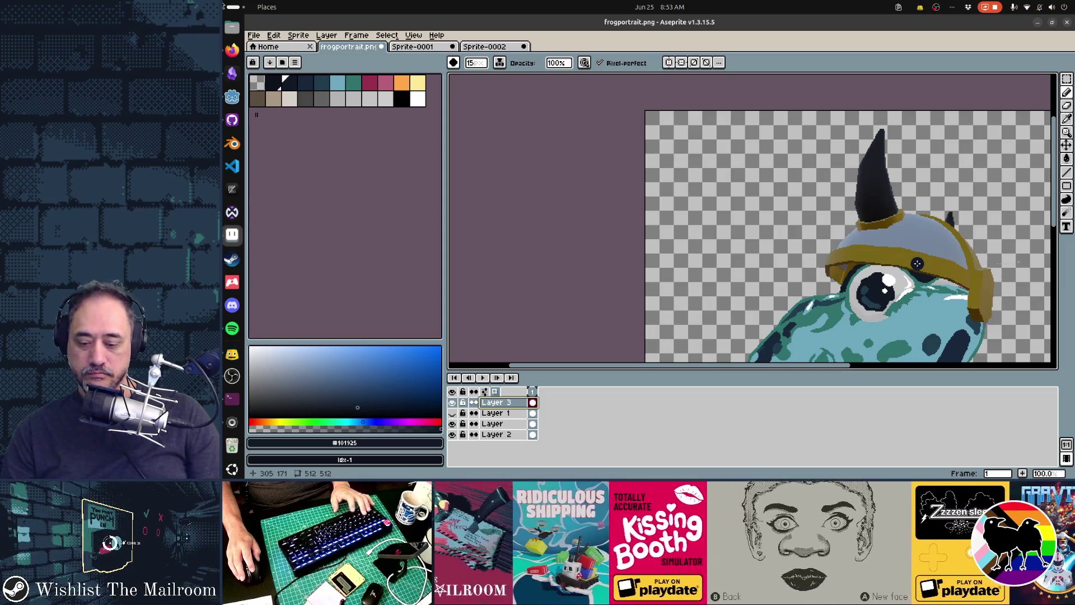
Step: Try moving the helmet about 10 px down, then undo the move
key("v")
mouse_move(917, 263)
left_mouse_down()
mouse_move(925, 276)
mouse_move(929, 265)
mouse_move(924, 275)
left_mouse_up()
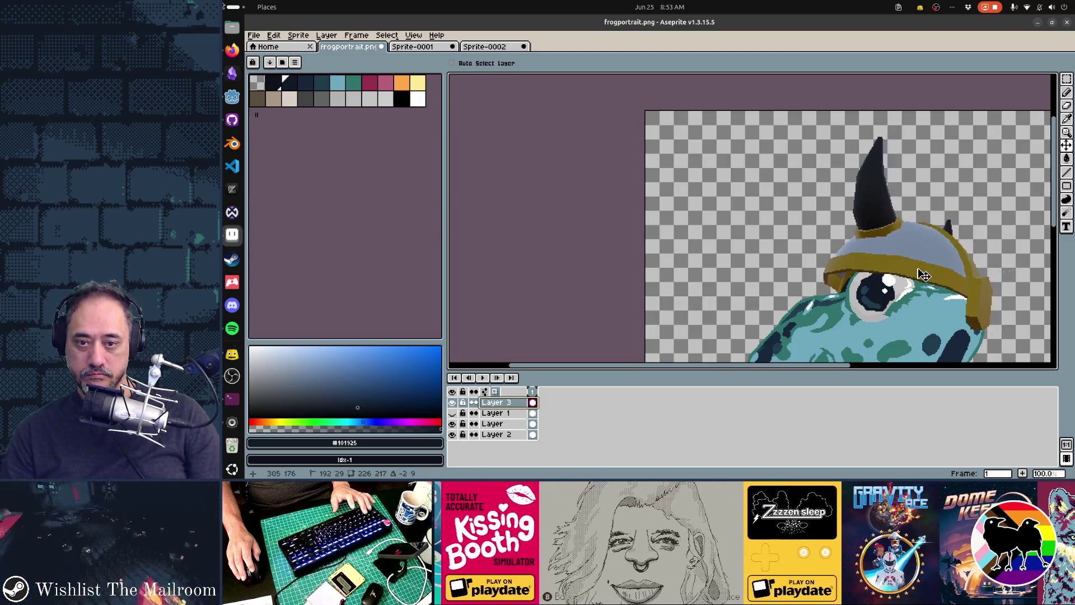
scroll(924, 275, "down", 2)
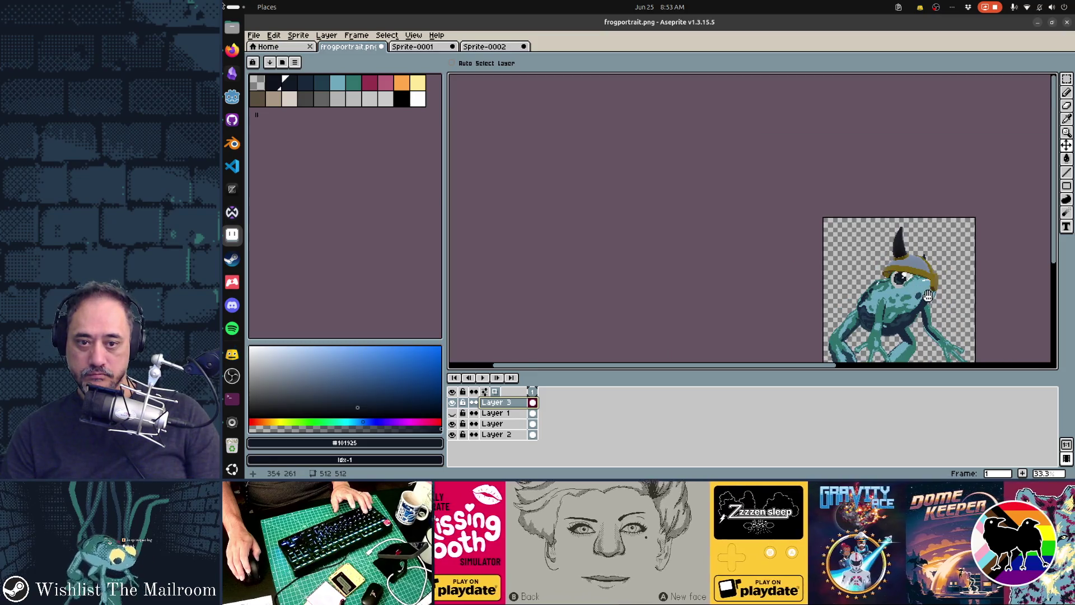
scroll(899, 271, "up", 2)
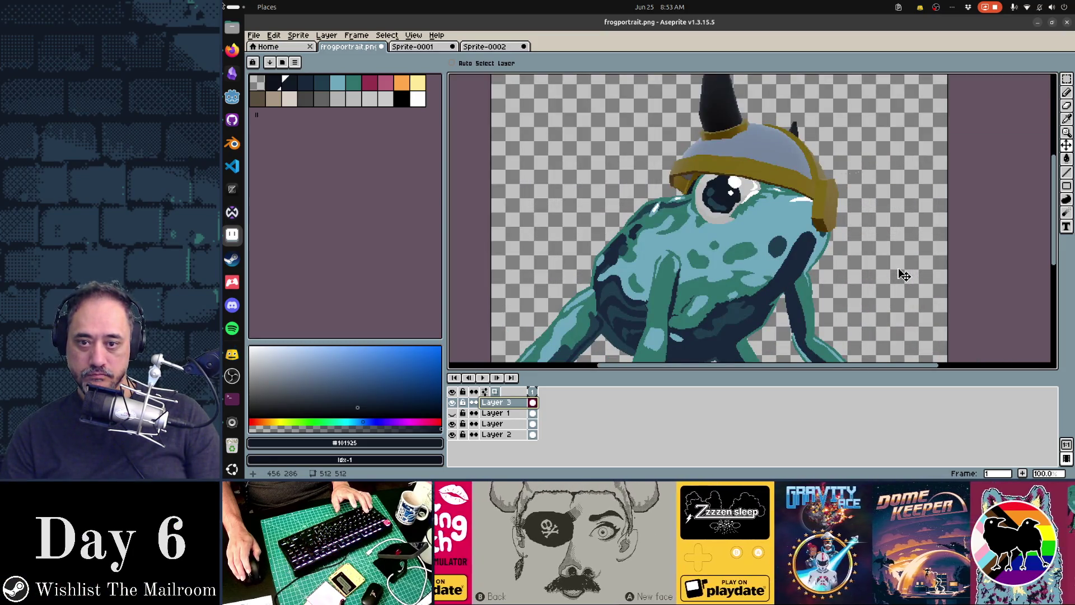
scroll(904, 275, "down", 1)
key("ctrl+z")
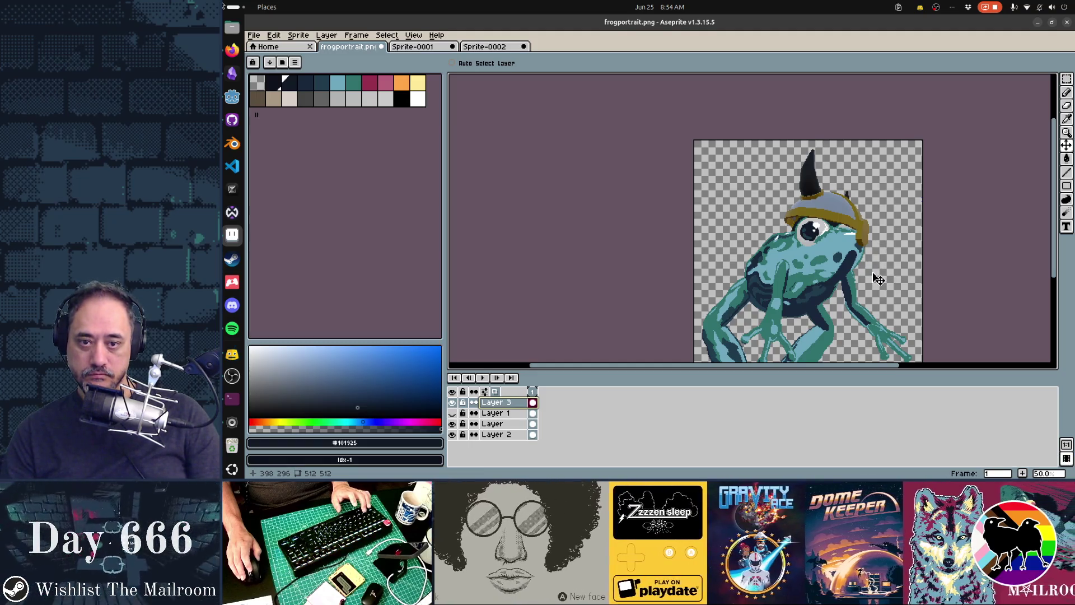
Step: Draw a dark shadow line along the frog's eyelid edge under the brim
scroll(882, 225, "up", 2)
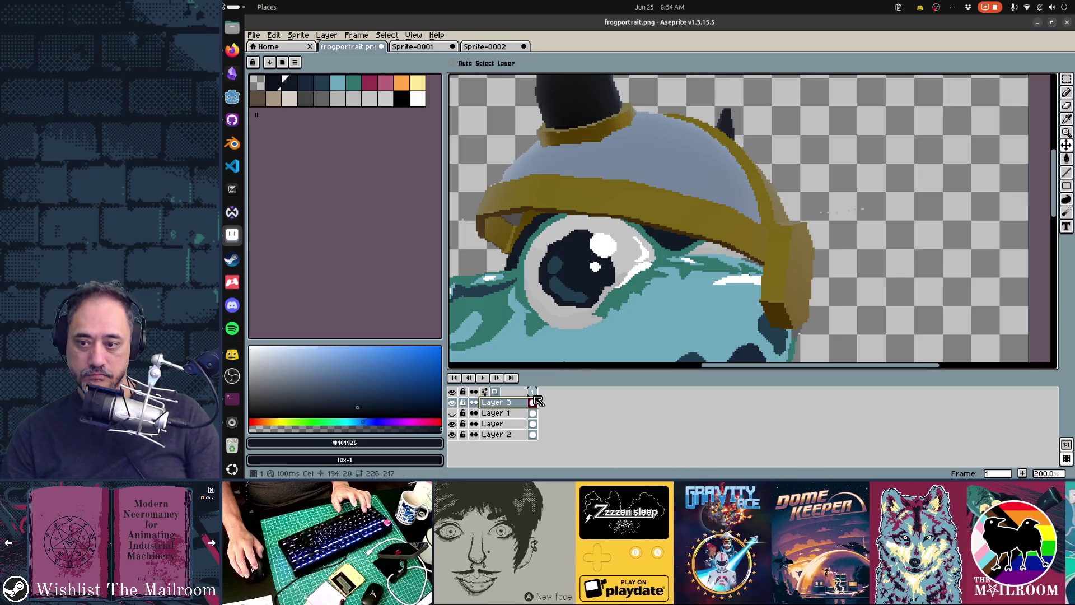
scroll(705, 278, "down", 2)
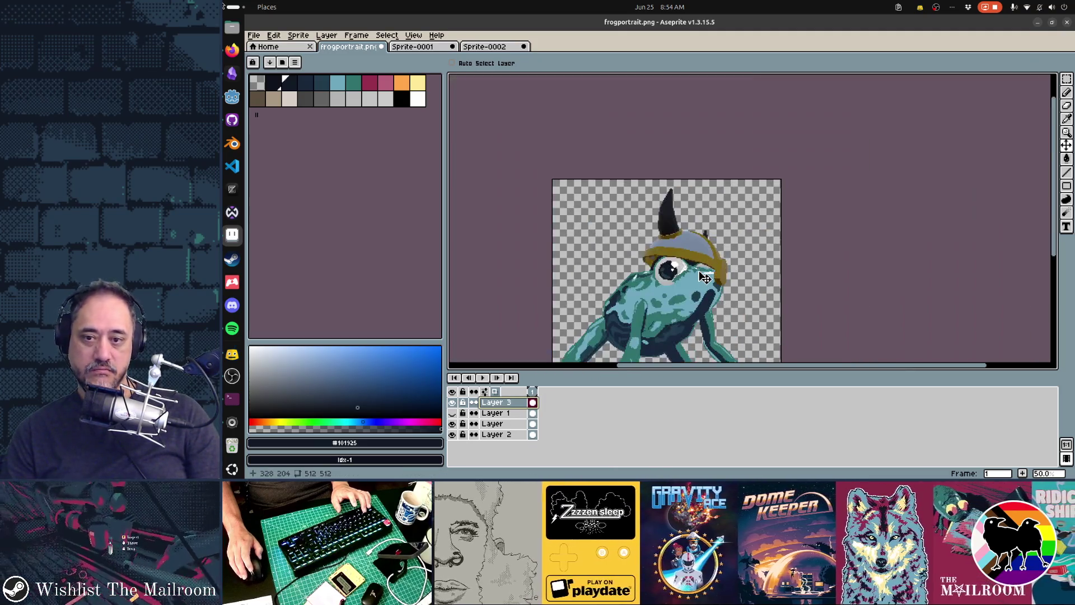
scroll(704, 278, "up", 3)
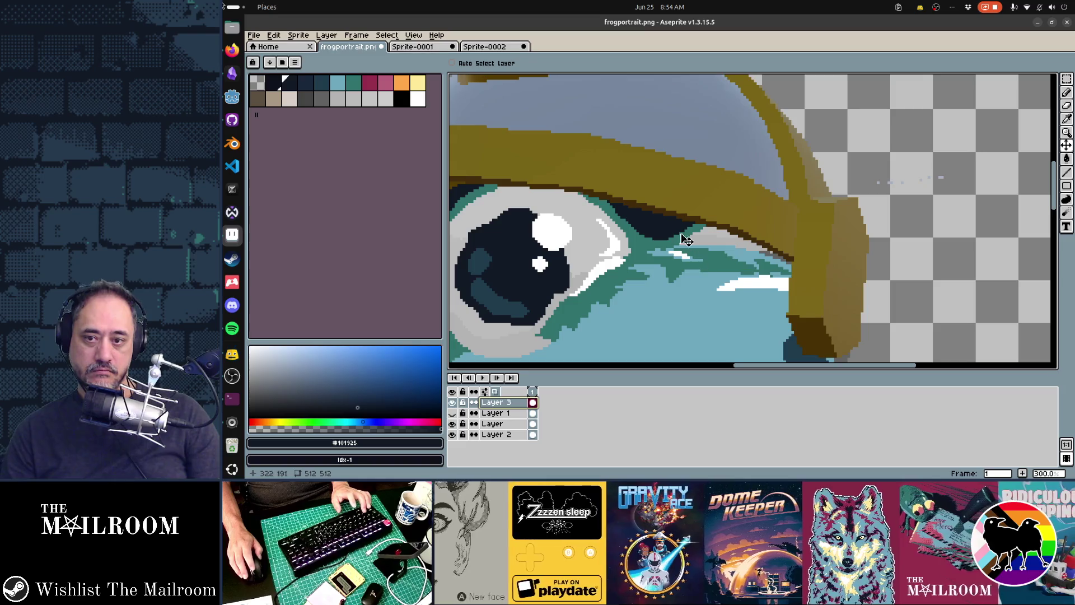
key("b")
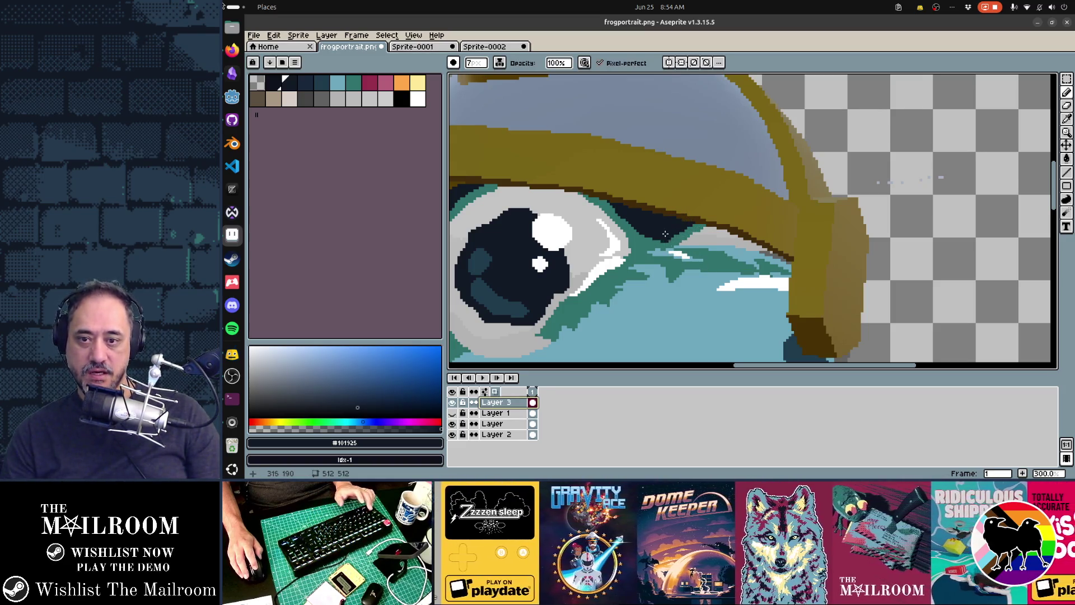
left_click_drag(690, 230, 763, 256)
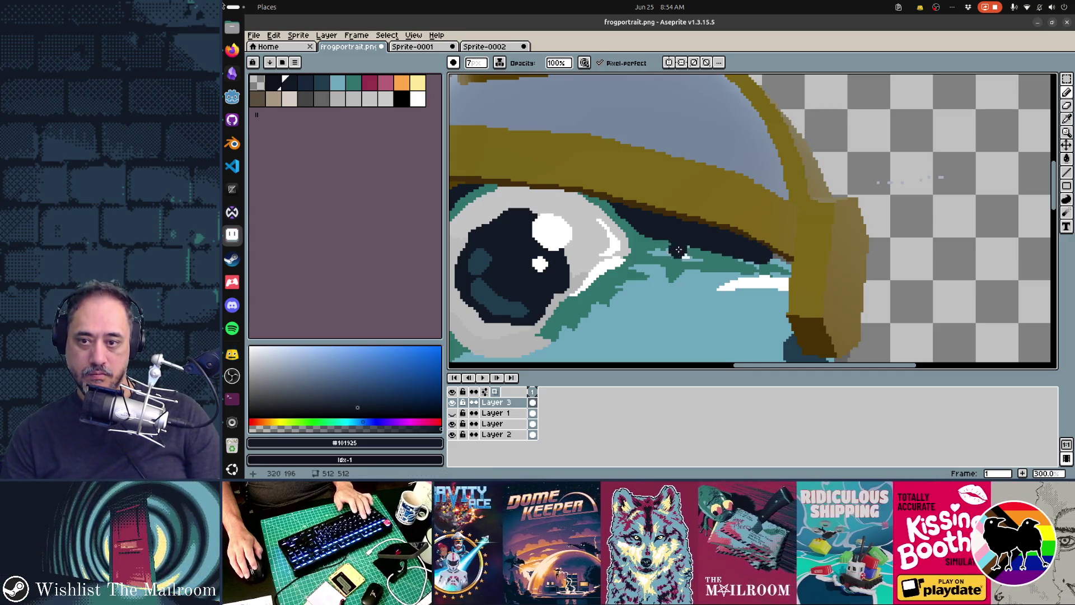
Step: Smudge the eyelid pixels with a size-22 brush, then undo the last stroke
key("r")
mouse_move(676, 263)
left_mouse_down()
mouse_move(757, 283)
mouse_move(698, 314)
left_mouse_up()
scroll(700, 316, "down", 3)
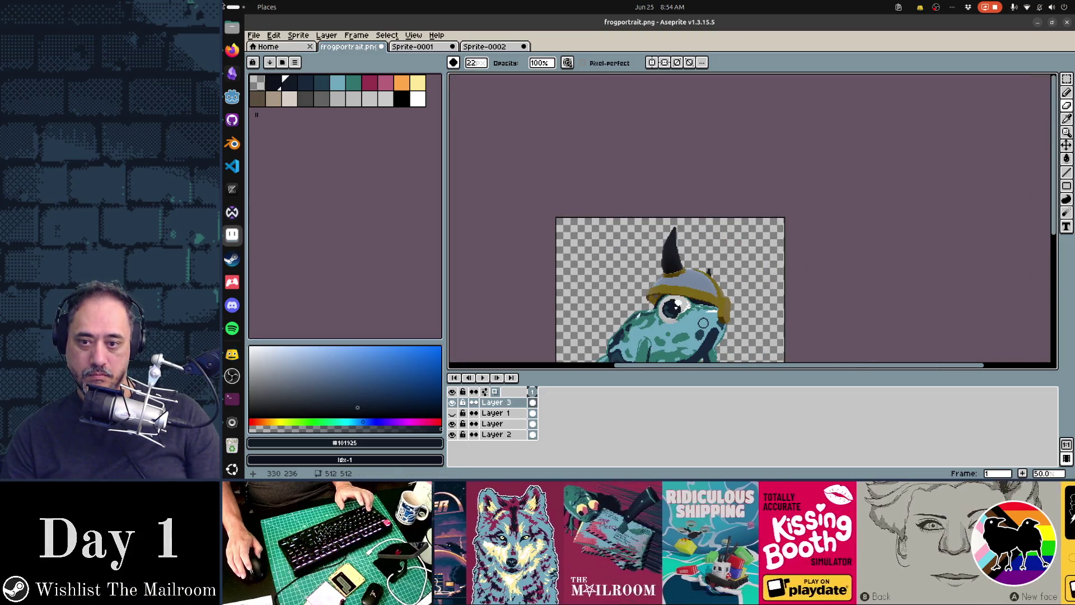
scroll(818, 257, "down", 3)
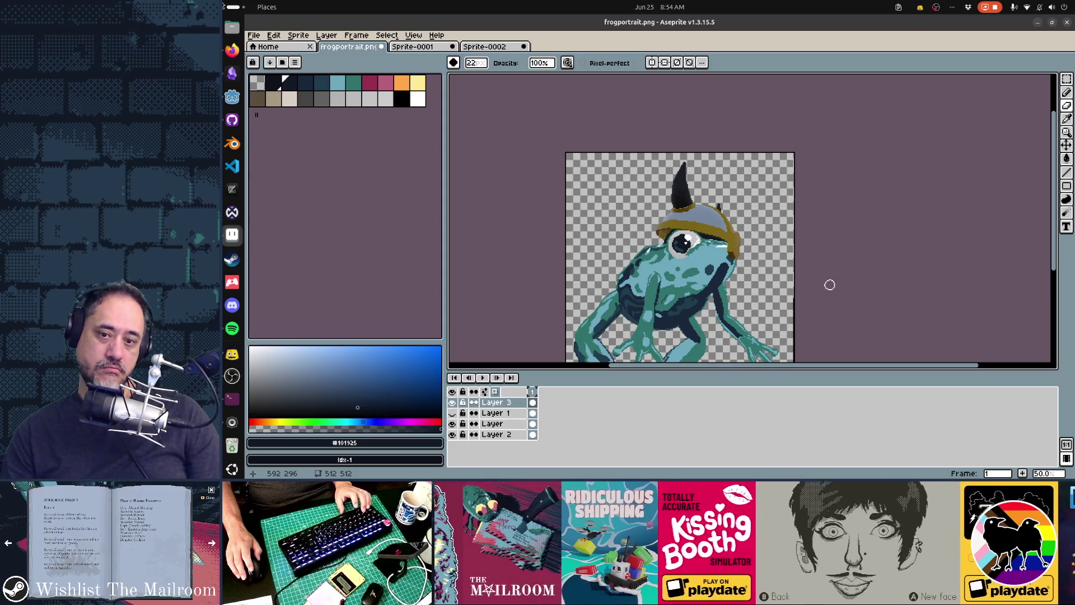
key("ctrl+z")
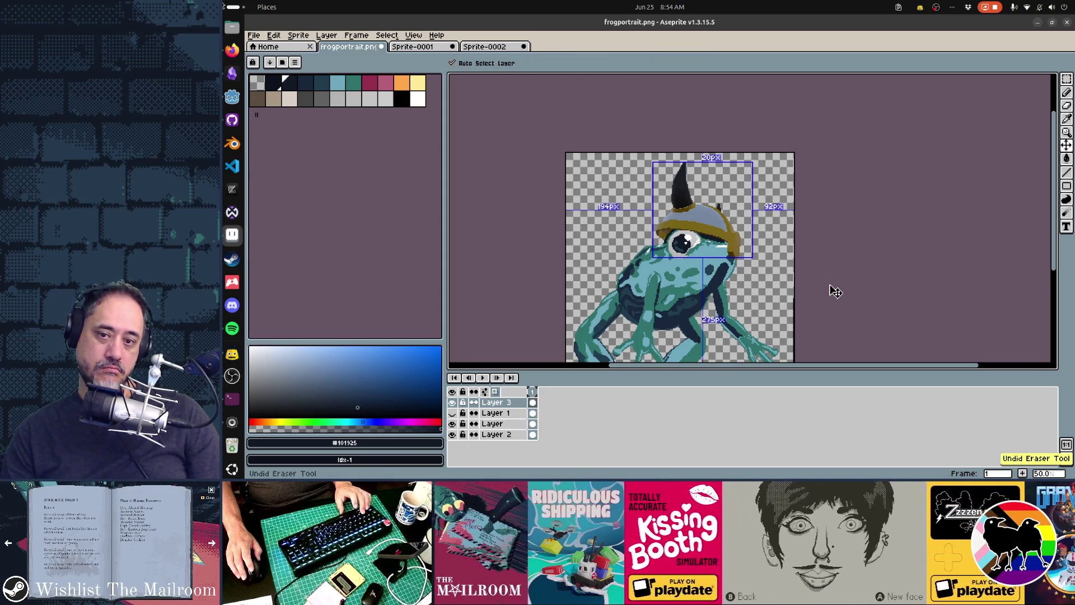
Step: Redo the pencil stroke on Layer 2, then hide the helmet's Layer 3
key("ctrl+y")
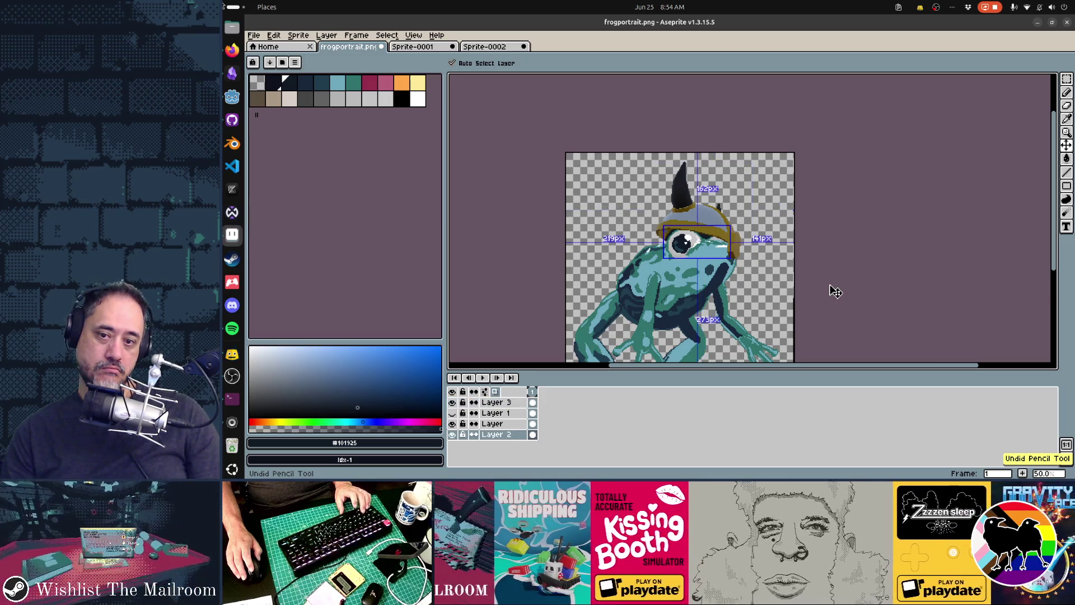
key("b")
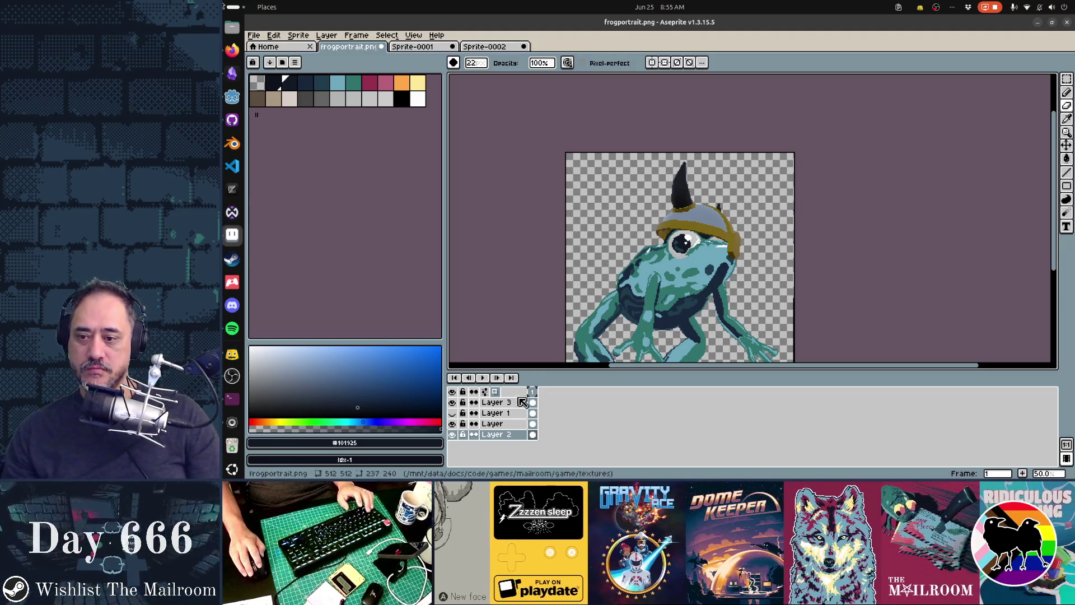
left_click(452, 402)
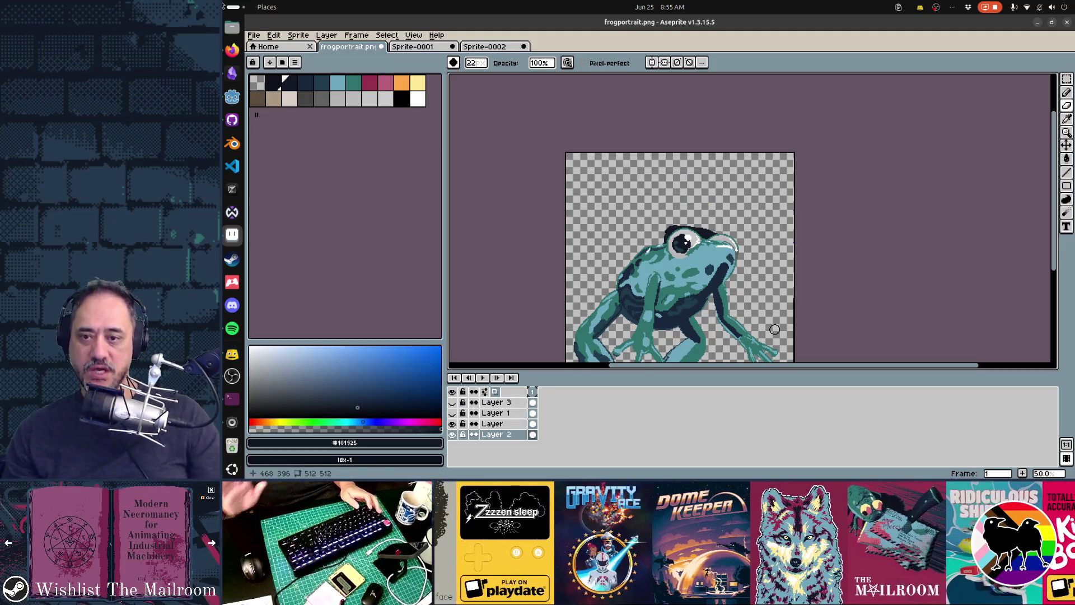
Step: In Godot, select the viking hat, show its transform gizmo, and rotate it so both horns show
key("alt+Tab")
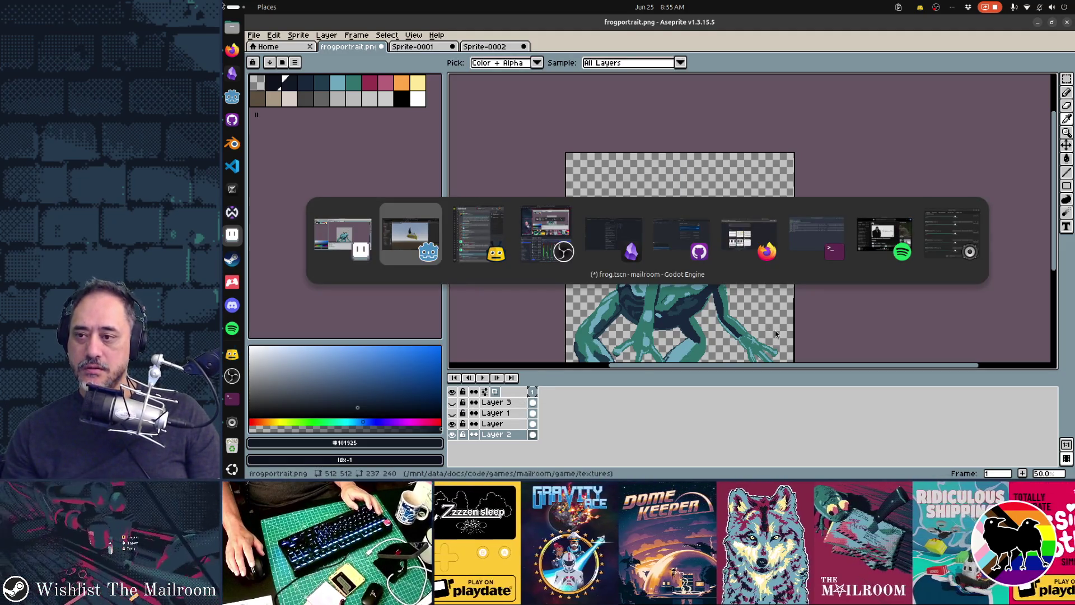
scroll(632, 299, "down", 2)
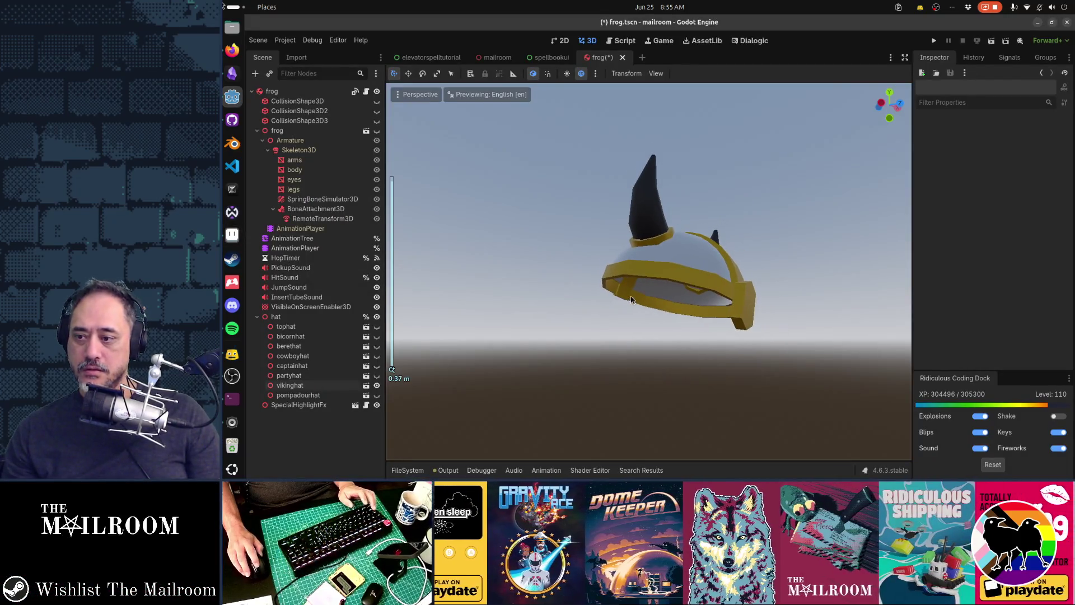
left_click(626, 302)
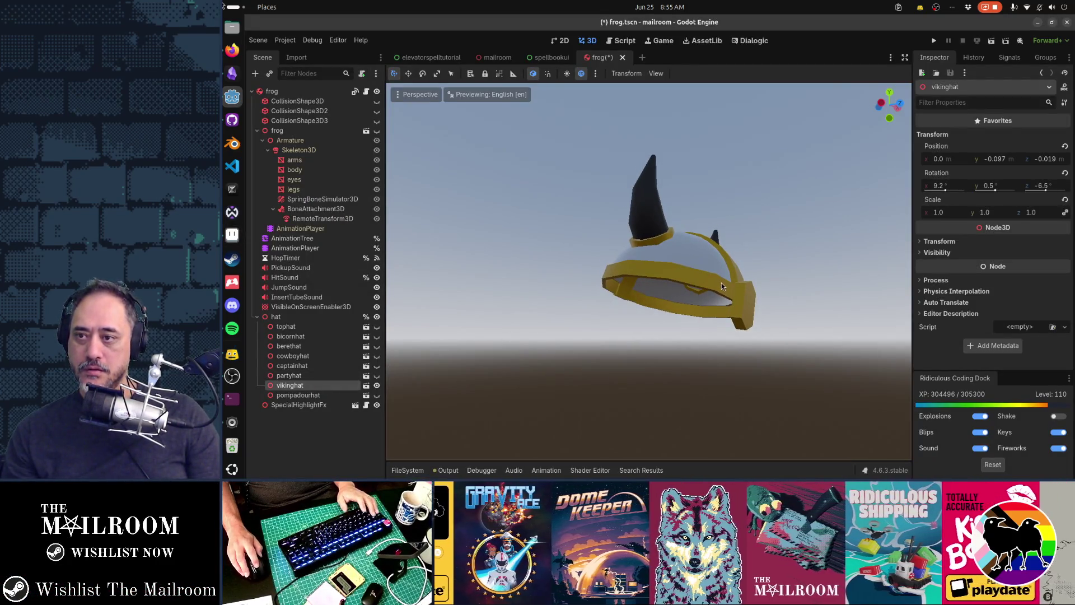
left_click(411, 95)
left_click(444, 312)
left_click(442, 322)
left_click(443, 312)
left_click(692, 301)
left_click_drag(692, 301, 677, 297)
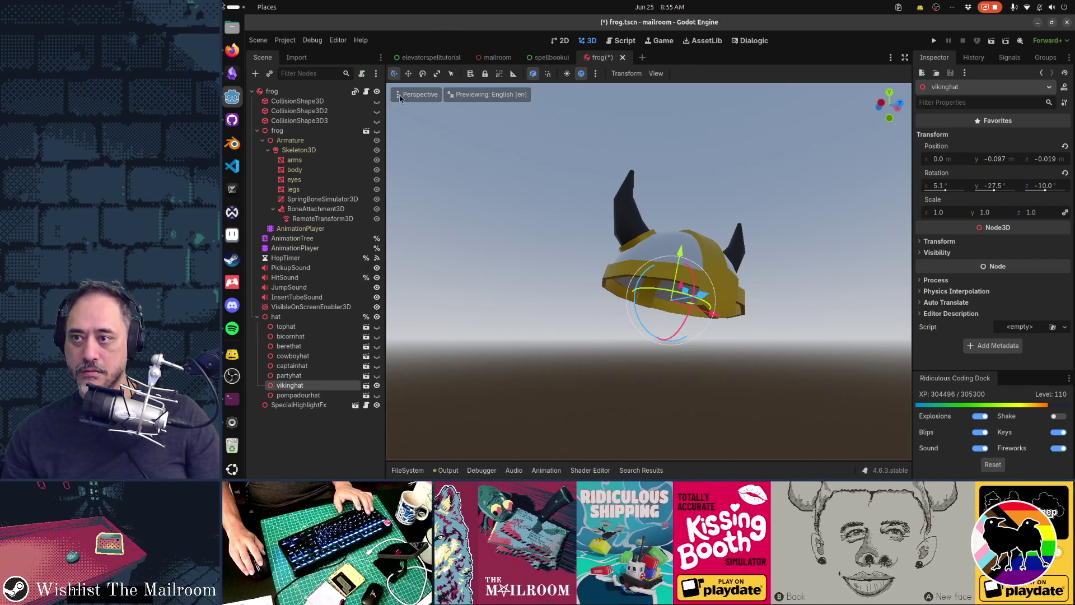
Step: Hide the transform gizmo and capture a screenshot of the hat
left_click(399, 98)
left_click(440, 321)
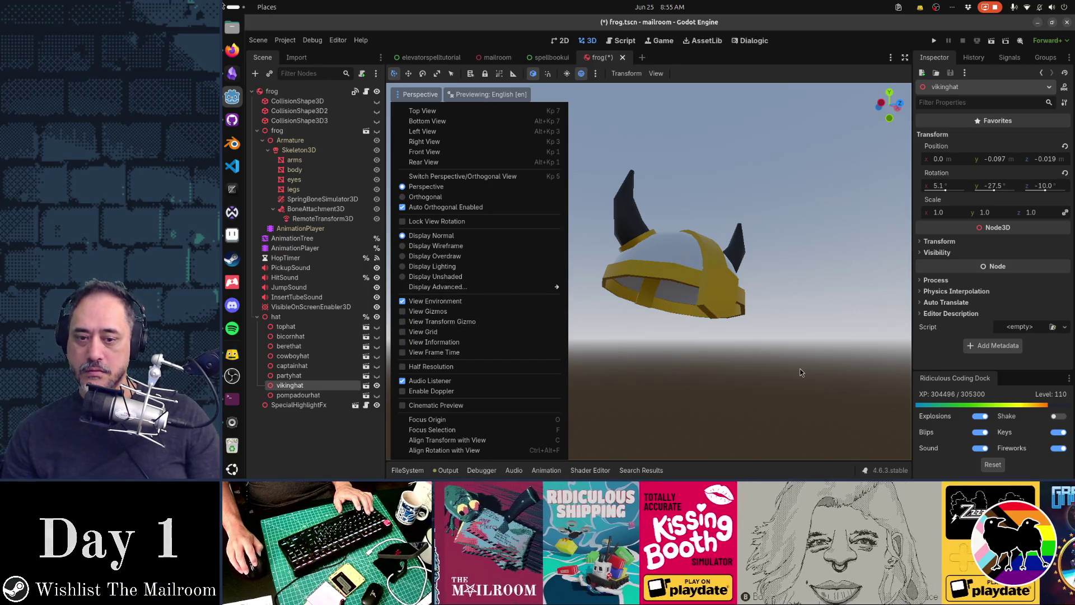
left_click(801, 372)
key("Print")
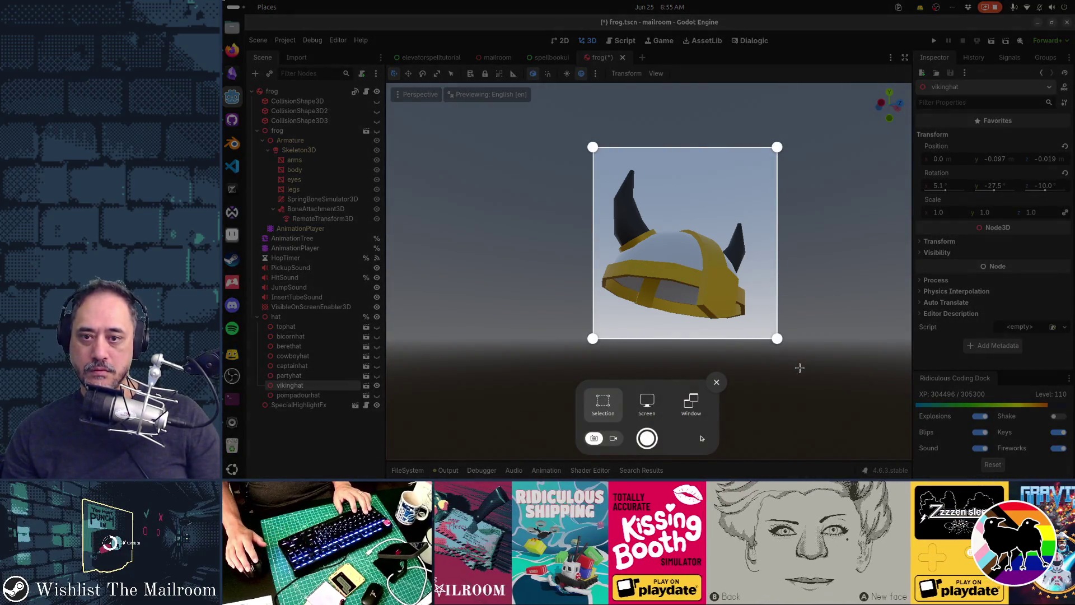
key("Return")
key("alt+Tab")
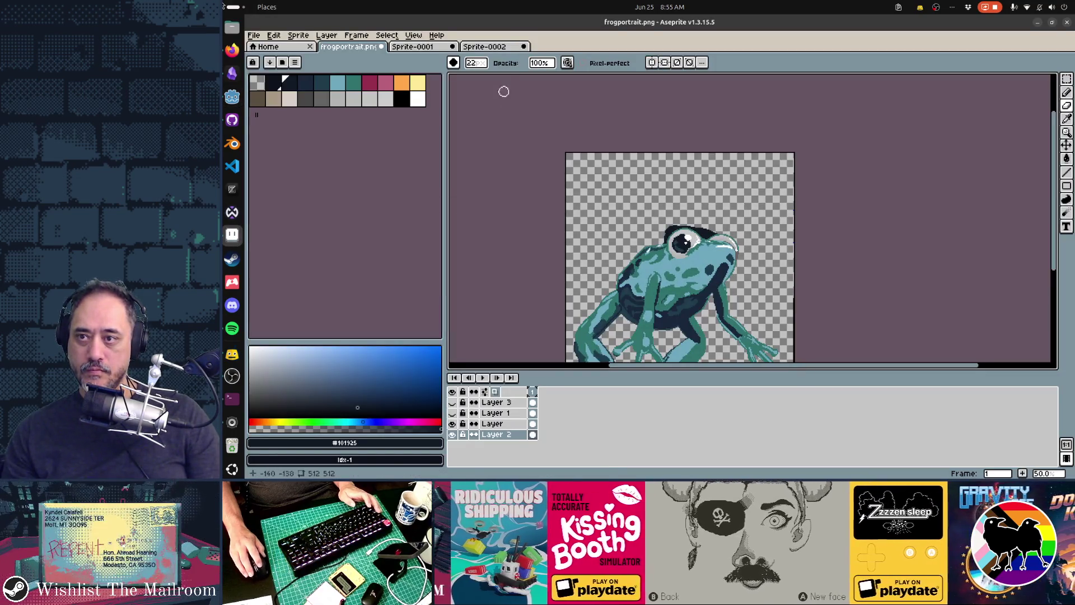
Step: Create a new sprite and paste the captured helmet into it
left_click(502, 47)
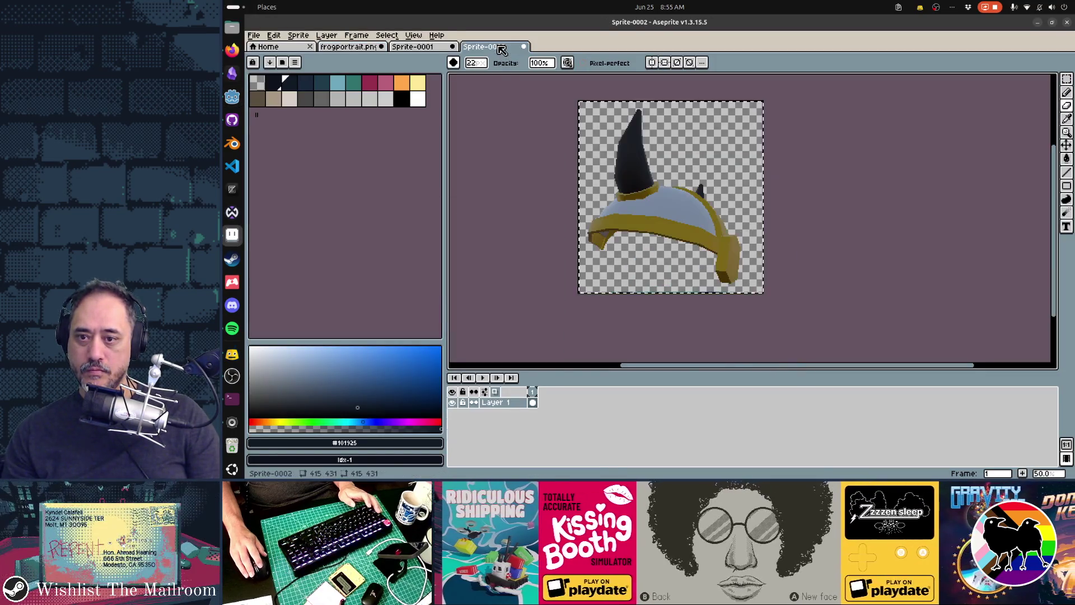
key("ctrl+n")
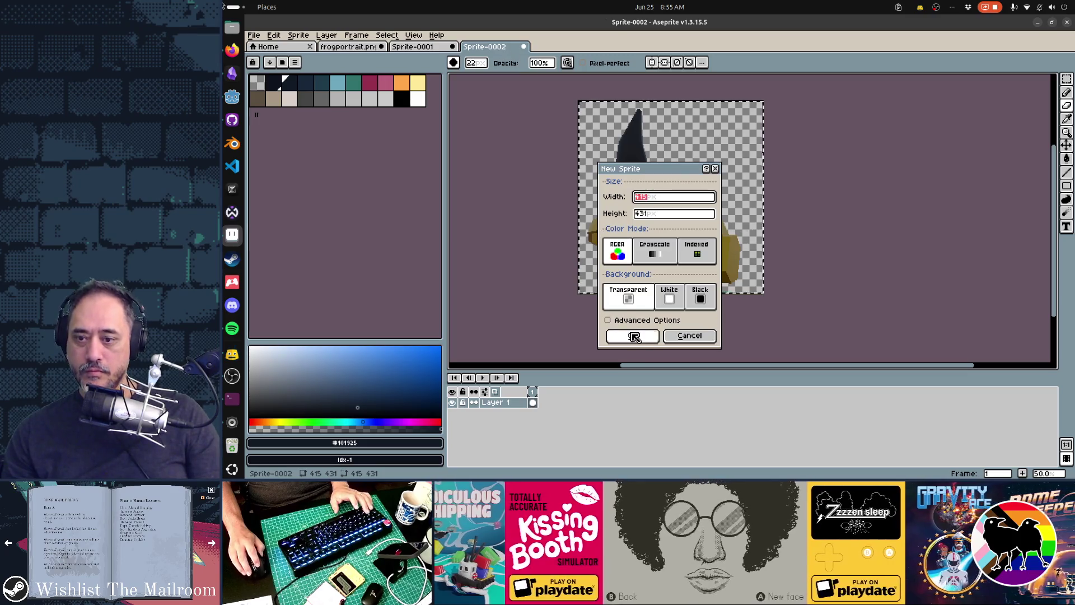
left_click(632, 336)
scroll(706, 229, "down", 1)
key("ctrl+v")
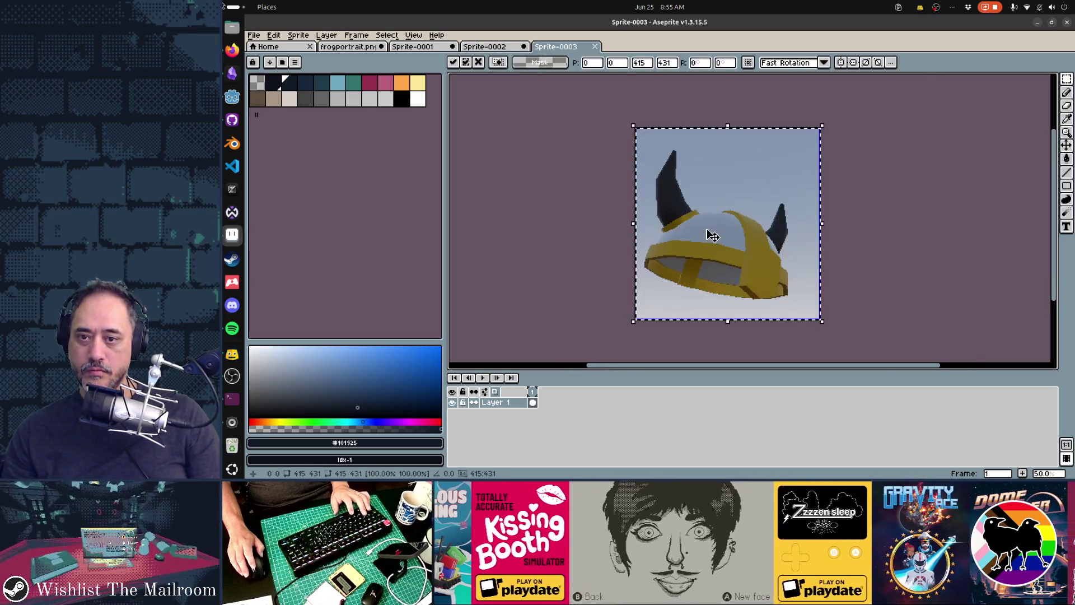
key("Return")
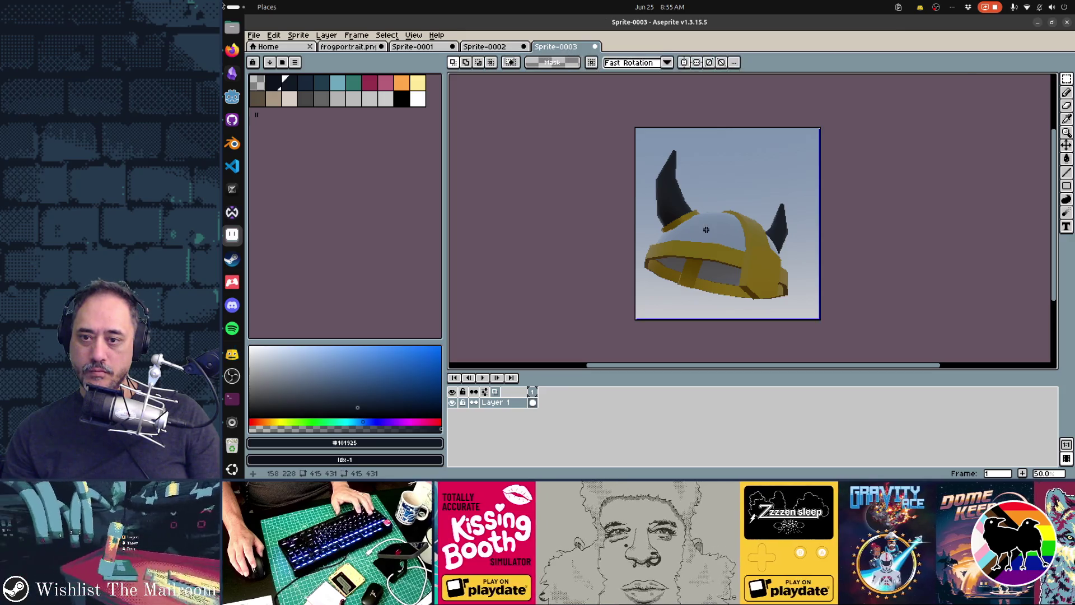
scroll(568, 219, "up", 3)
Step: Erase the seam lines below the horn and along the helmet with a smaller eraser
key("e")
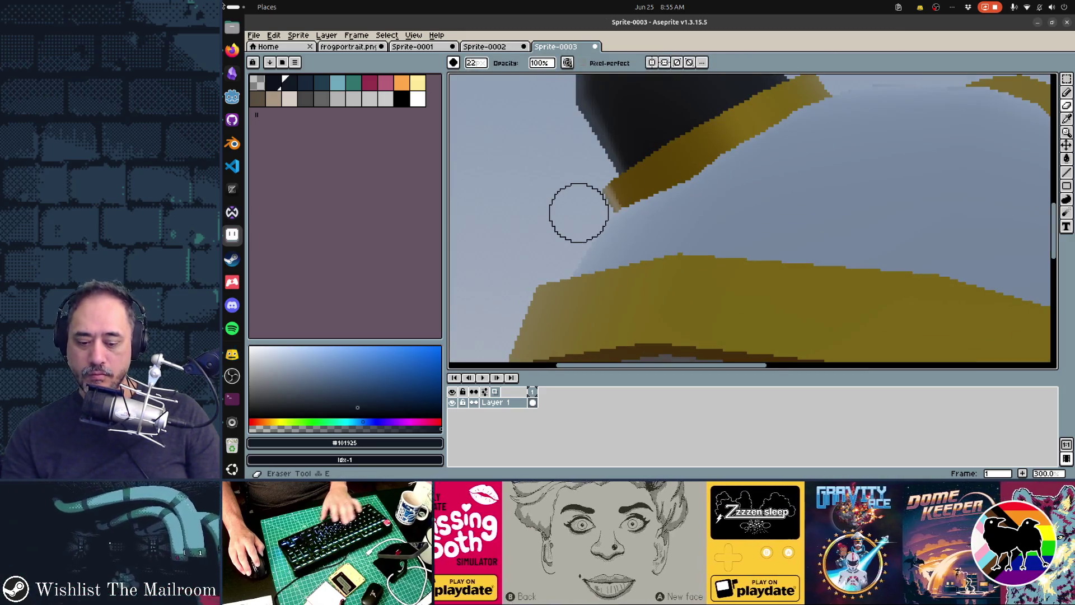
key("minus")
key("minus")
key("minus")
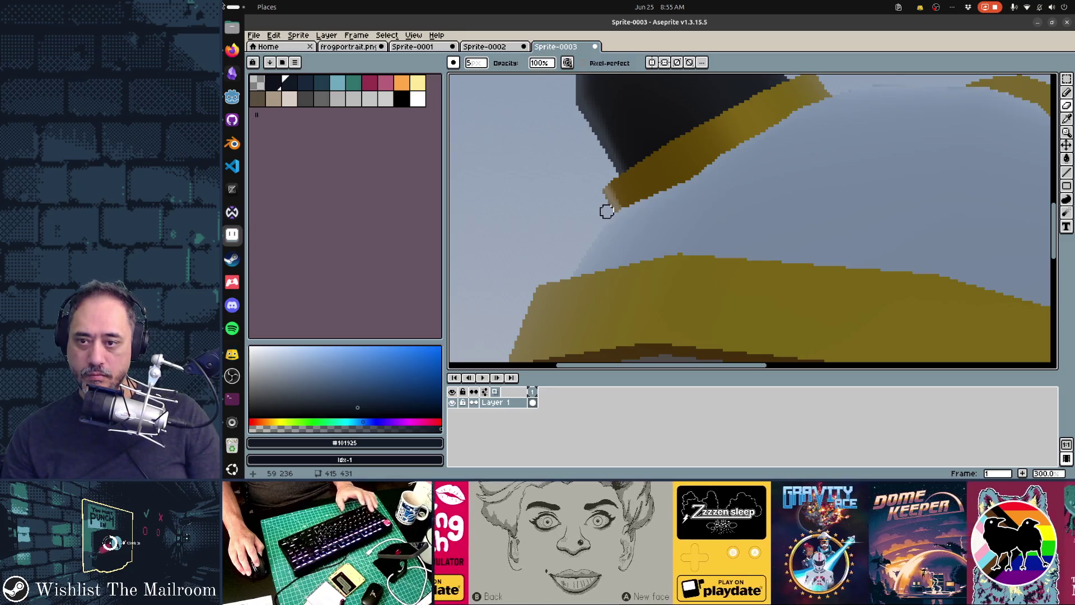
left_click_drag(595, 225, 582, 243)
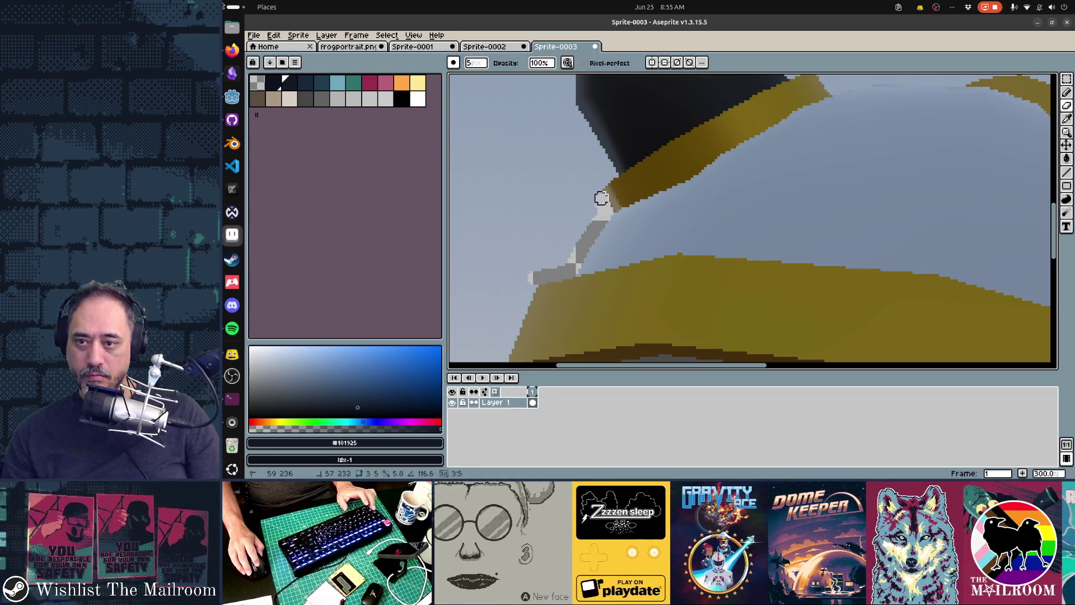
left_click_drag(866, 144, 663, 187)
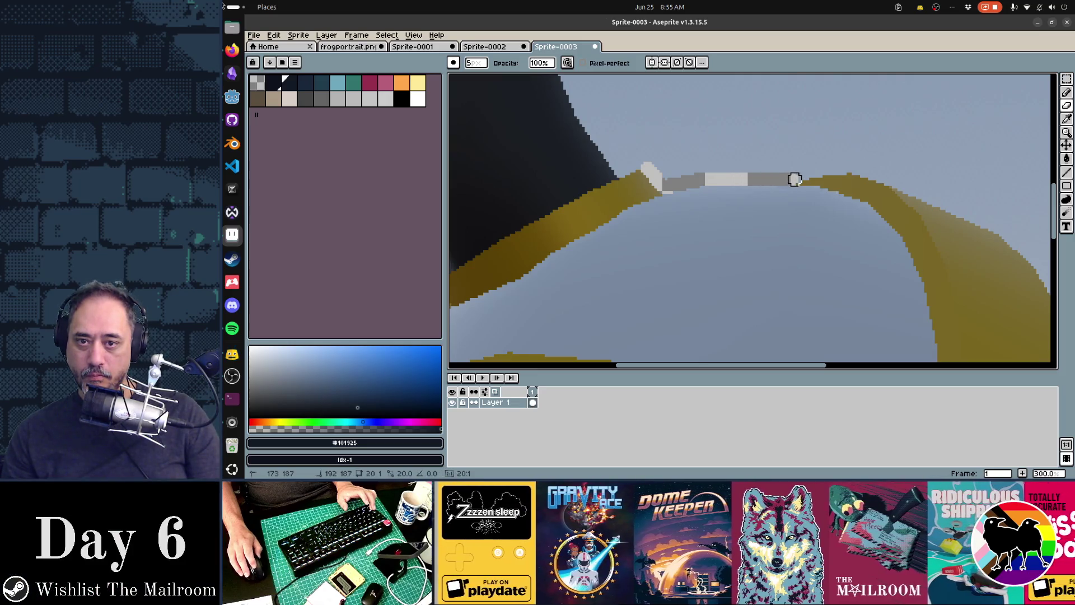
left_click(795, 179, "shift")
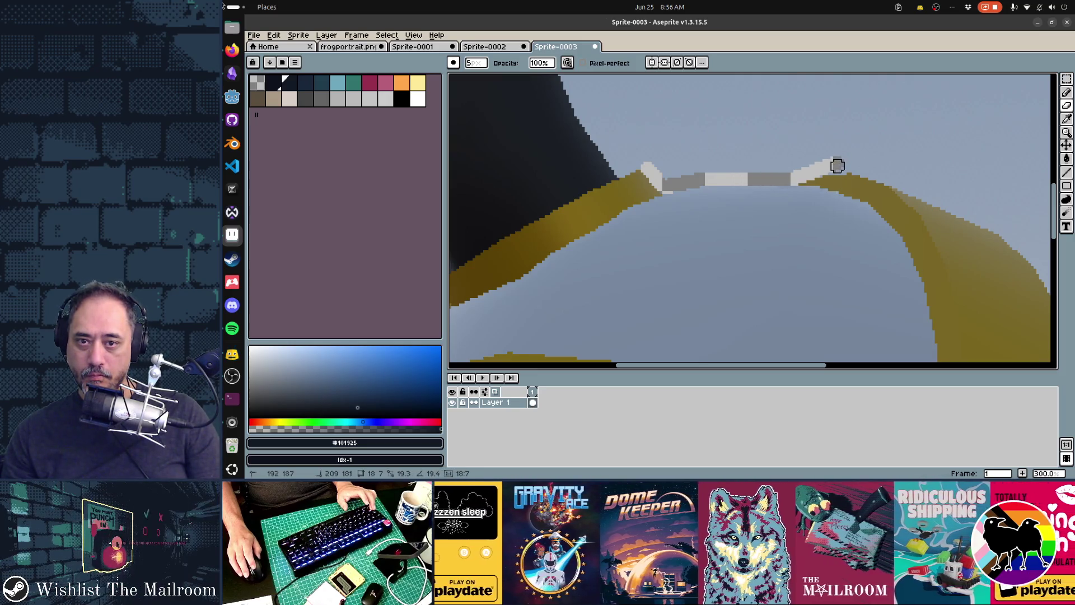
left_click(838, 167, "shift")
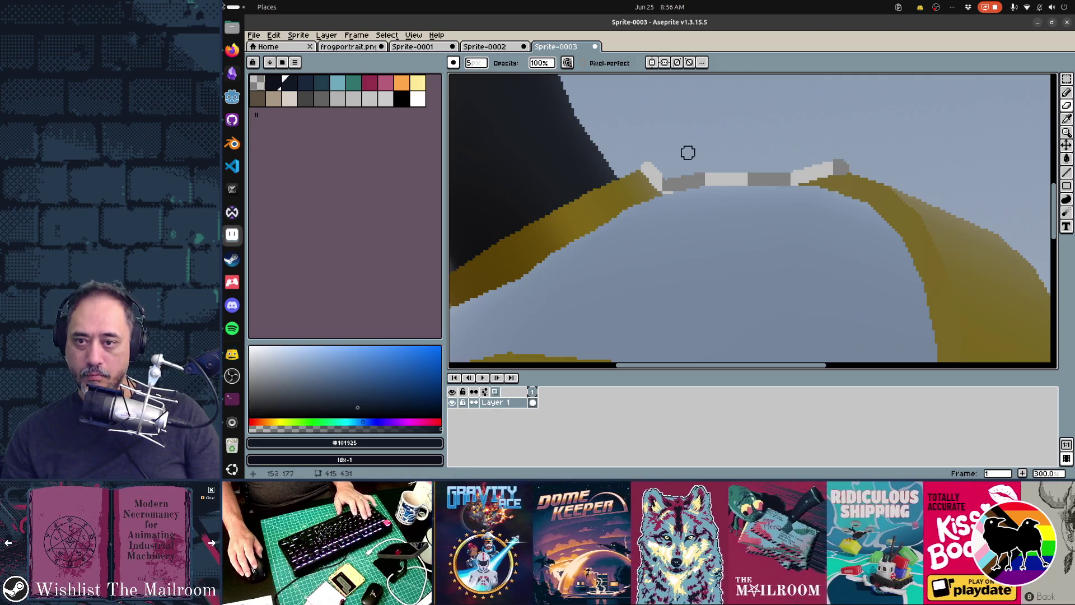
Step: Magic Wand-select and delete the pale background, then bring up frogportrait.png
key("w")
scroll(689, 168, "down", 5)
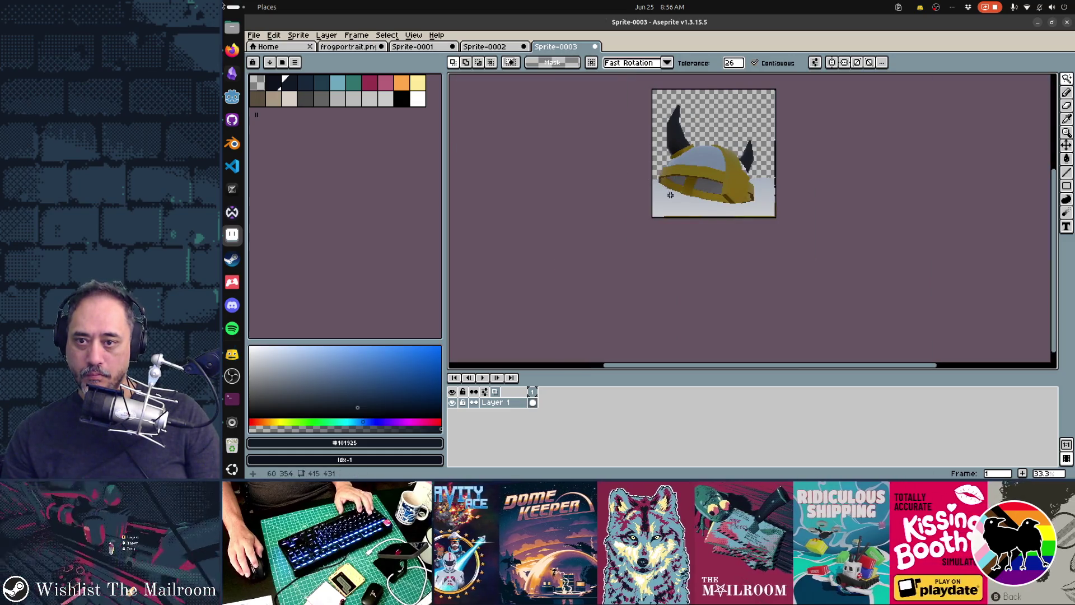
left_click(671, 195)
key("Delete")
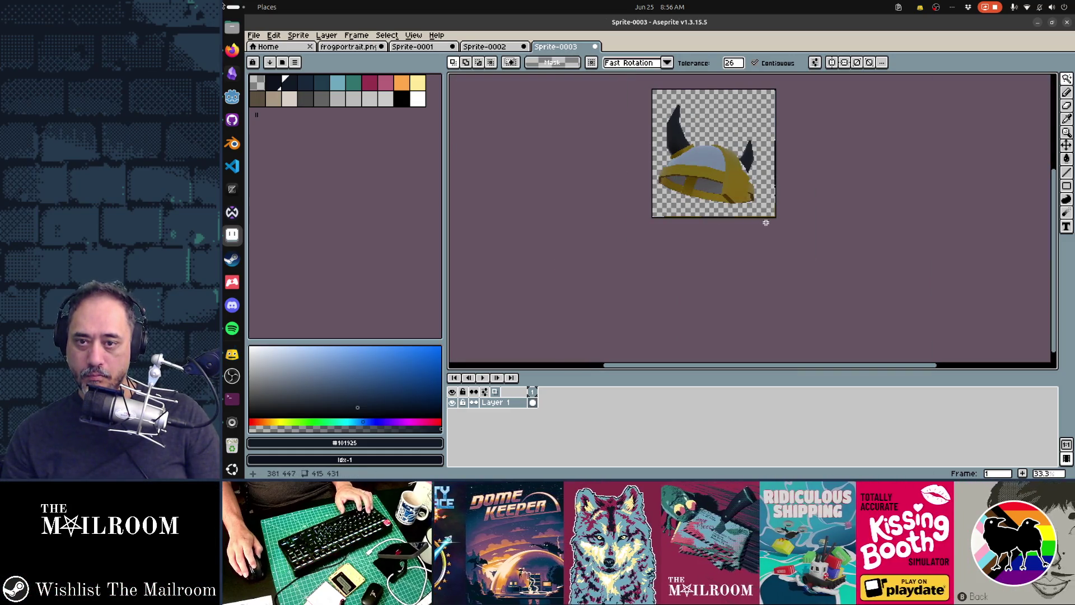
left_click(362, 48)
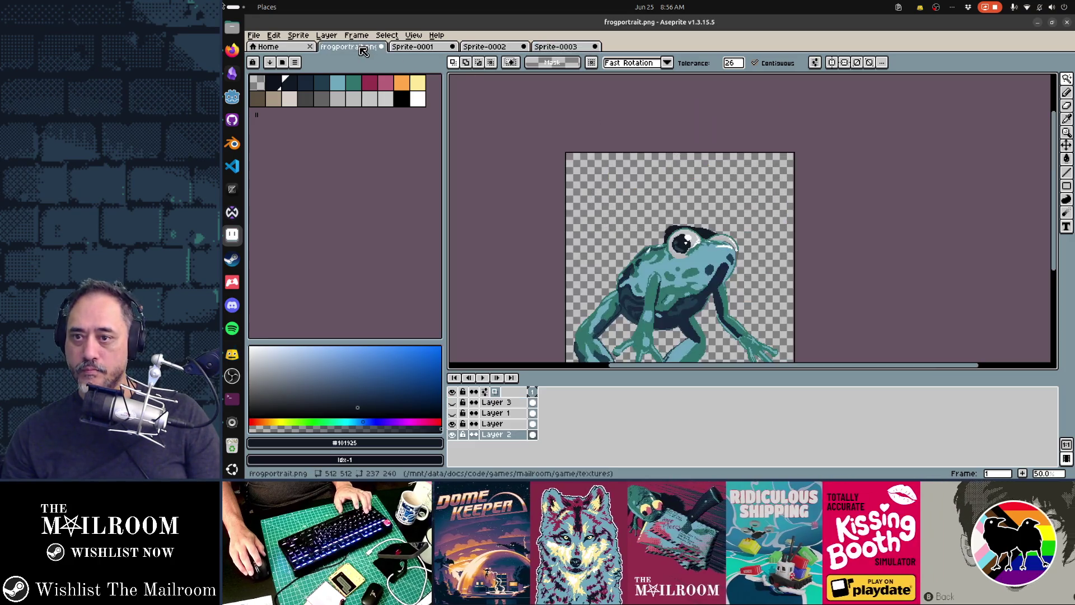
Step: Paste the helmet into a new layer, shrink it to about 273×284 over the head, then cancel it
double_click(511, 403)
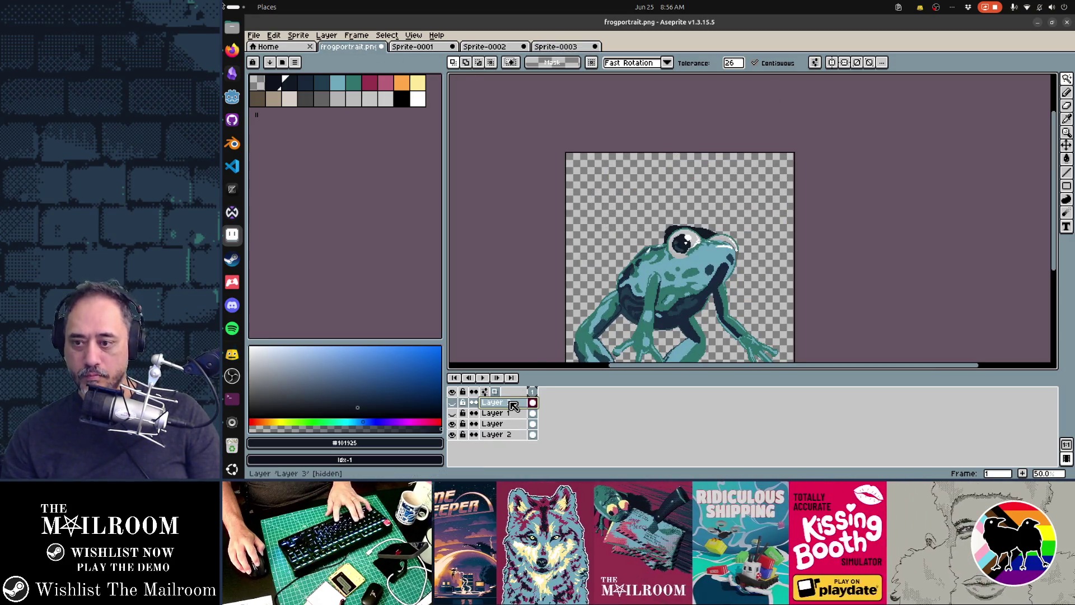
key("shift+n")
key("ctrl+v")
left_click_drag(755, 339, 695, 286)
mouse_move(654, 246)
left_mouse_down()
mouse_move(708, 237)
mouse_move(743, 180)
mouse_move(731, 172)
mouse_move(721, 236)
left_mouse_up()
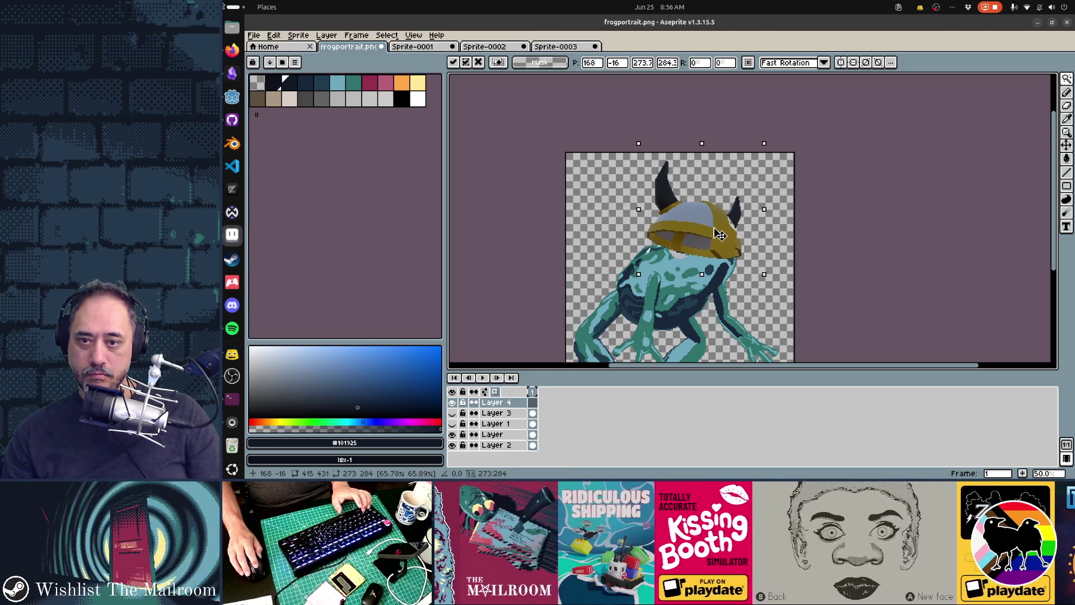
key("Escape")
key("ctrl+shift+Tab")
key("ctrl+shift+Tab")
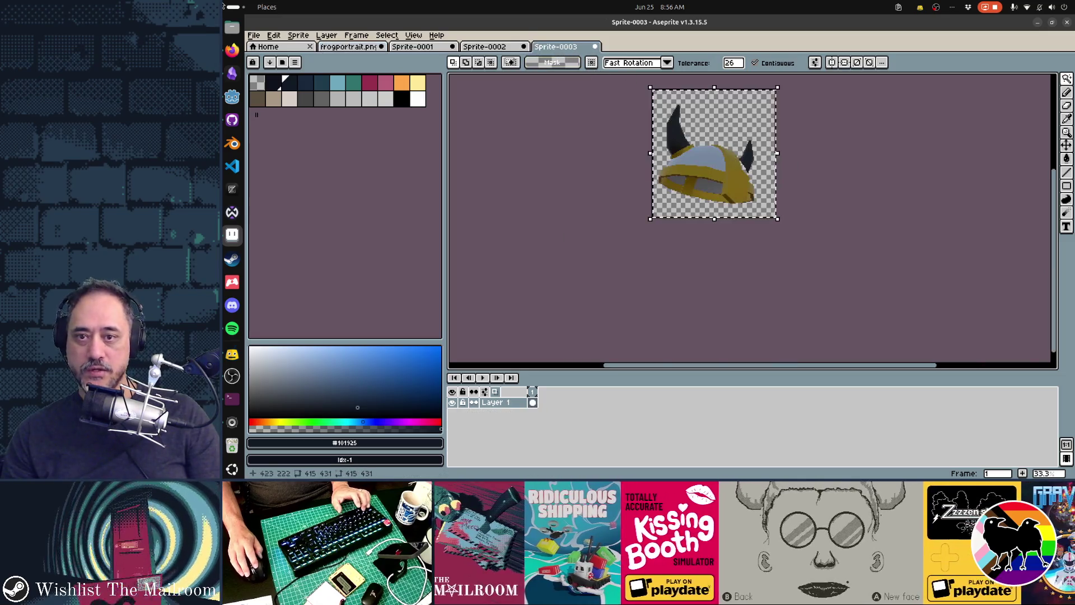
Step: Cut and restore the selected area, deselect, and erase the seam beside the horn
scroll(781, 160, "up", 3)
key("ctrl+z")
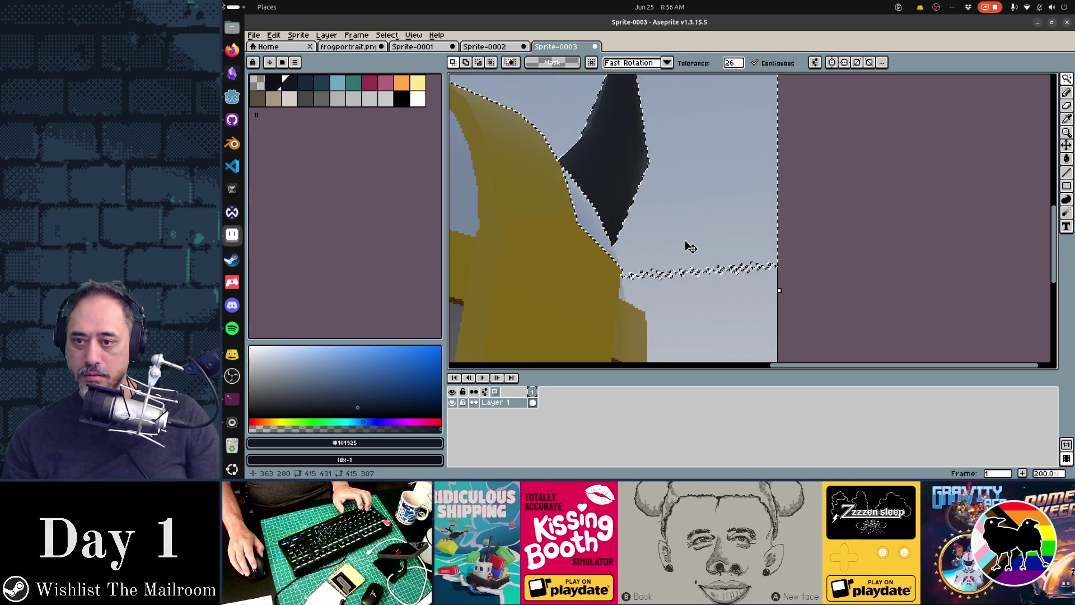
key("ctrl+x")
key("ctrl+z")
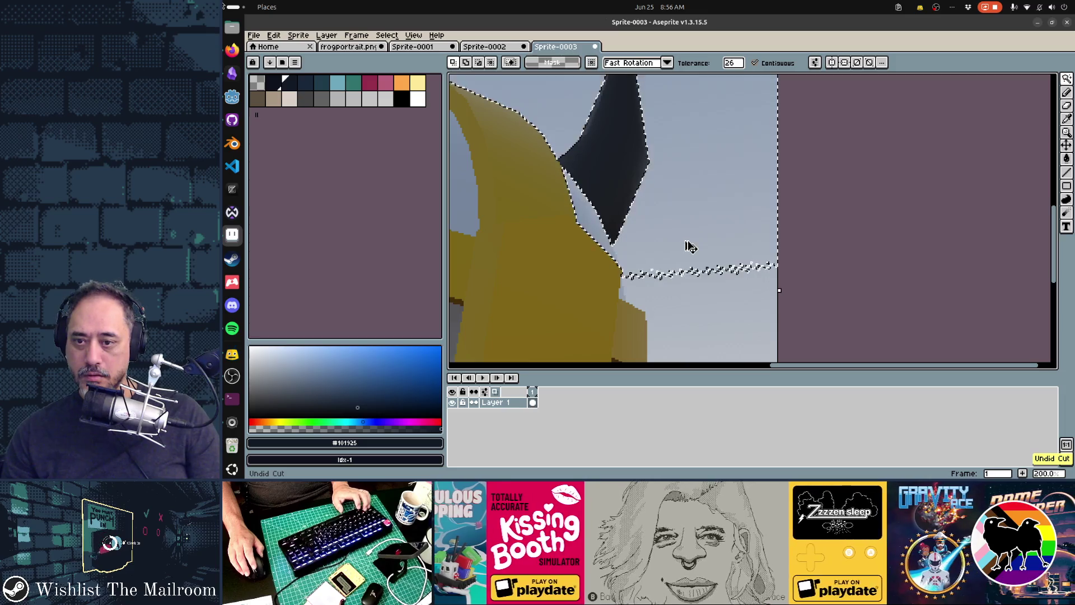
key("ctrl+d")
key("b")
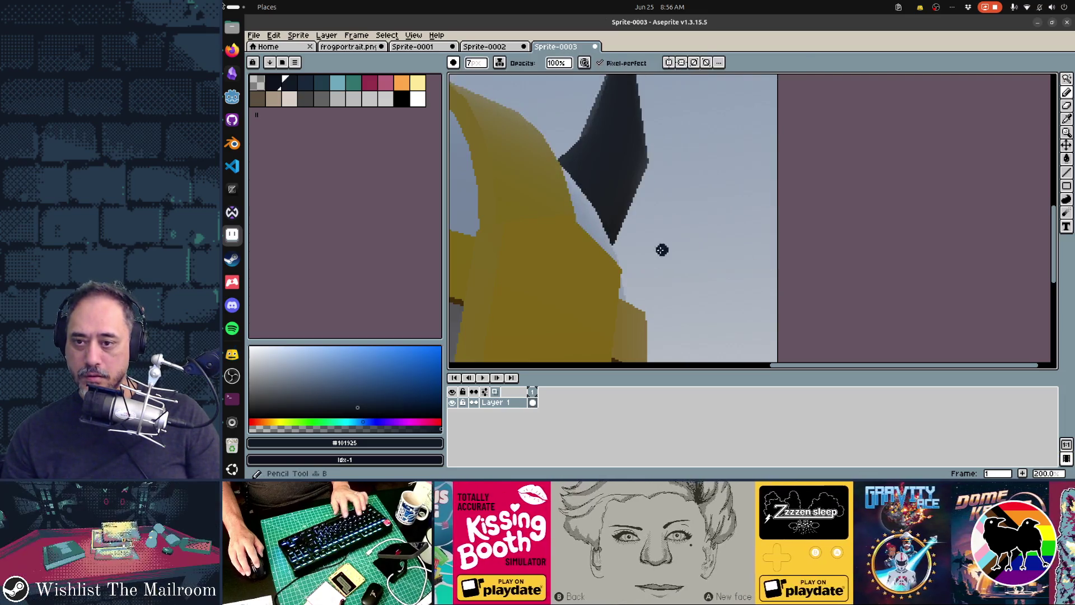
key("e")
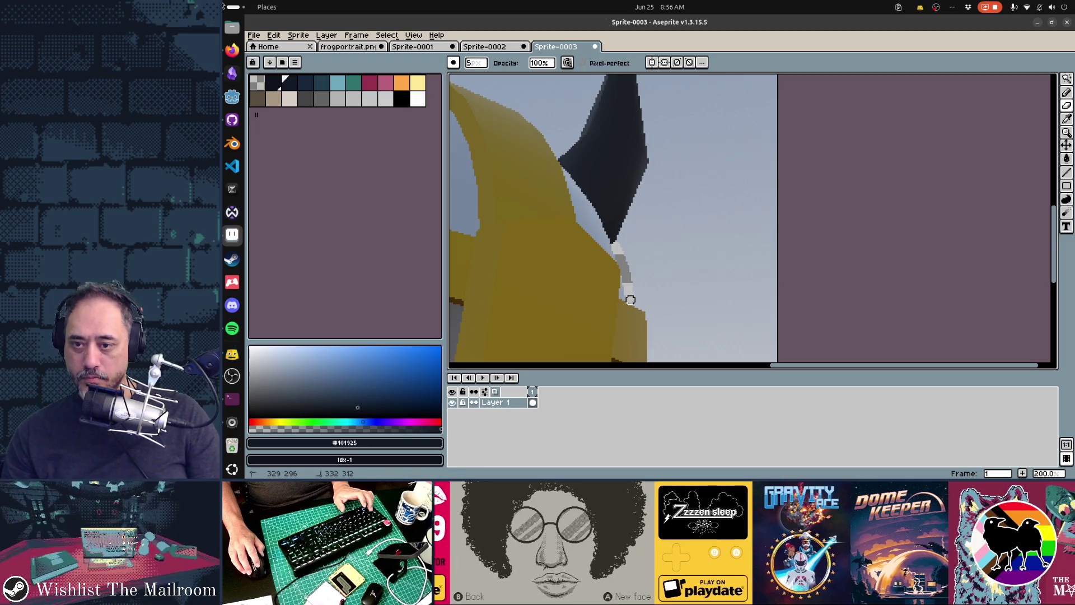
Step: Magic Wand-select the leftover sky around the helmet, delete it, and deselect
key("w")
left_click(677, 255)
scroll(678, 258, "down", 4)
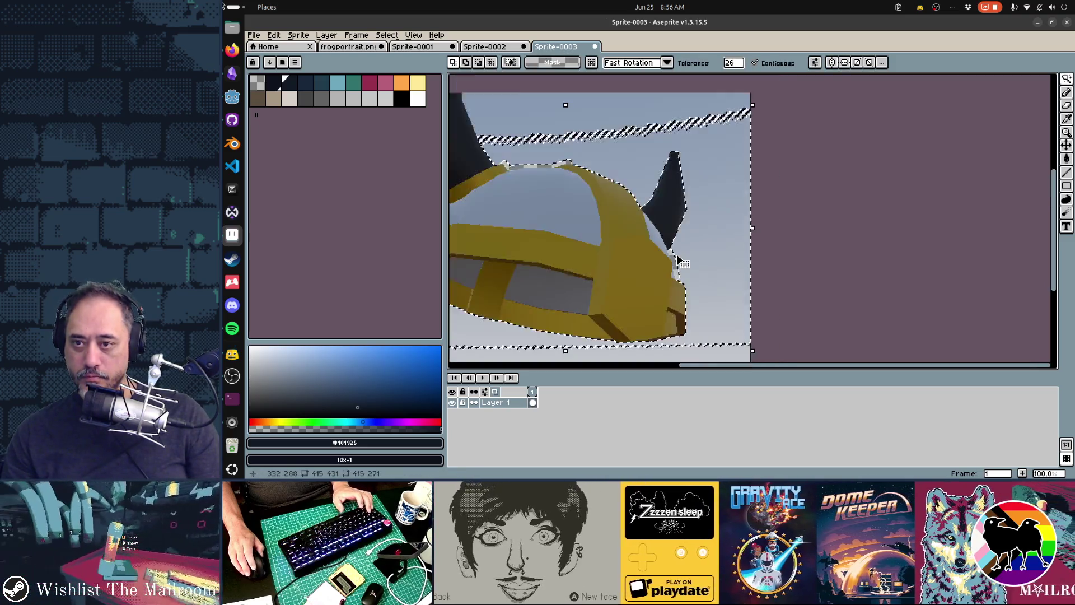
key("Delete")
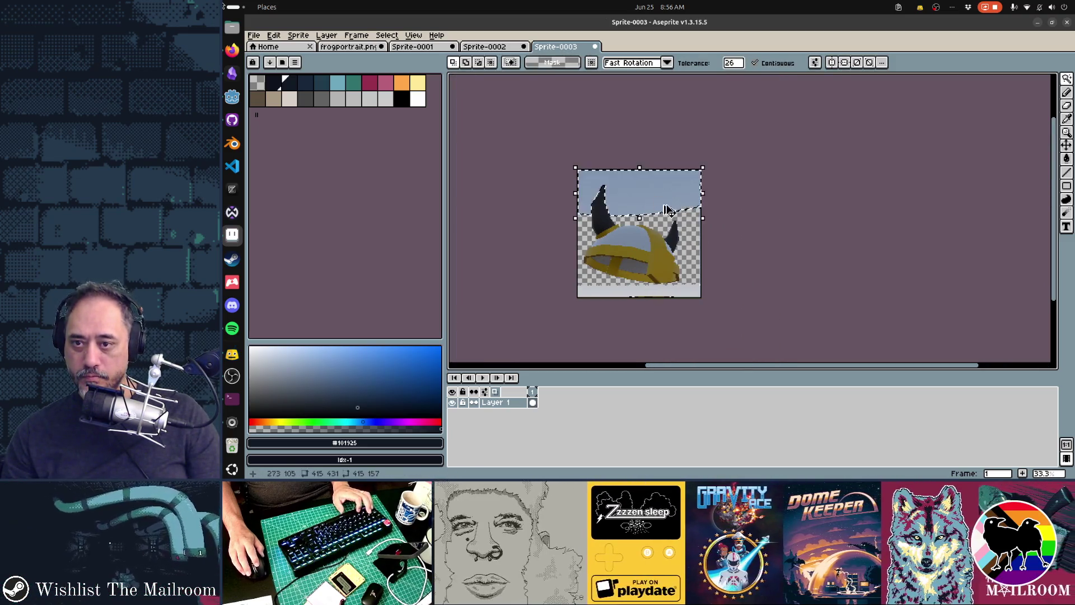
key("ctrl+d")
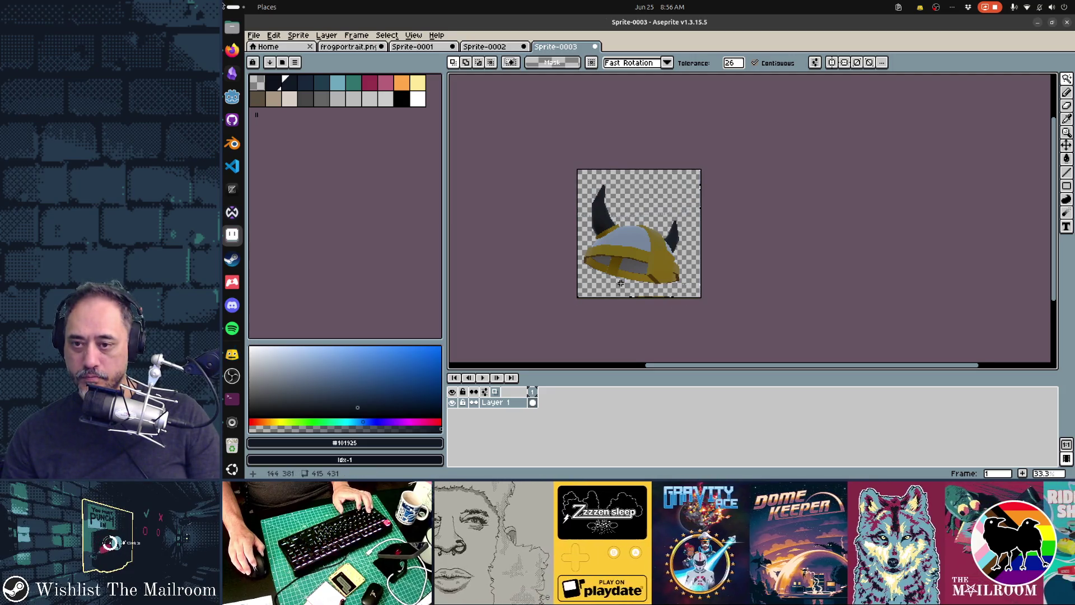
scroll(621, 283, "up", 3)
key("e")
scroll(596, 237, "up", 2)
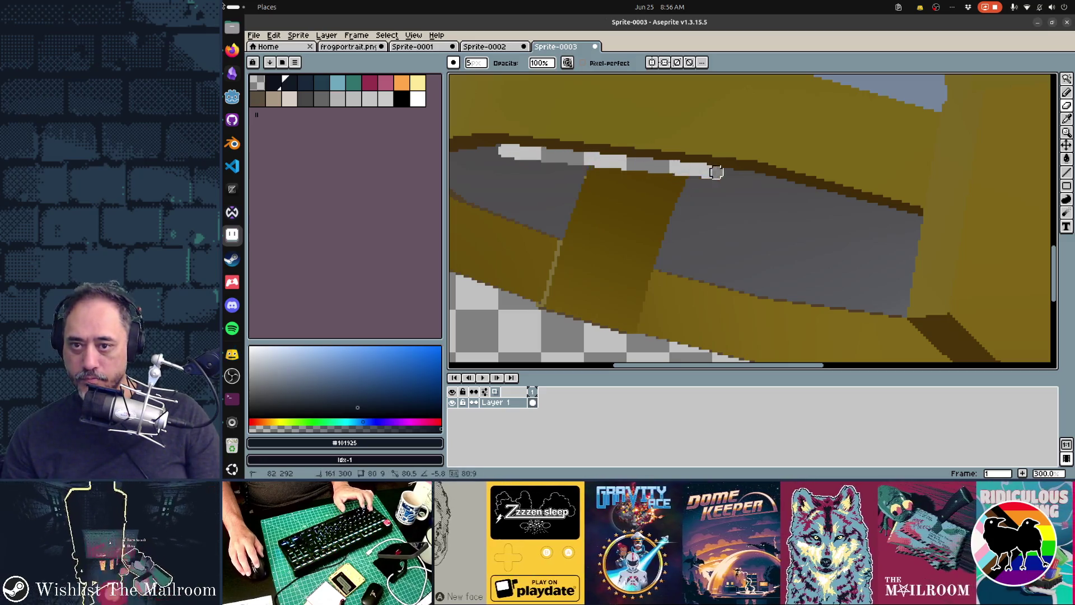
Step: Erase lines along the brim's inner edge, the band's left edge, and diagonally under the brim
left_click(729, 175, "shift")
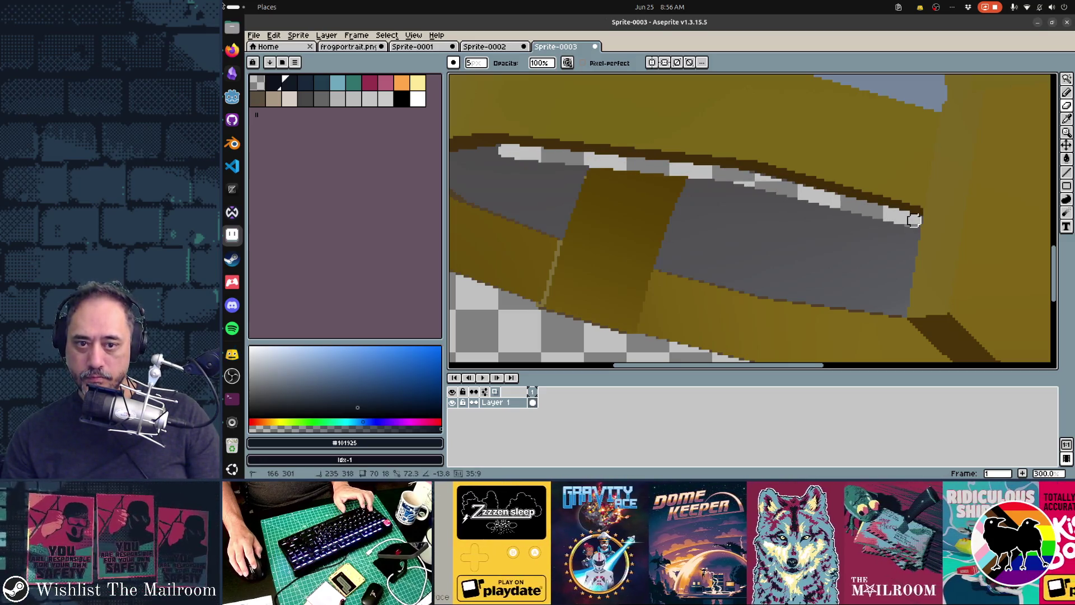
left_click(914, 220, "shift")
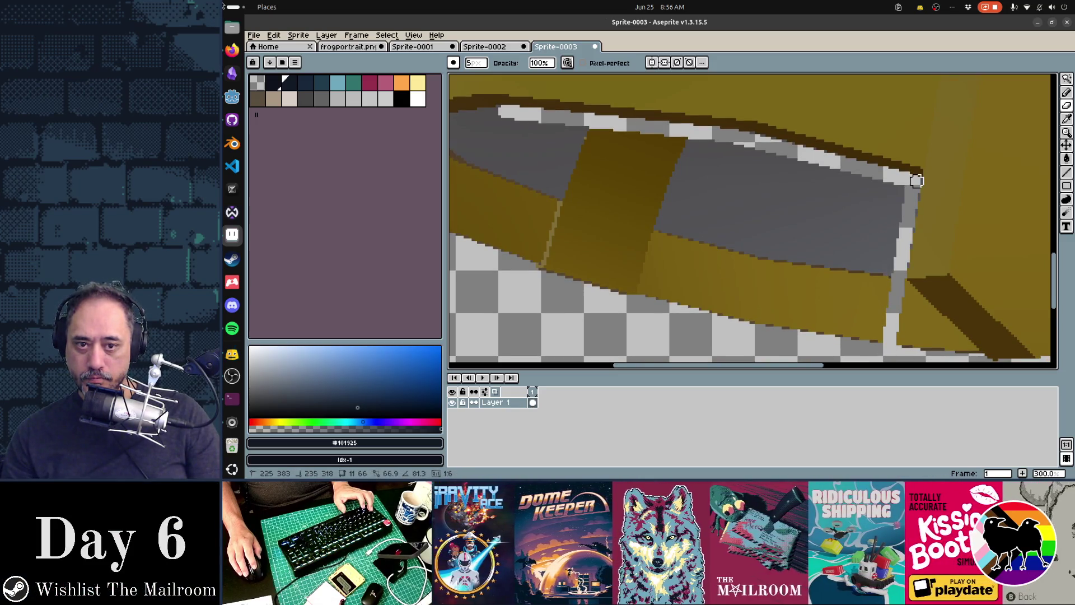
left_click(917, 184, "shift")
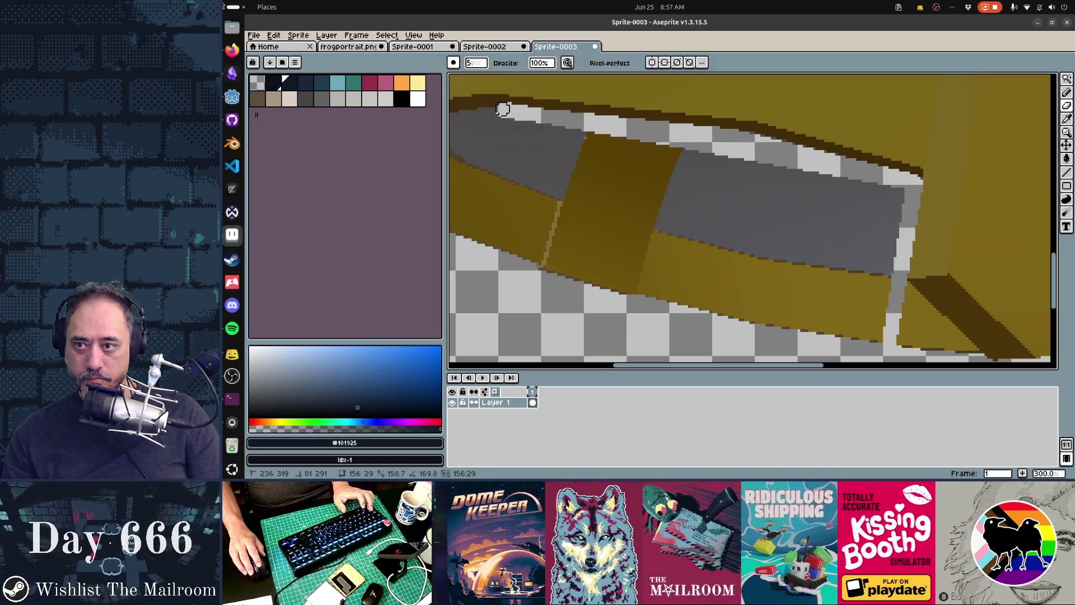
left_click(474, 241, "shift")
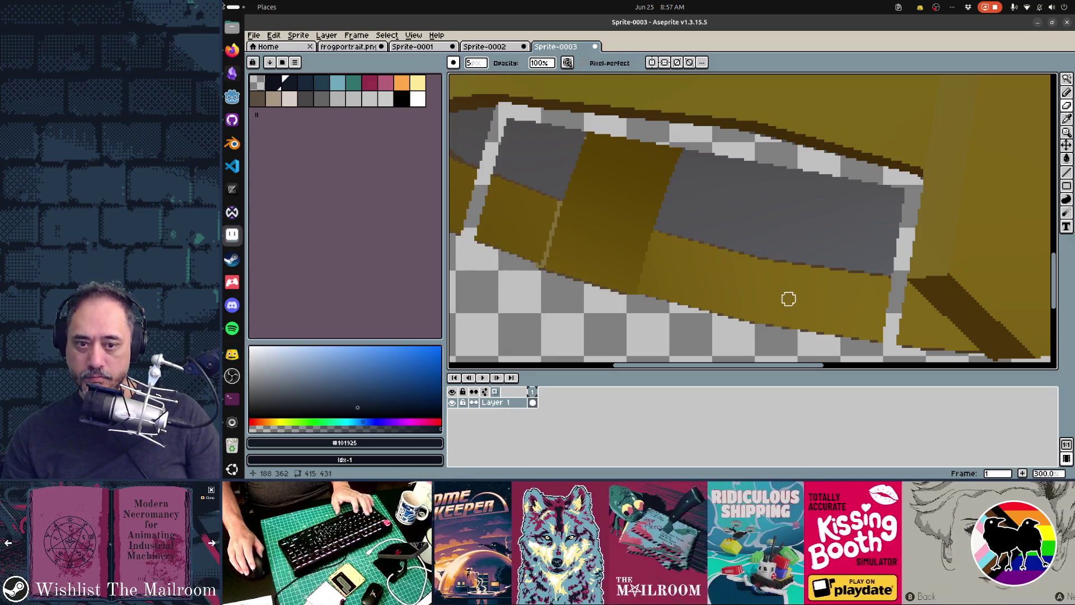
scroll(720, 233, "down", 2)
scroll(868, 252, "right", 1)
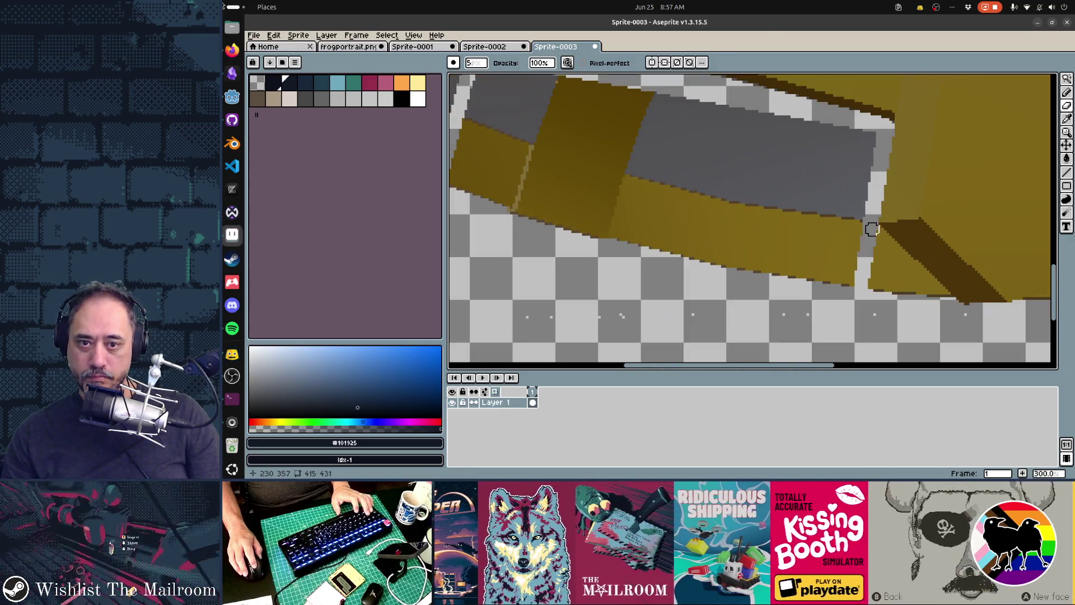
left_click(873, 227)
left_click(955, 312, "shift")
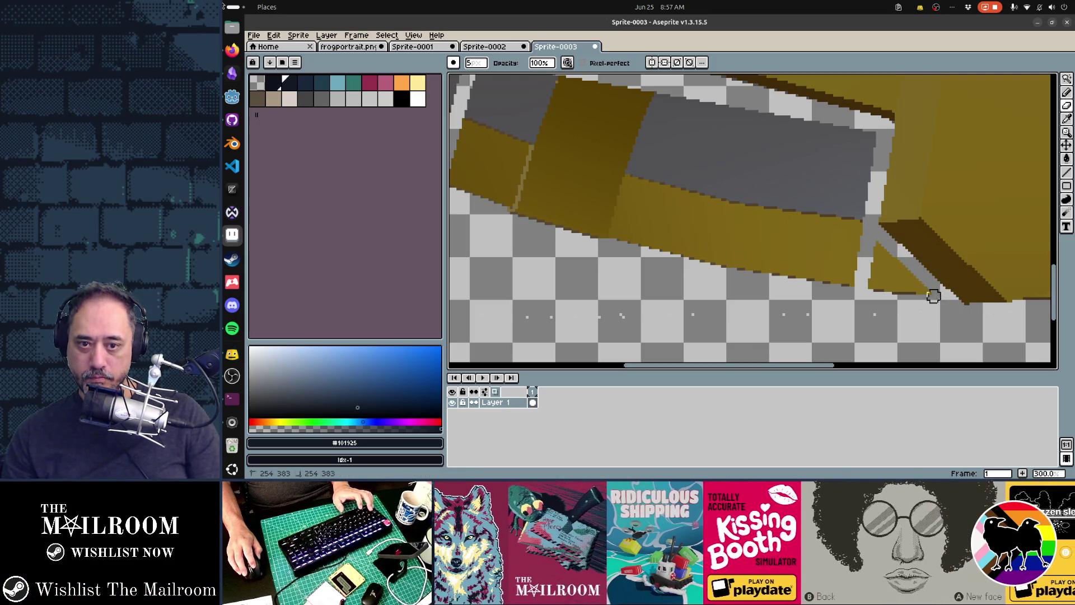
Step: Erase the remaining gold triangle, grey band, gold strips and grey patch below the brim
left_click_drag(937, 299, 873, 243)
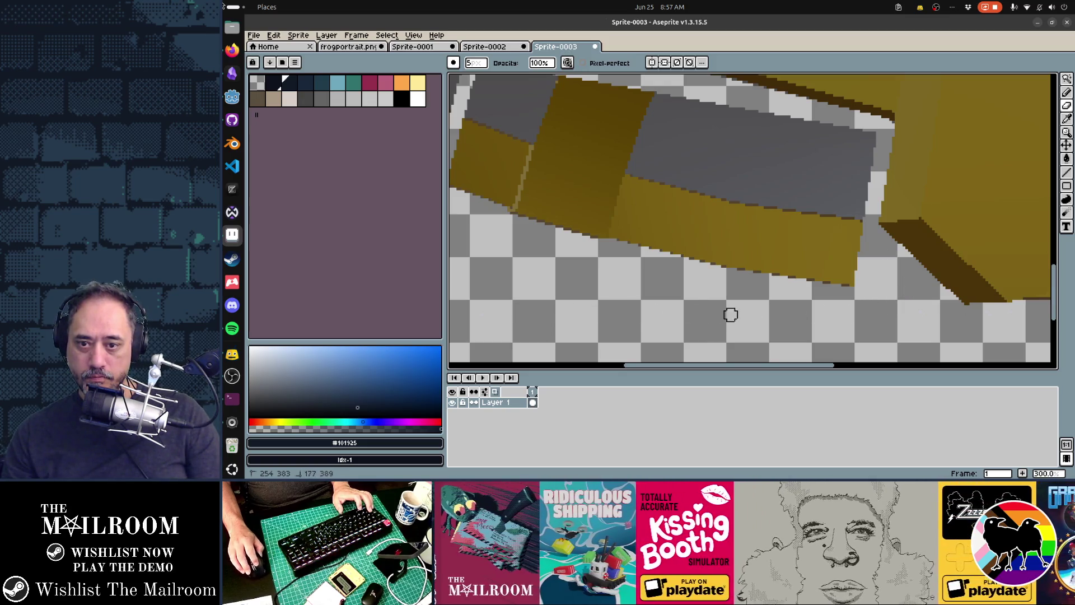
mouse_move(849, 260)
left_mouse_down()
mouse_move(845, 144)
mouse_move(824, 248)
mouse_move(842, 153)
mouse_move(811, 156)
mouse_move(639, 113)
mouse_move(545, 149)
mouse_move(790, 238)
mouse_move(637, 213)
mouse_move(629, 240)
left_mouse_up()
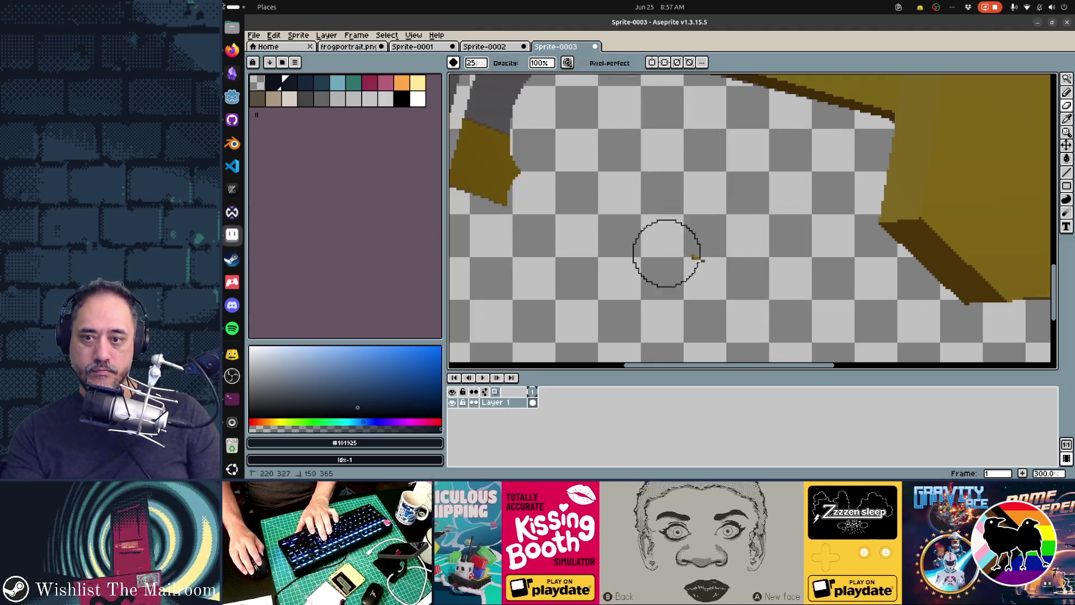
left_click_drag(523, 271, 629, 221)
scroll(747, 257, "up", 1)
mouse_move(635, 163)
left_mouse_down()
mouse_move(662, 163)
mouse_move(647, 252)
mouse_move(612, 288)
mouse_move(635, 213)
left_mouse_up()
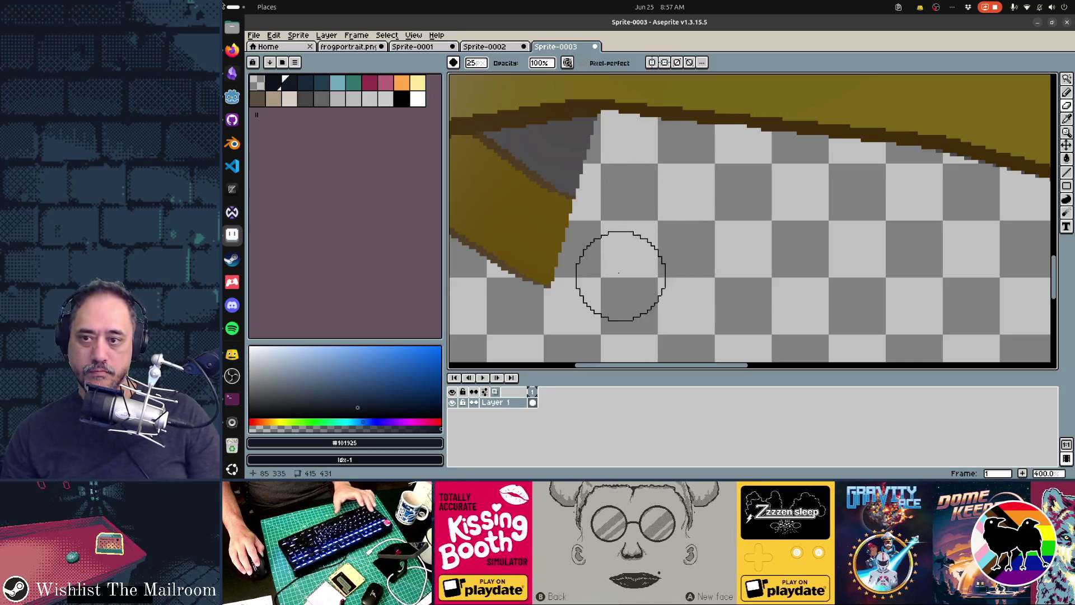
scroll(708, 259, "down", 3)
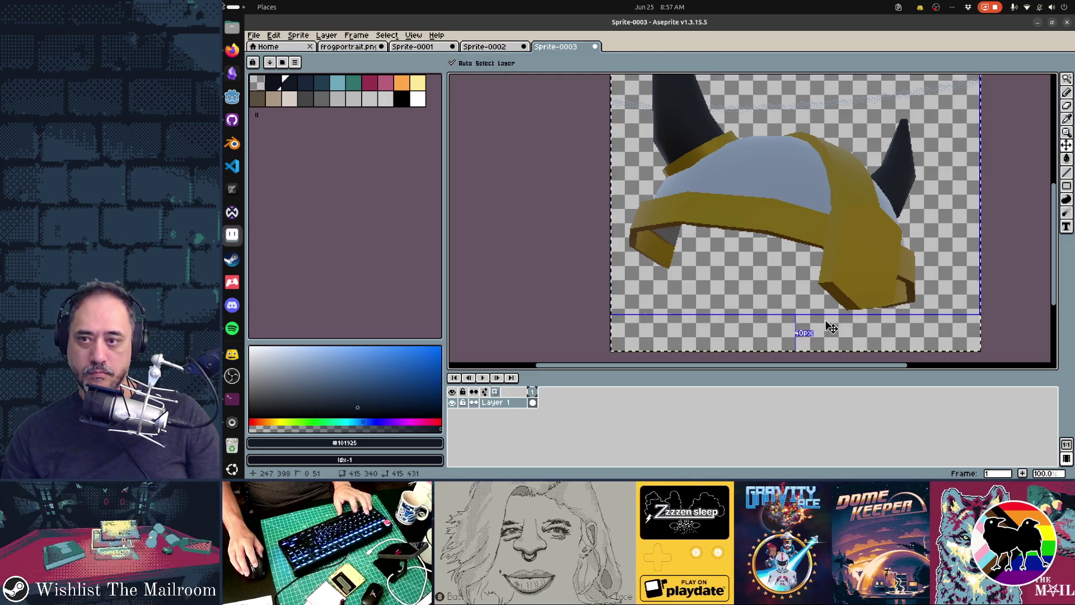
left_click(347, 46)
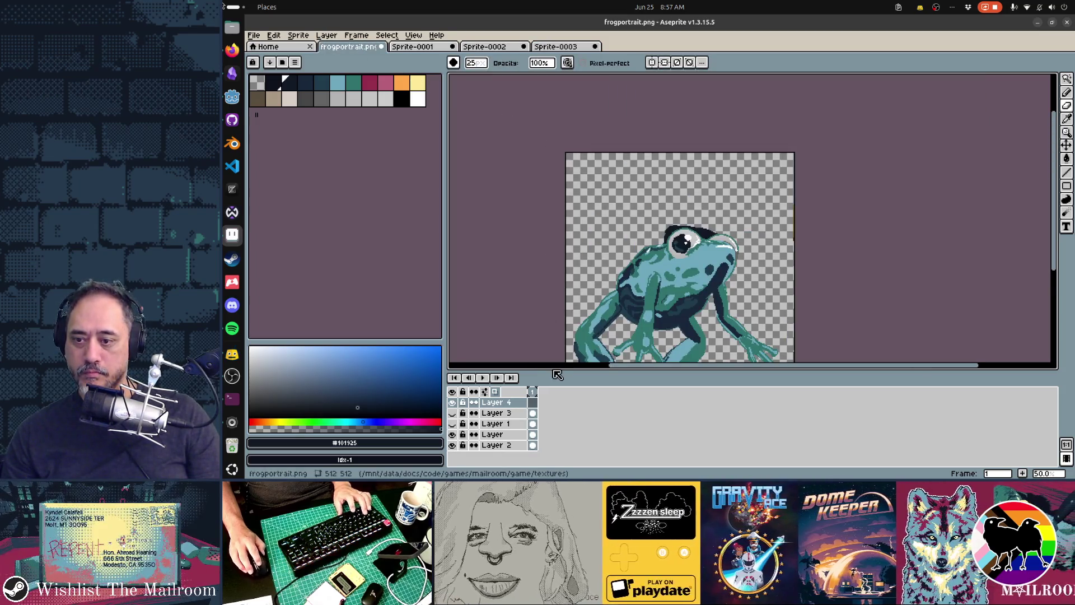
Step: Paste the helmet into frogportrait.png, shrink it, and move it onto the frog's head
key("ctrl+v")
left_click_drag(676, 307, 716, 248)
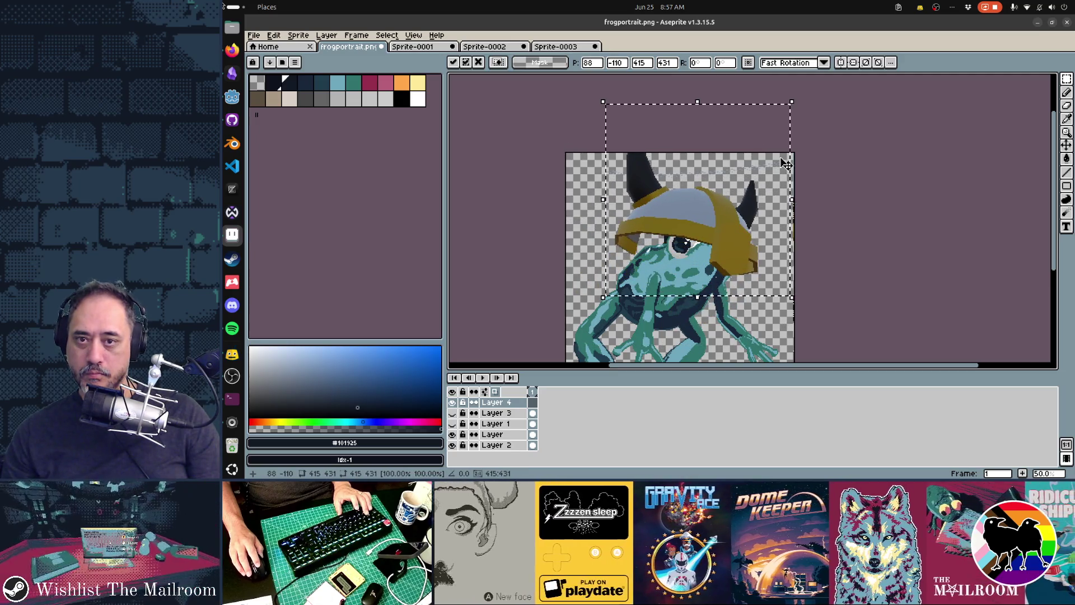
left_click_drag(792, 102, 731, 160)
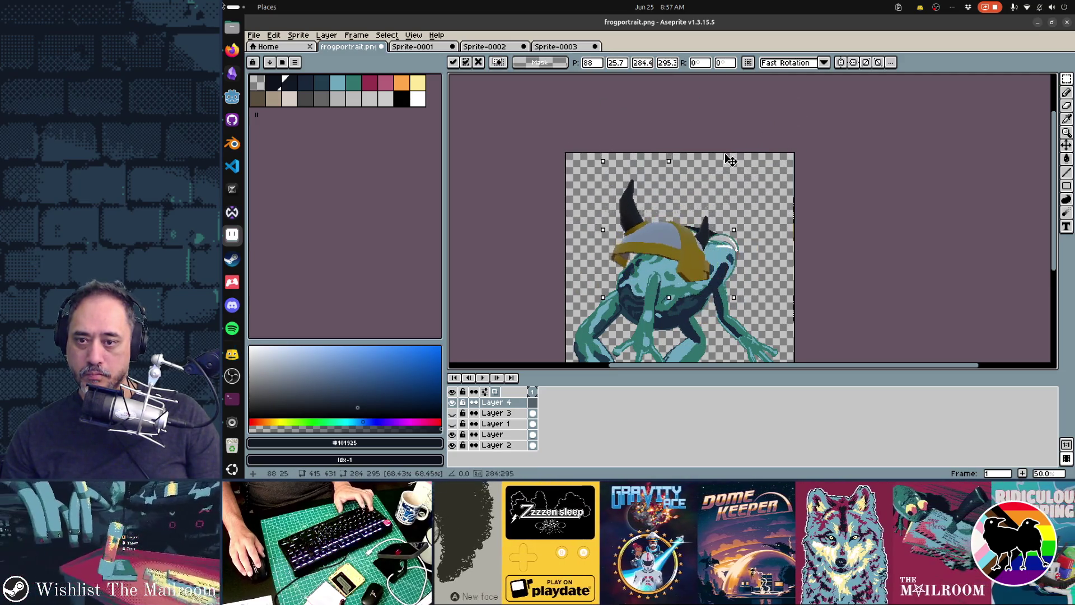
mouse_move(692, 250)
left_mouse_down()
mouse_move(700, 234)
mouse_move(731, 244)
left_mouse_up()
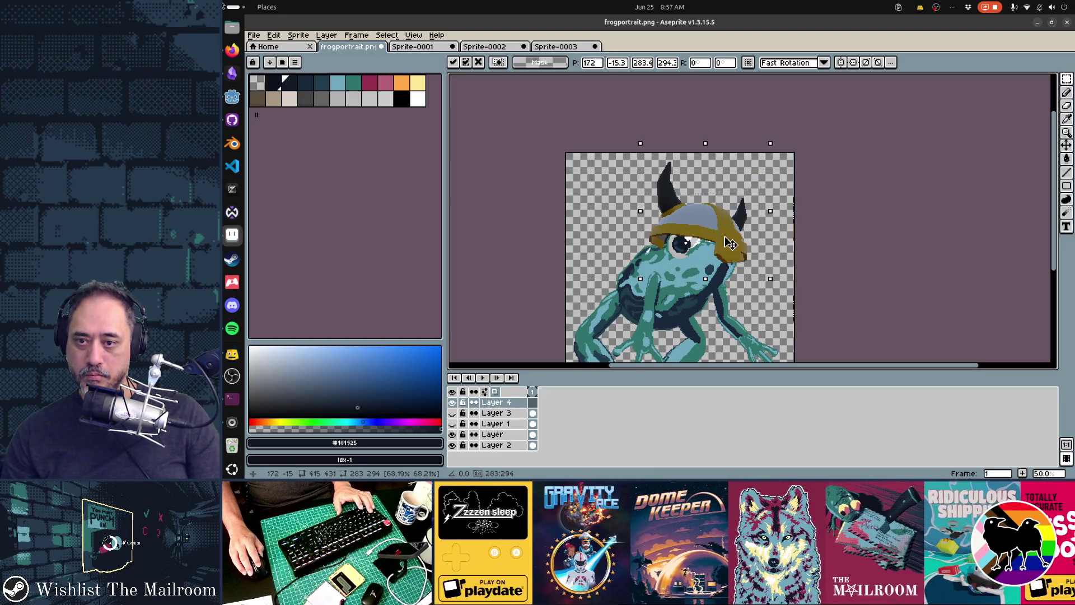
left_click_drag(770, 278, 765, 274)
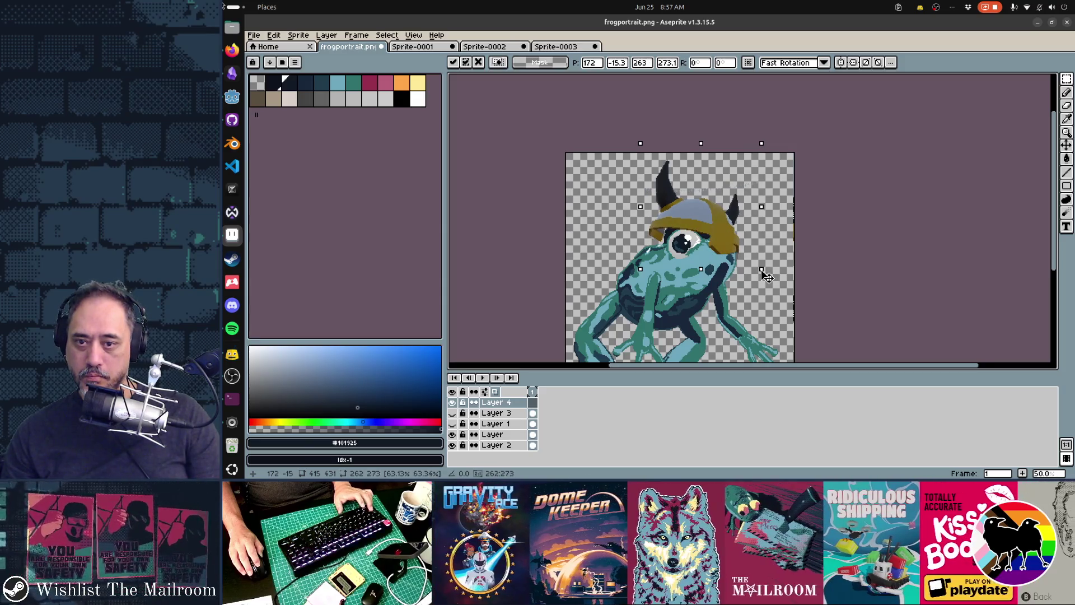
Step: Nudge the helmet a couple of pixels left and up, commit it, and hide Layer 4
left_click_drag(729, 244, 734, 251)
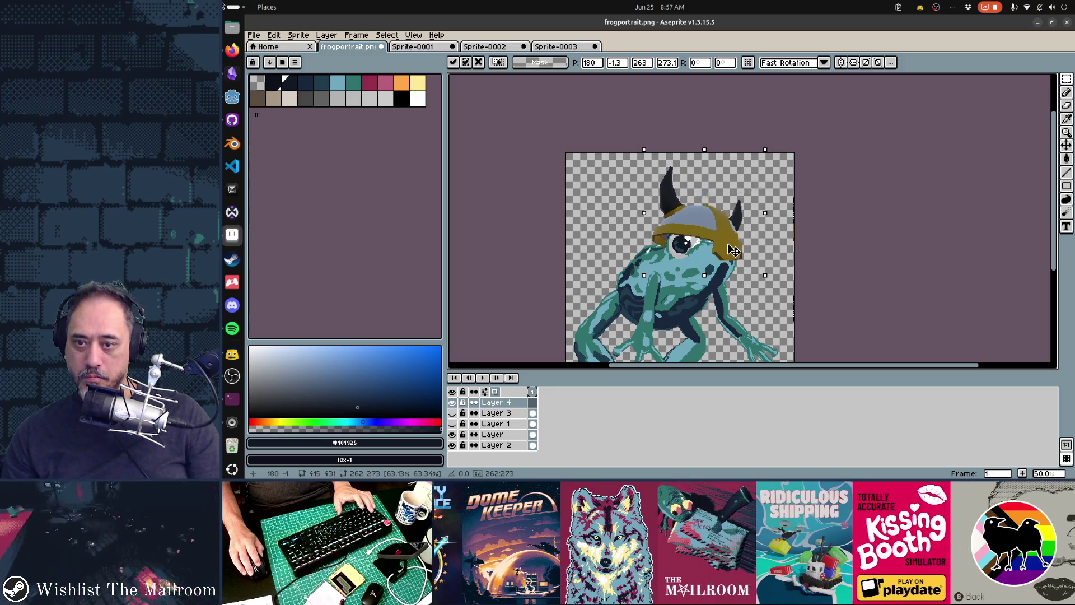
key("Left")
key("Left")
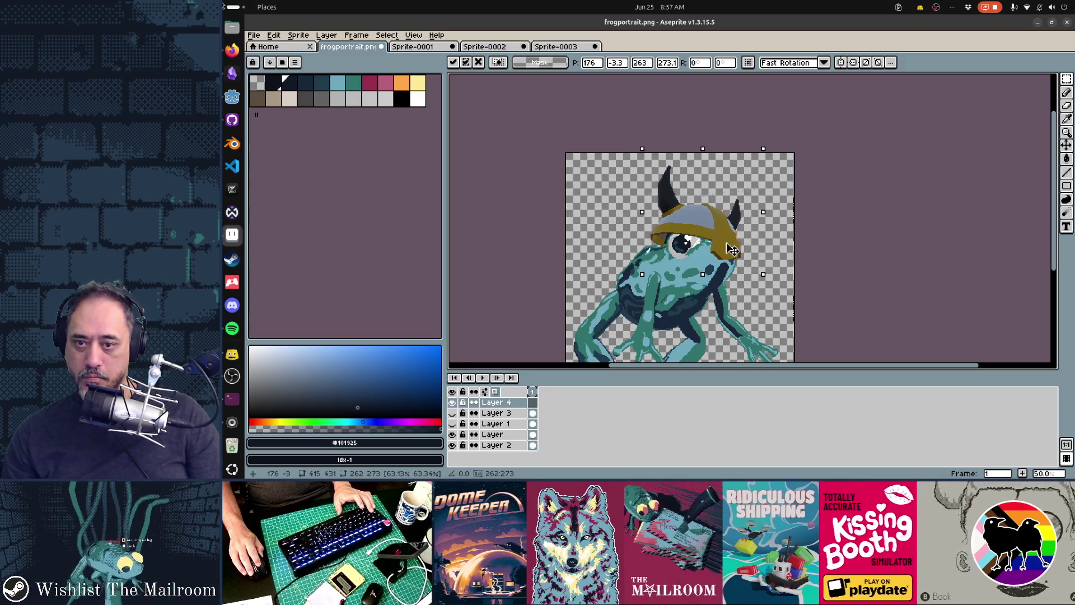
left_click_drag(732, 249, 732, 249)
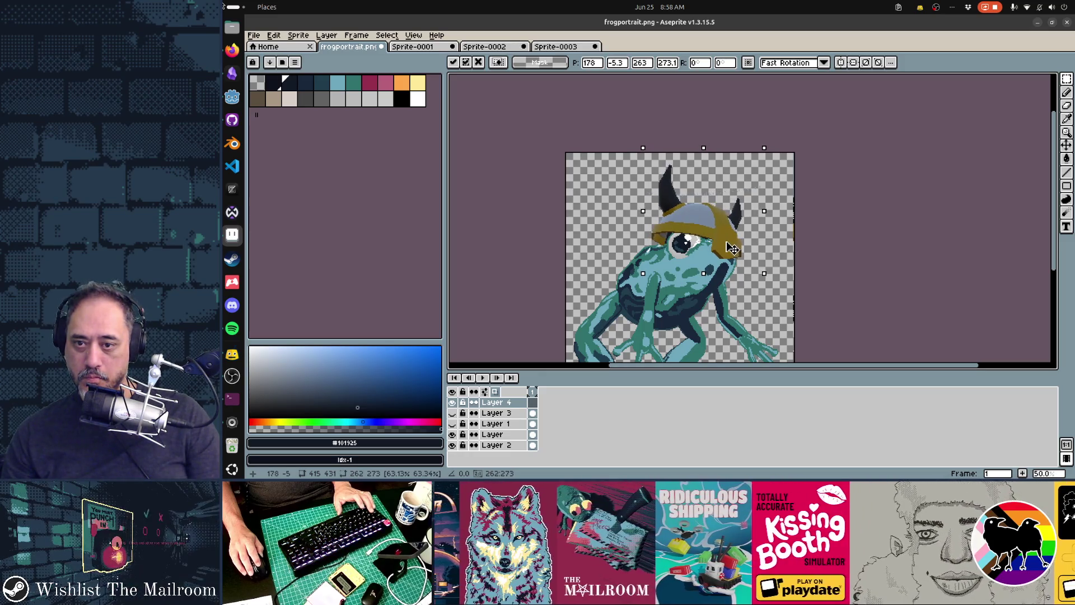
key("Up")
key("Up")
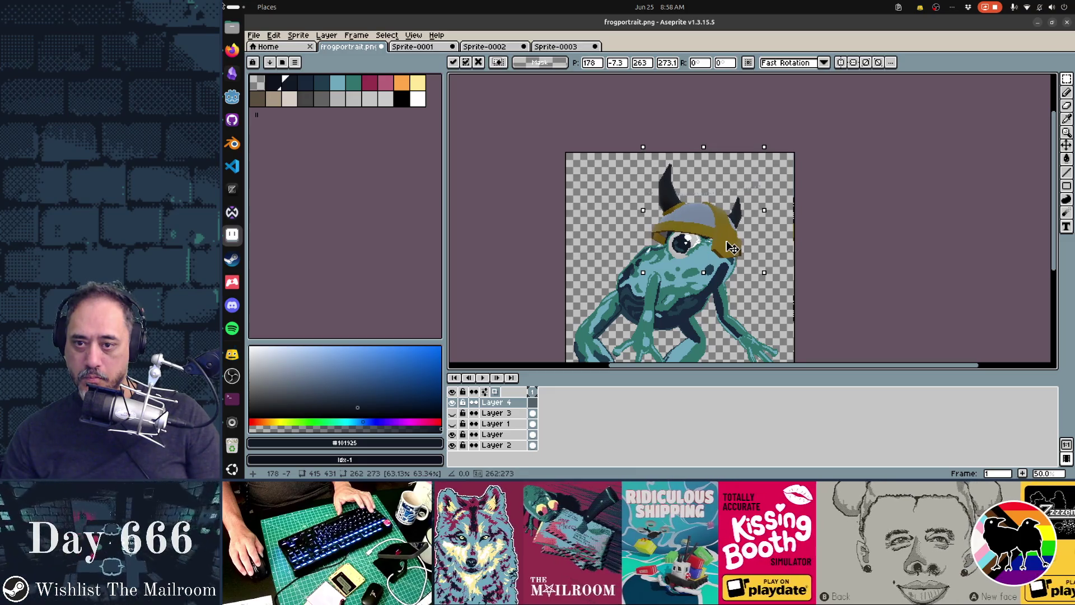
left_click_drag(732, 248, 732, 247)
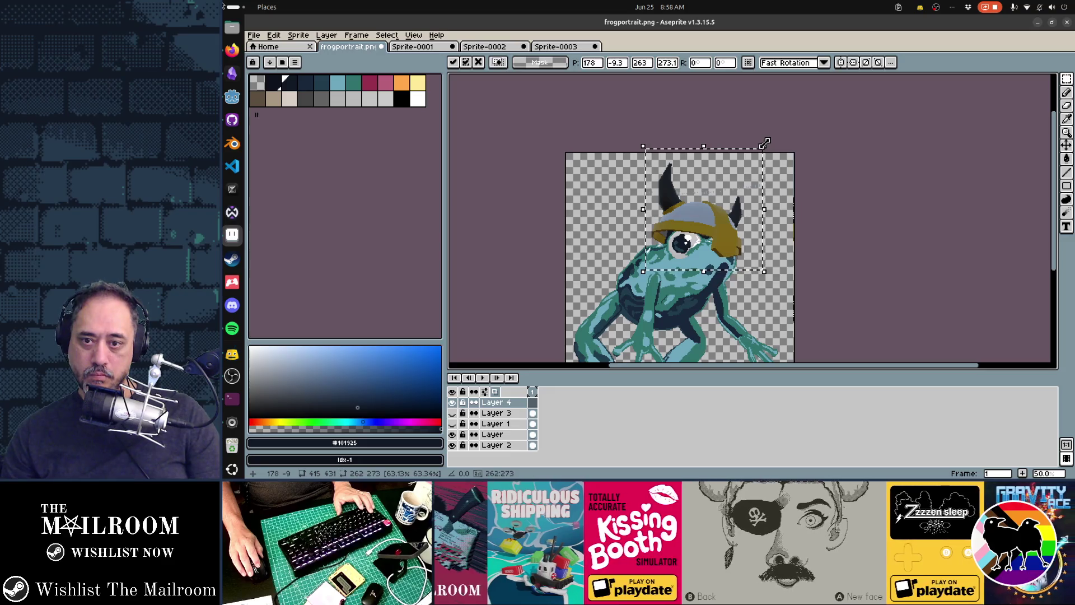
left_click(869, 213)
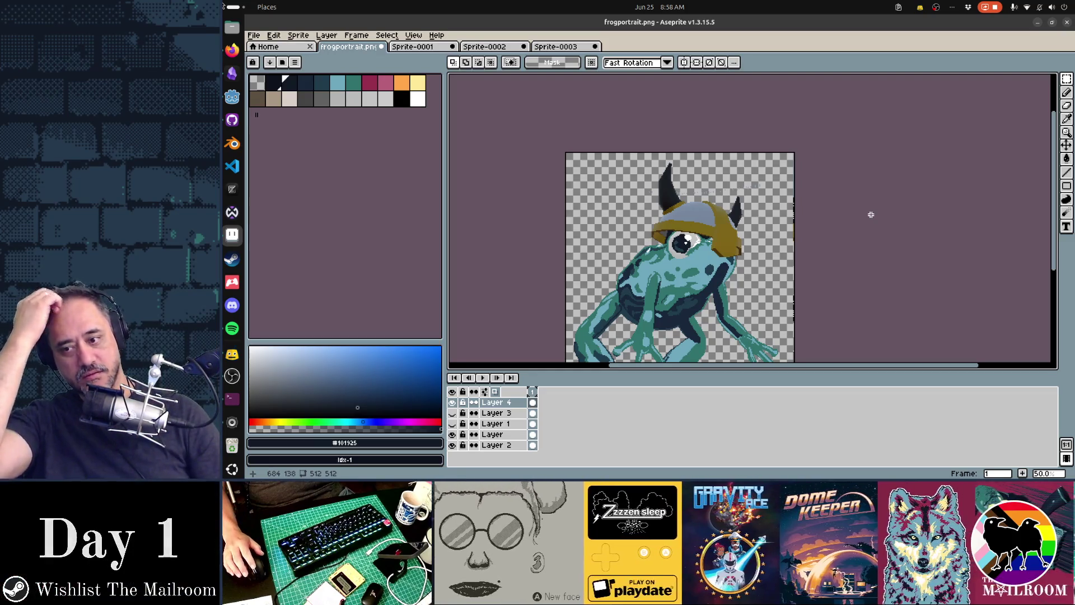
left_click(457, 402)
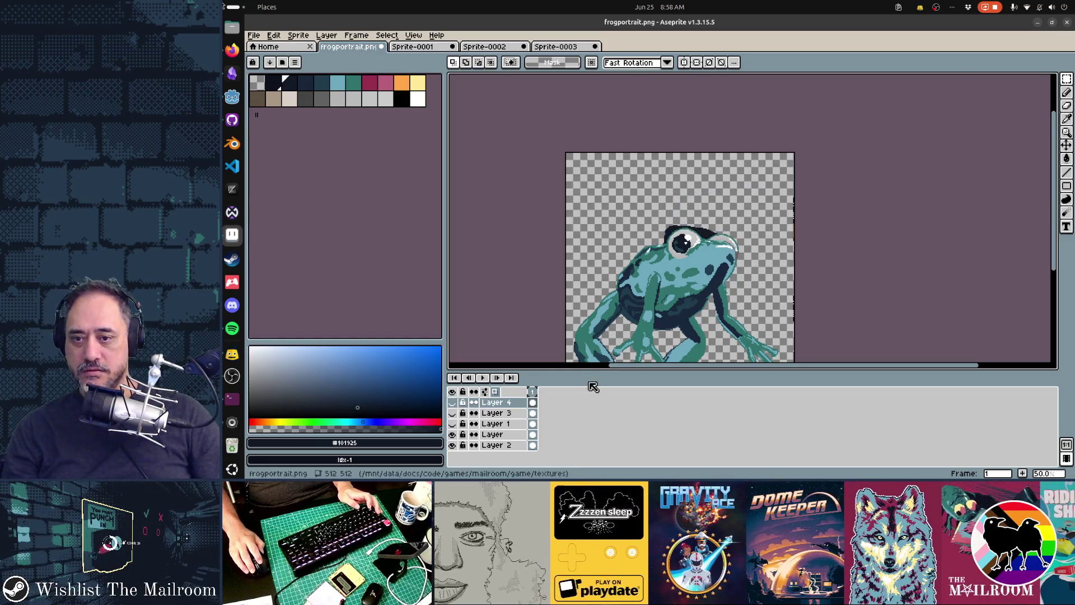
Step: In Godot, show the transform gizmo and tilt the viking hat to a new angle
key("alt+Tab")
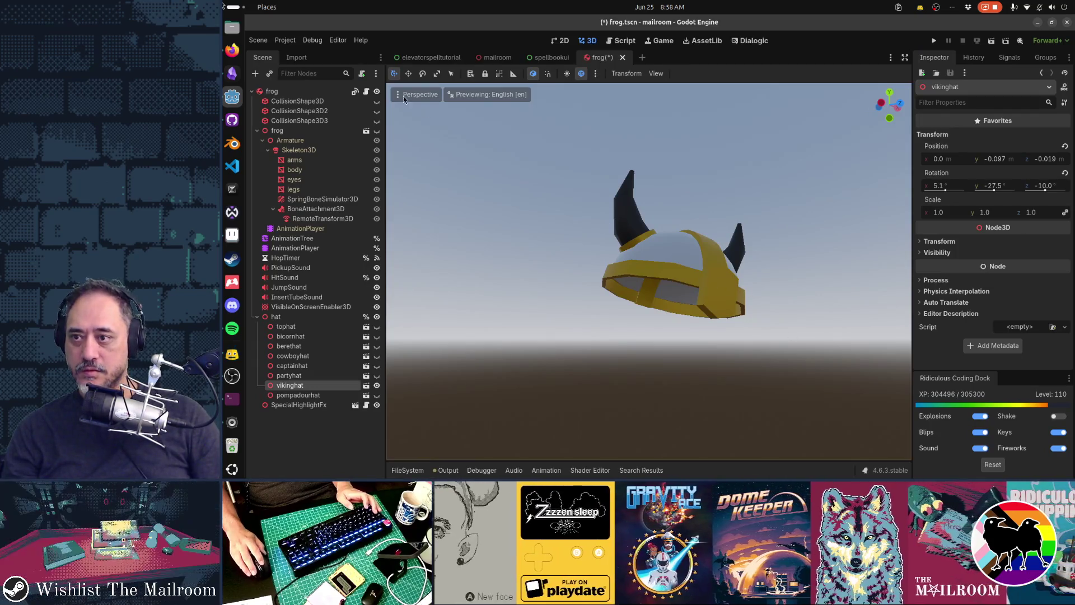
left_click(399, 95)
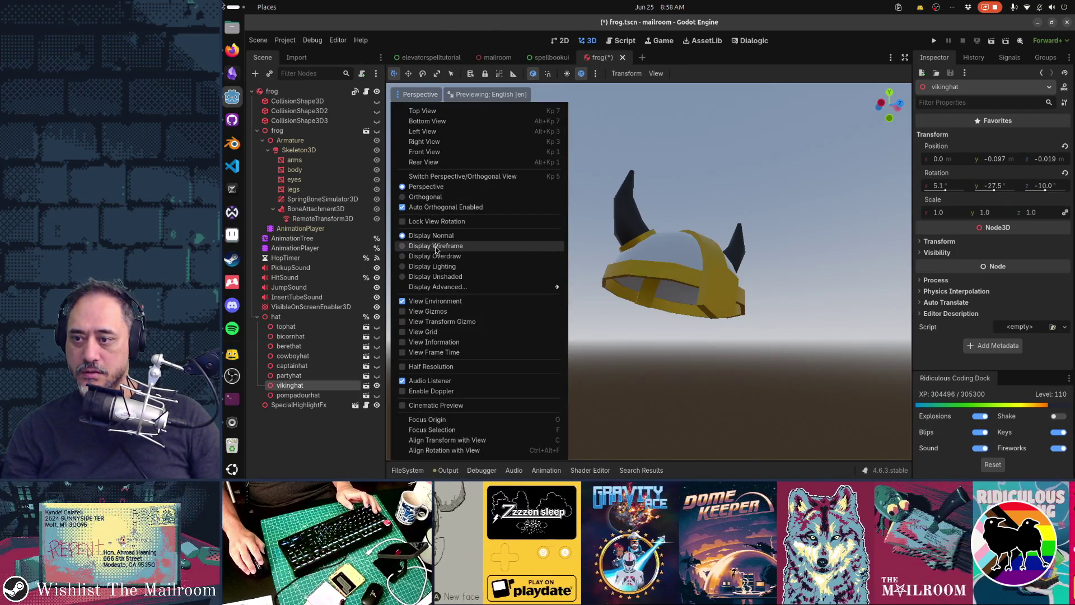
left_click(439, 321)
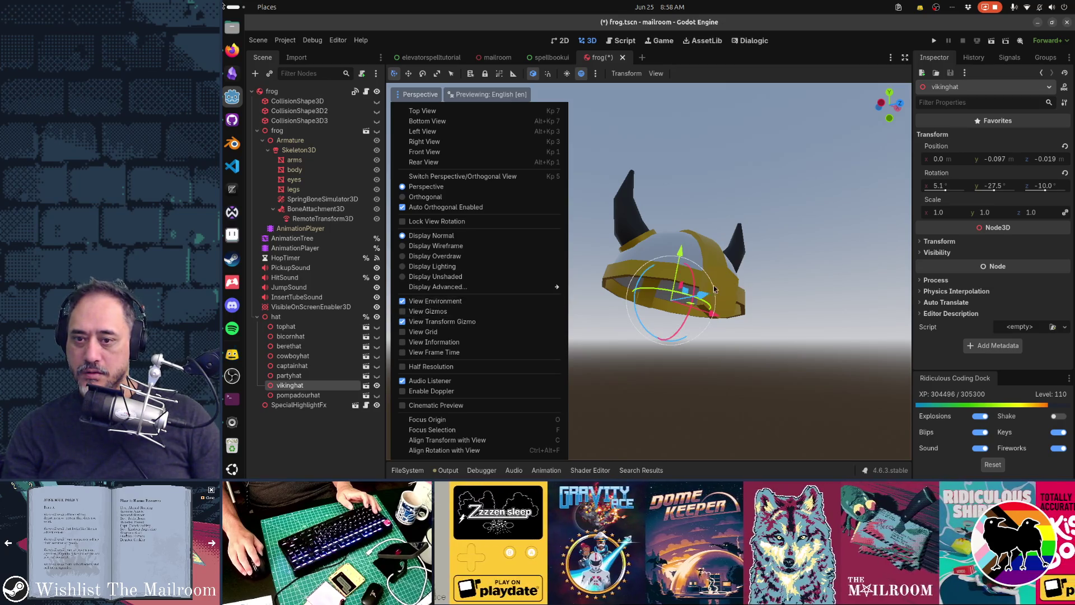
left_click(697, 288)
left_click_drag(694, 280, 692, 271)
Step: Show the helmet layer again and compare the frog portrait against the Godot hat
key("alt+Tab")
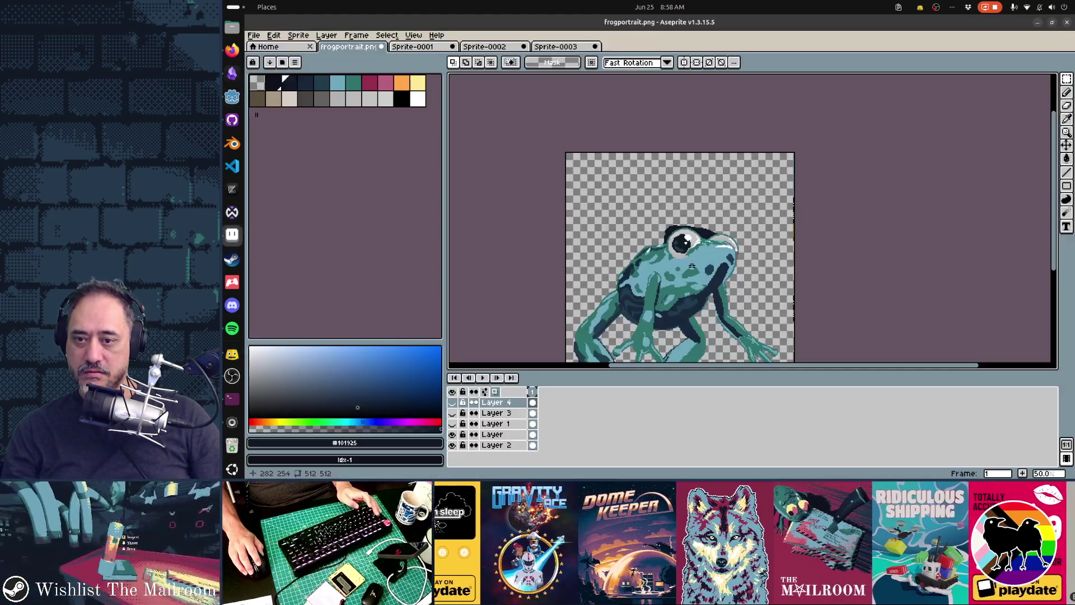
left_click(454, 403)
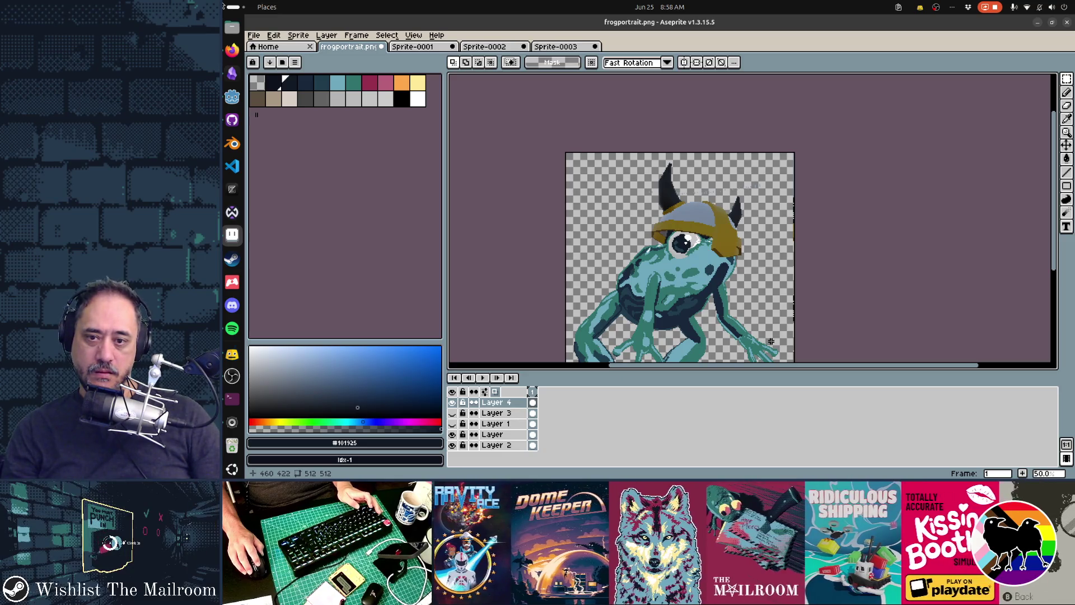
key("alt+Tab")
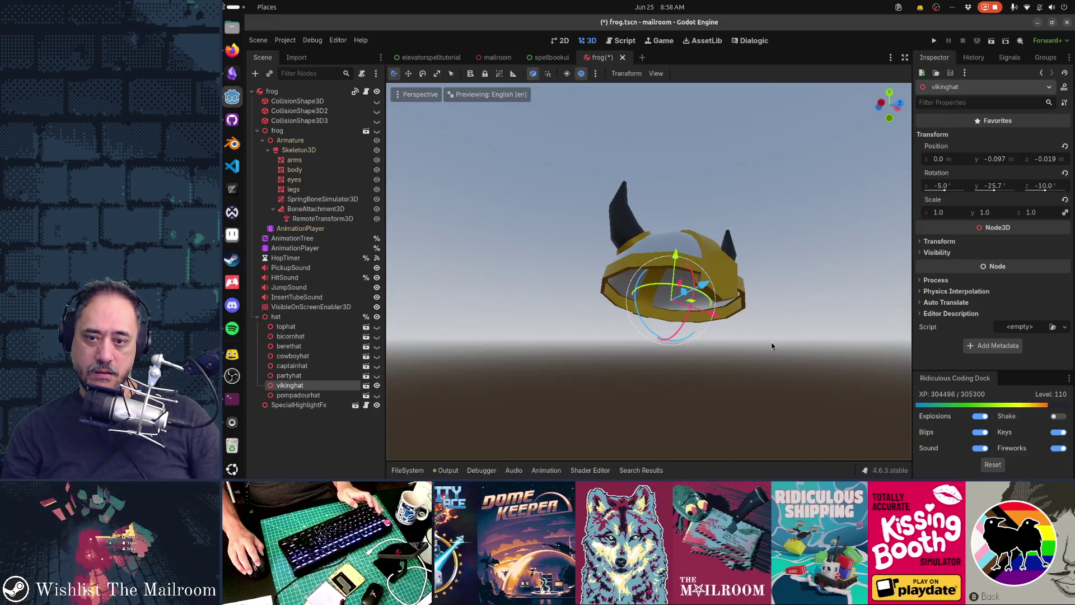
key("alt+Tab")
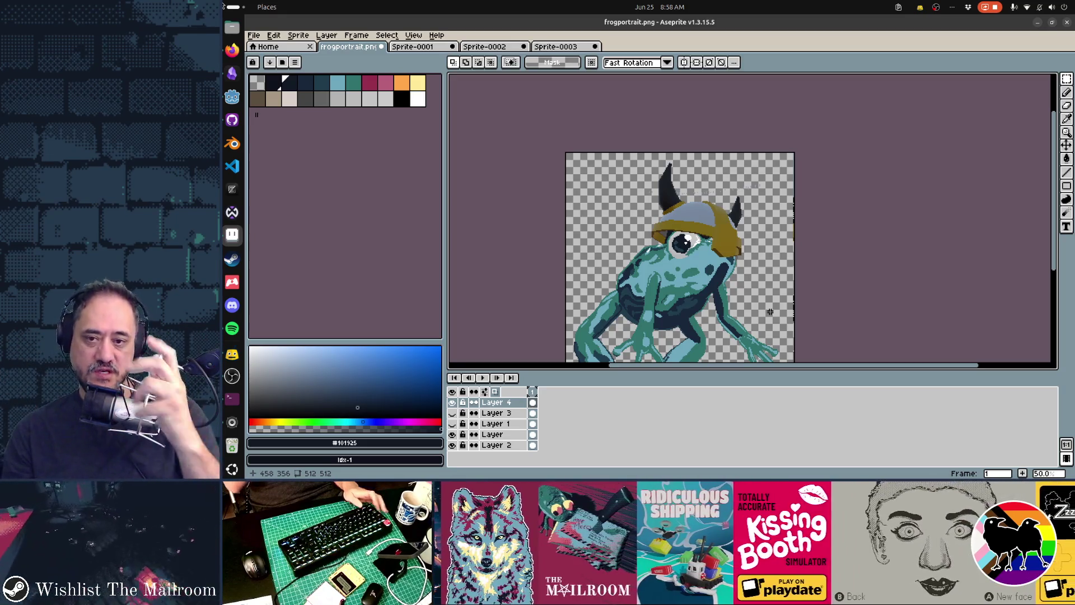
key("alt+Tab")
key("alt+Tab")
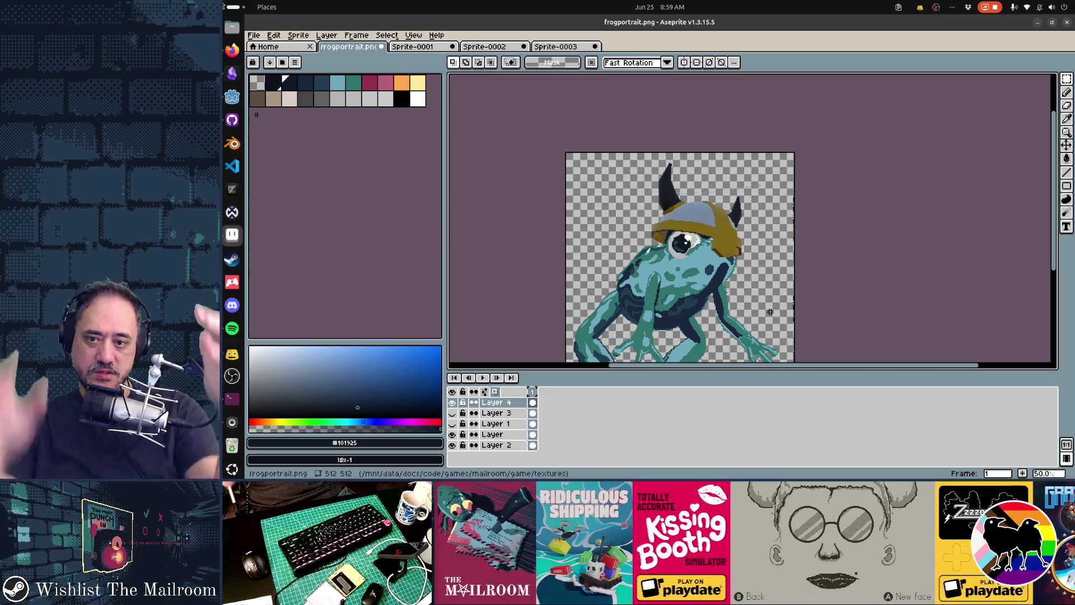
key("alt+Tab")
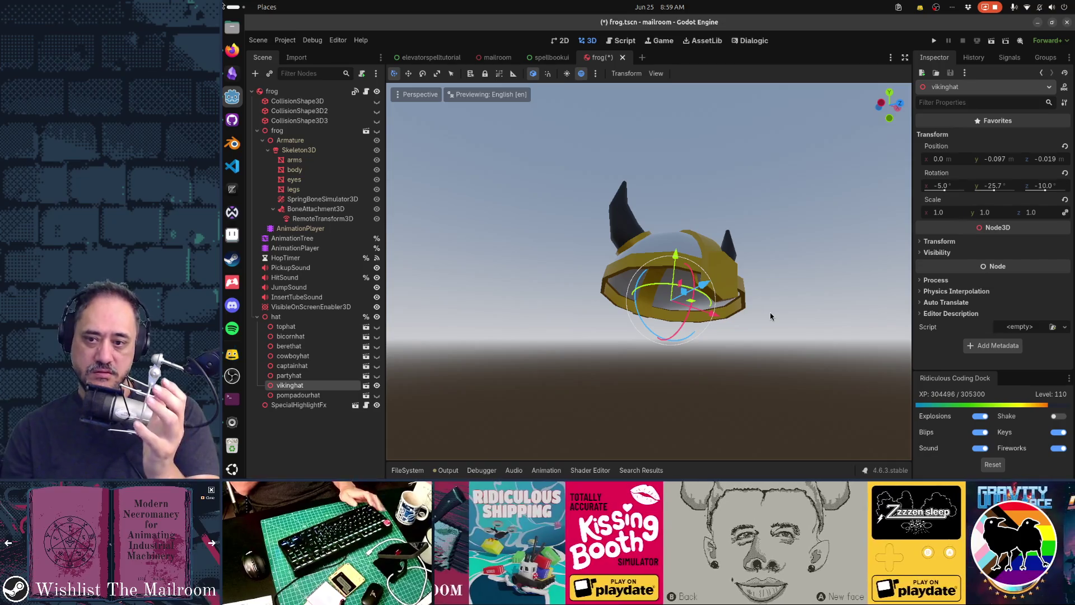
key("alt+Tab")
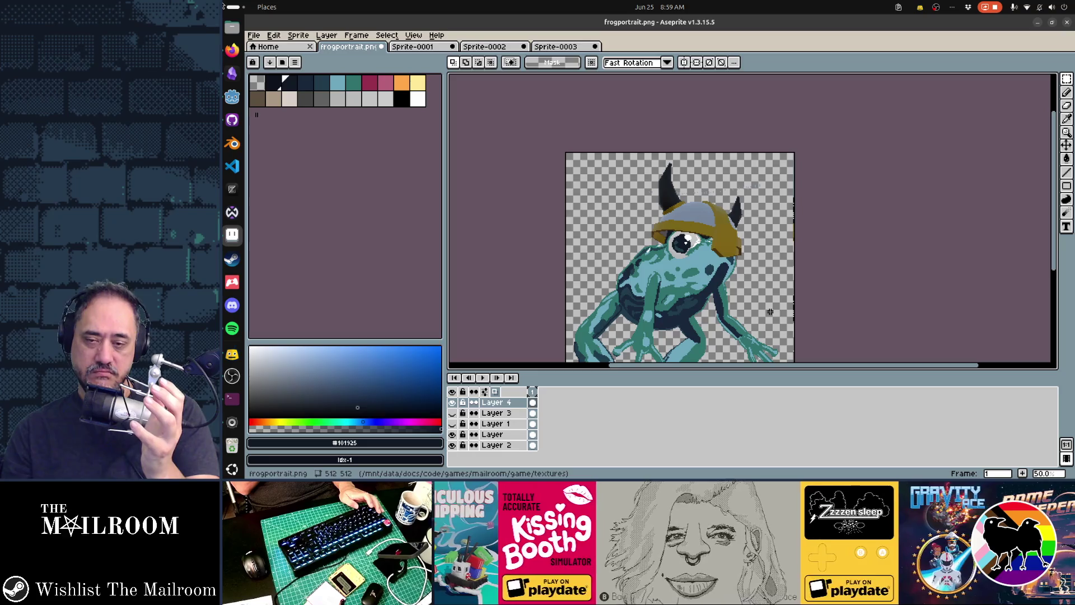
key("alt+Tab")
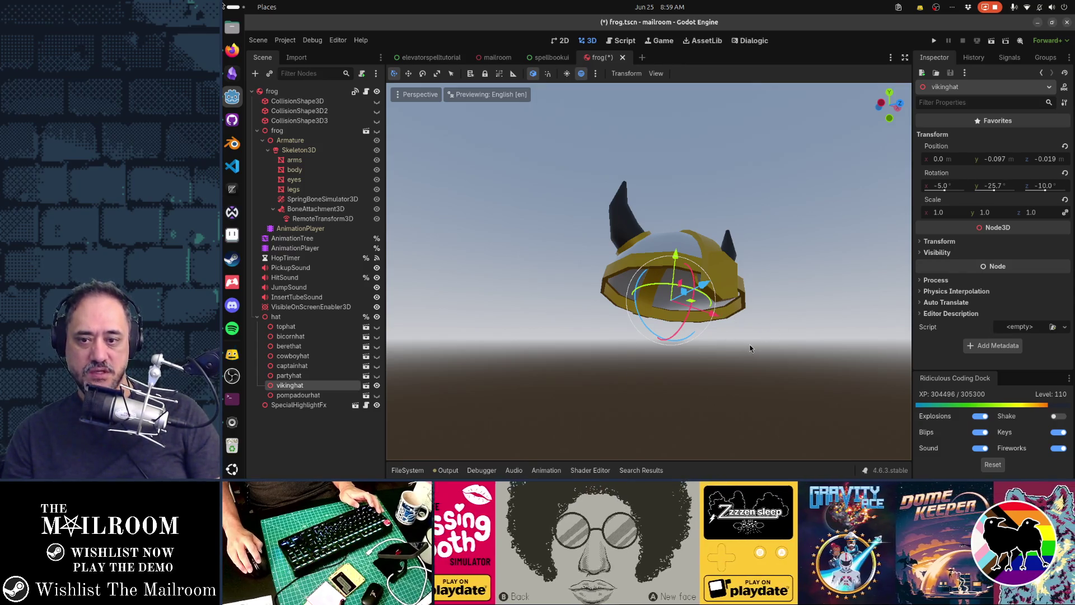
Step: Capture the deselected hat and paste it into a new 415×431 sprite
left_click(824, 317)
key("Print")
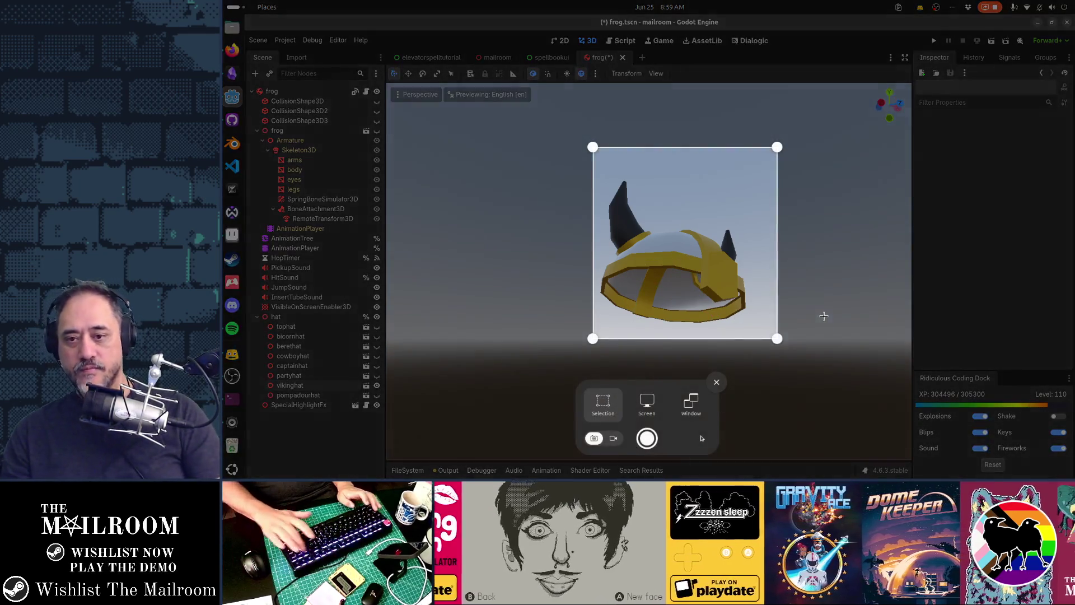
key("Return")
key("alt+Tab")
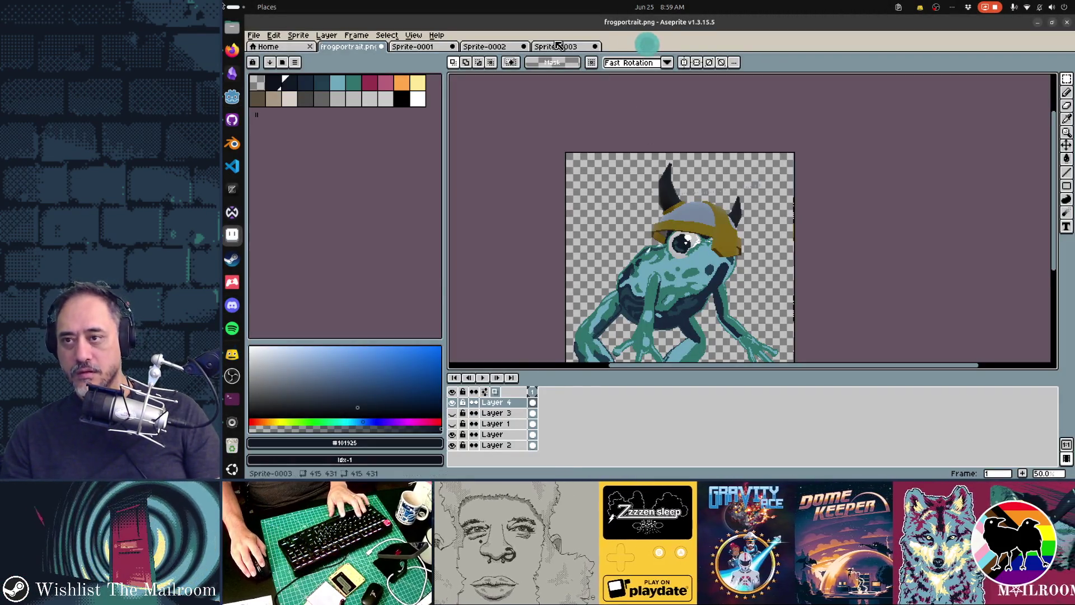
key("ctrl+n")
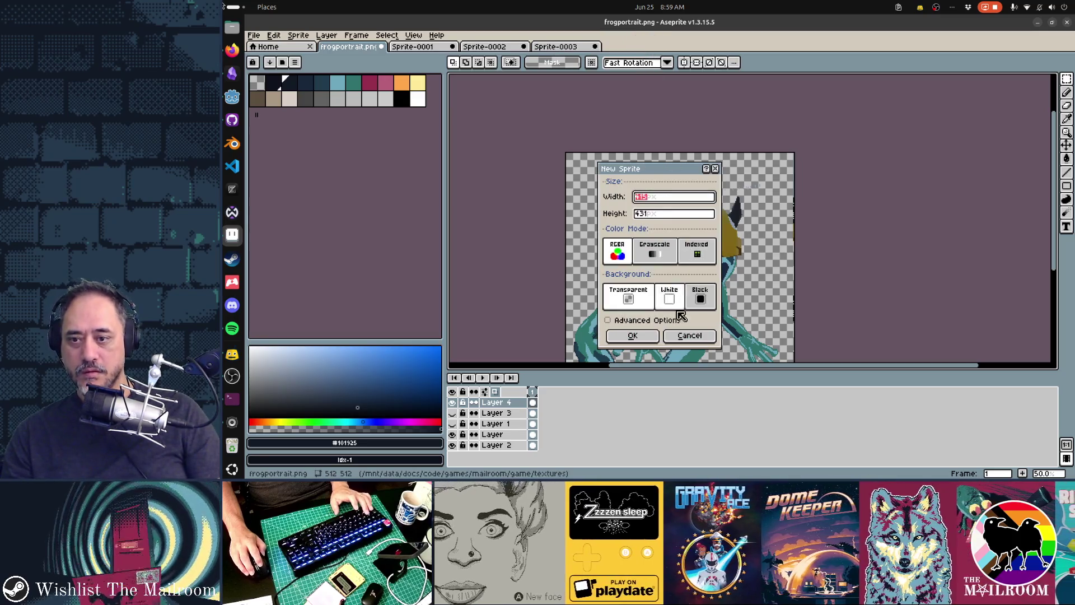
key("Return")
key("ctrl+v")
scroll(720, 245, "down", 1)
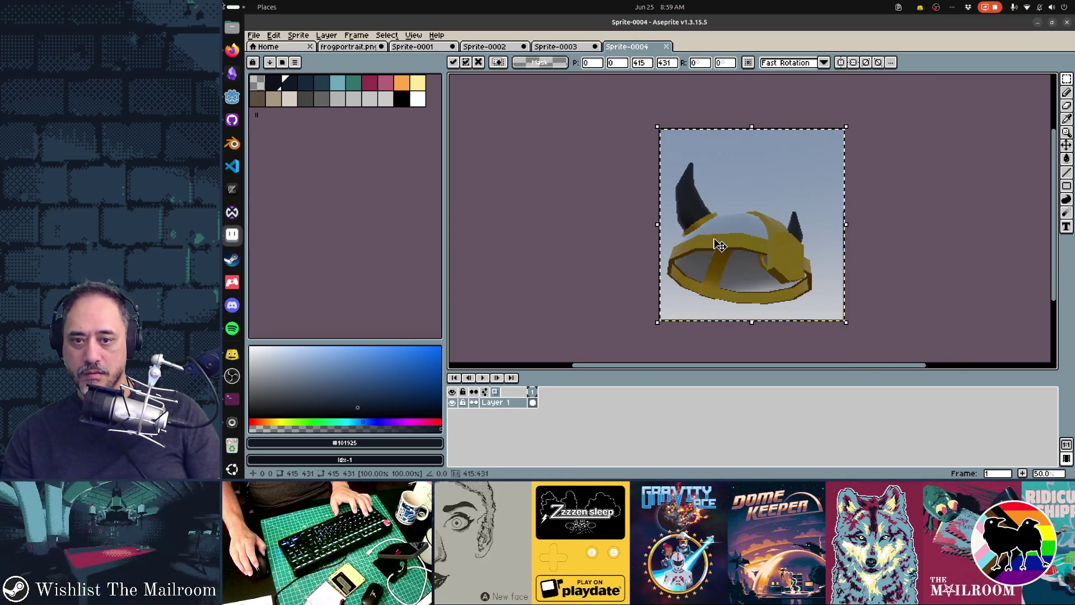
Step: Commit the pasted helmet render and darken the jagged pixels along its yellow edge
scroll(718, 242, "up", 2)
scroll(638, 248, "up", 2)
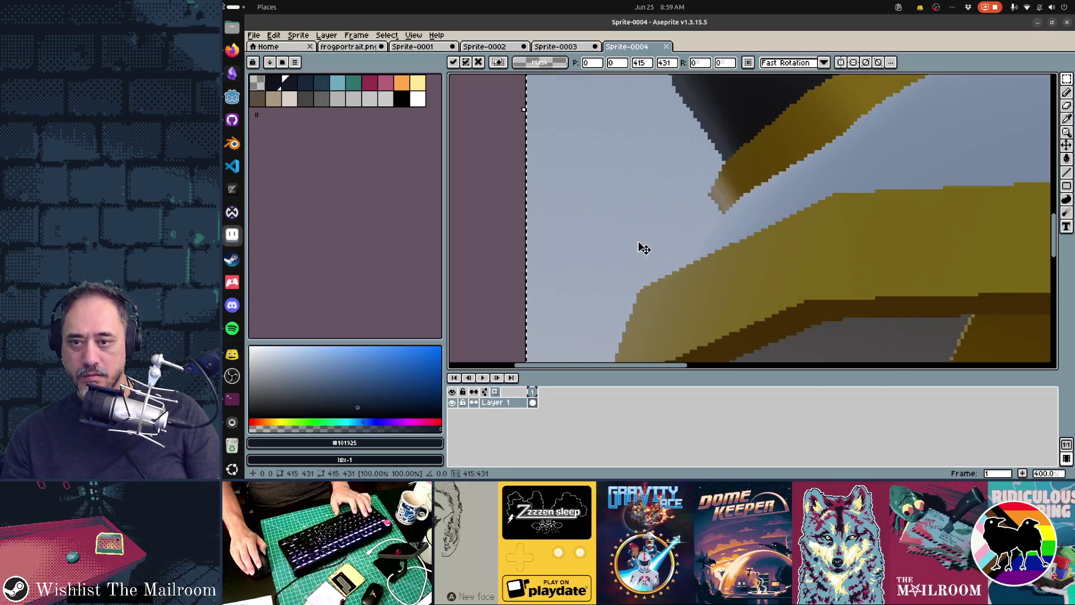
key("Return")
key("b")
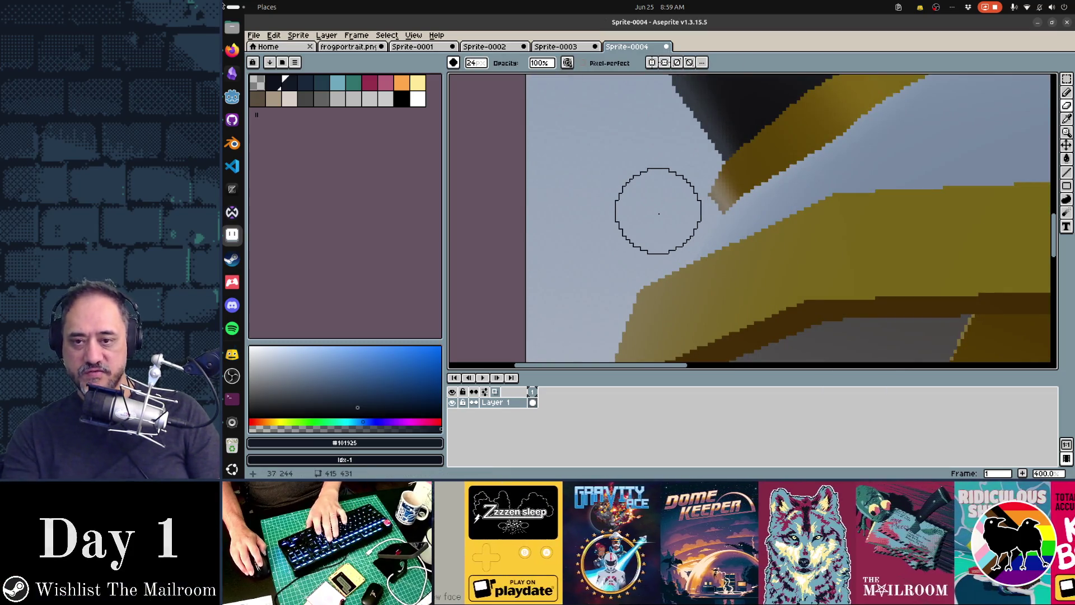
scroll(661, 213, "down", 10)
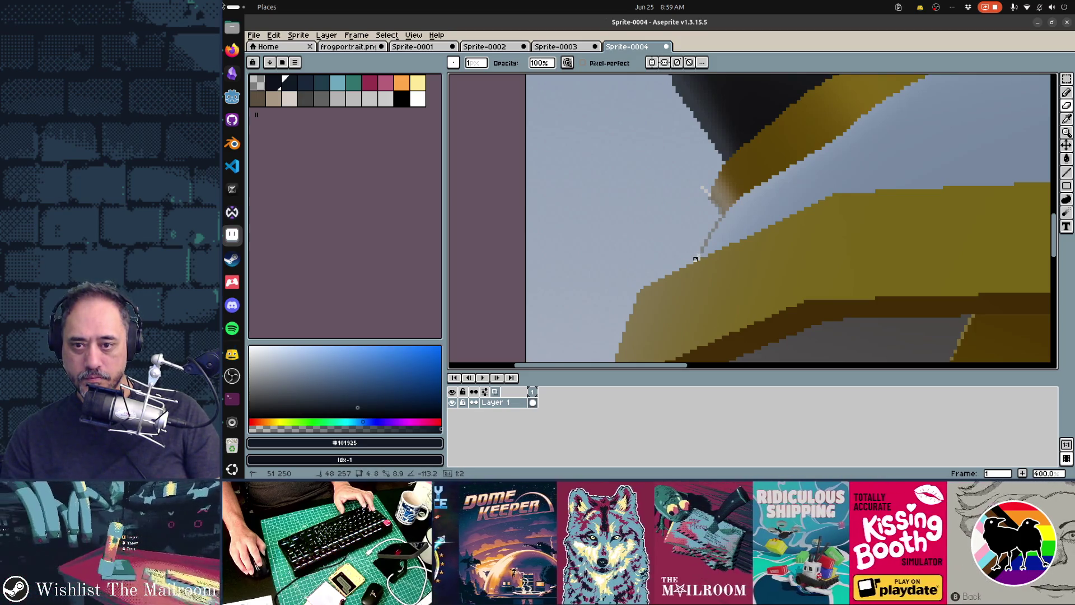
left_click_drag(695, 259, 632, 291)
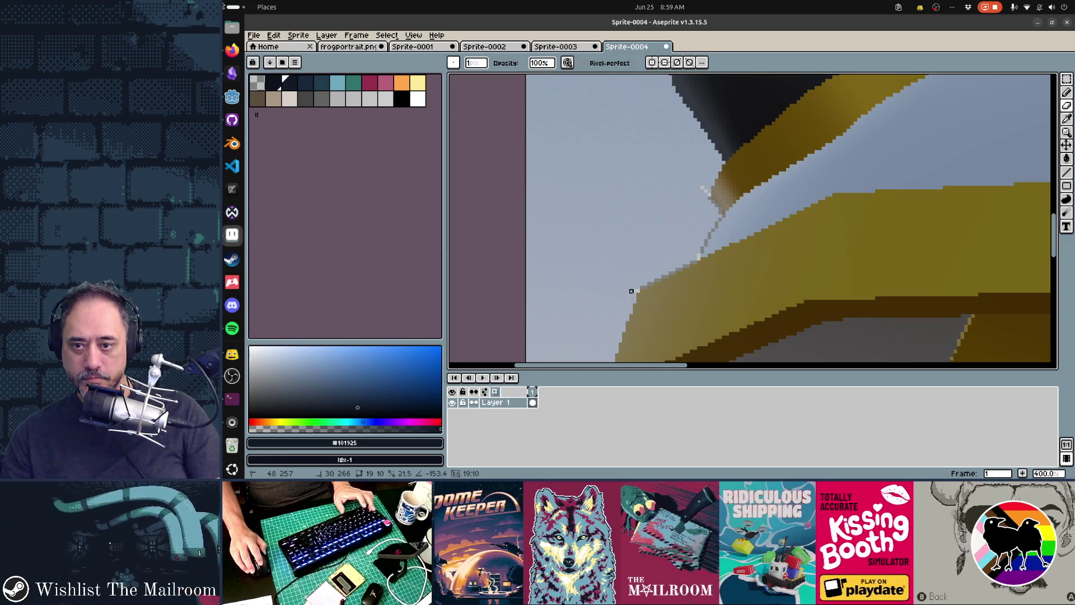
Step: Draw a 2-pixel straight grey line bridging the gap in the helmet brim
scroll(632, 291, "right", 5)
scroll(631, 290, "up", 3)
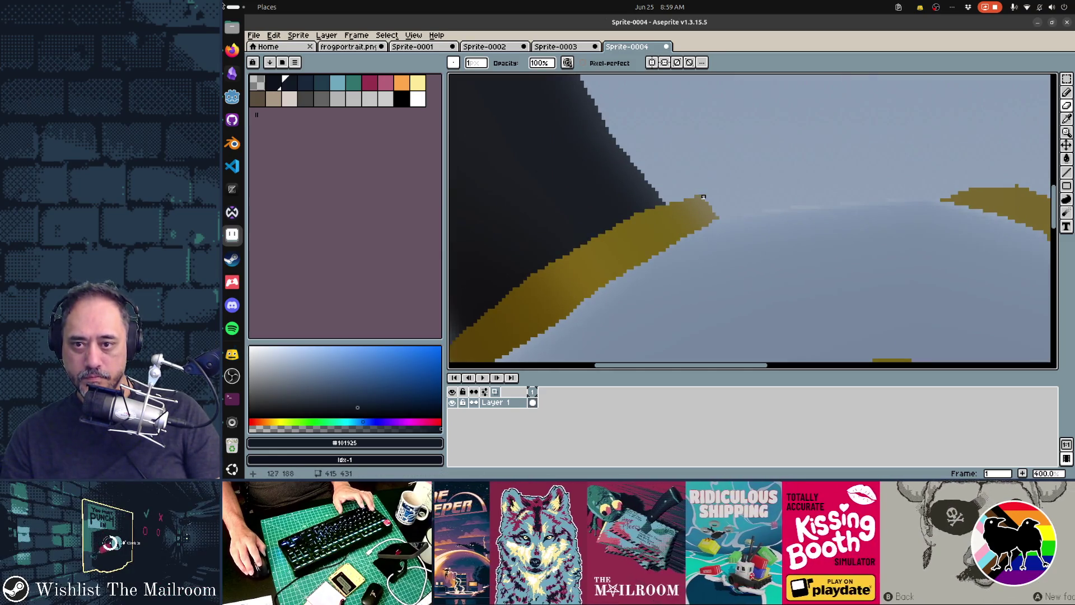
key("plus")
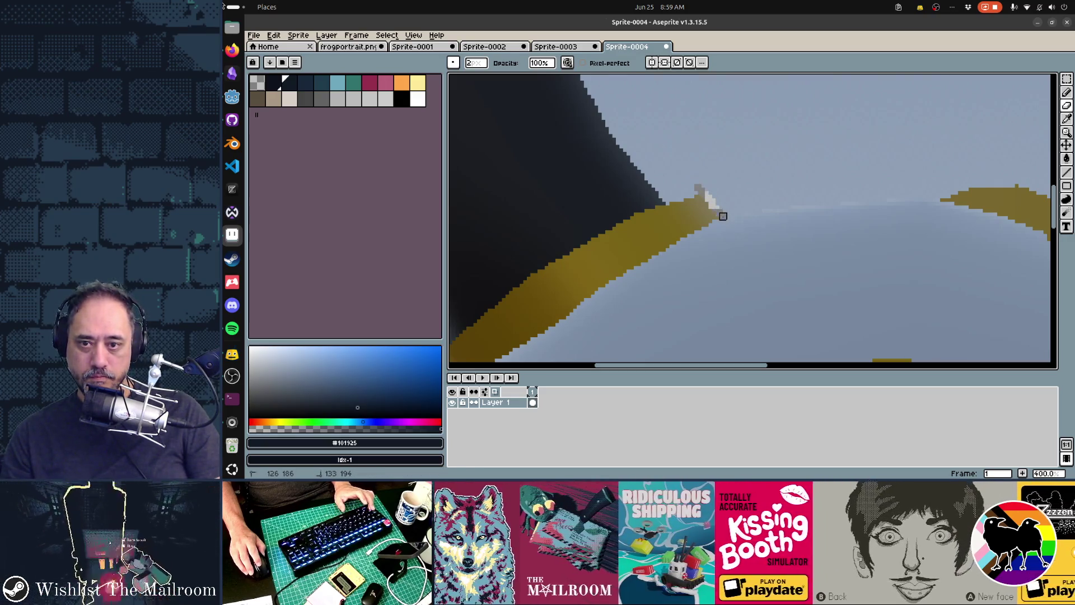
mouse_move(812, 206)
left_mouse_down()
mouse_move(918, 200)
mouse_move(828, 202)
mouse_move(840, 202)
left_mouse_up()
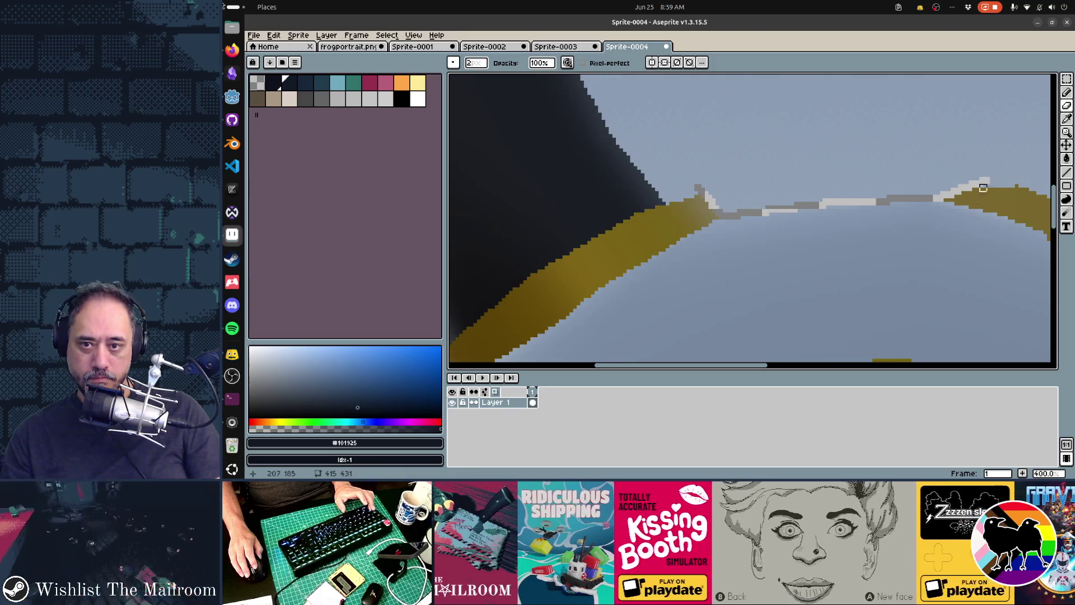
scroll(983, 188, "down", 5)
Step: Select the light background with the Magic Wand and delete it to transparency
key("w")
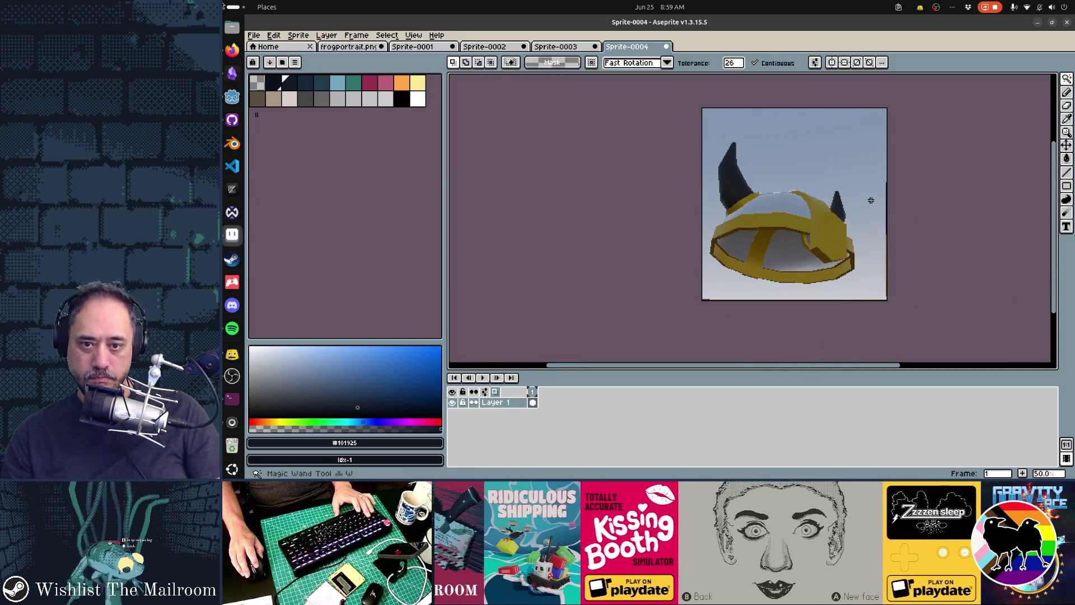
left_click(871, 200)
key("Delete")
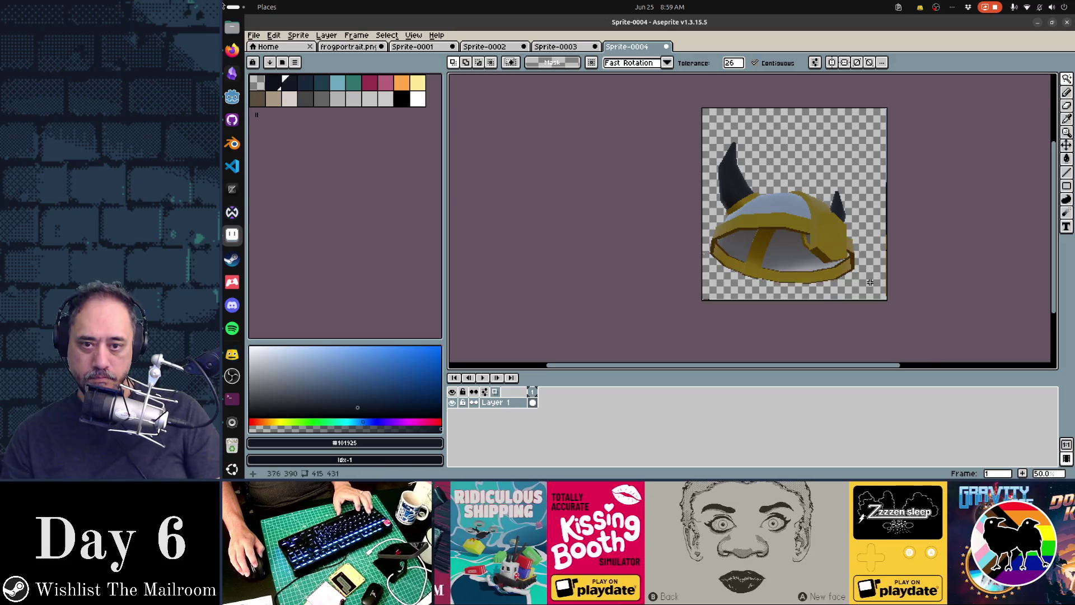
scroll(875, 278, "up", 3)
scroll(691, 174, "down", 2)
left_click_drag(777, 165, 910, 204)
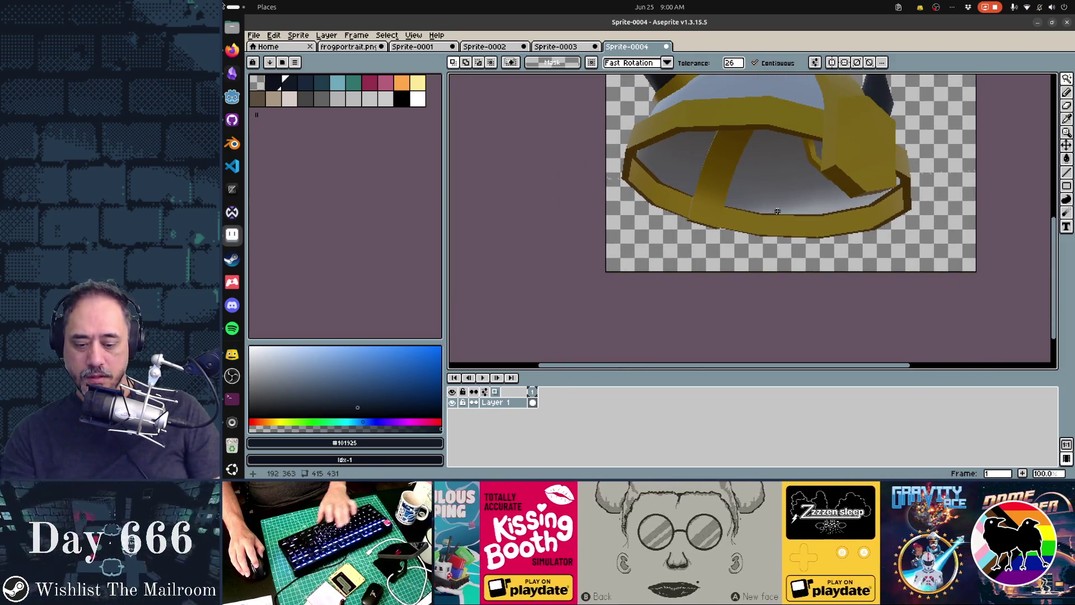
Step: Switch to the Eraser and enlarge it to 15 pixels
key("e")
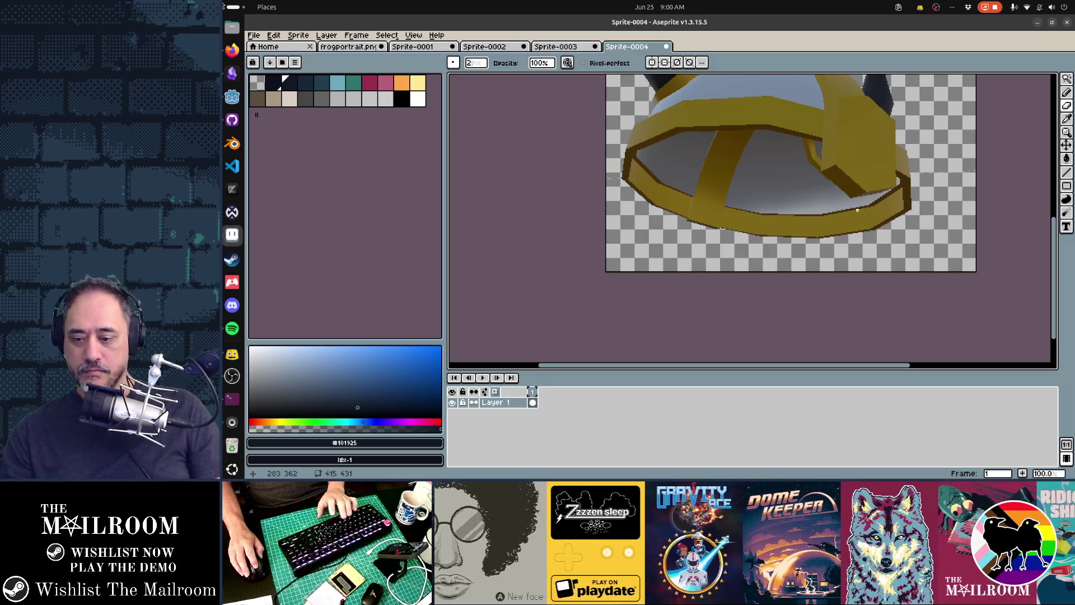
key("plus")
key("plus")
key("plus")
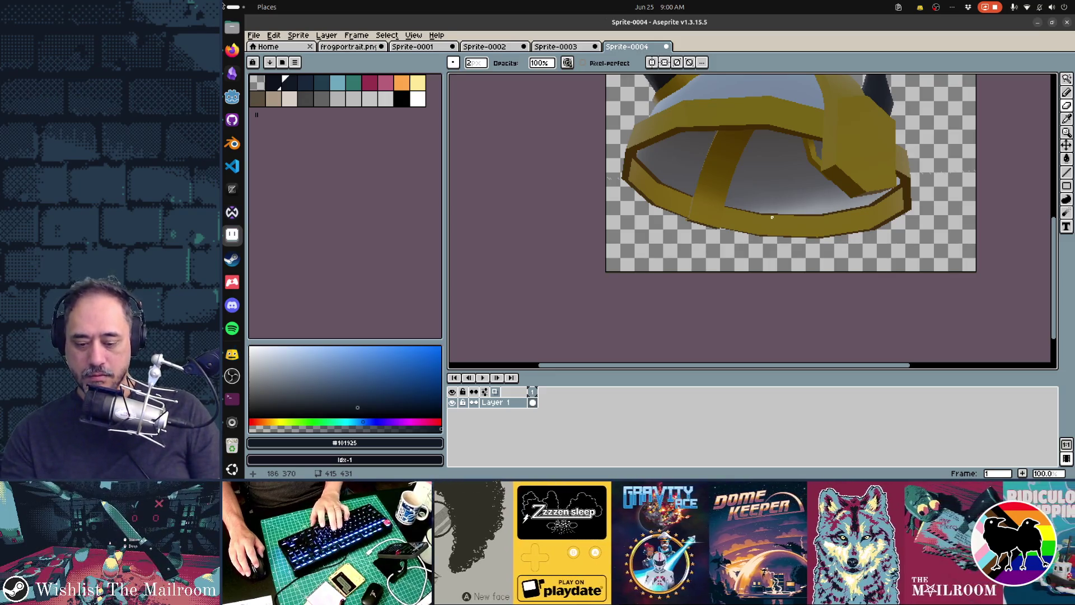
key("plus")
key("plus")
key("plus")
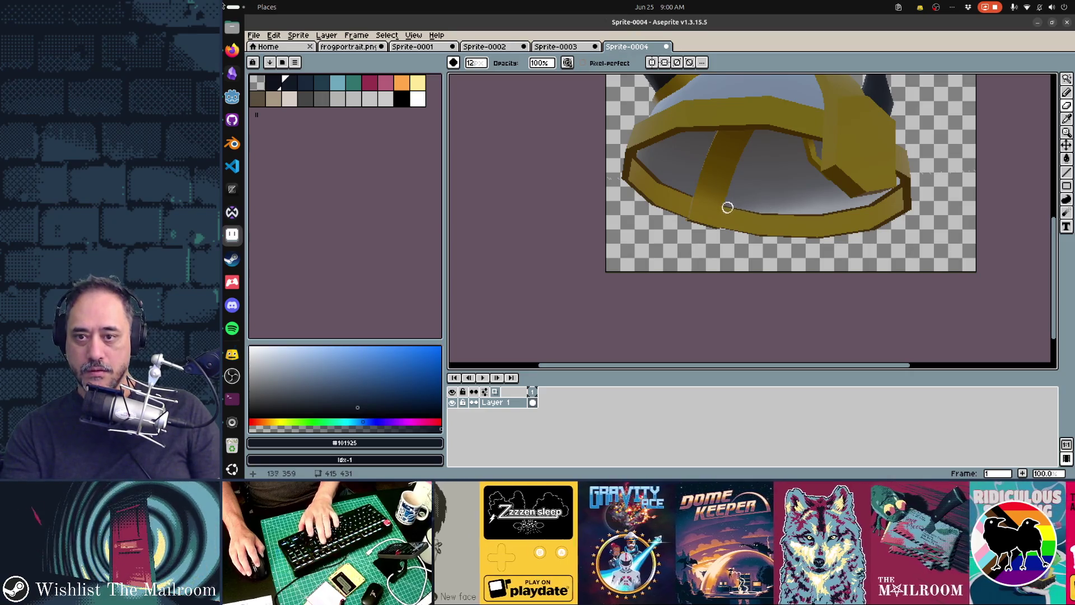
Step: Erase the helmet's grey interior and the brown inner band
scroll(668, 211, "up", 1)
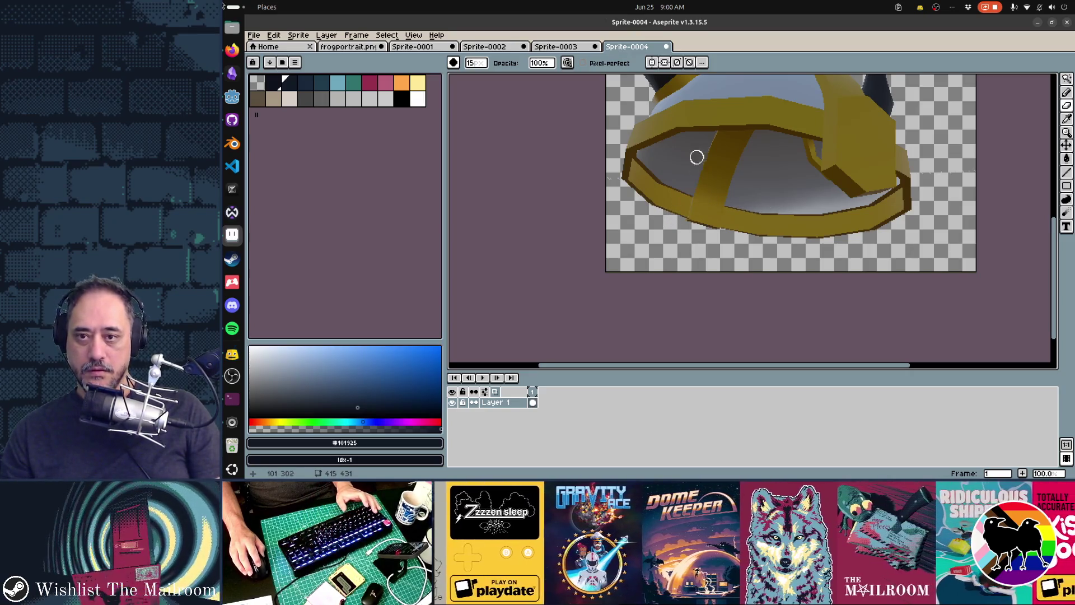
scroll(691, 146, "up", 2)
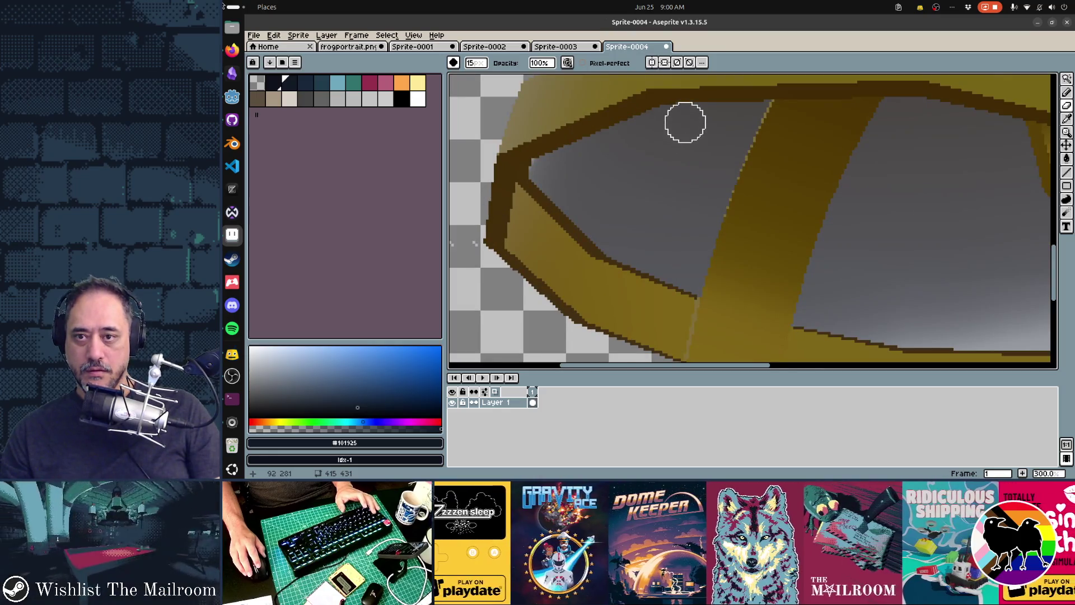
key("e")
mouse_move(683, 122)
left_mouse_down()
mouse_move(915, 118)
mouse_move(831, 276)
mouse_move(776, 343)
mouse_move(636, 291)
mouse_move(675, 96)
mouse_move(879, 99)
mouse_move(758, 328)
mouse_move(816, 126)
mouse_move(722, 314)
mouse_move(651, 286)
mouse_move(735, 123)
mouse_move(760, 150)
left_mouse_up()
left_click_drag(868, 158, 660, 243)
left_click_drag(715, 156, 859, 184)
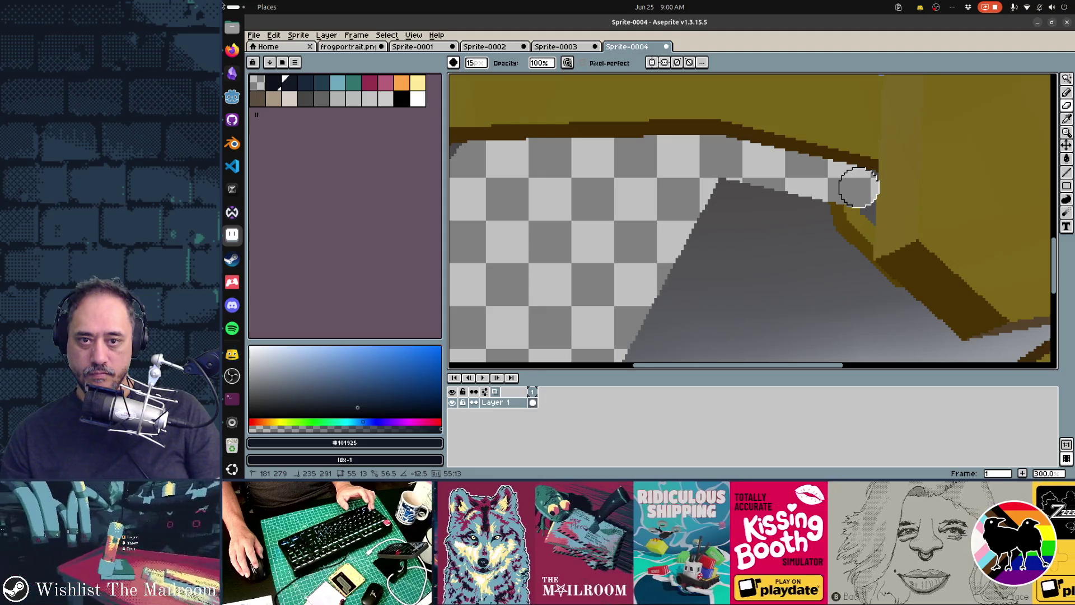
left_click(854, 322, "shift")
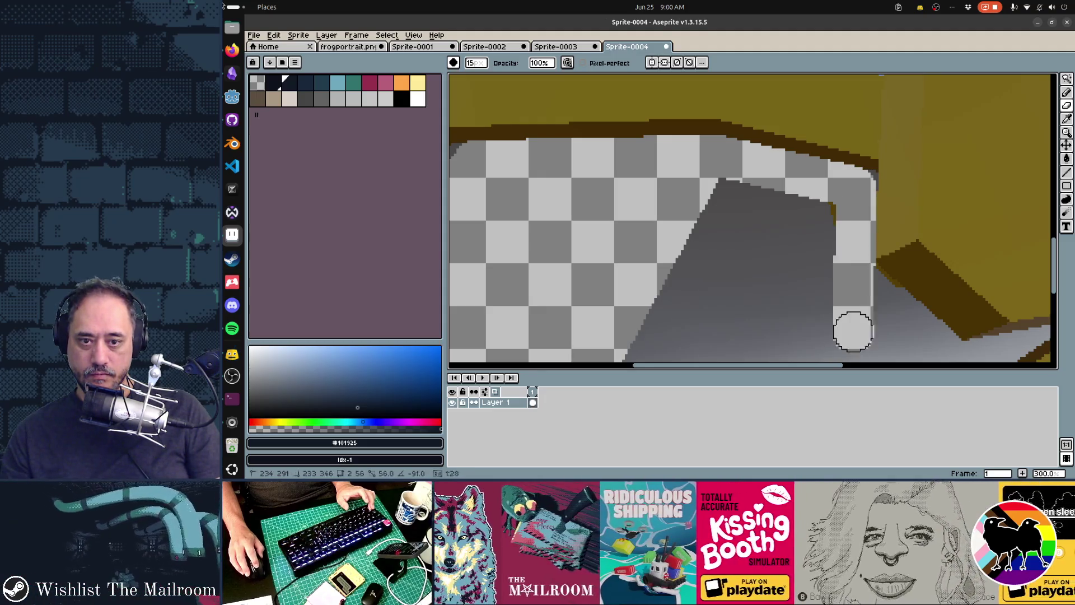
mouse_move(861, 271)
left_mouse_down()
mouse_move(881, 300)
mouse_move(950, 347)
left_mouse_up()
Step: Erase the remaining brim strip and right back rim, select all, and switch to frogportrait.png
scroll(950, 347, "down", 1)
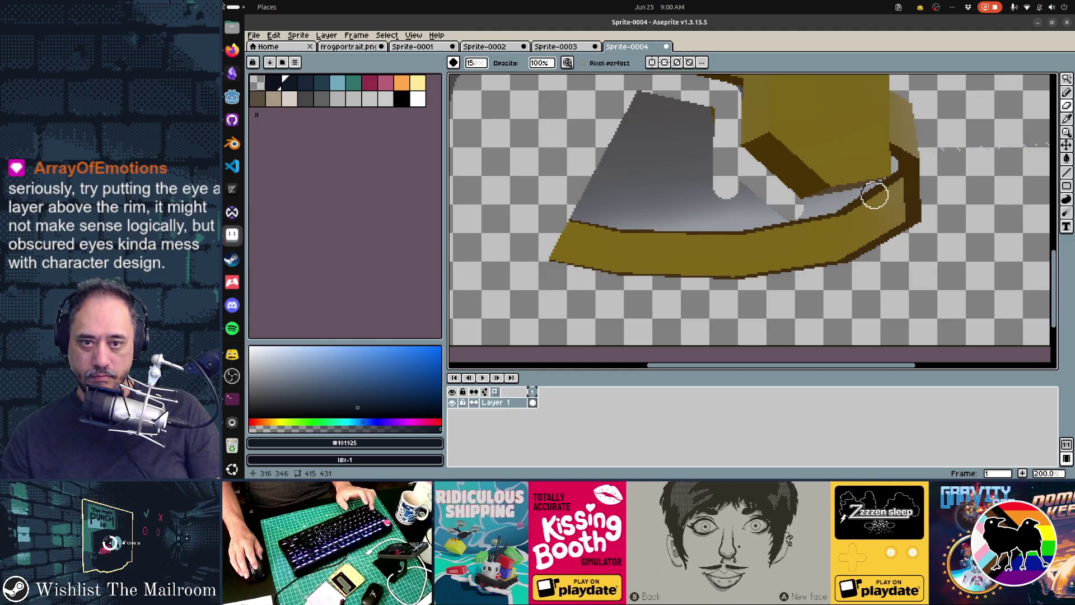
left_click_drag(875, 197, 778, 218)
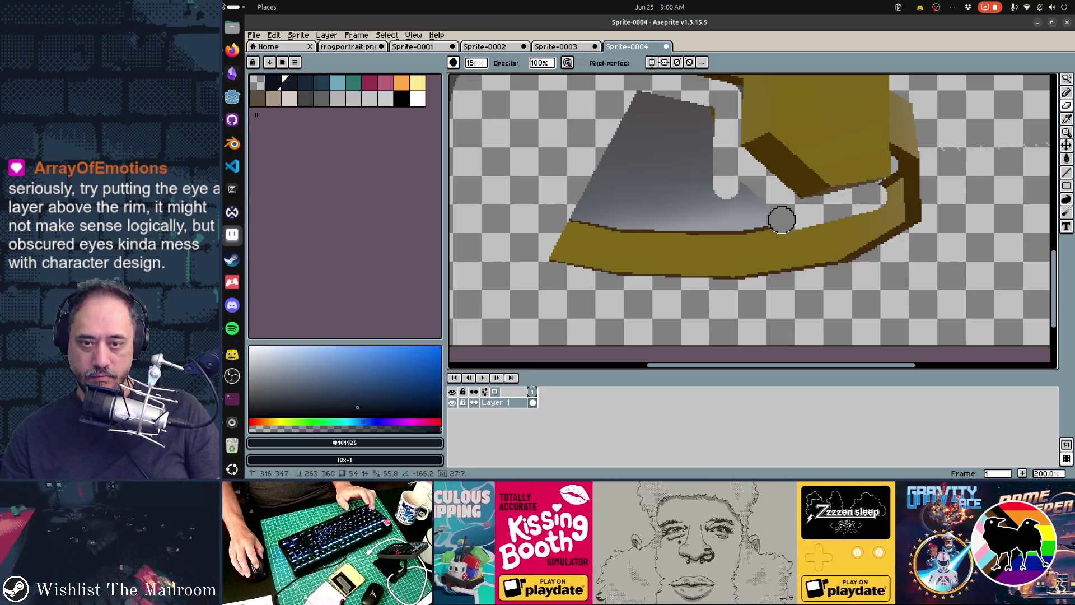
mouse_move(877, 196)
left_mouse_down()
mouse_move(888, 252)
mouse_move(859, 216)
mouse_move(842, 216)
mouse_move(805, 280)
mouse_move(756, 292)
mouse_move(828, 259)
mouse_move(581, 257)
mouse_move(806, 237)
mouse_move(624, 233)
mouse_move(595, 195)
mouse_move(634, 110)
mouse_move(576, 218)
mouse_move(644, 135)
mouse_move(698, 106)
mouse_move(709, 179)
mouse_move(775, 212)
mouse_move(682, 226)
mouse_move(653, 202)
mouse_move(720, 198)
mouse_move(672, 168)
mouse_move(674, 111)
left_mouse_up()
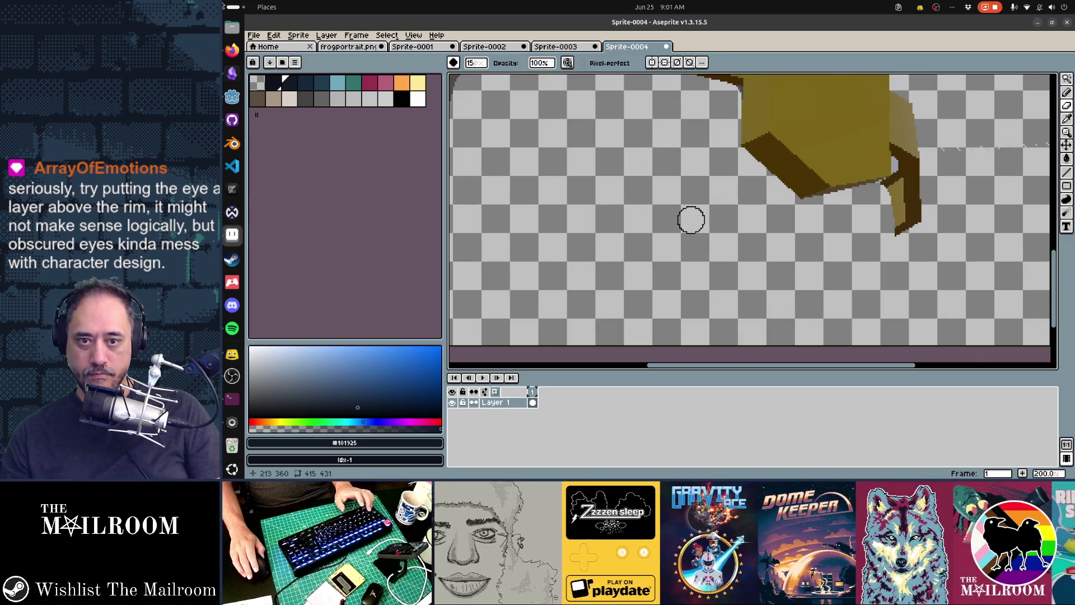
scroll(691, 220, "down", 1)
left_click_drag(691, 220, 741, 235)
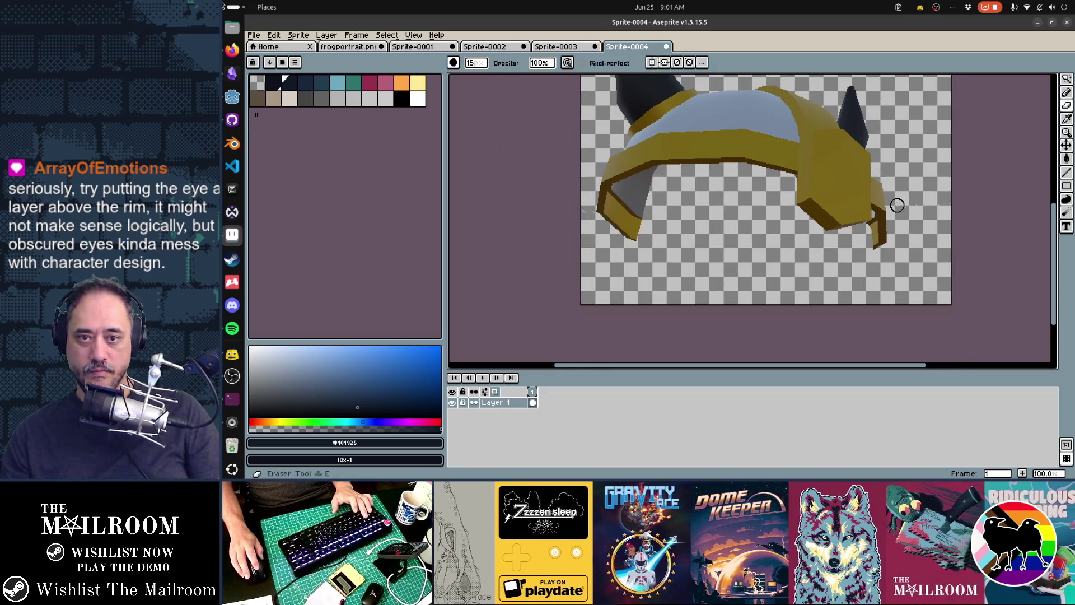
key("ctrl+a")
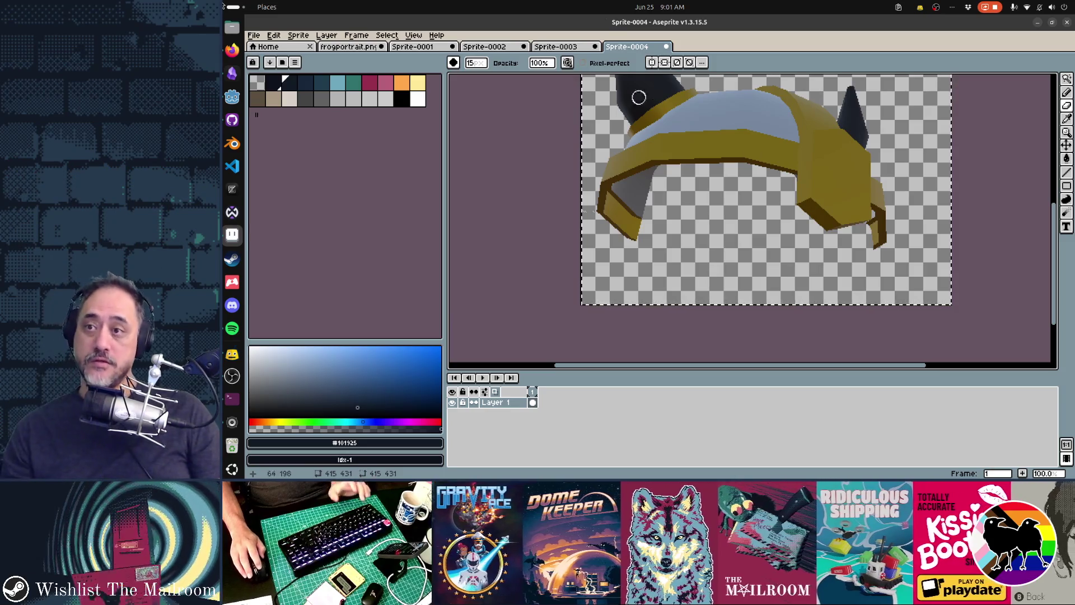
left_click(358, 47)
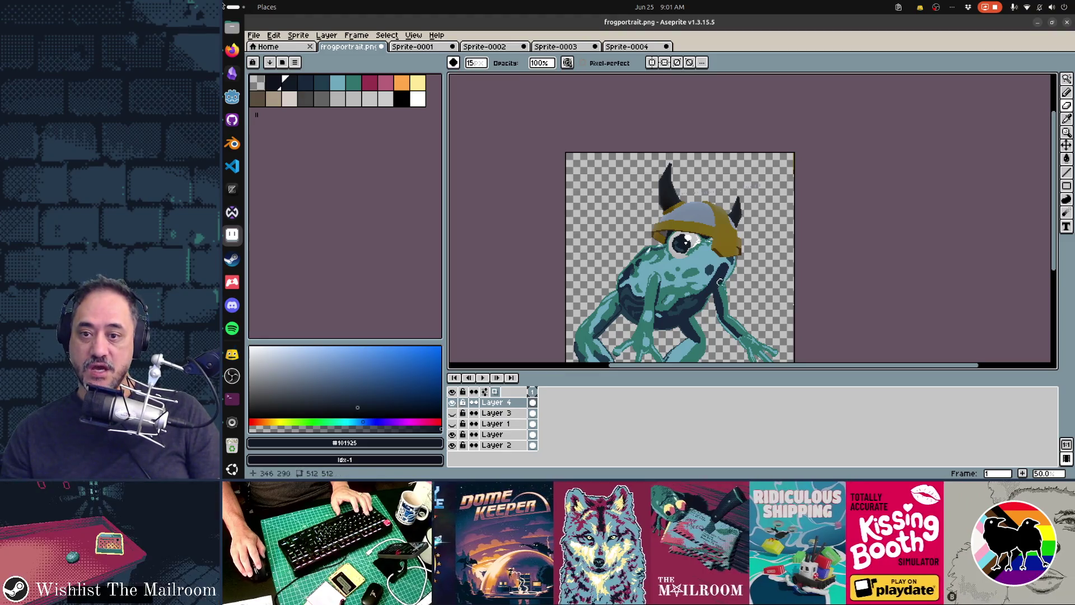
Step: Hide Layer 4, then paste and shrink the trimmed helmet onto the head on a new layer
left_click(452, 402)
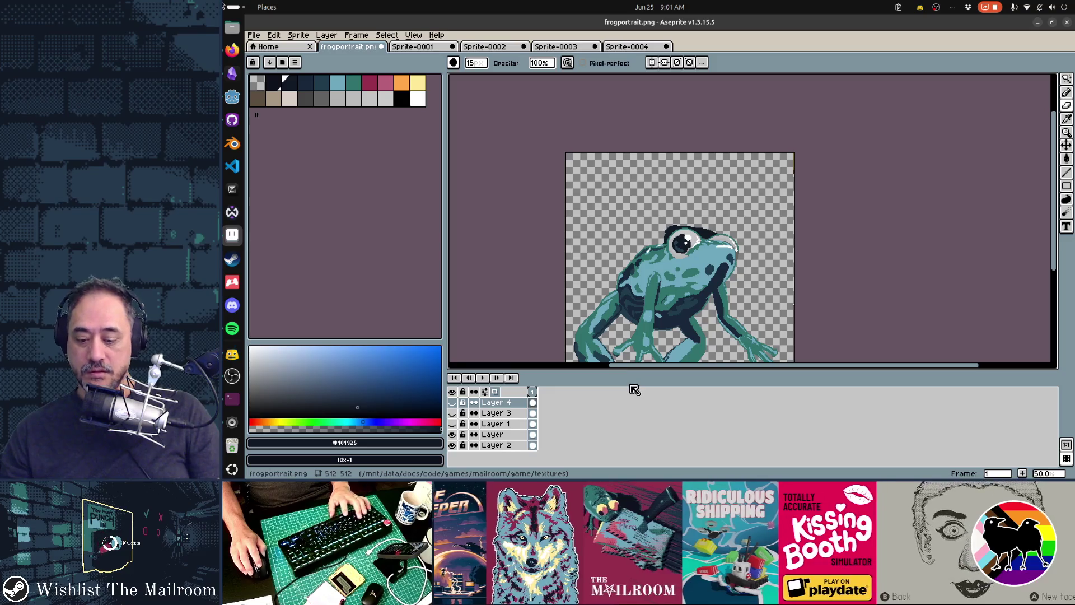
key("shift+n")
key("ctrl+v")
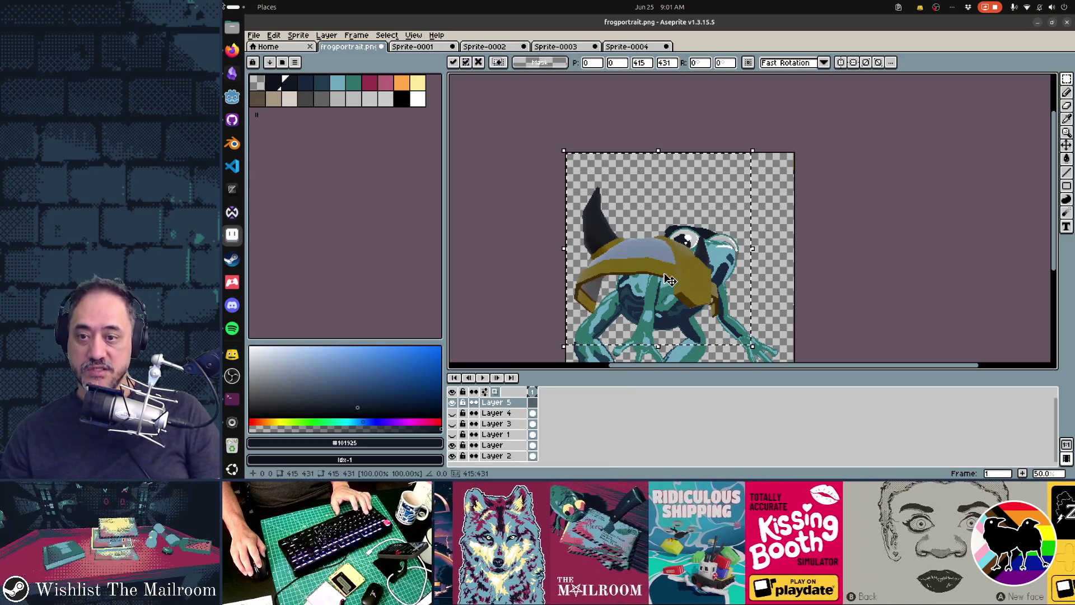
left_click_drag(664, 252, 712, 234)
left_click_drag(796, 306, 732, 269)
left_click_drag(683, 199, 716, 233)
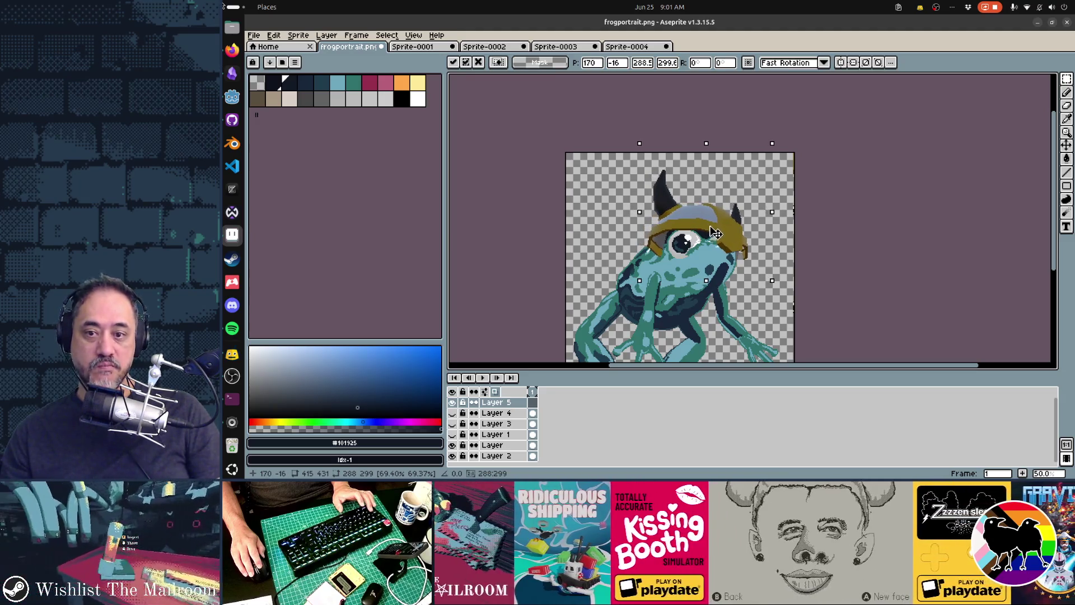
left_click_drag(772, 280, 770, 280)
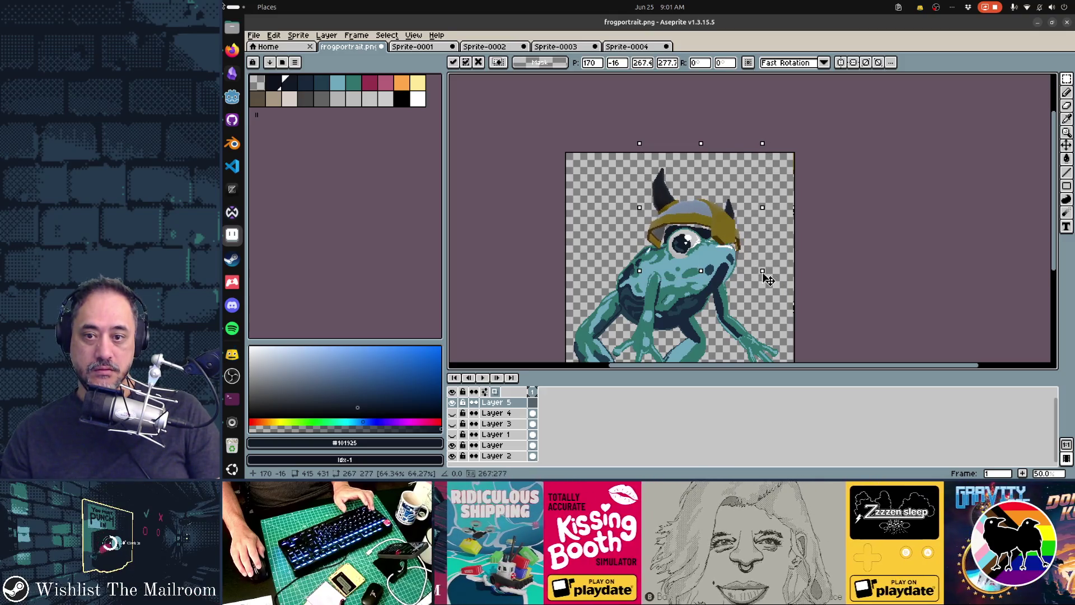
Step: Nudge the trial helmet down and right, then undo the paste and new layer
key("Down")
key("Down")
key("Down")
key("Right")
key("Right")
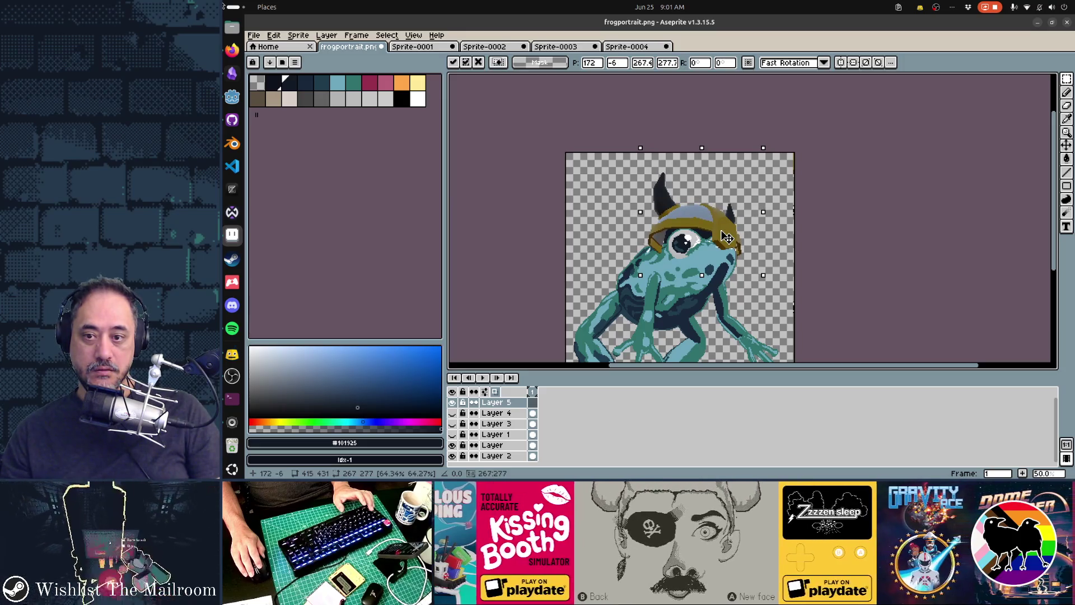
key("Right")
key("Right")
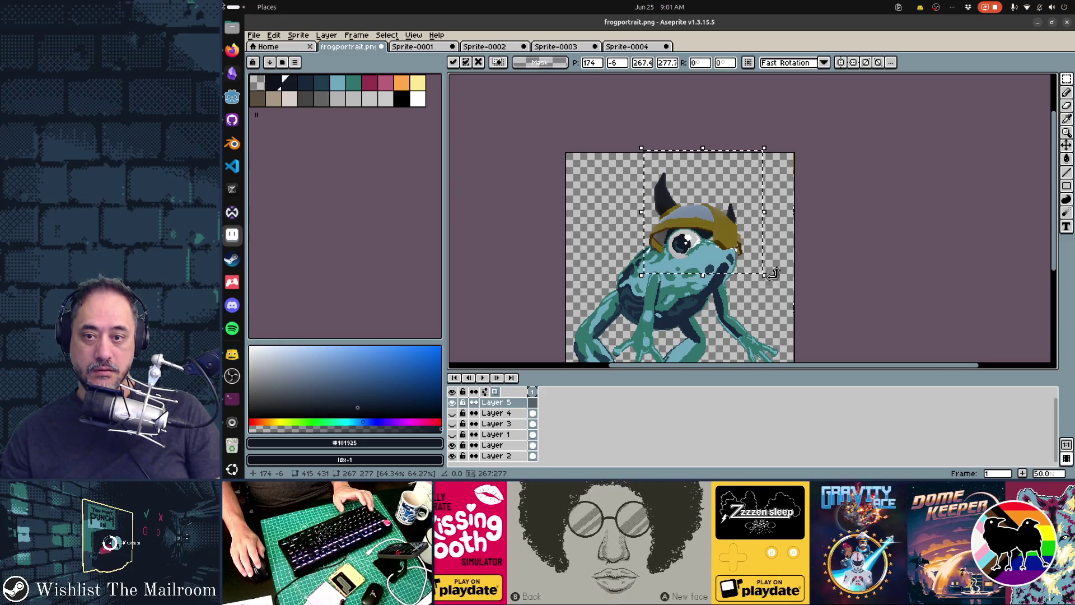
key("ctrl+z")
key("ctrl+z")
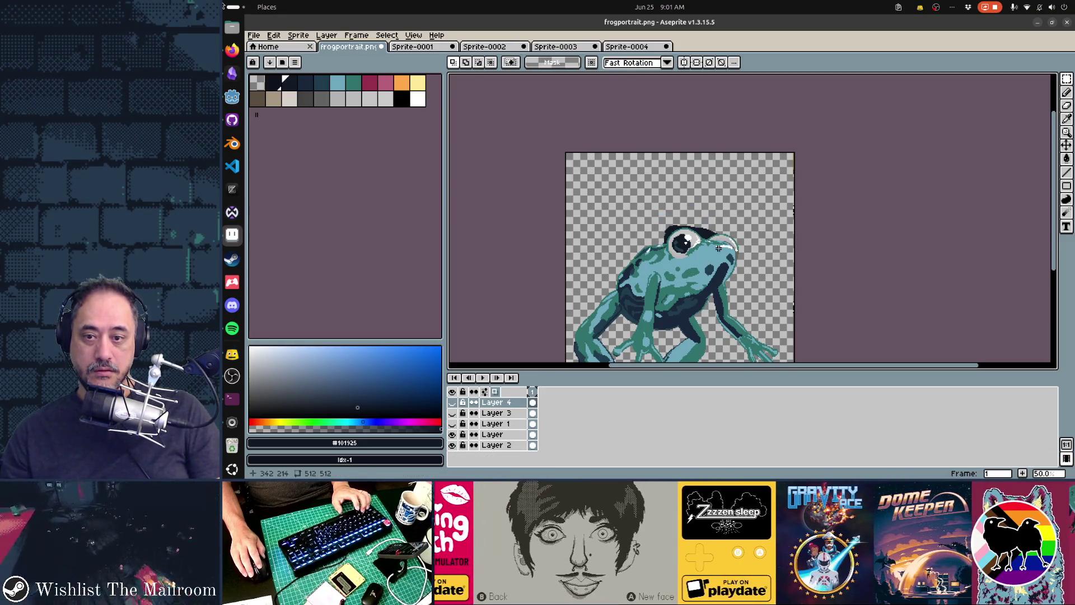
key("ctrl+z")
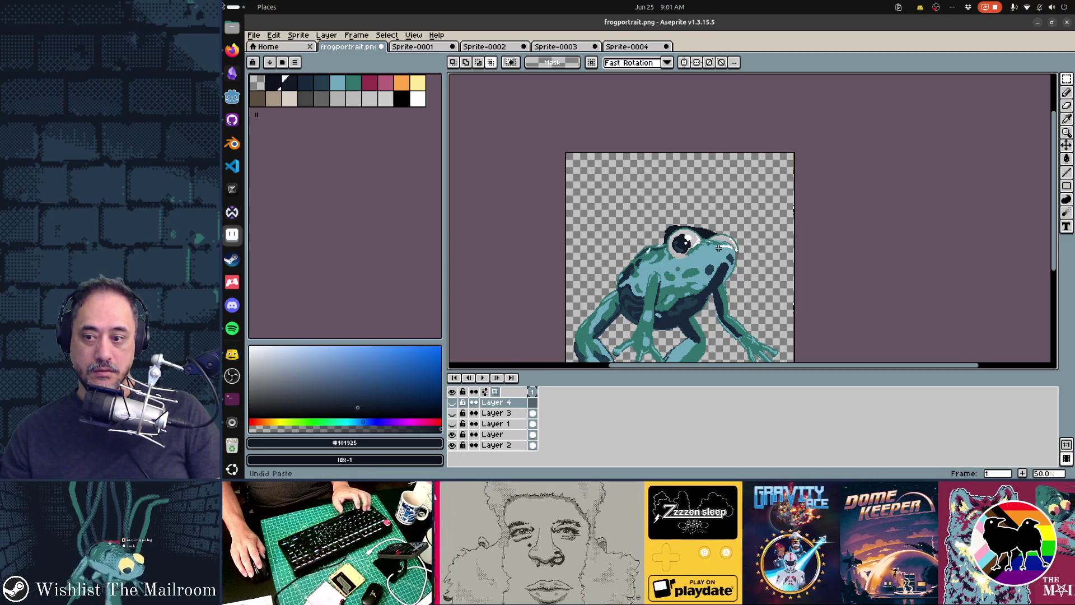
Step: Paste the horned helmet, scale it to about 261×271 on the frog's head, and commit
key("ctrl+v")
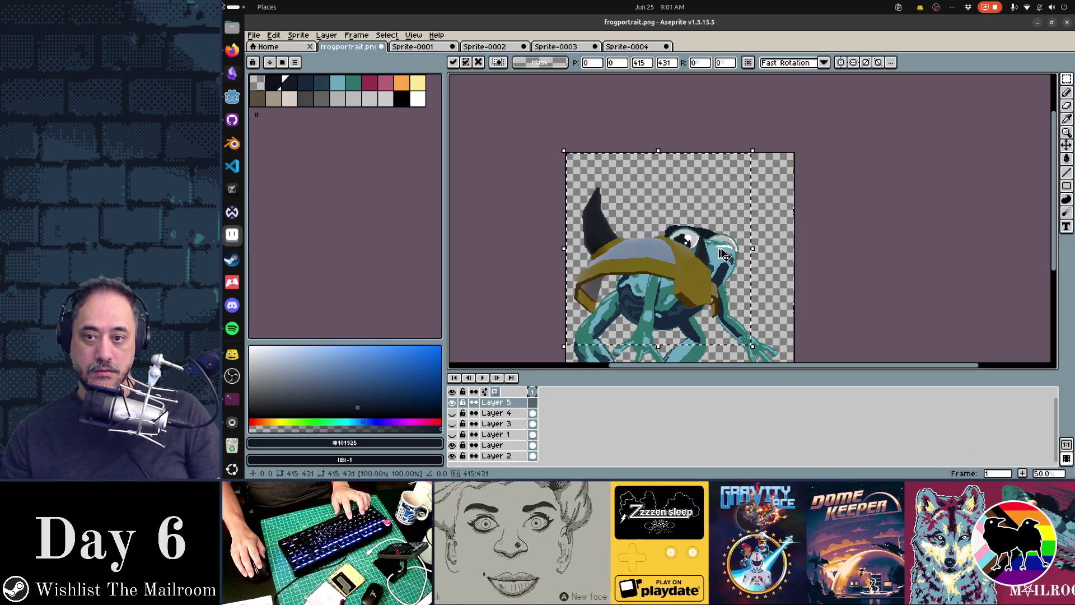
mouse_move(695, 292)
left_mouse_down()
mouse_move(683, 264)
mouse_move(749, 251)
left_mouse_up()
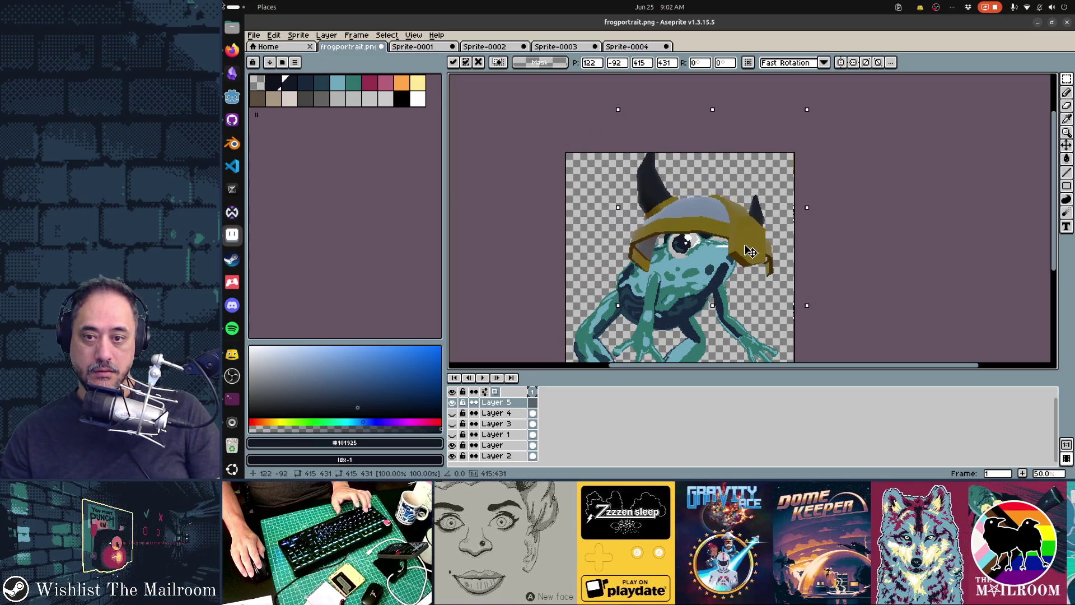
mouse_move(806, 207)
left_mouse_down()
mouse_move(768, 221)
mouse_move(789, 225)
left_mouse_up()
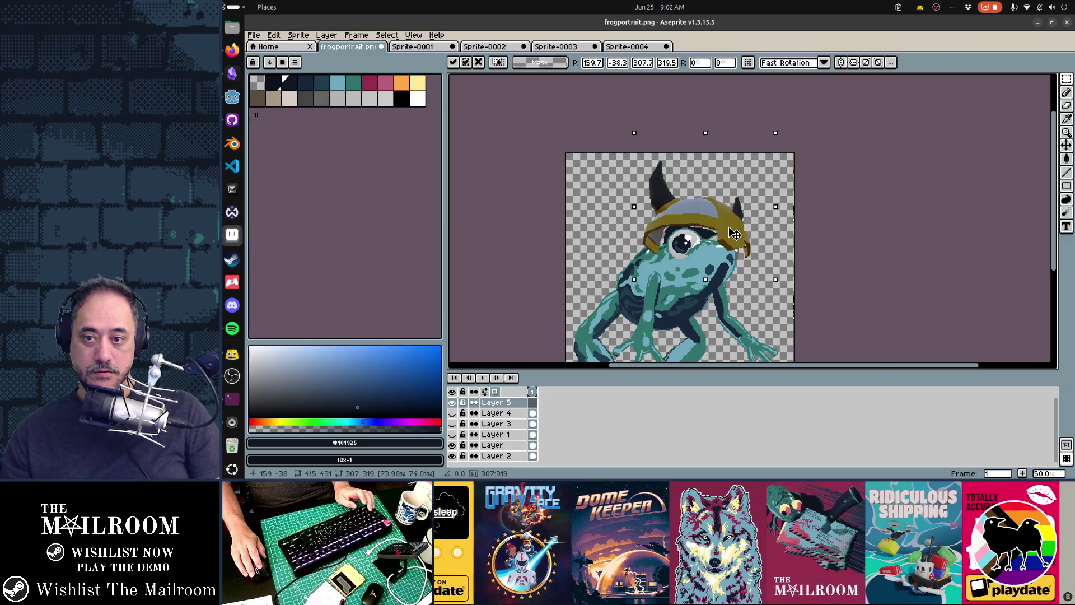
left_click_drag(734, 237, 733, 239)
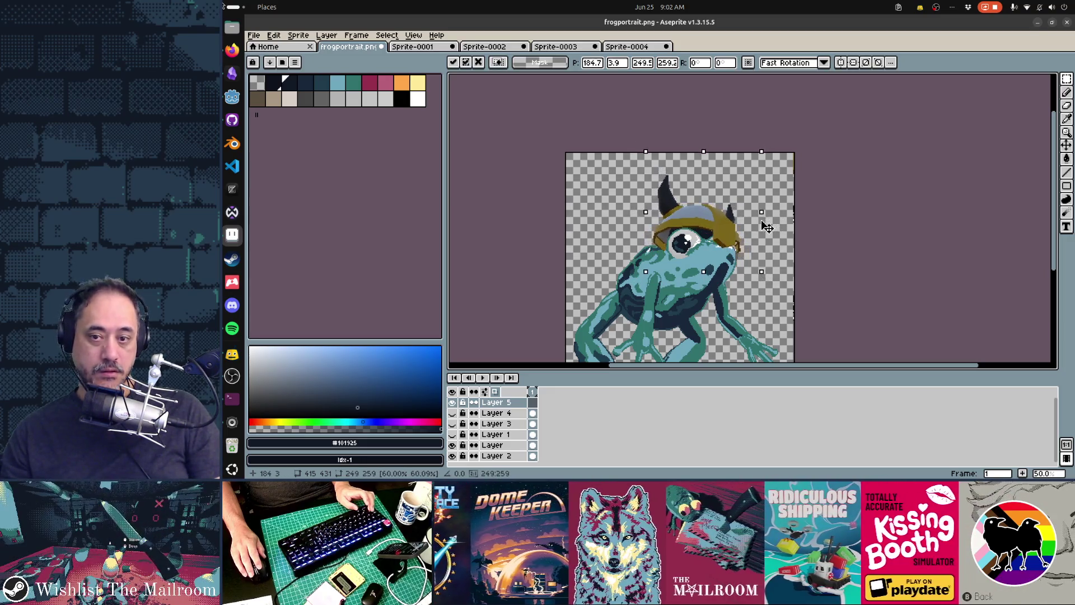
mouse_move(772, 224)
left_mouse_down()
mouse_move(780, 234)
mouse_move(762, 230)
left_mouse_up()
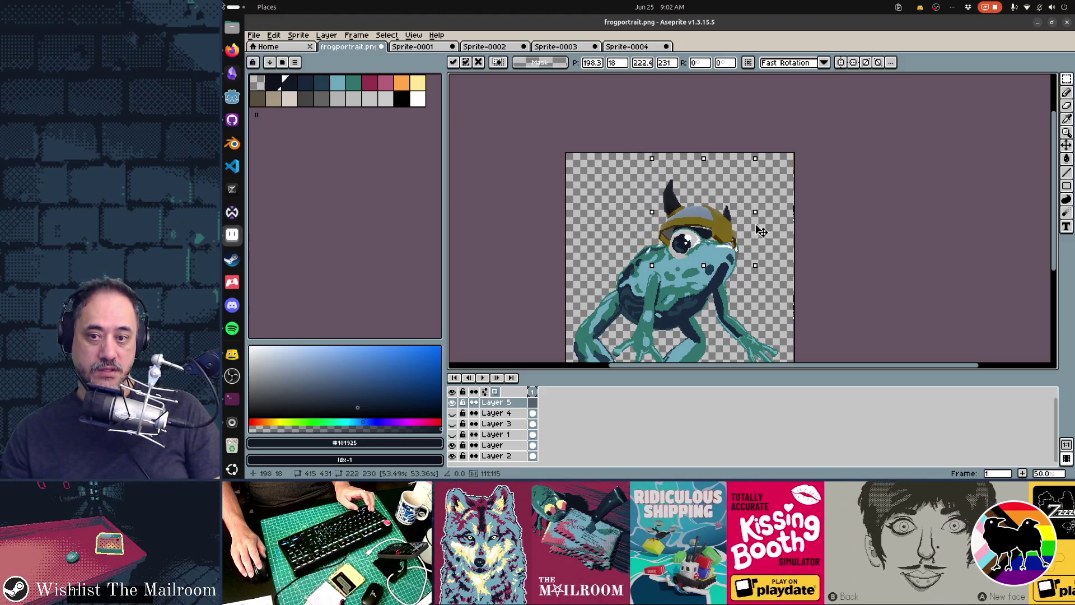
left_click_drag(775, 233, 772, 233)
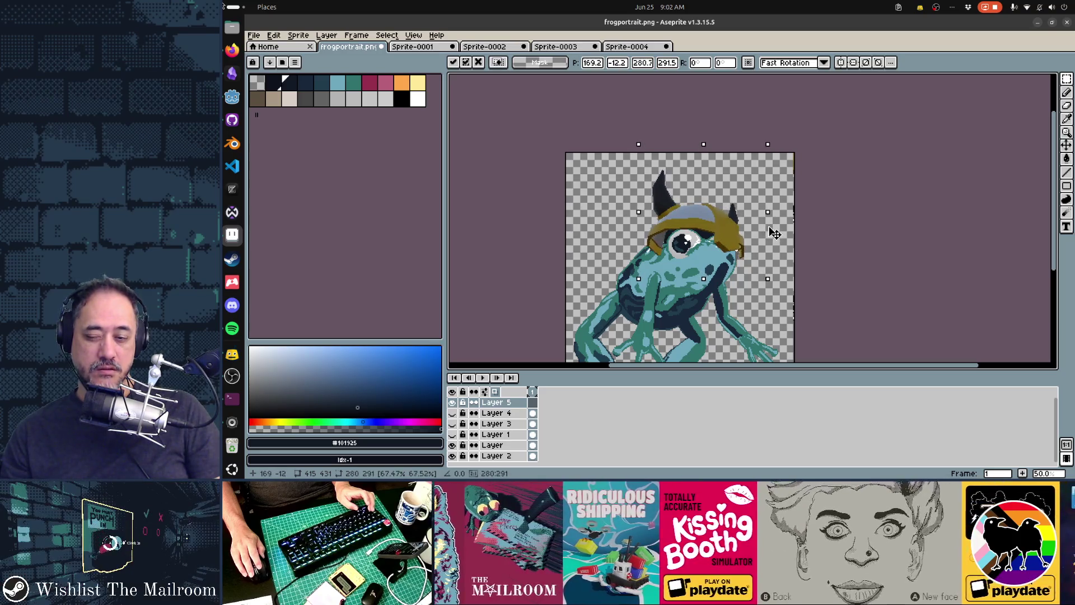
left_click_drag(773, 233, 770, 233)
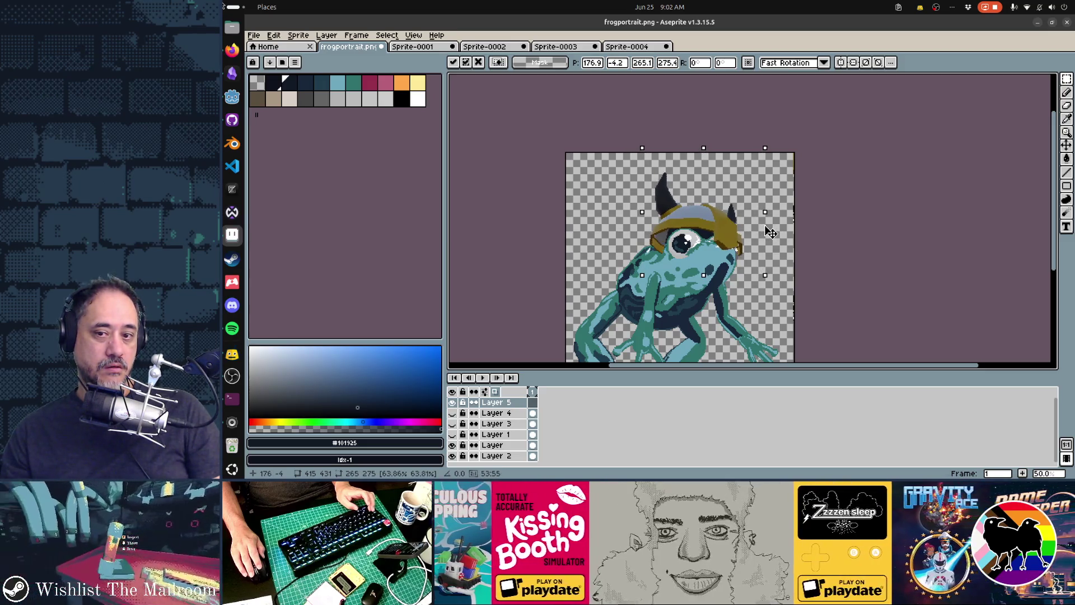
left_click_drag(738, 243, 737, 245)
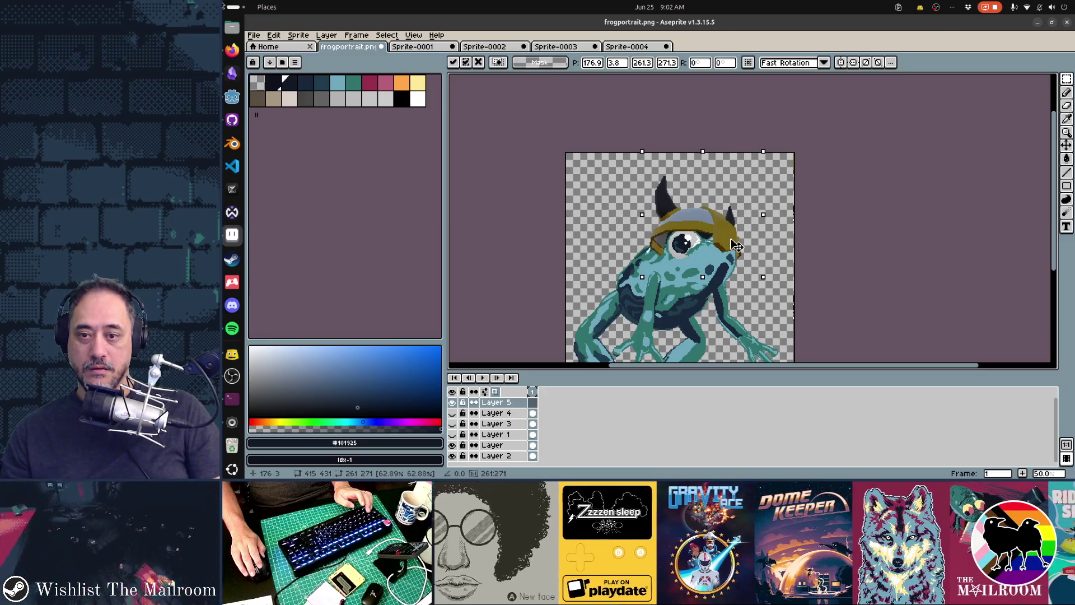
key("Return")
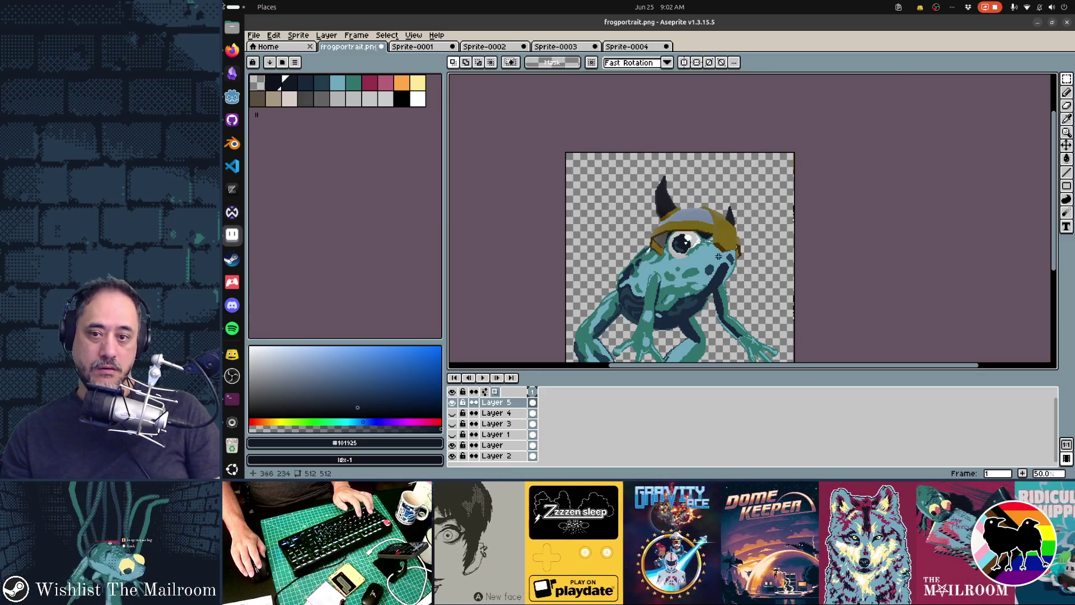
Step: Draw a straight teal line along the frog's eyelid edge with the Pencil
scroll(719, 256, "up", 2)
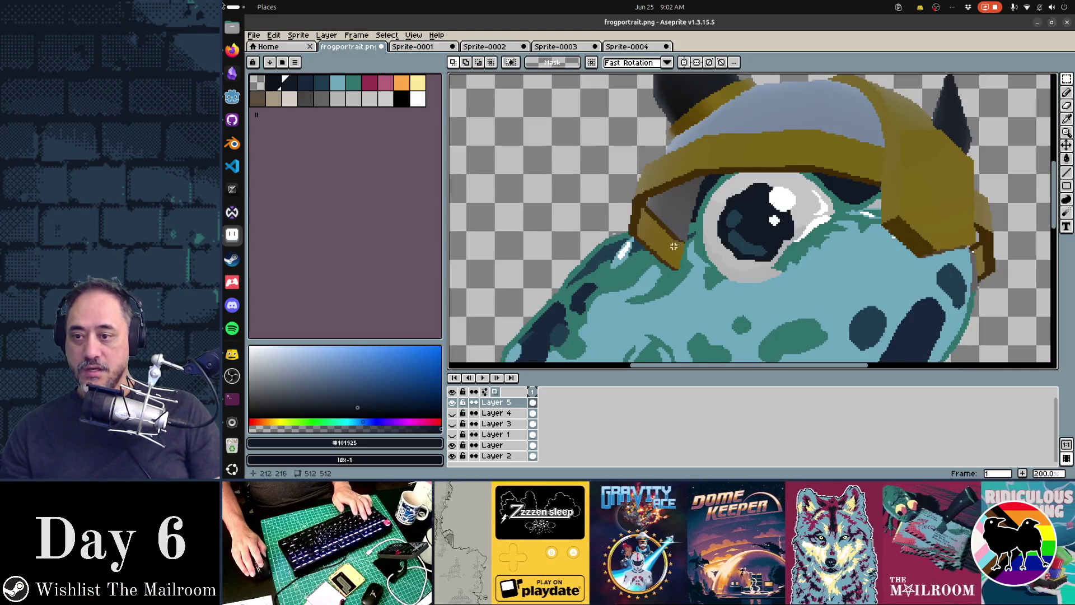
key("b")
mouse_move(637, 242)
left_mouse_down()
mouse_move(669, 230)
mouse_move(701, 245)
left_mouse_up()
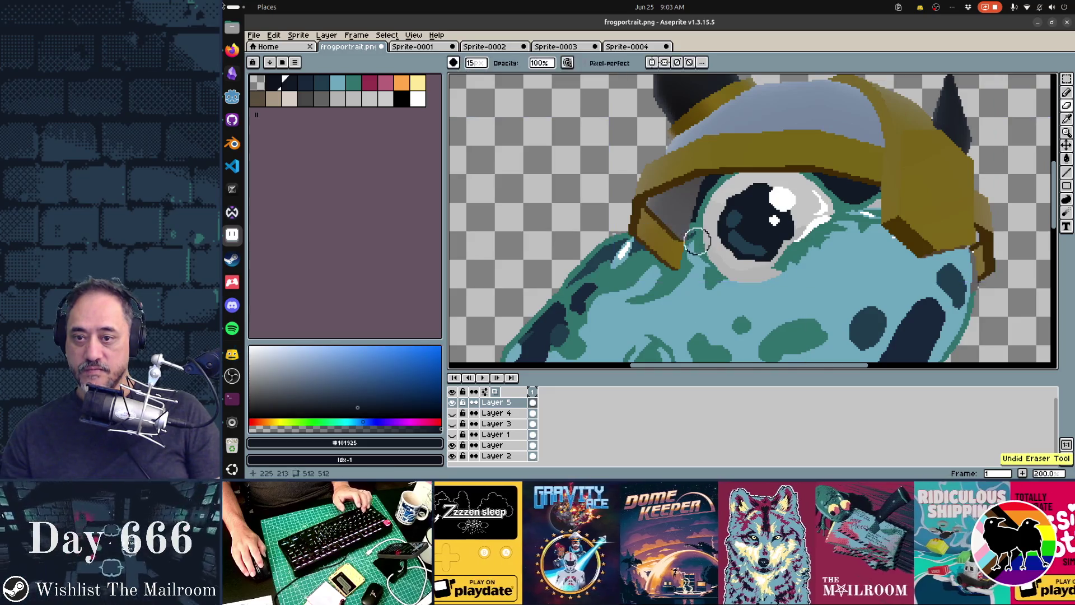
key("ctrl+z")
left_click(633, 245, "shift")
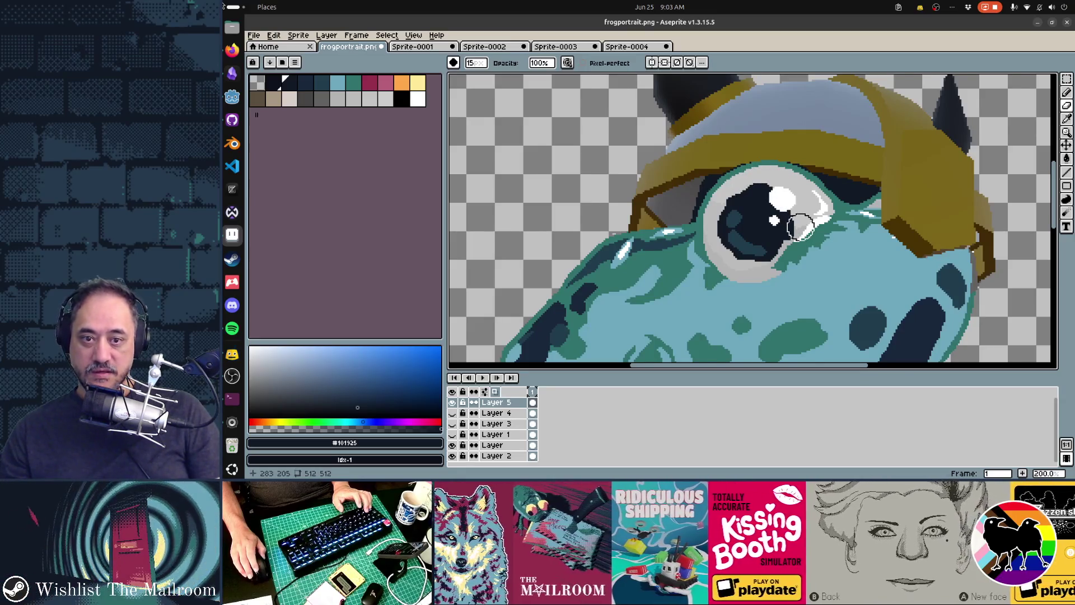
Step: Hide the newly fitted Layer 5 helmet
scroll(779, 218, "down", 1)
mouse_move(832, 245)
left_mouse_down()
mouse_move(742, 231)
mouse_move(774, 219)
left_mouse_up()
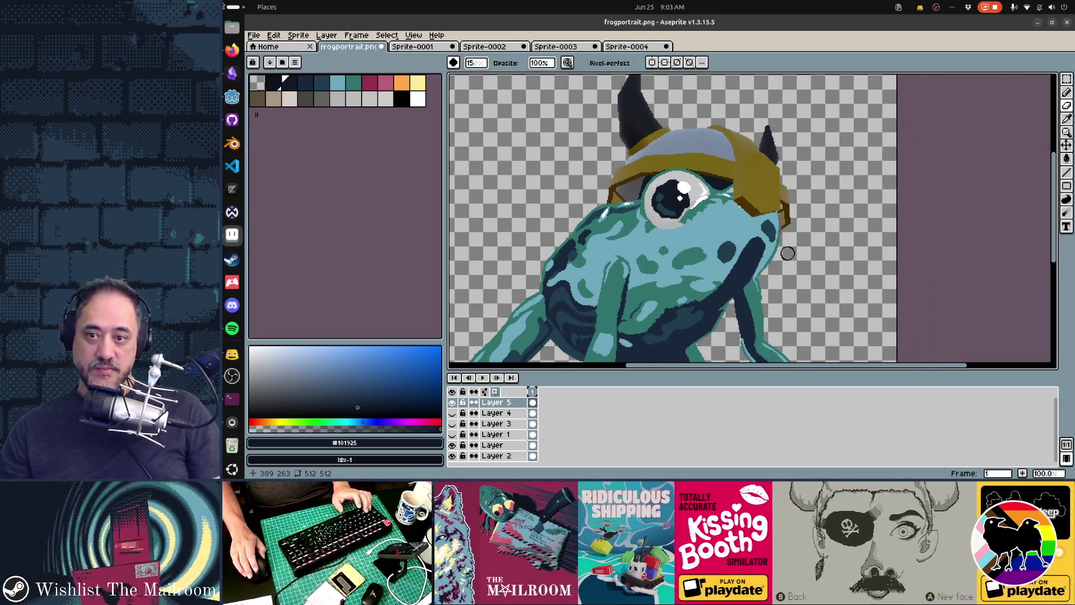
scroll(787, 253, "down", 1)
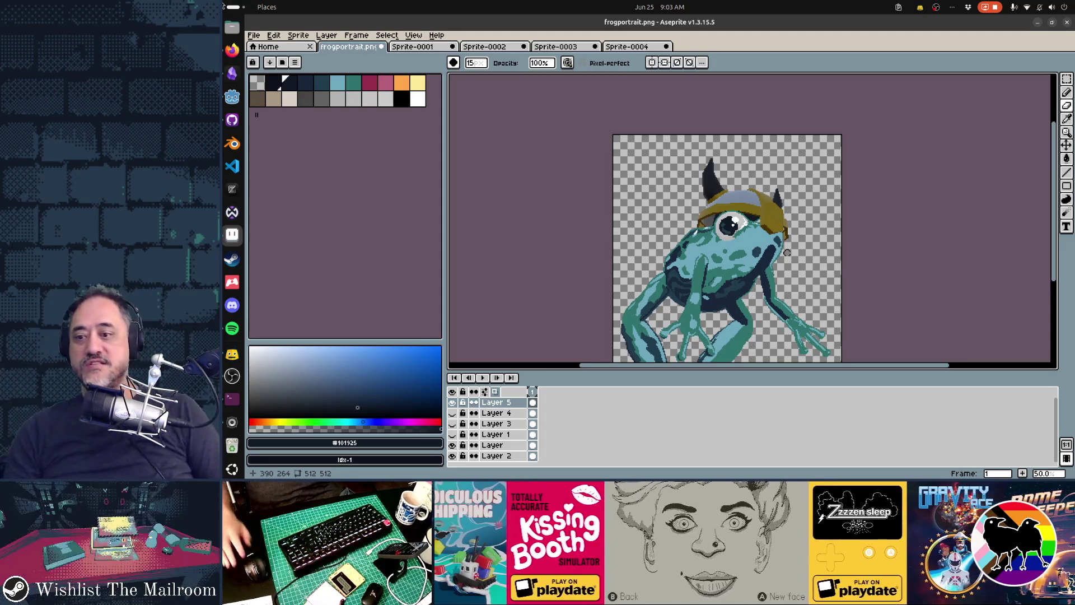
left_click(454, 403)
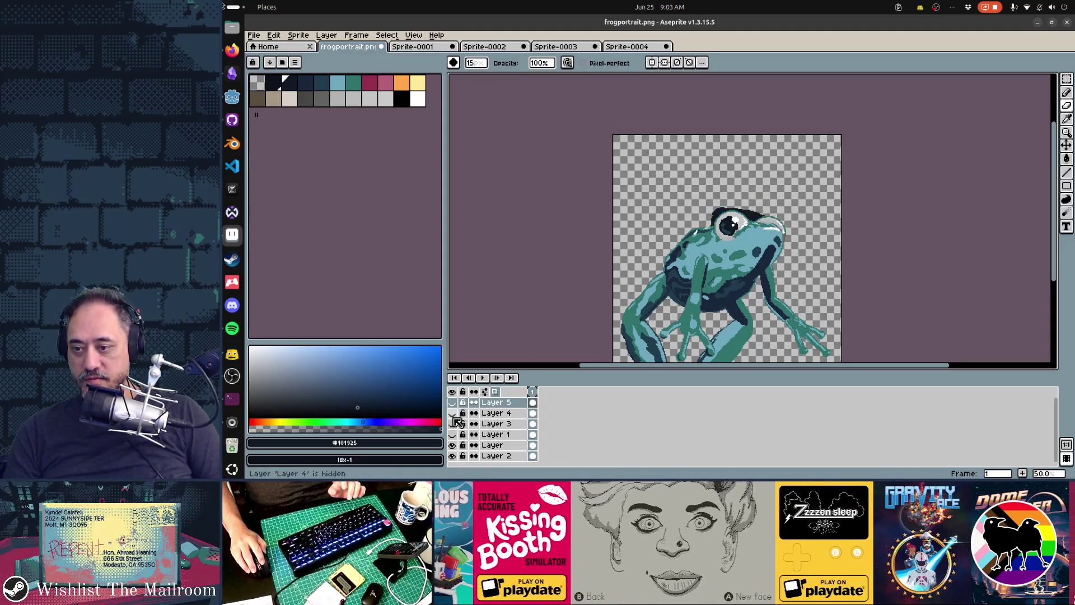
Step: Compare and delete the Layer 4 and Layer 3 helmet layers
left_click(453, 413)
left_click(509, 414)
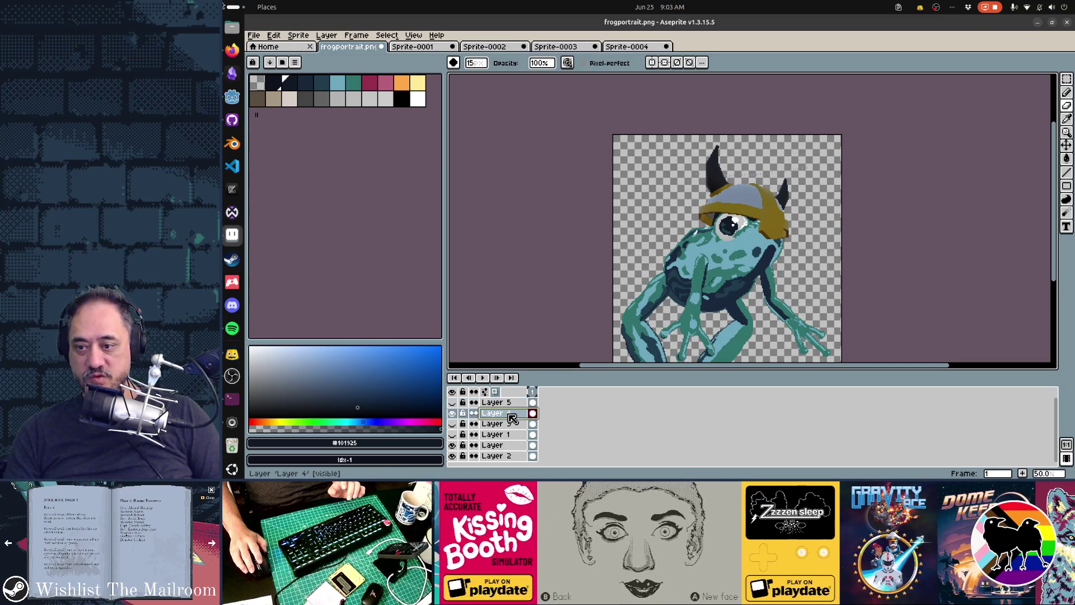
key("Delete")
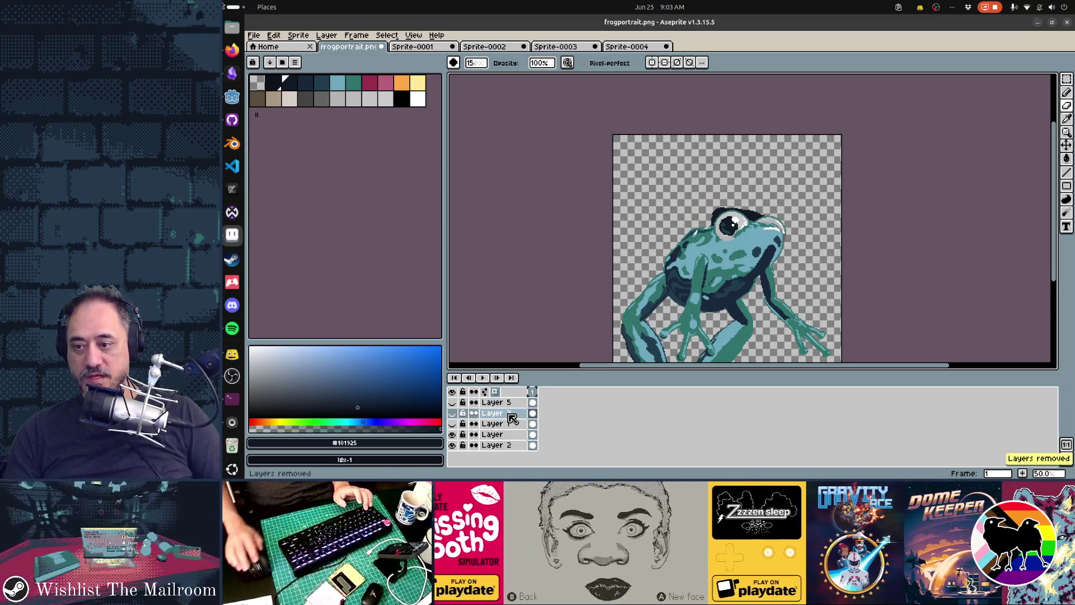
left_click(453, 403)
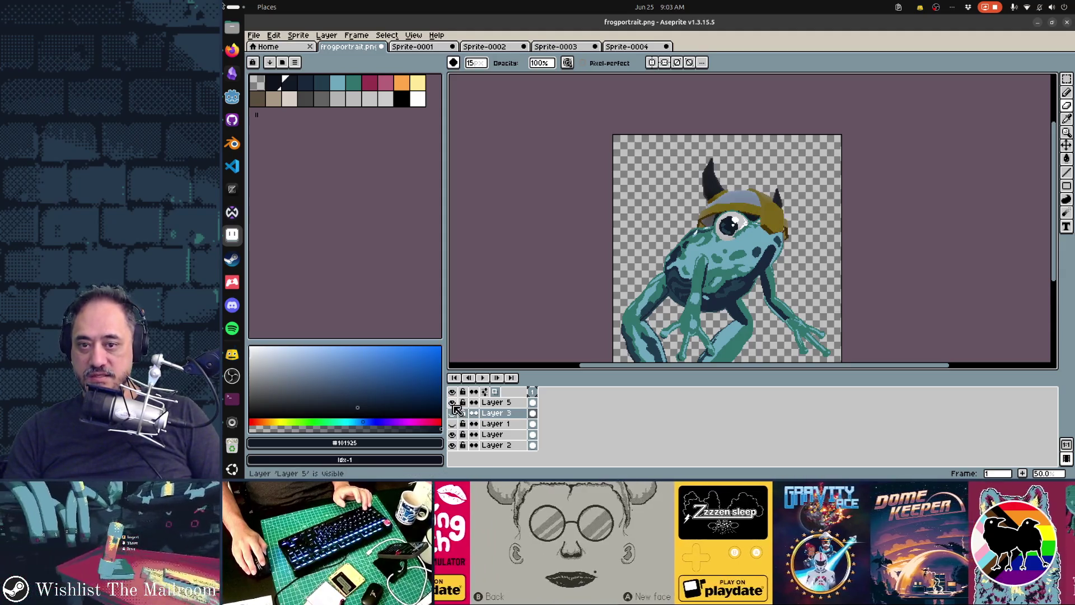
left_click(453, 403)
left_click(454, 413)
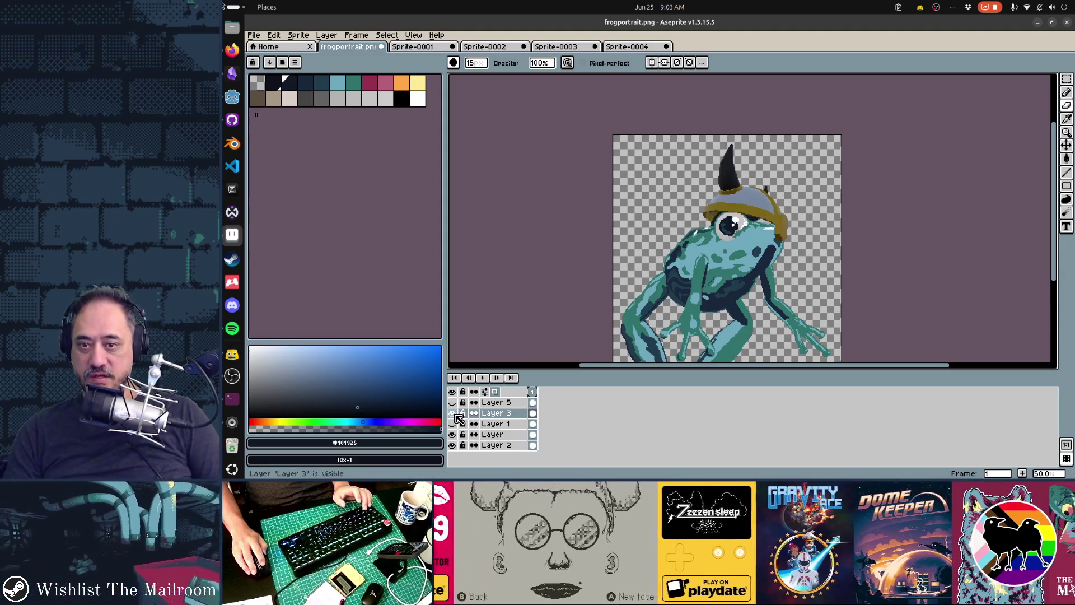
left_click(489, 413)
key("Delete")
Step: Delete the red Layer 1 helmet, show Layer 5, and switch to Sprite-0004
left_click(452, 413)
left_click(452, 413)
left_click(453, 413)
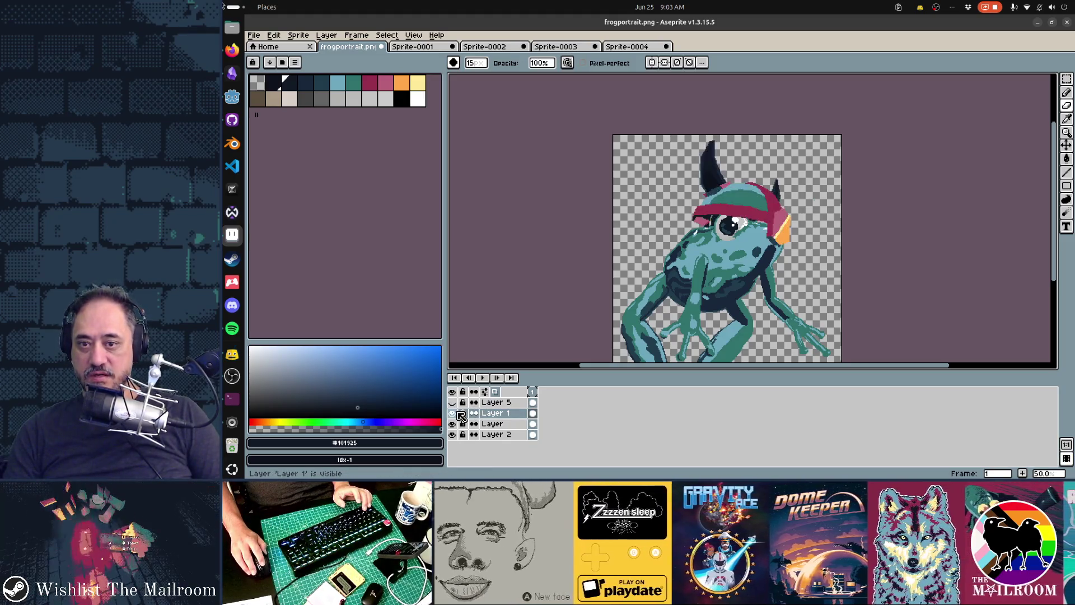
left_click(507, 415)
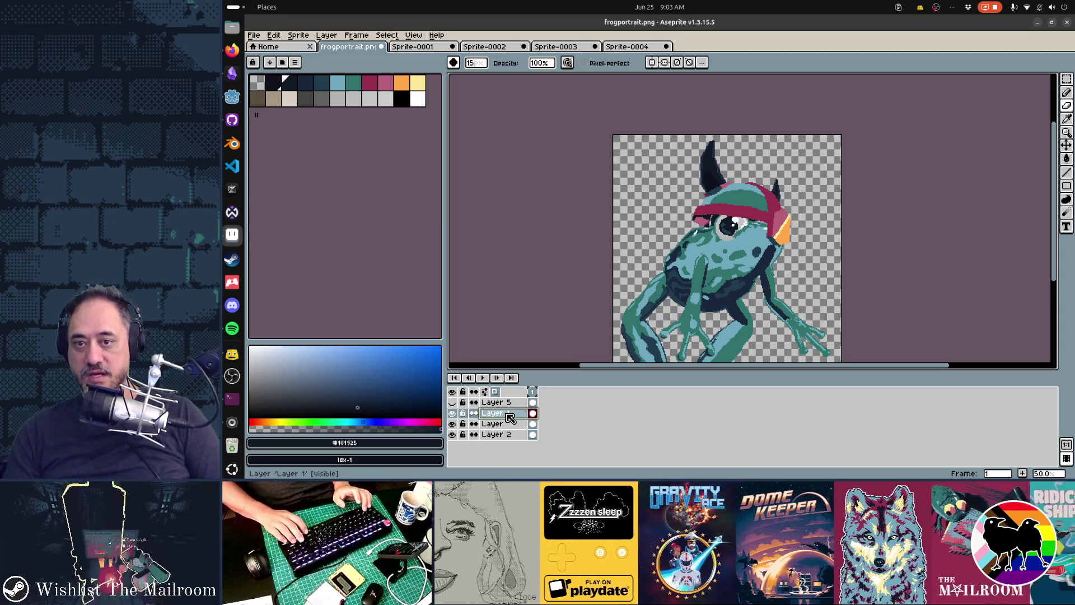
key("Delete")
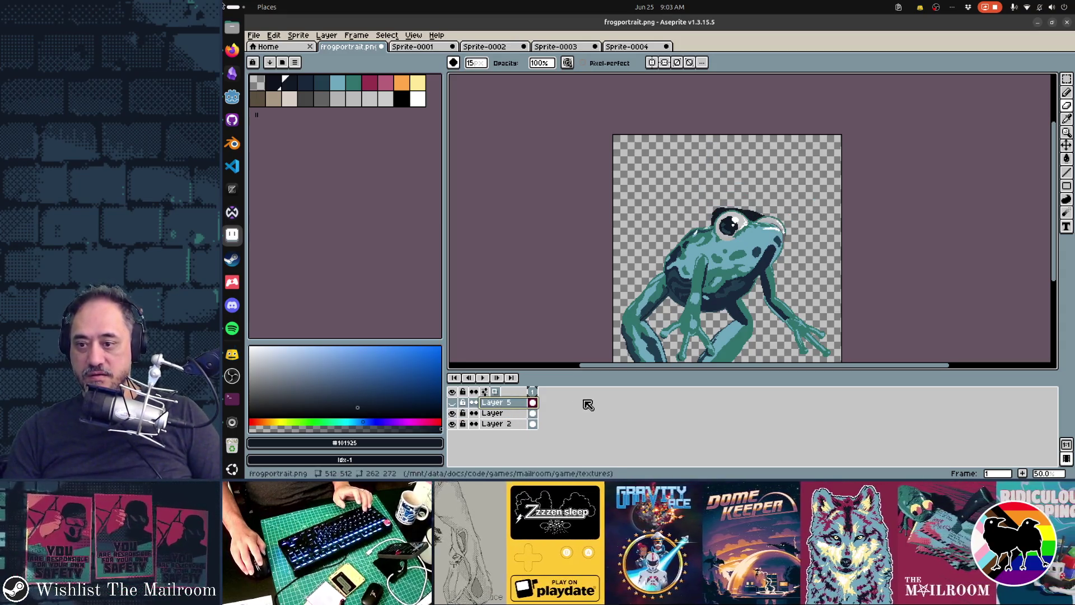
left_click(452, 402)
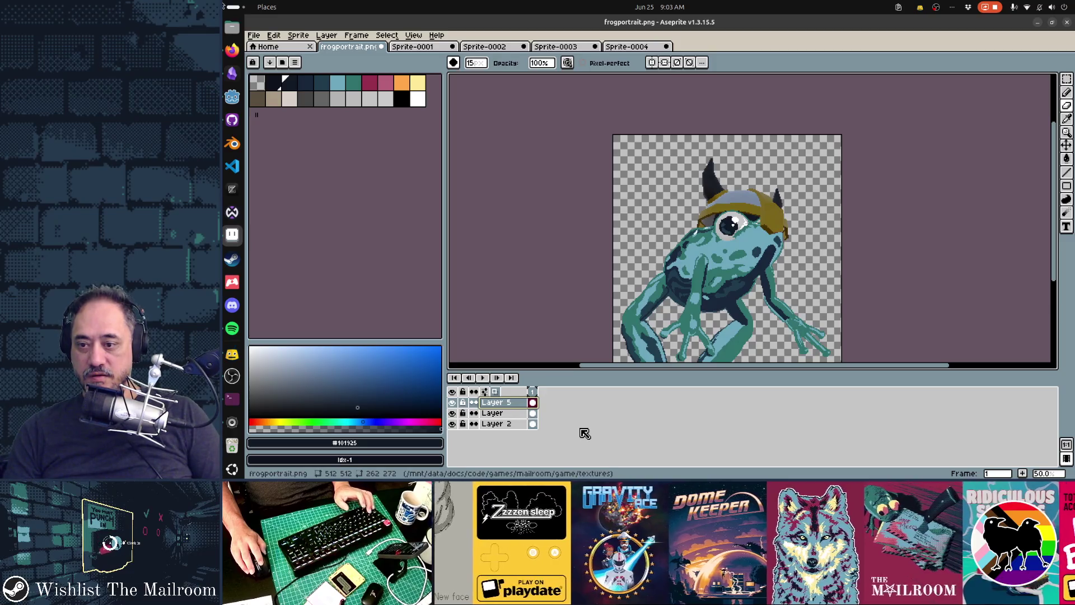
left_click(626, 48)
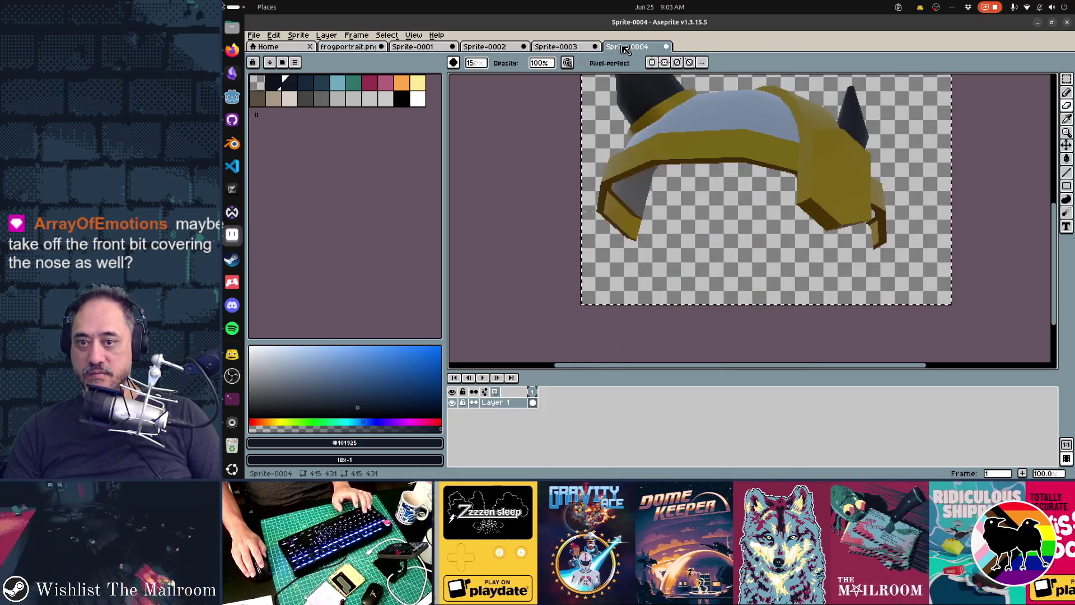
Step: Save the frog portrait as a new file named frogviking.png
scroll(597, 209, "down", 2)
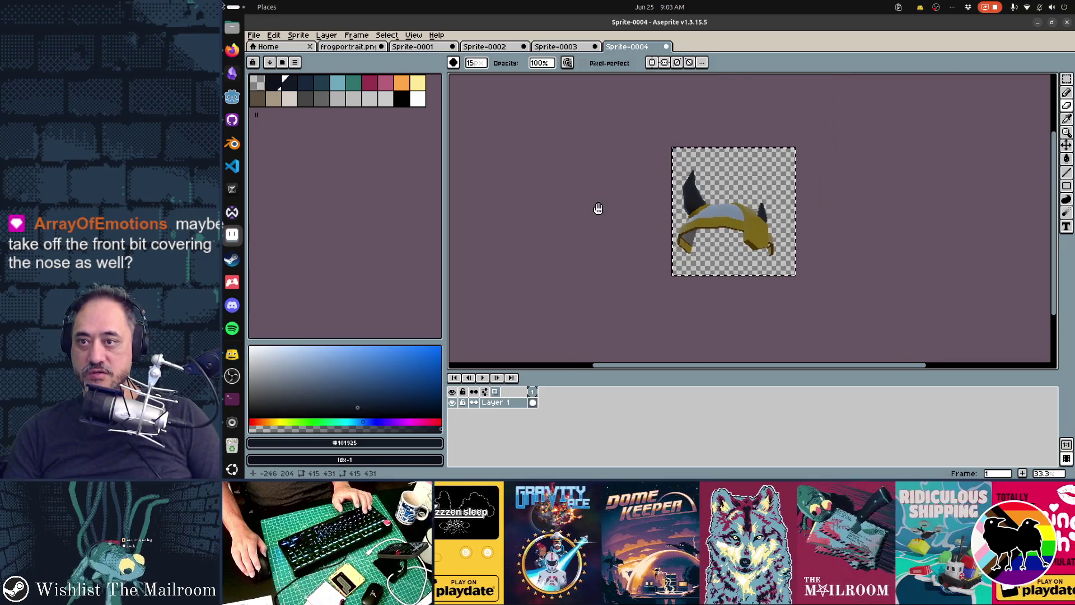
left_click(366, 48)
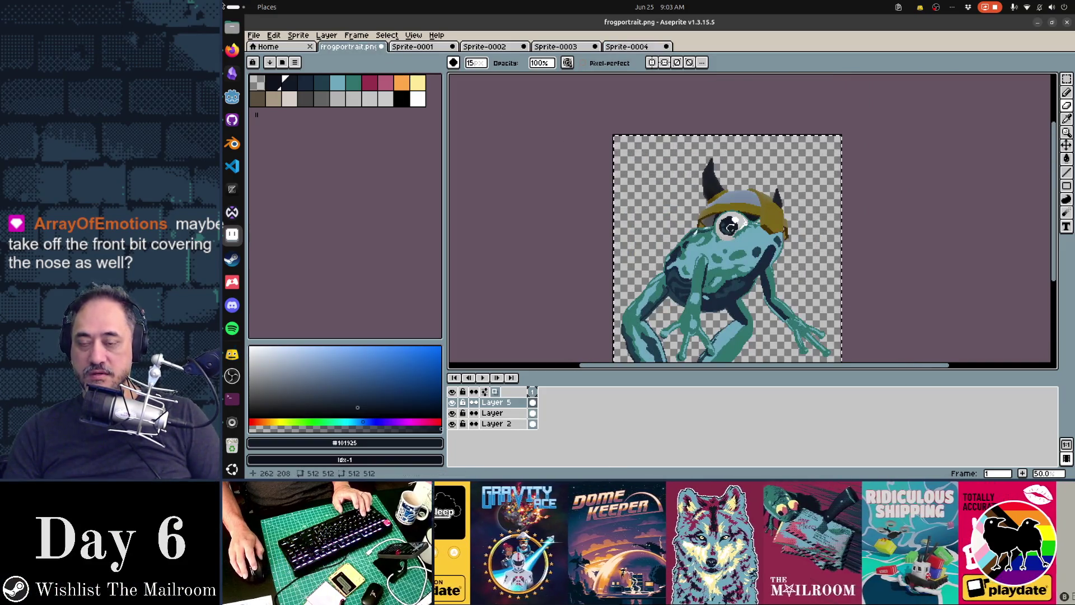
key("ctrl+shift+s")
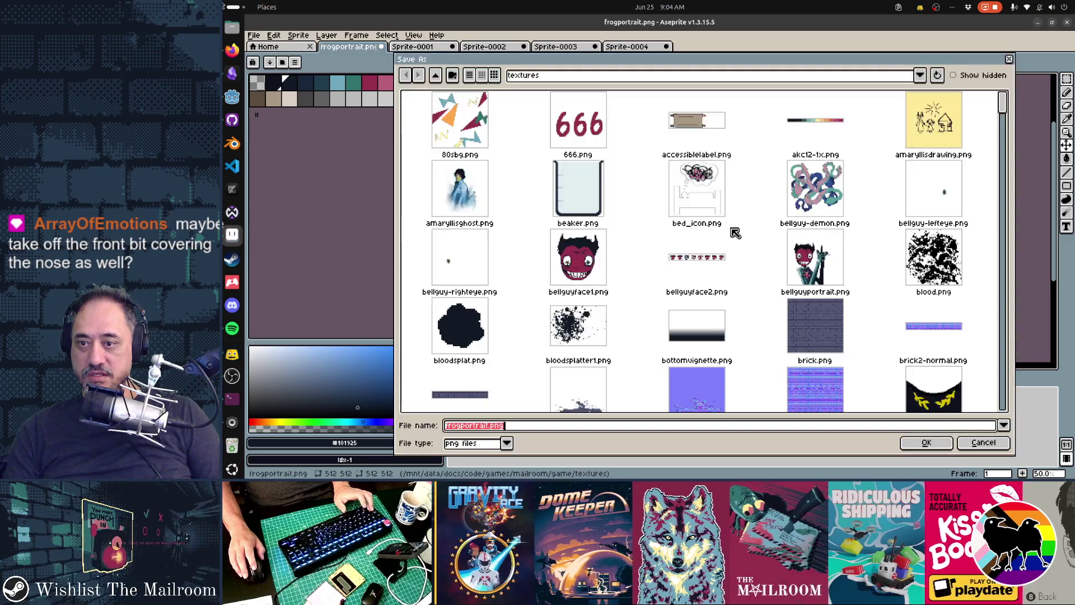
type("frogport")
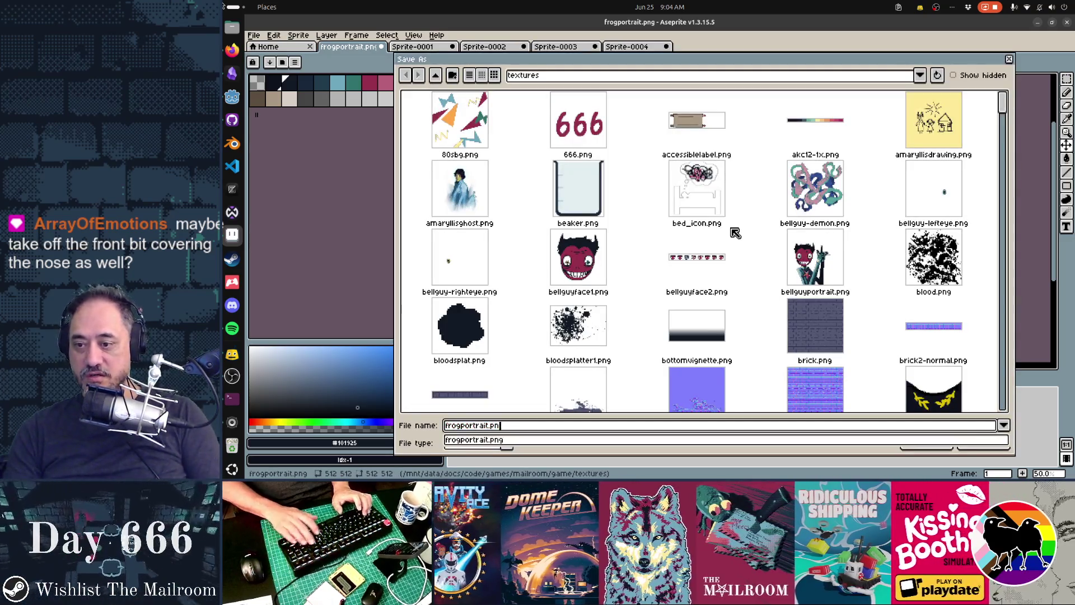
key("BackSpace")
key("BackSpace")
key("BackSpace")
type("viking")
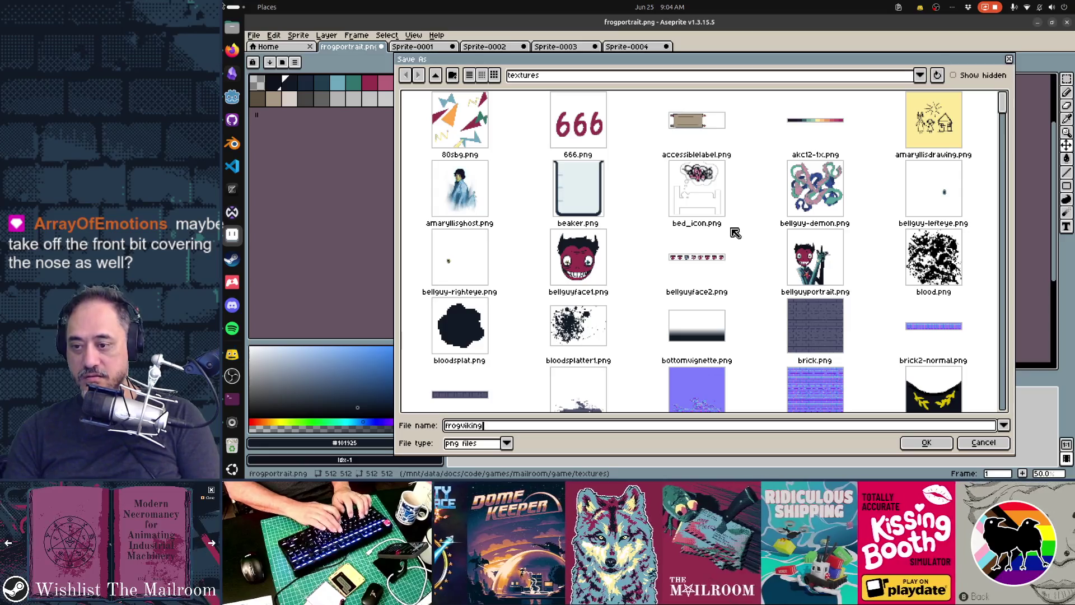
key("Return")
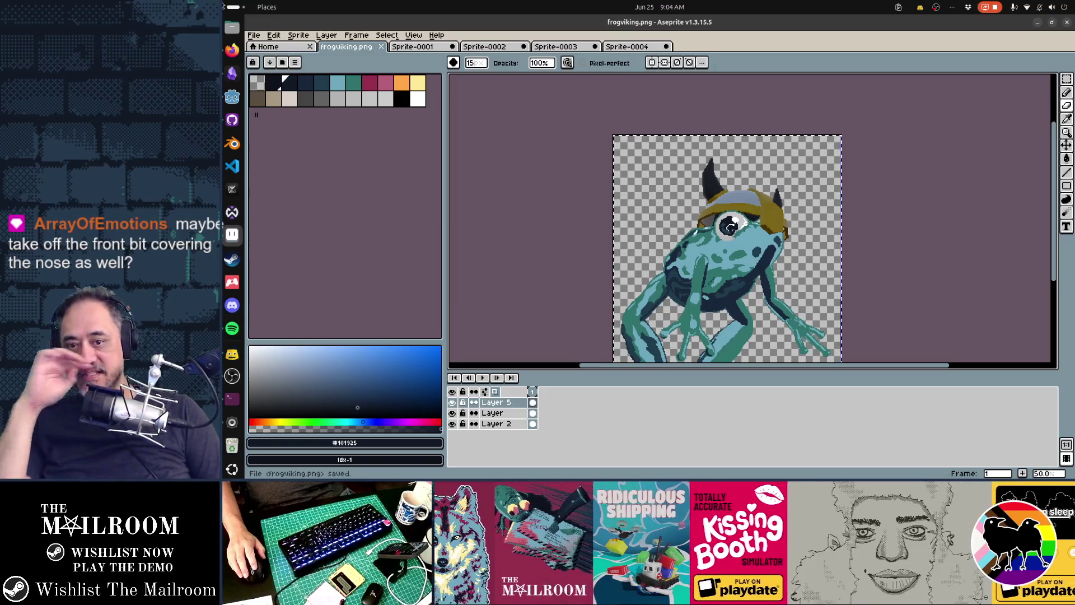
scroll(792, 228, "up", 5)
Step: Pick the dark navy colour and set the Pencil's ink to Lock Alpha
scroll(791, 228, "down", 4)
left_click_drag(765, 307, 709, 245)
scroll(708, 245, "up", 1)
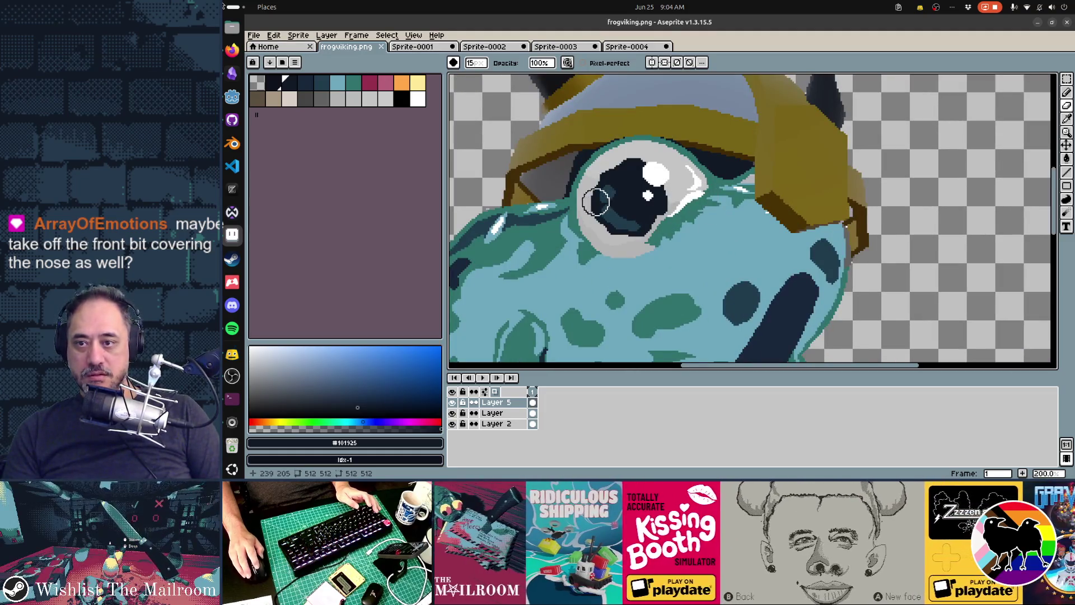
key("i")
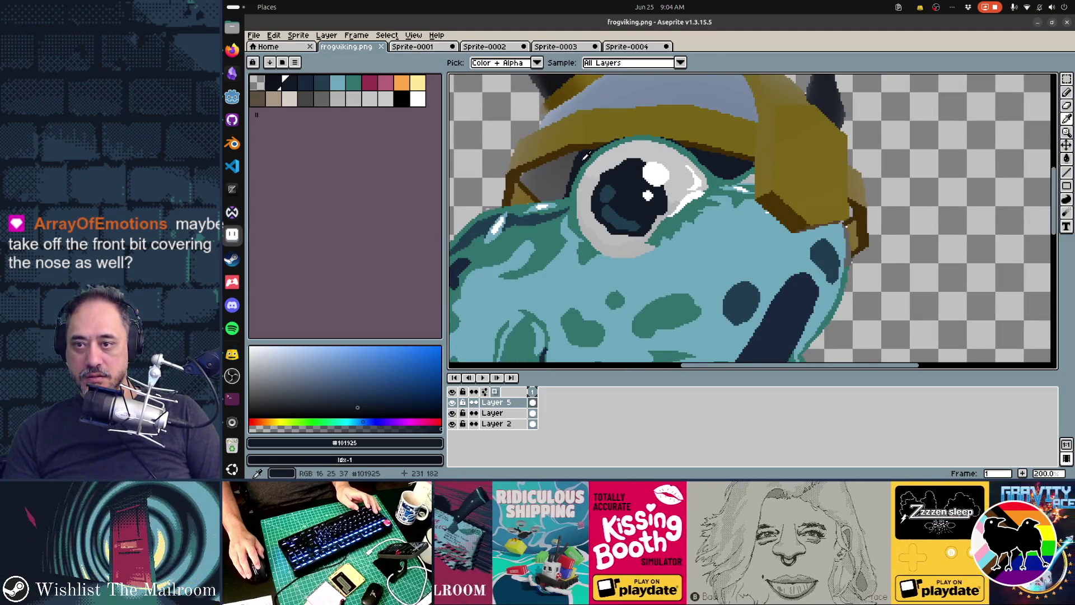
key("b")
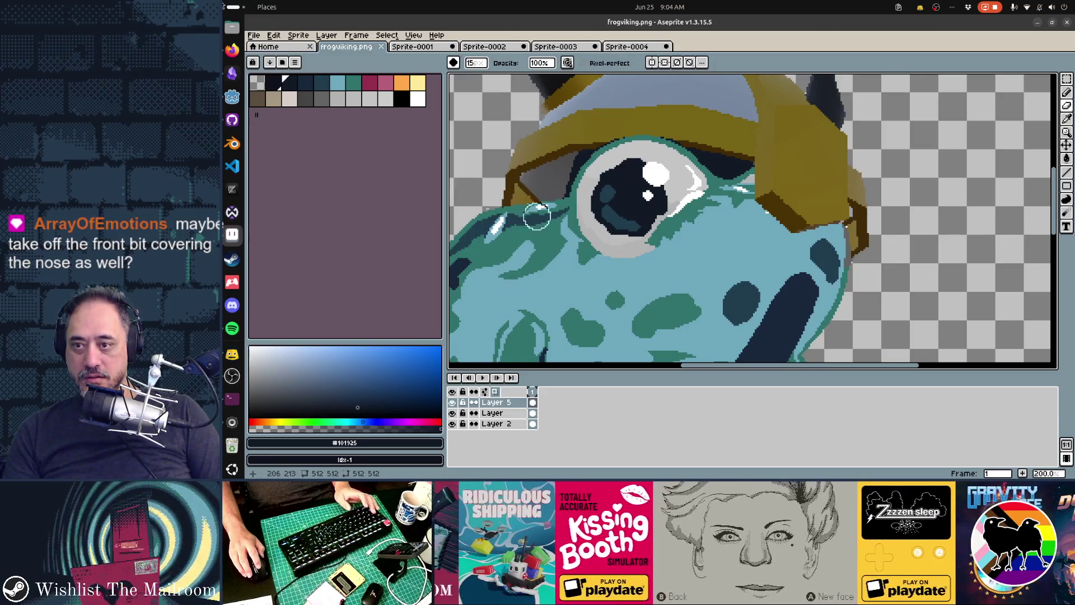
key("b")
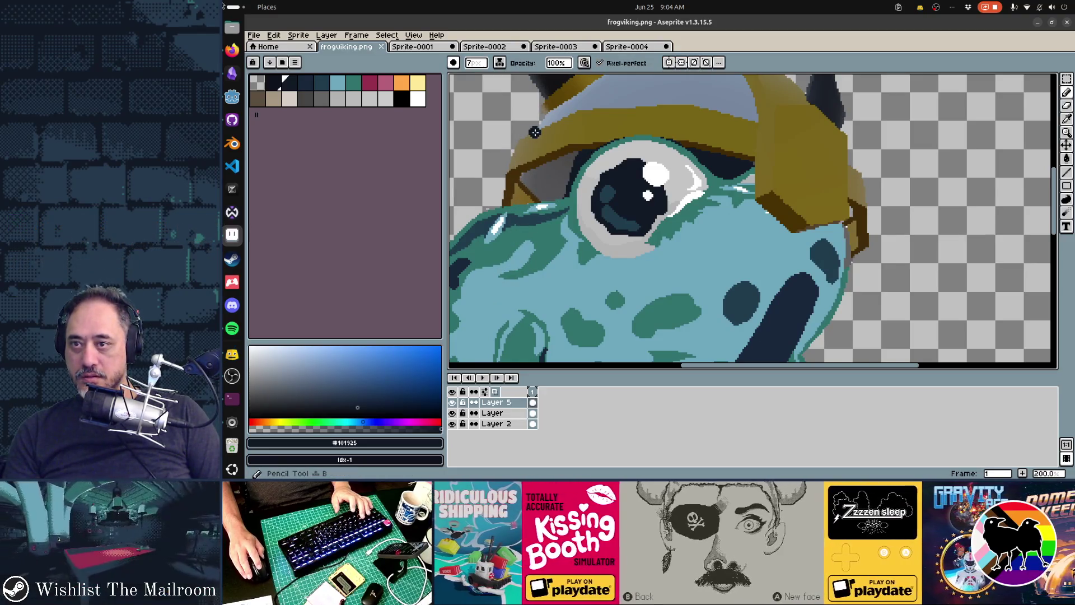
left_click(500, 62)
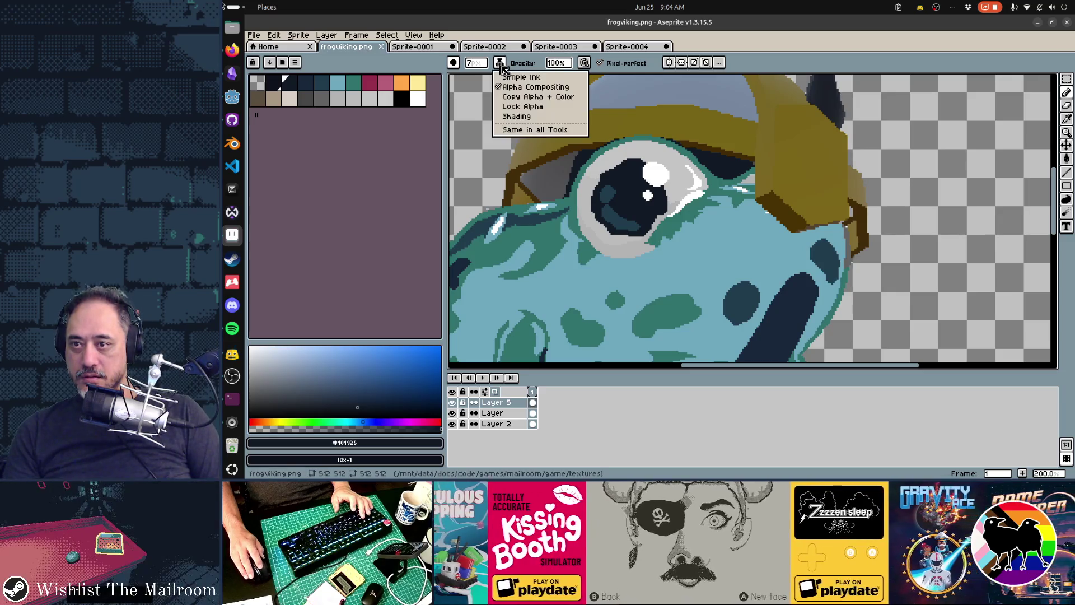
left_click(521, 106)
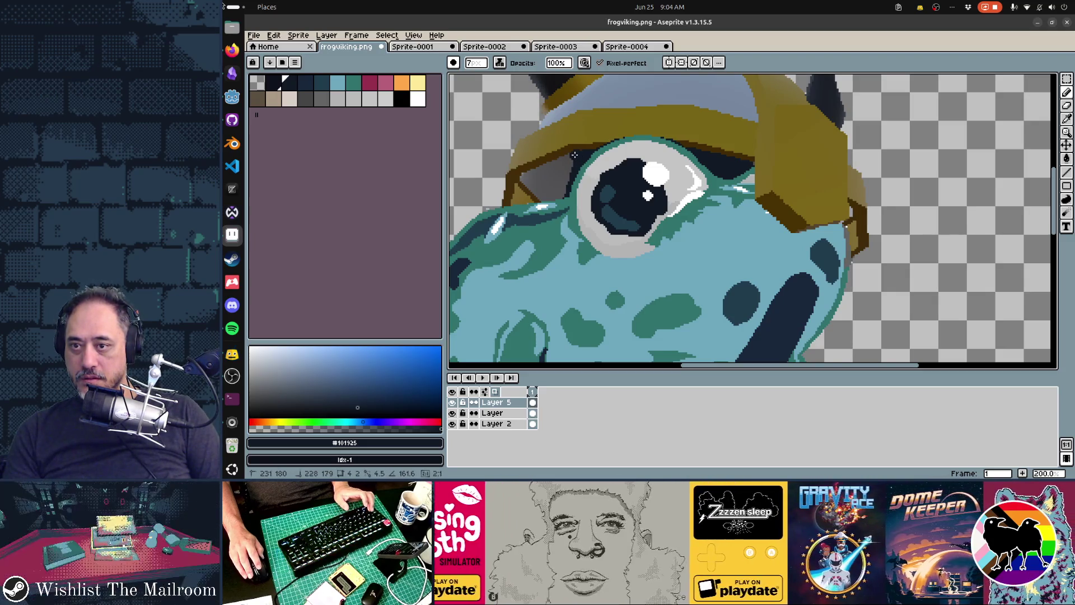
Step: Paint dark navy shadow along the upper-left edge of the frog's eye
left_click_drag(571, 158, 528, 177)
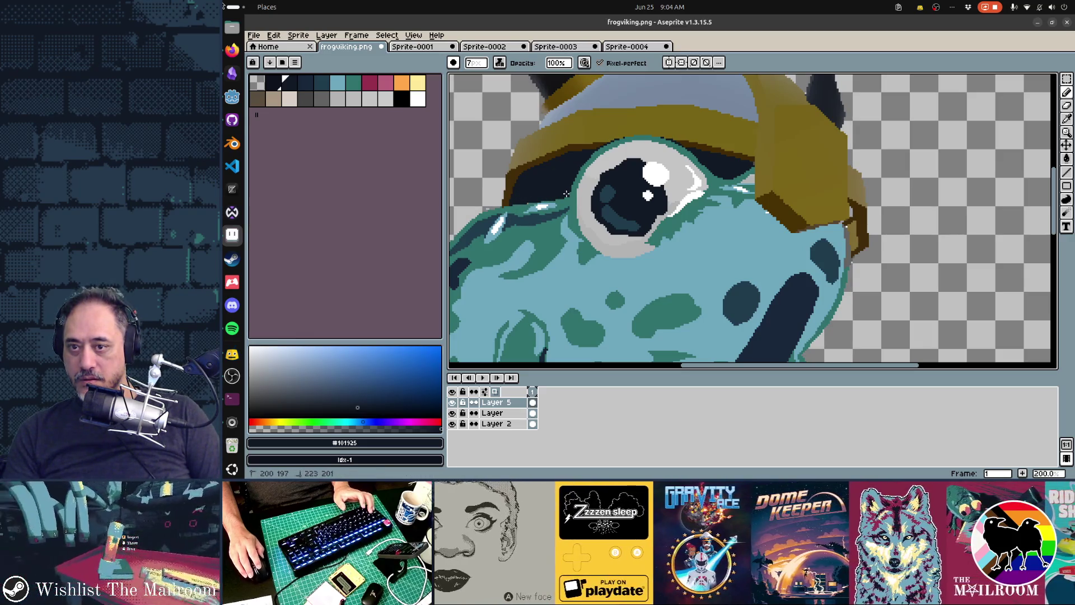
scroll(746, 169, "up", 3)
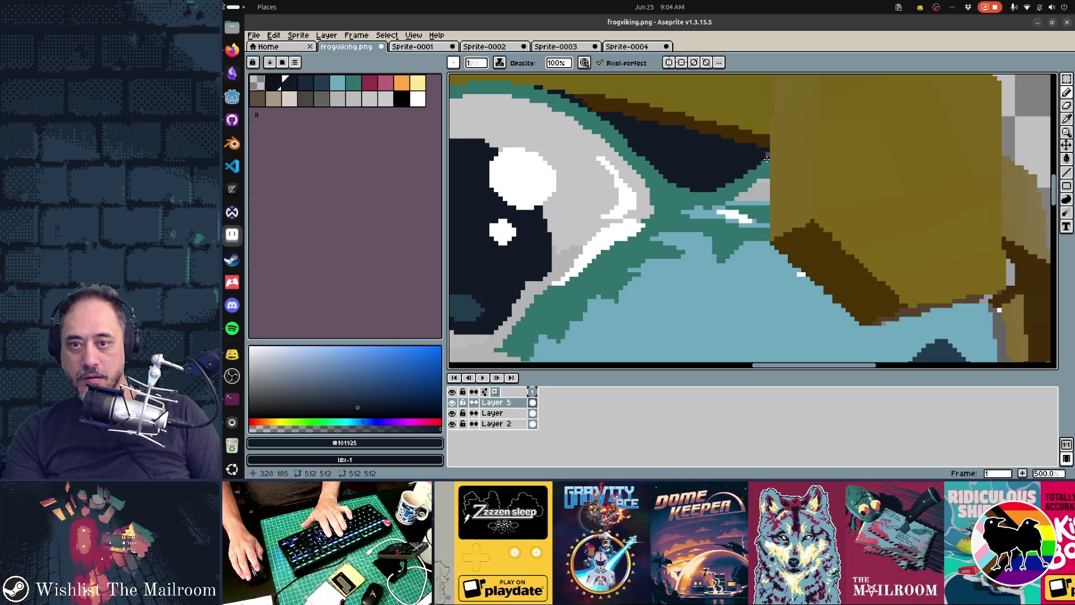
scroll(867, 311, "down", 1)
left_click_drag(867, 311, 700, 234)
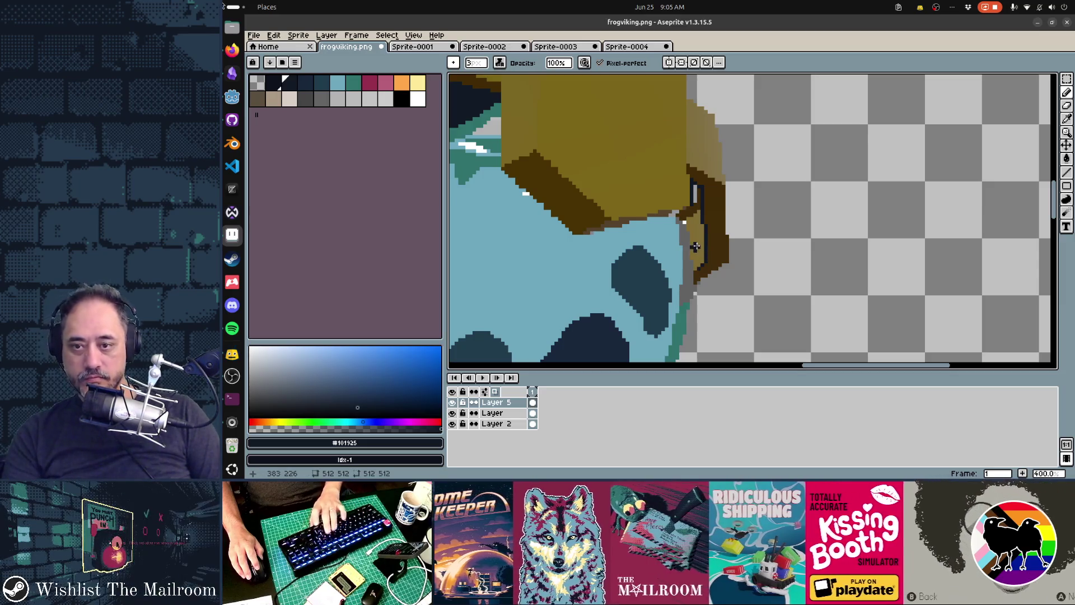
Step: Thicken the pencil and extend the dark shadow down beside the helmet's right edge
key("plus")
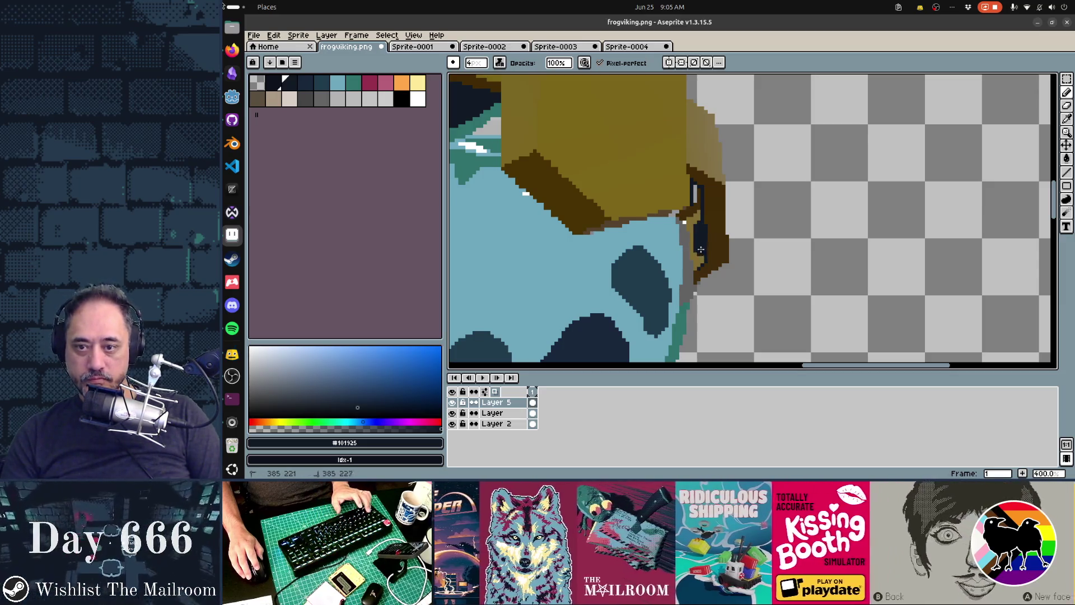
left_click_drag(702, 231, 697, 263)
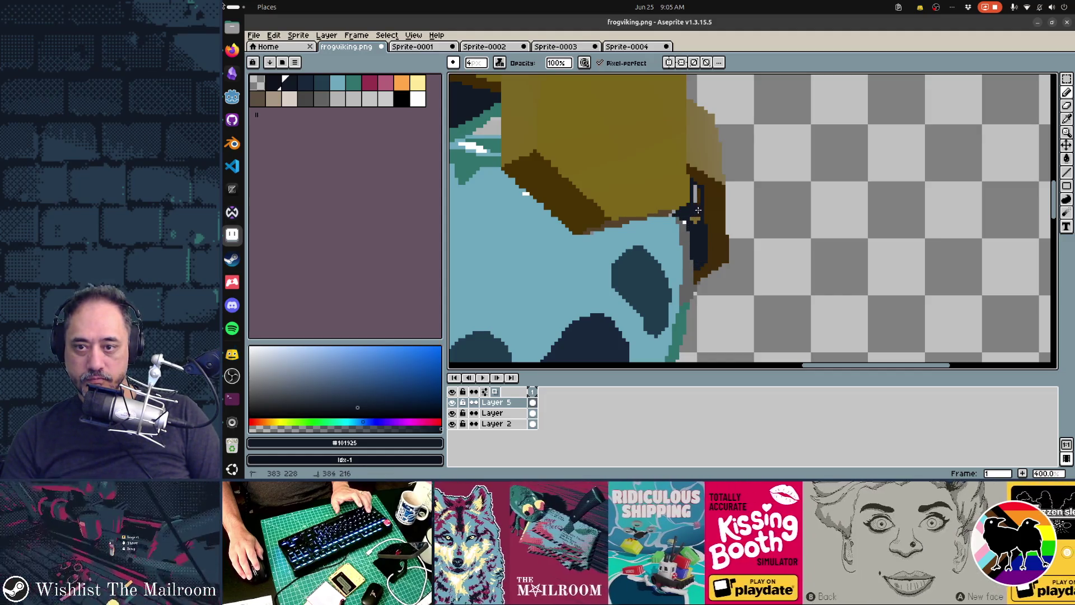
key("v")
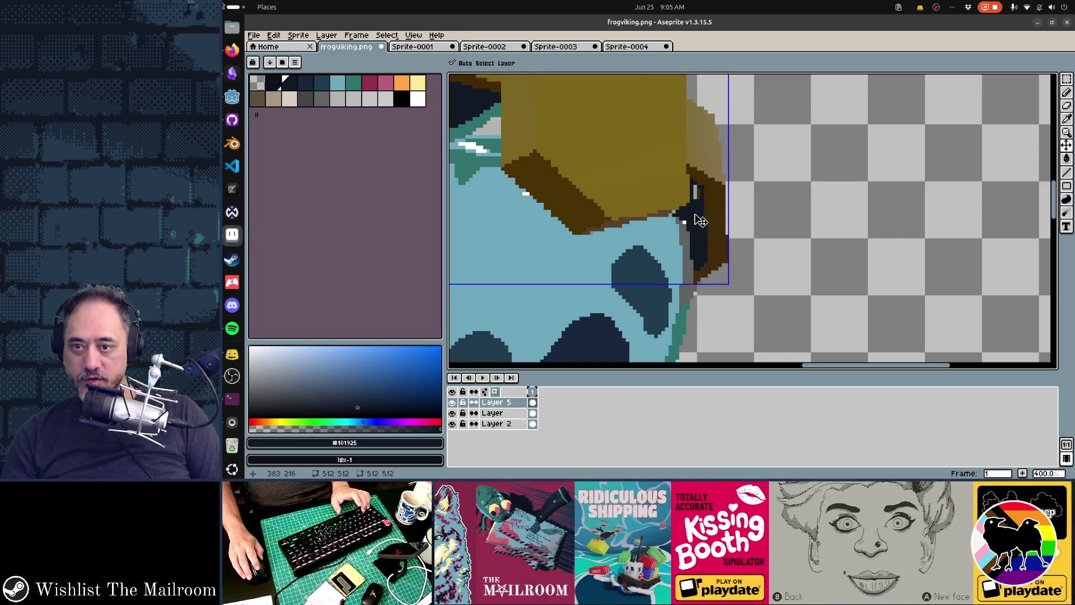
key("b")
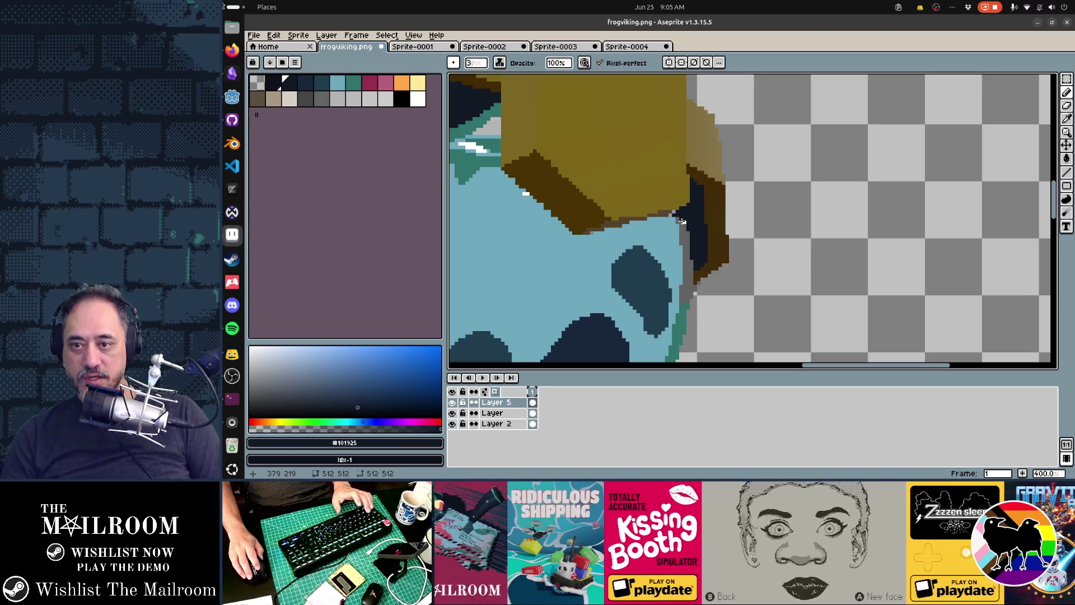
key("e")
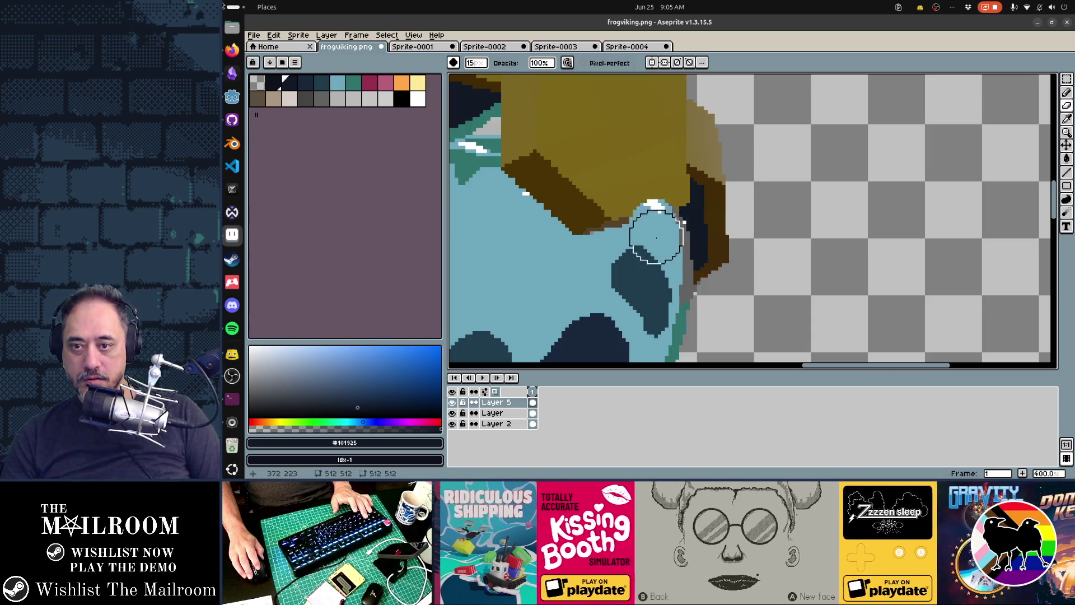
key("ctrl+z")
key("minus")
key("minus")
key("minus")
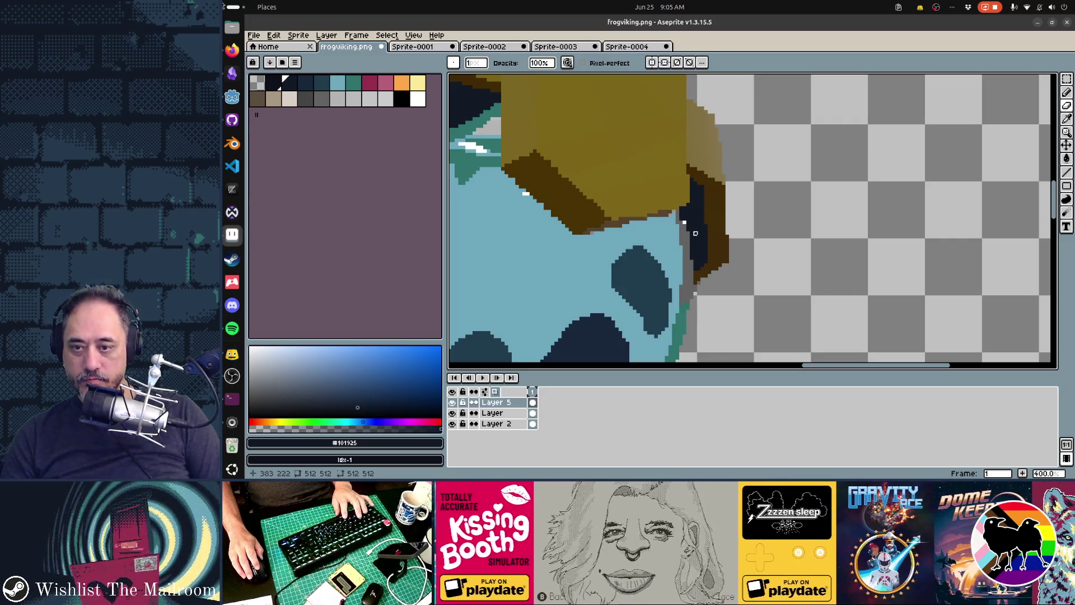
Step: Return the Pencil's ink to Alpha Compositing and zoom out to the whole frog
key("b")
left_click(453, 63)
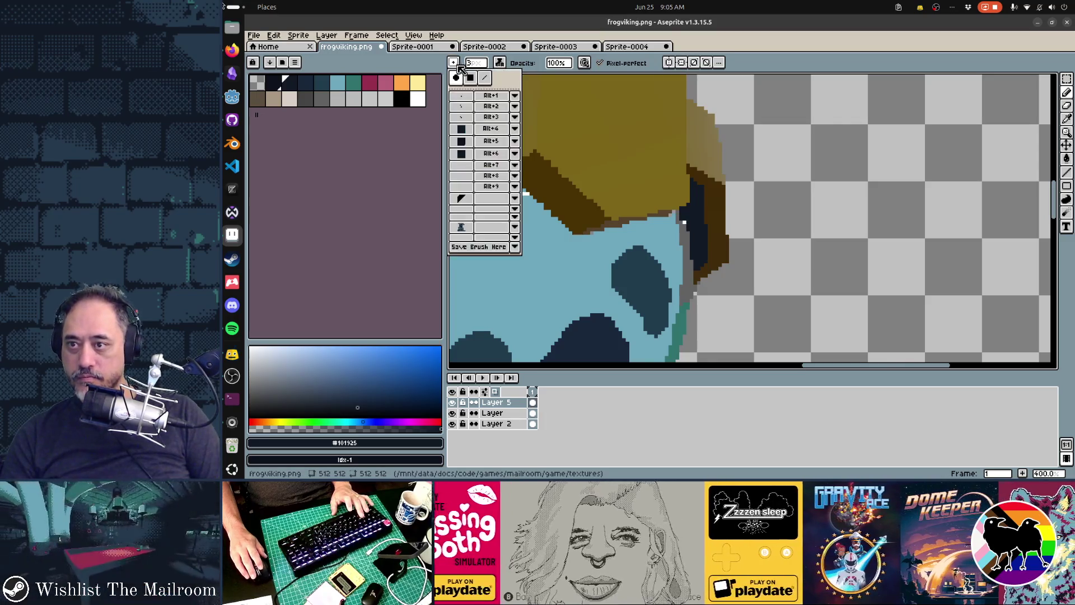
left_click(499, 62)
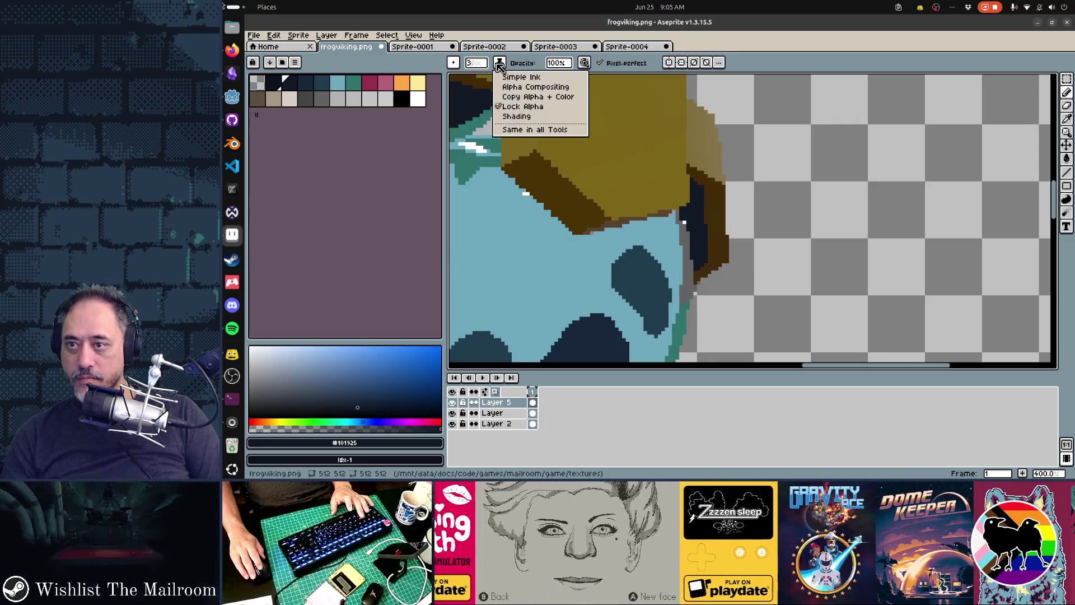
left_click(521, 87)
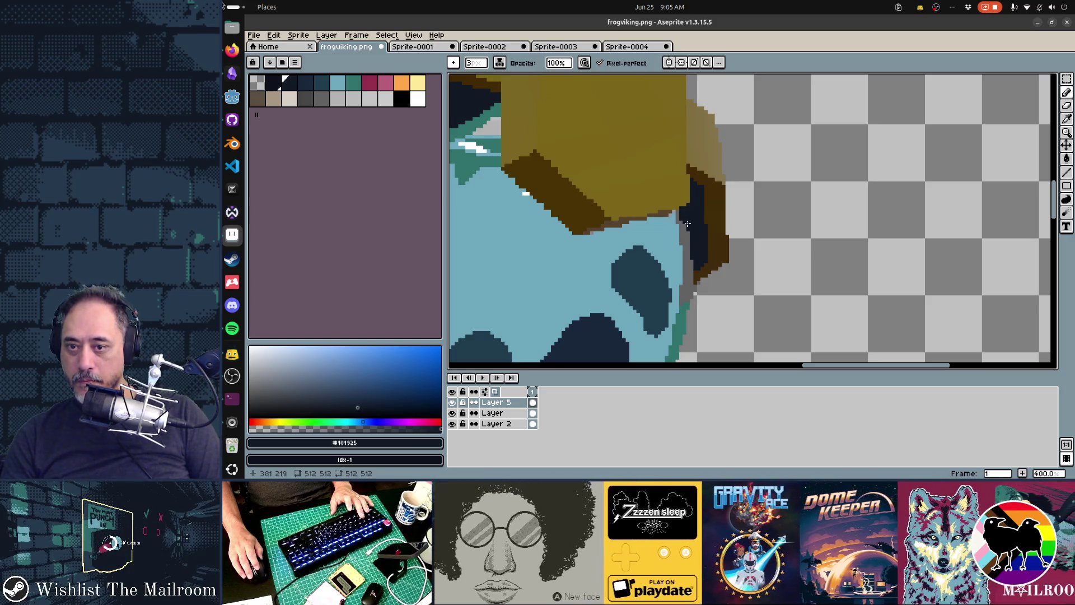
scroll(748, 318, "down", 3)
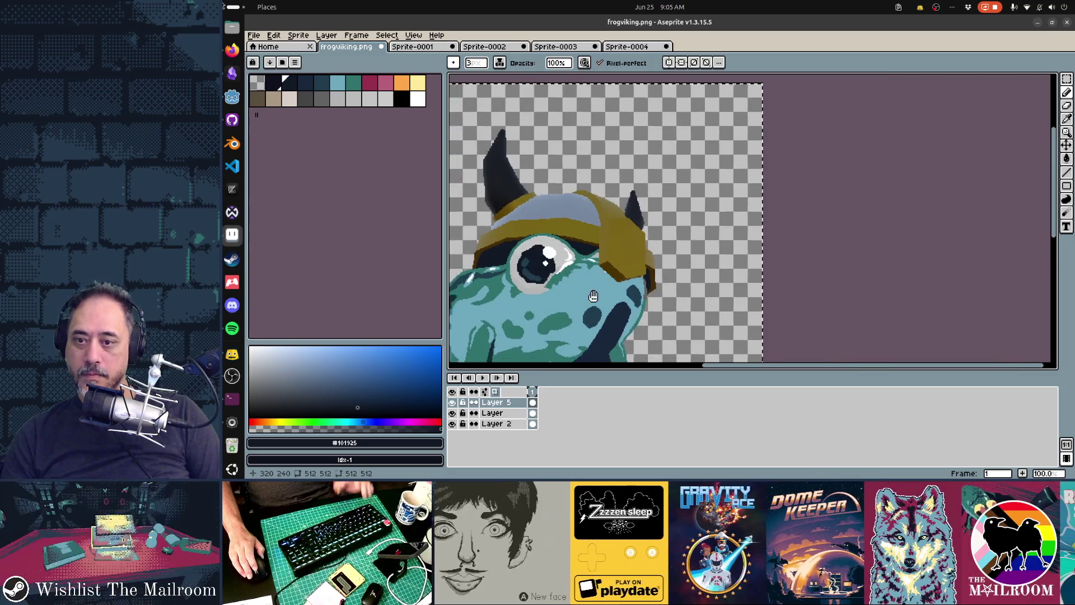
Step: Sample dark brown #422b03 and draw a straight line along the eye's top edge under the brim
scroll(661, 276, "down", 1)
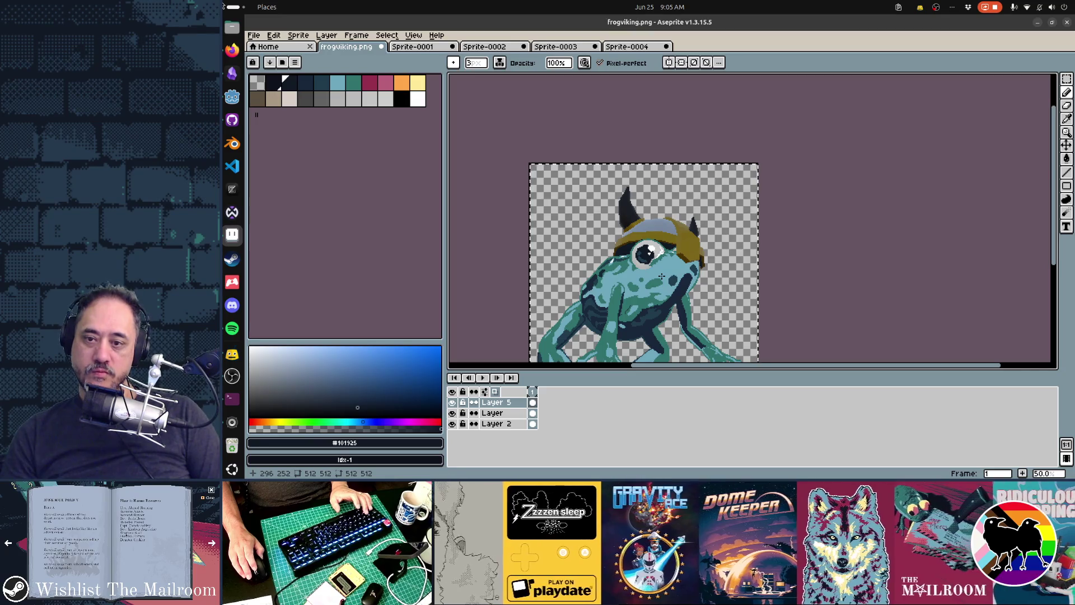
scroll(661, 276, "up", 3)
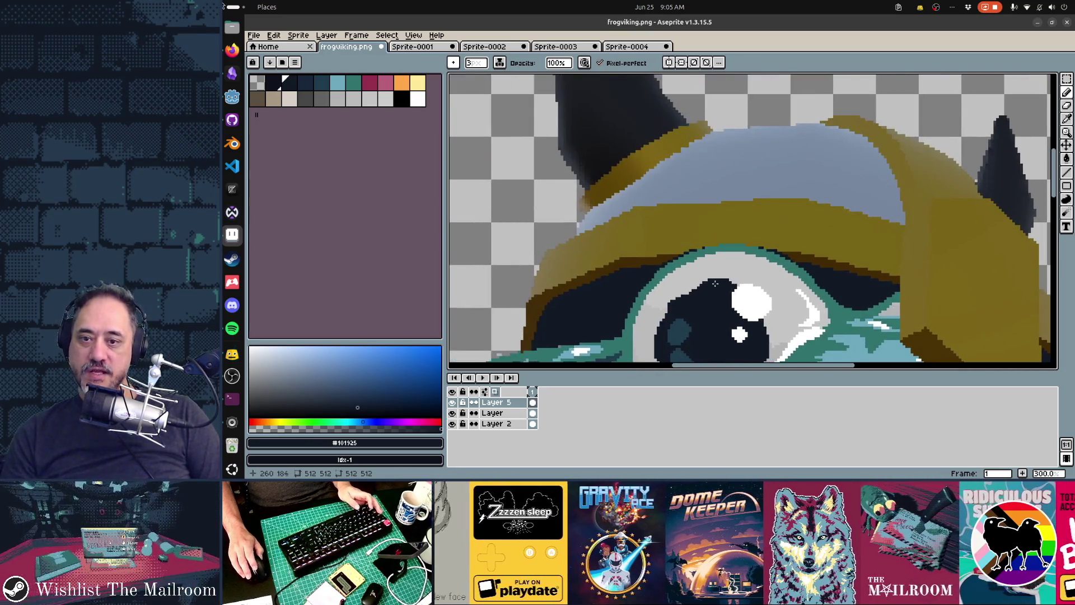
left_click(688, 233, "alt")
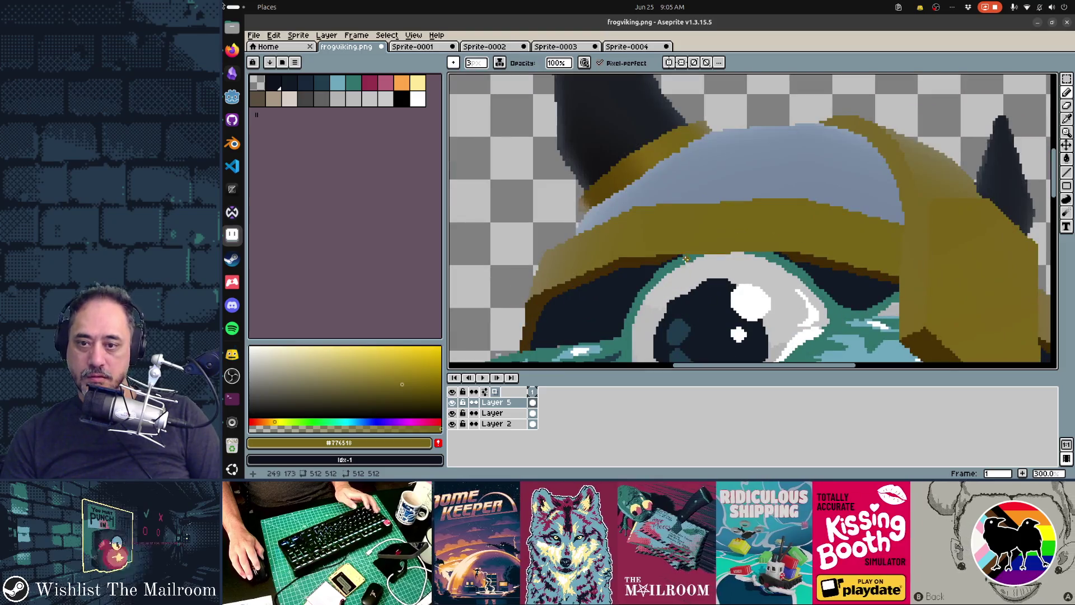
left_click(663, 255, "alt")
left_click_drag(661, 260, 795, 258)
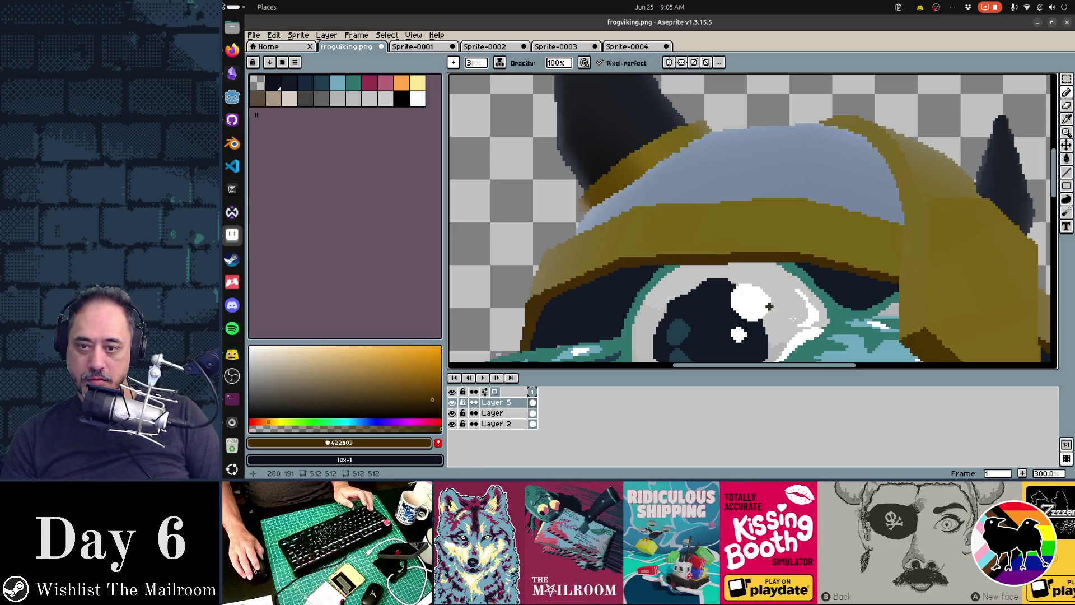
scroll(769, 306, "down", 6)
scroll(838, 331, "up", 3)
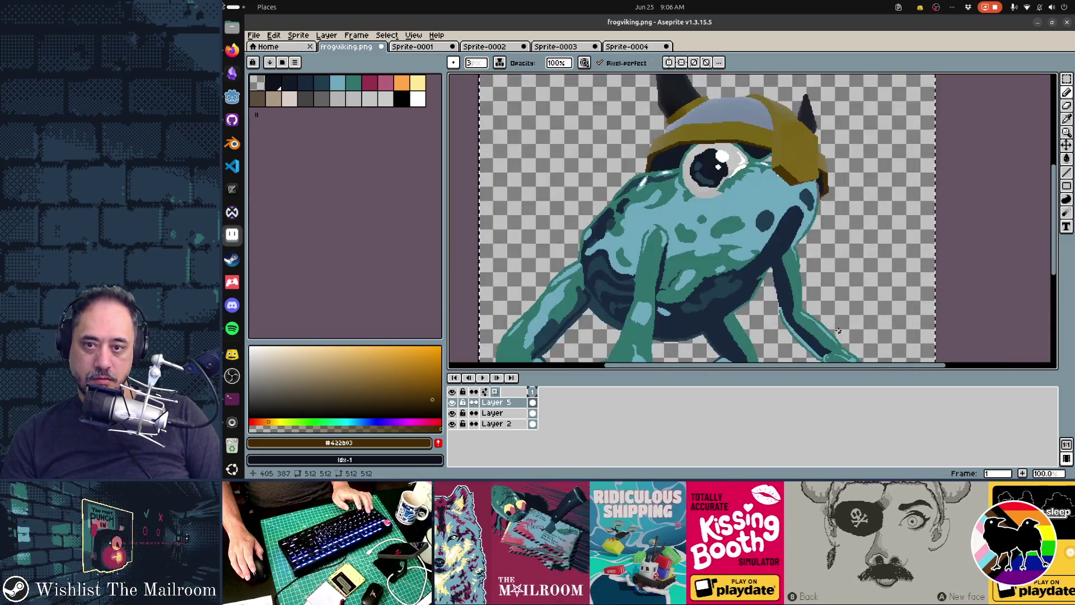
scroll(794, 307, "up", 1)
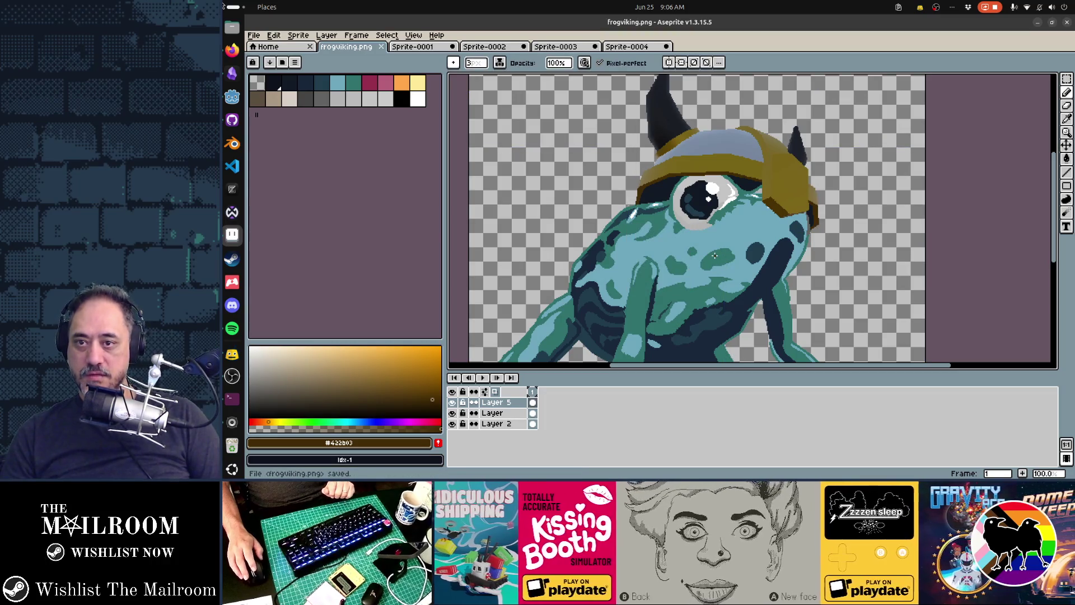
scroll(715, 256, "up", 3)
left_click(334, 37)
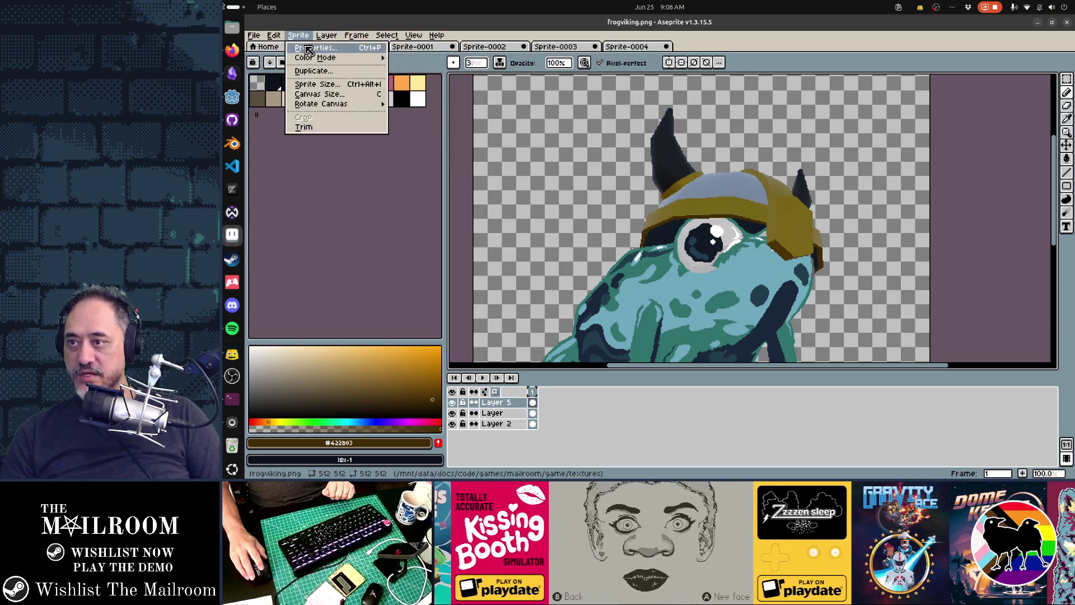
Step: Try Indexed colour mode and undo it, then pick crimson from the palette and zoom to the helmet
mouse_move(315, 60)
left_click(412, 78)
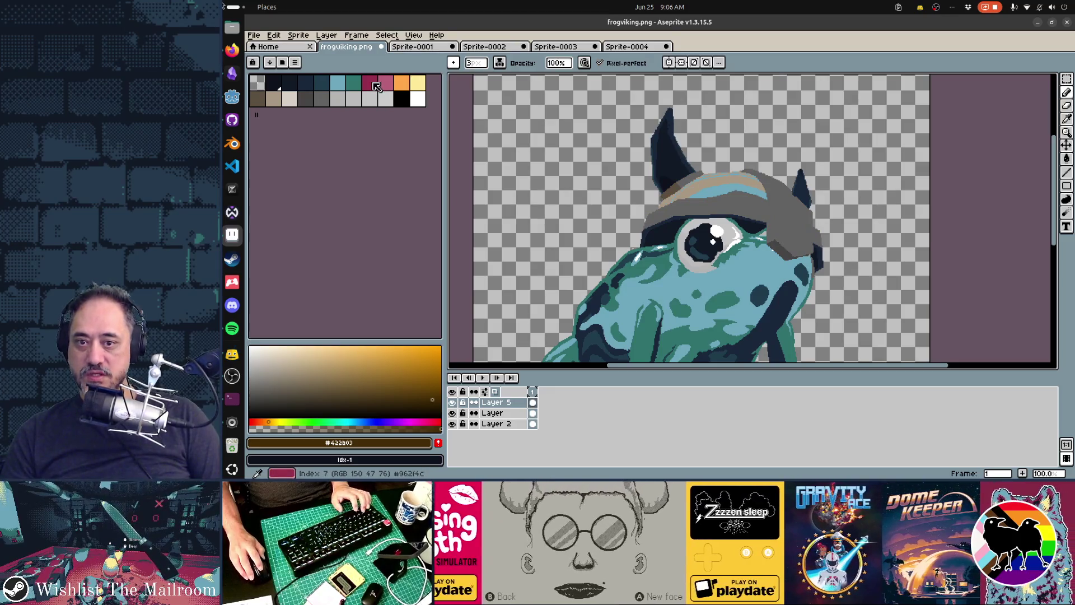
key("ctrl+z")
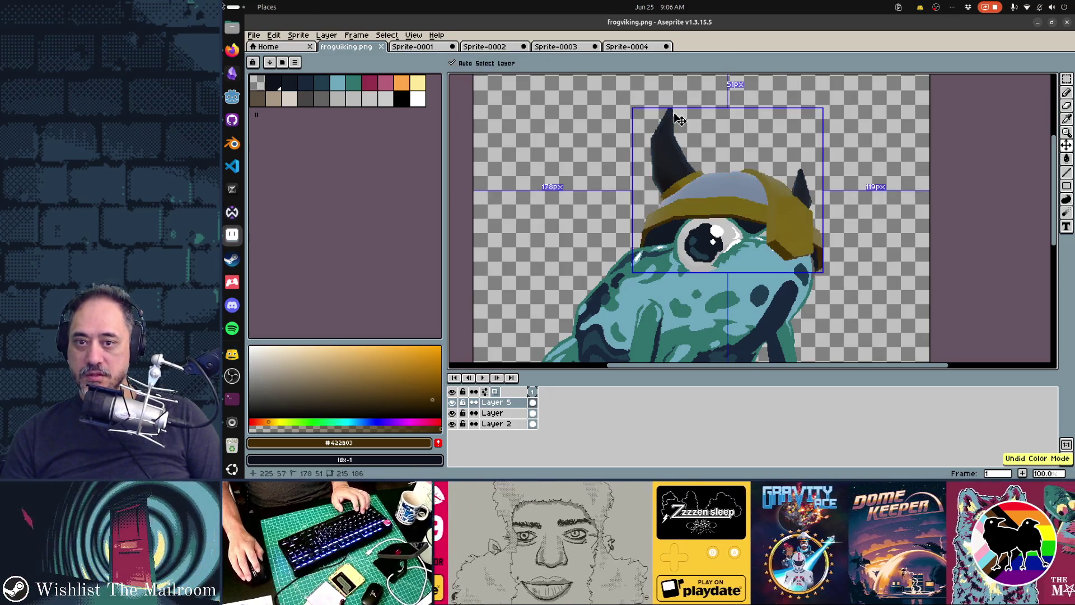
left_click(369, 83)
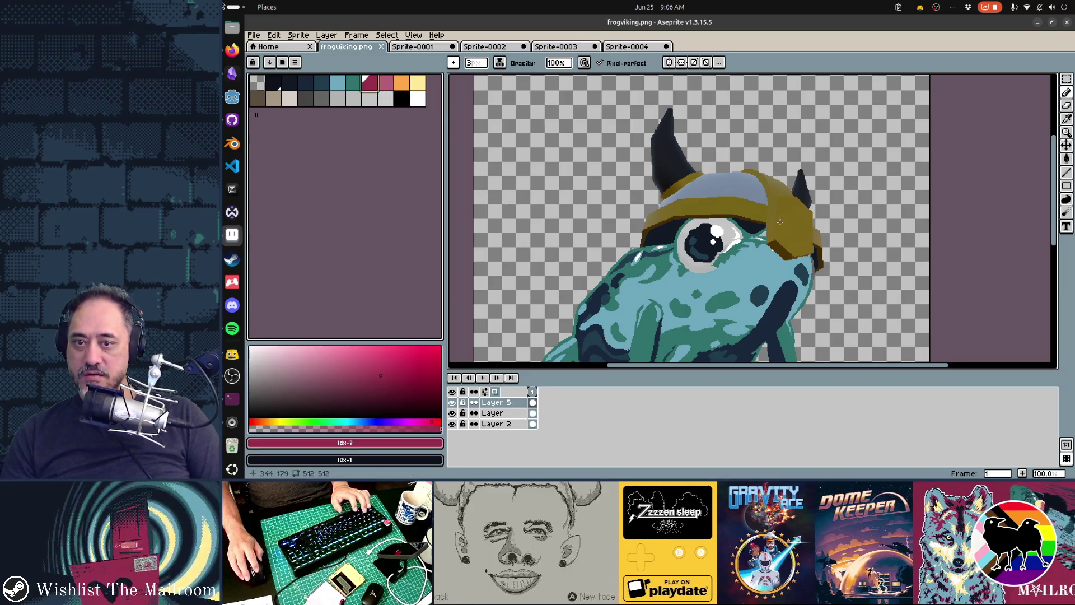
scroll(791, 219, "up", 1)
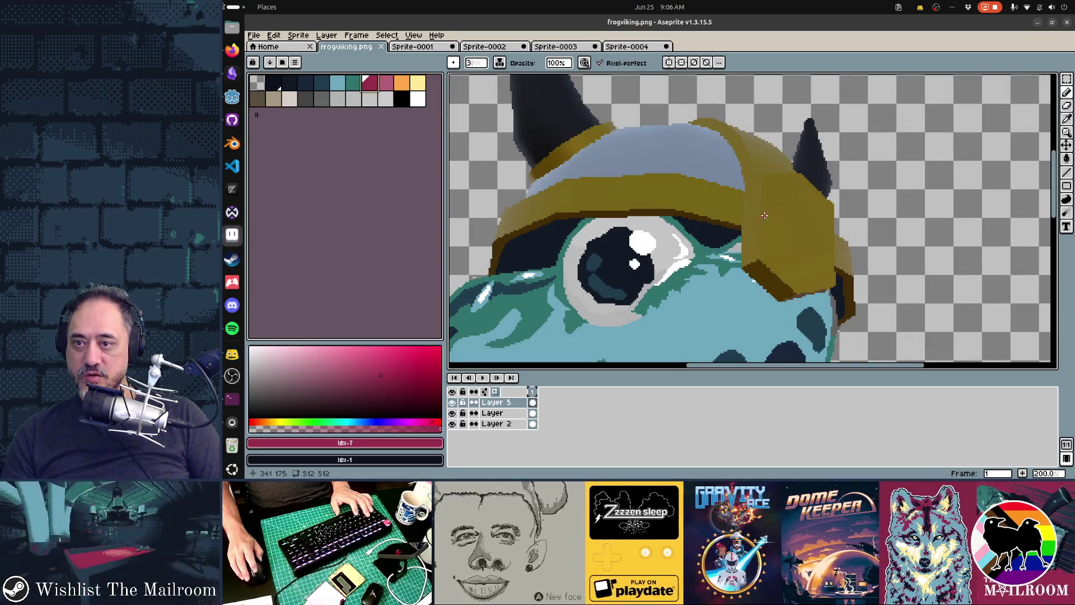
left_click_drag(670, 182, 654, 239)
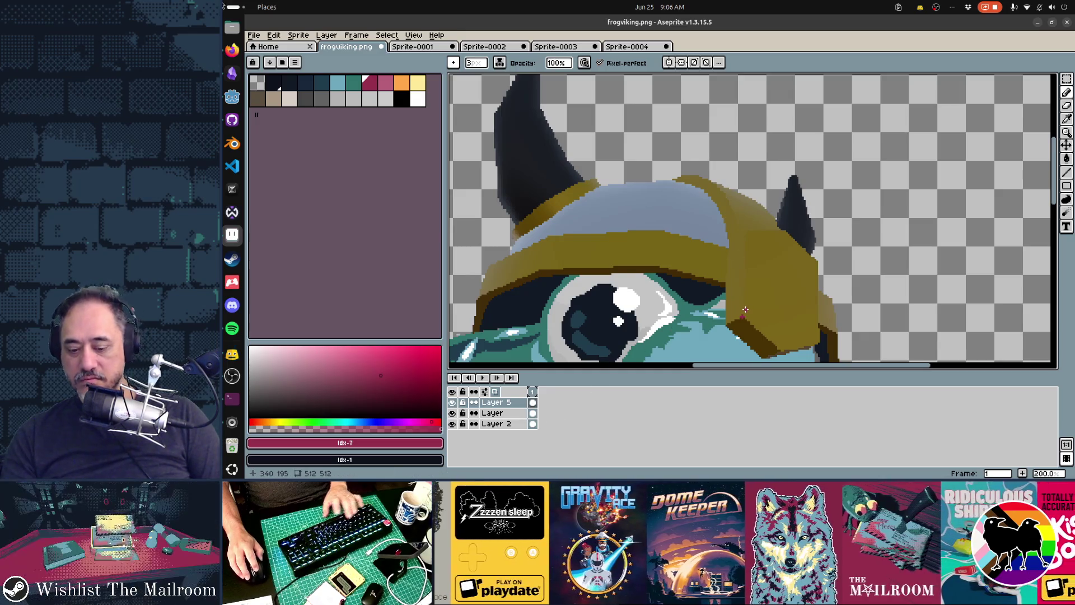
Step: Undo the last stroke and draw two 1-pixel crimson lines down the helmet dome and brim
key("ctrl+z")
key("minus")
key("minus")
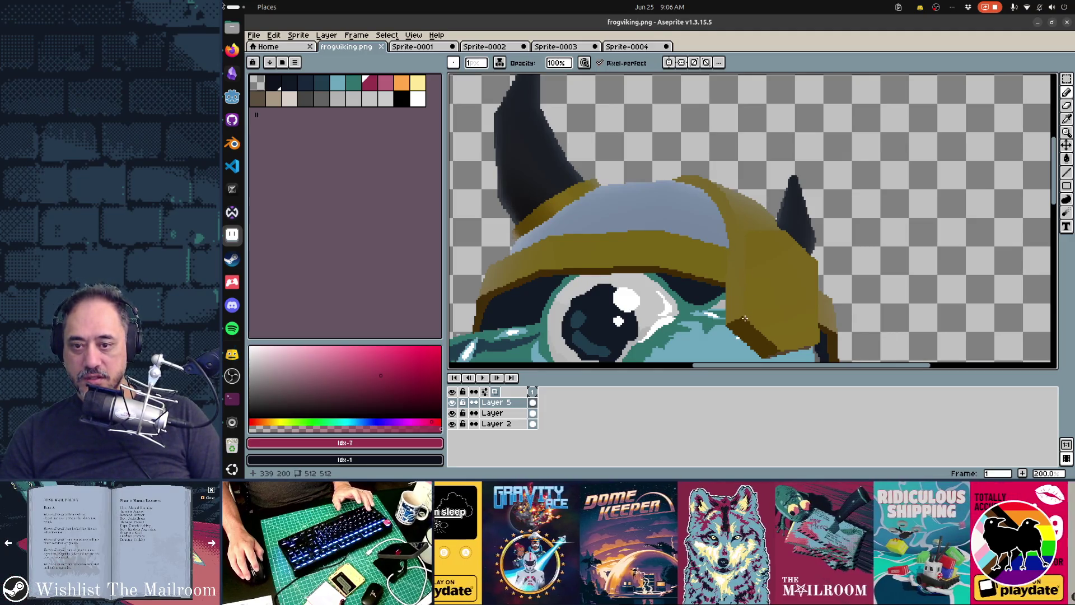
key("shift")
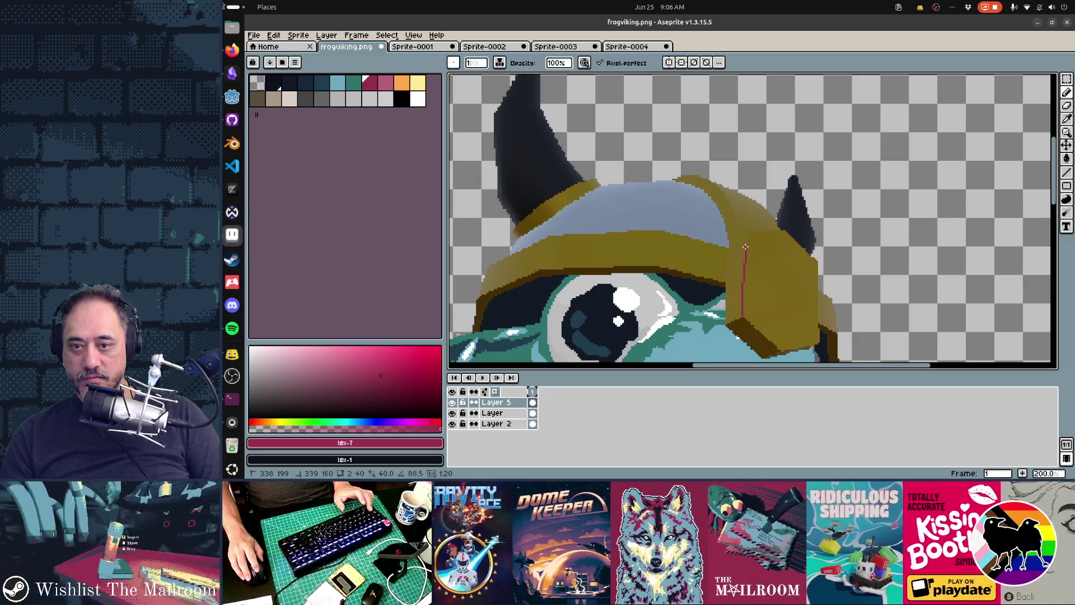
left_click(741, 230)
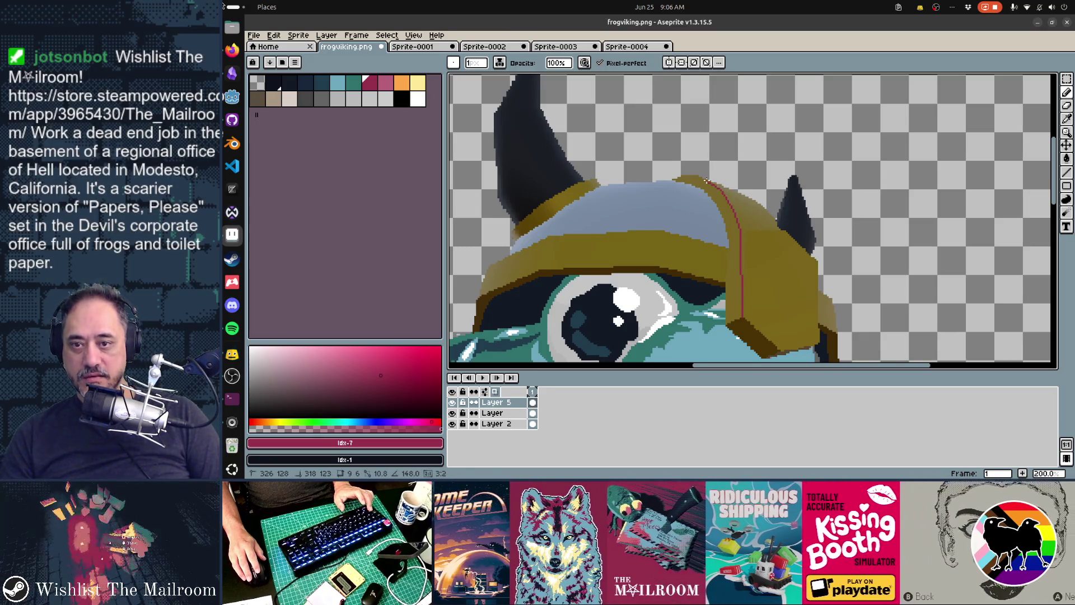
left_click(705, 179)
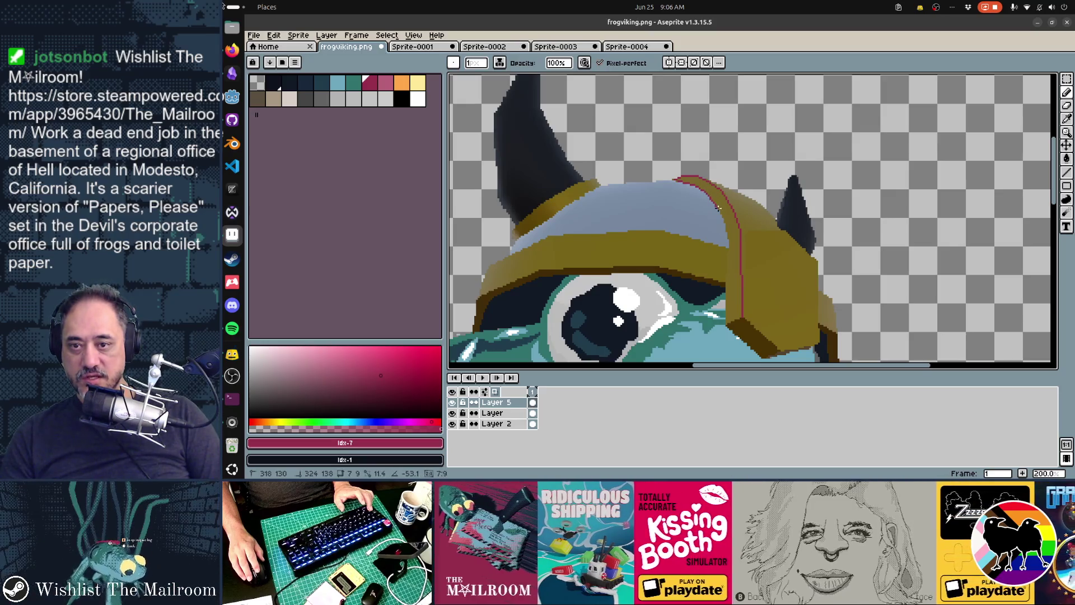
left_click(725, 227)
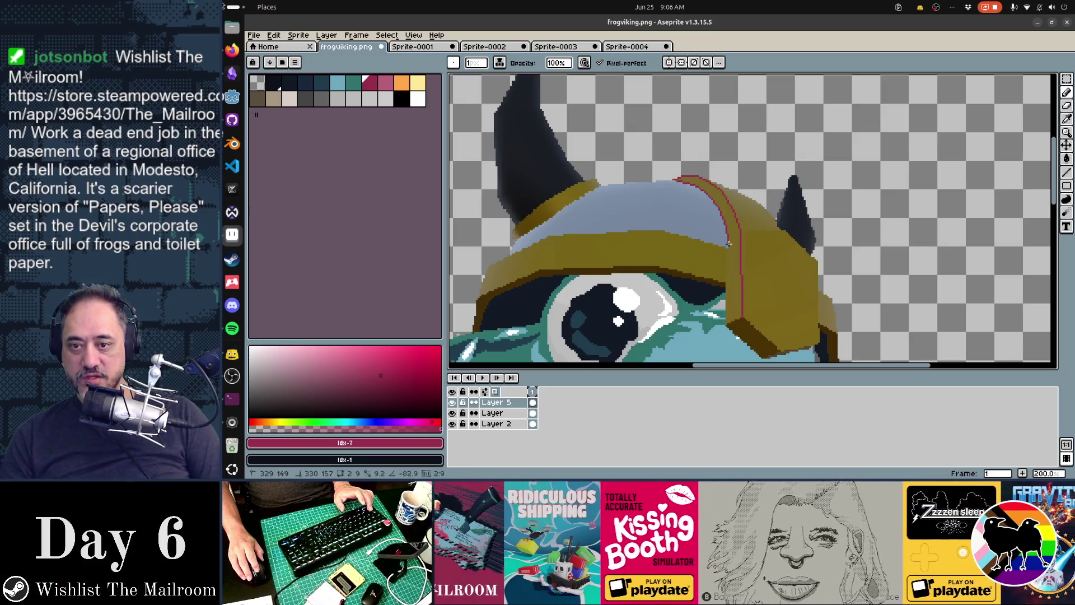
left_click(729, 247)
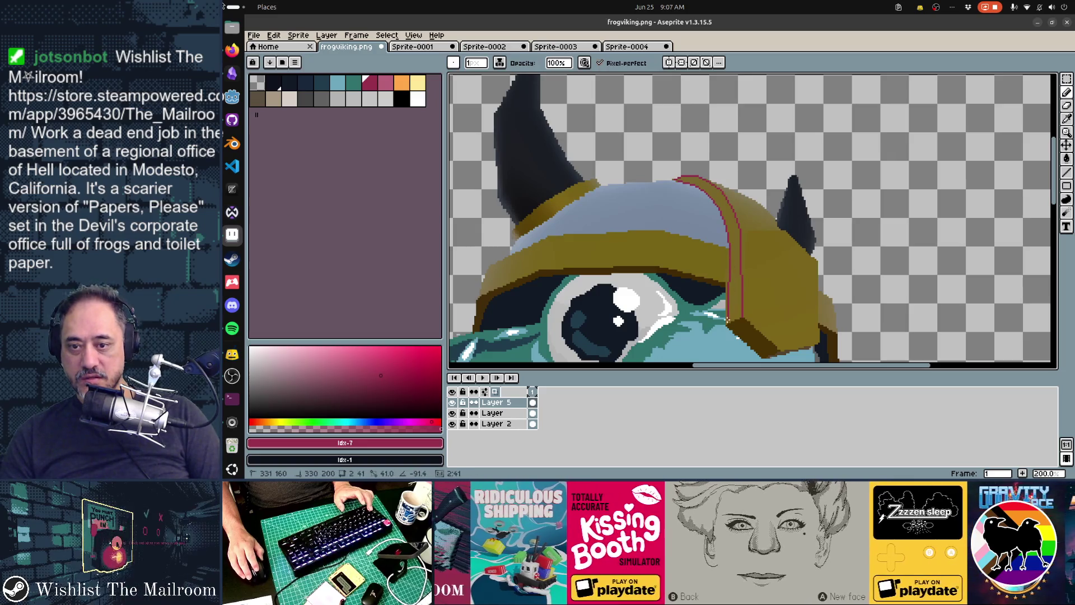
left_click(727, 325)
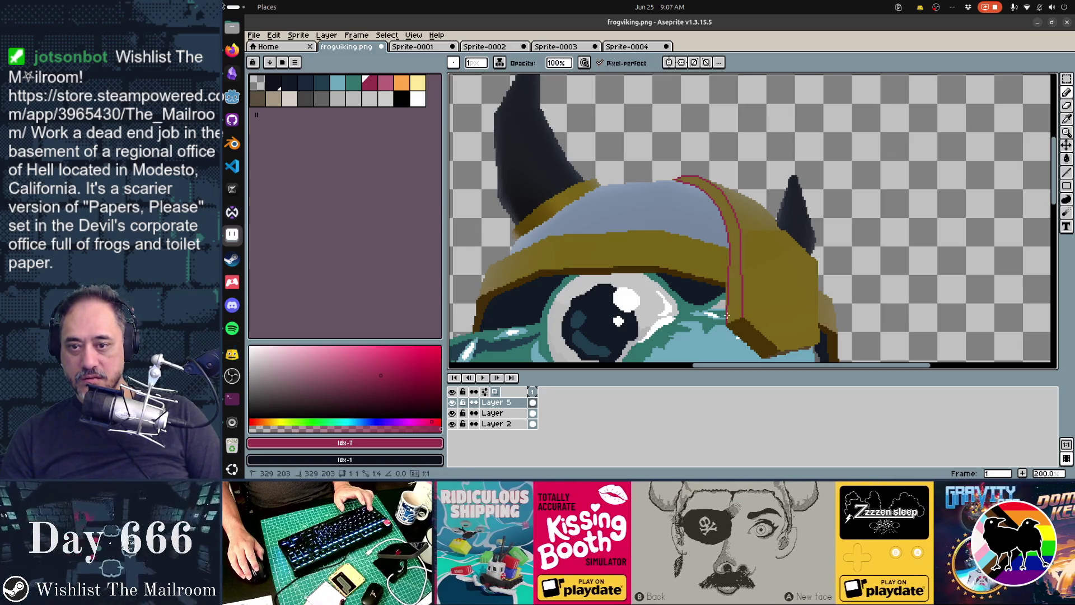
left_click_drag(727, 323, 729, 257)
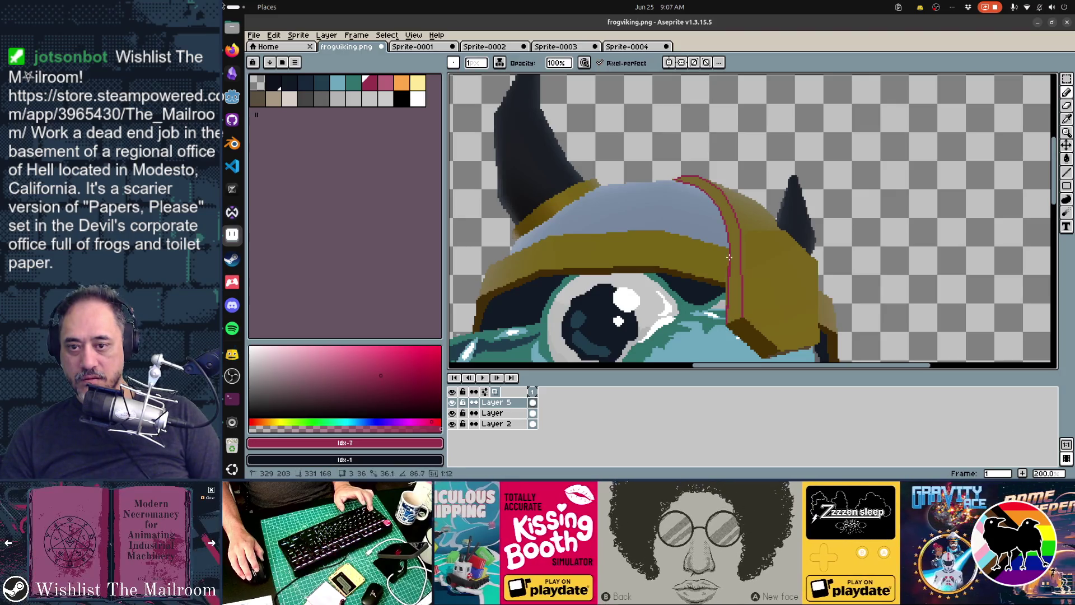
Step: Bucket-fill the strip between the two crimson lines
key("g")
left_click(731, 283)
left_click(738, 275)
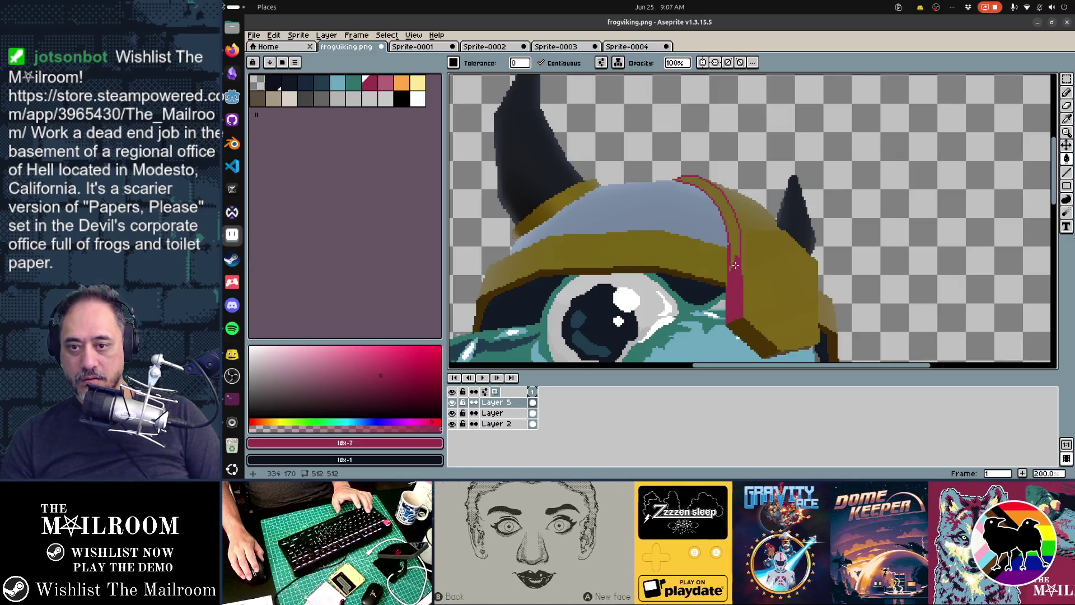
Step: Undo the red fills on the helmet strip
left_click(732, 252)
key("ctrl+z")
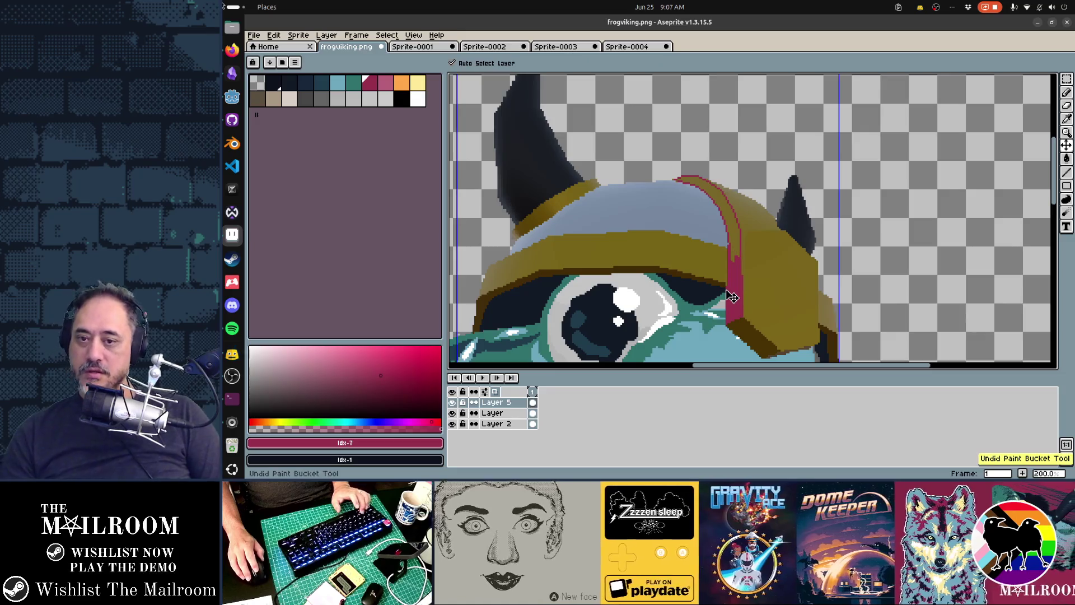
key("ctrl+z")
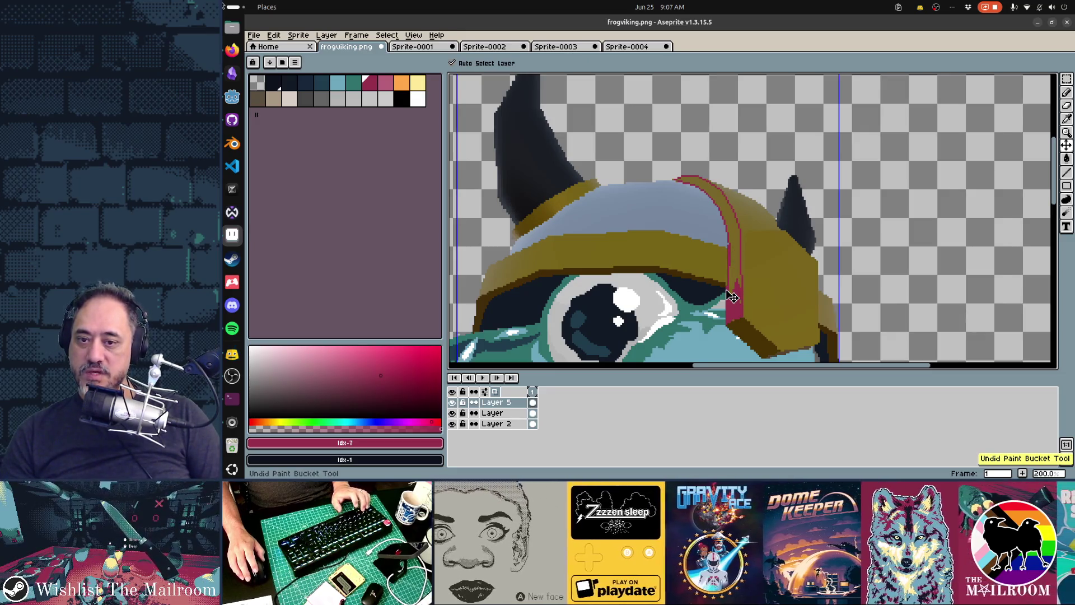
key("ctrl+z")
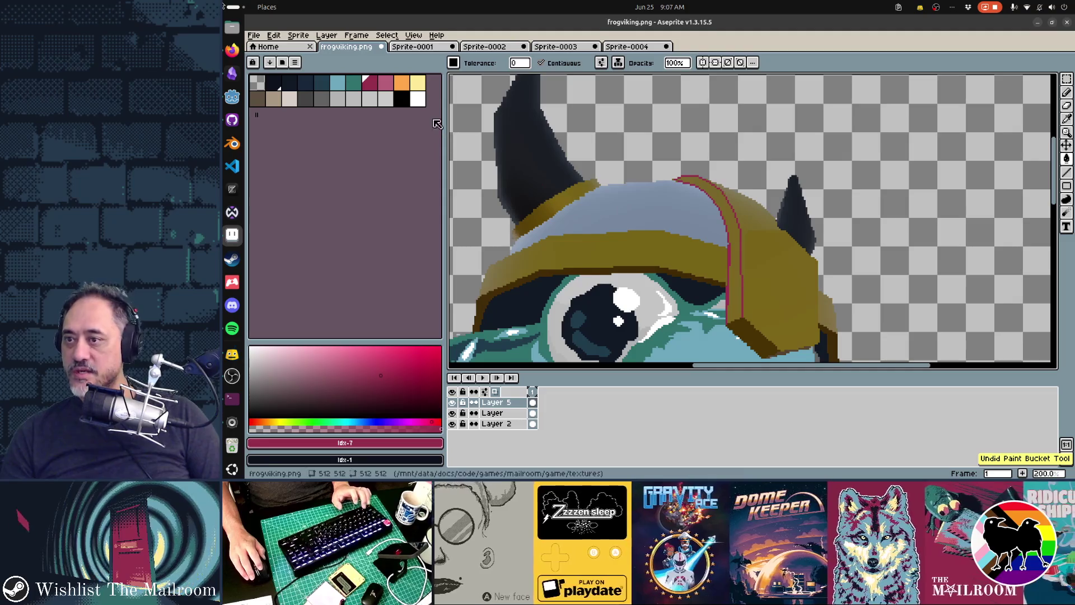
Step: Fill the helmet band teal with fill tolerance 49
left_click(351, 87)
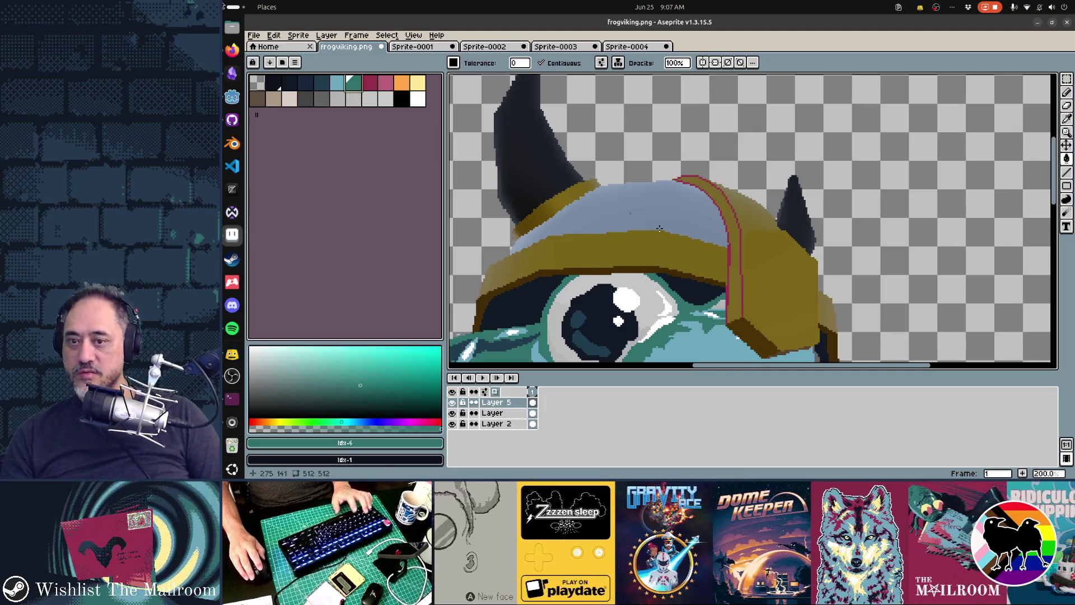
left_click(736, 294)
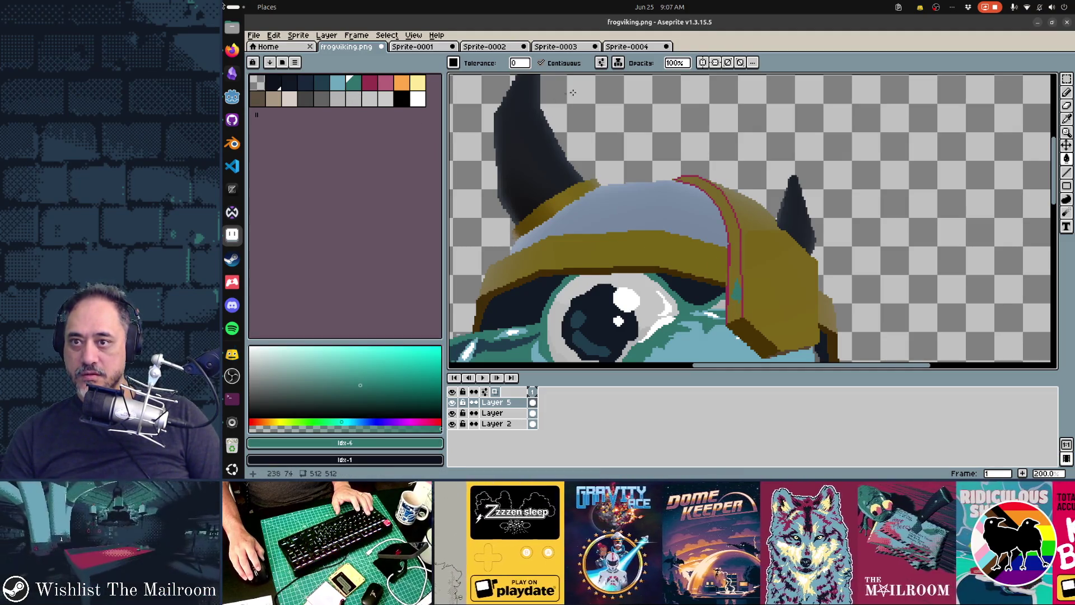
left_click(519, 63)
left_click(531, 77)
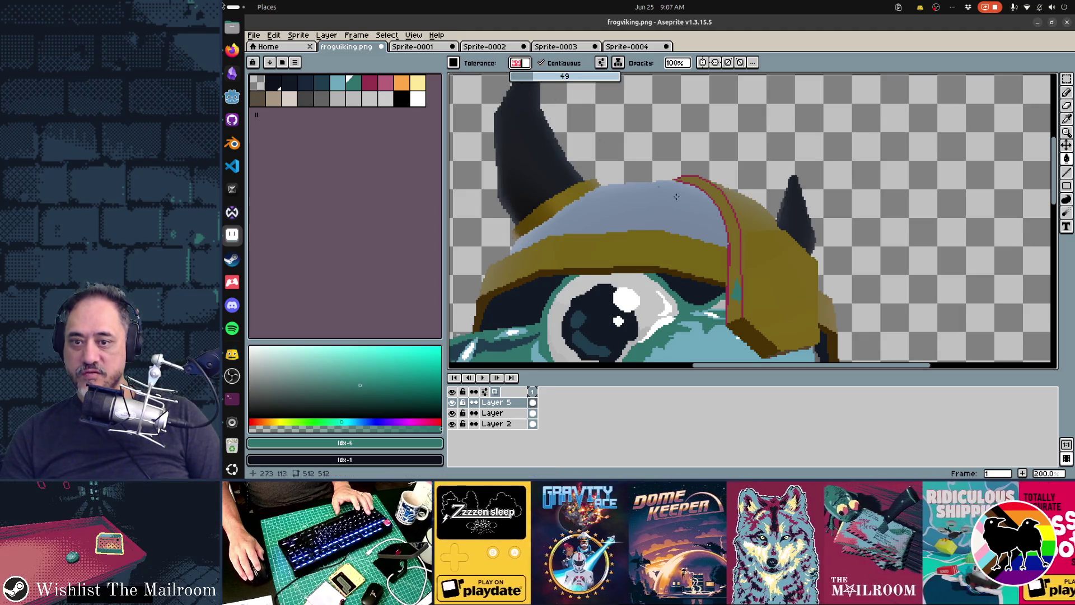
left_click(736, 262)
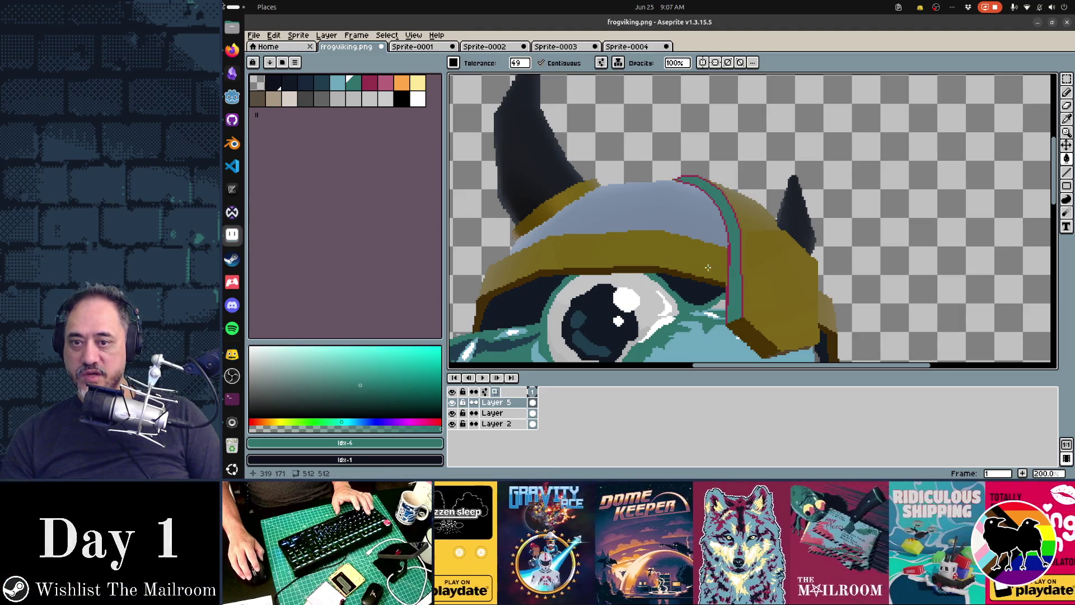
Step: Bucket-fill the helmet section right of the band pink
left_click(389, 85)
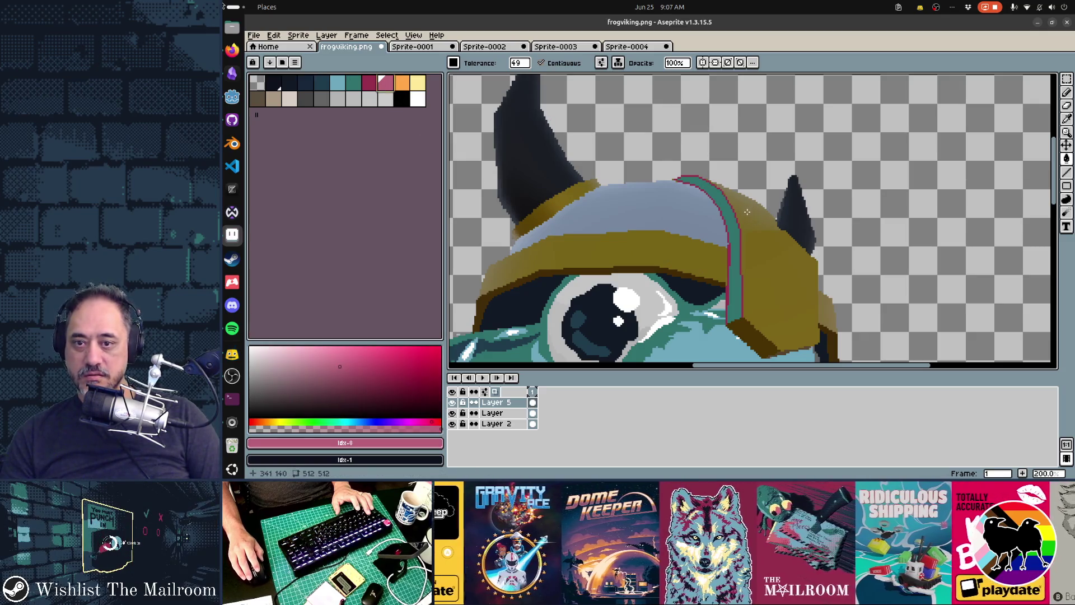
scroll(744, 230, "up", 1)
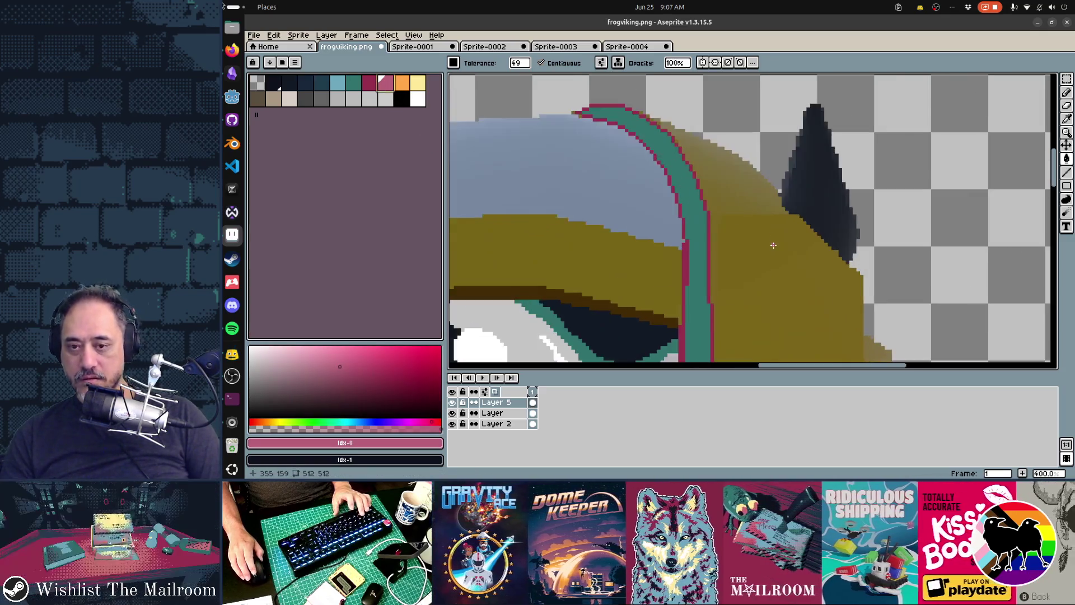
key("b")
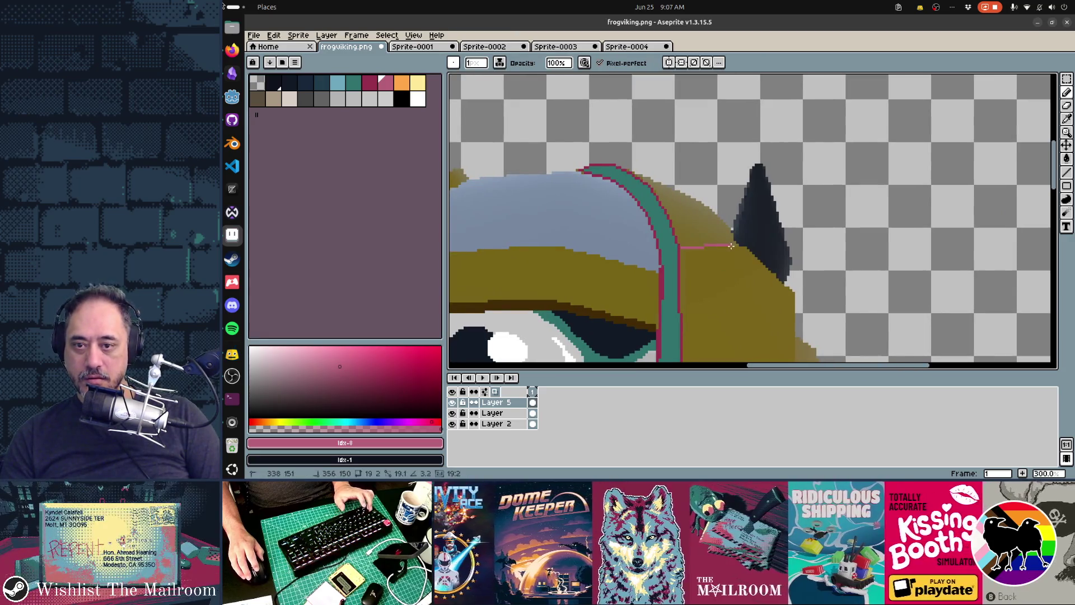
key("g")
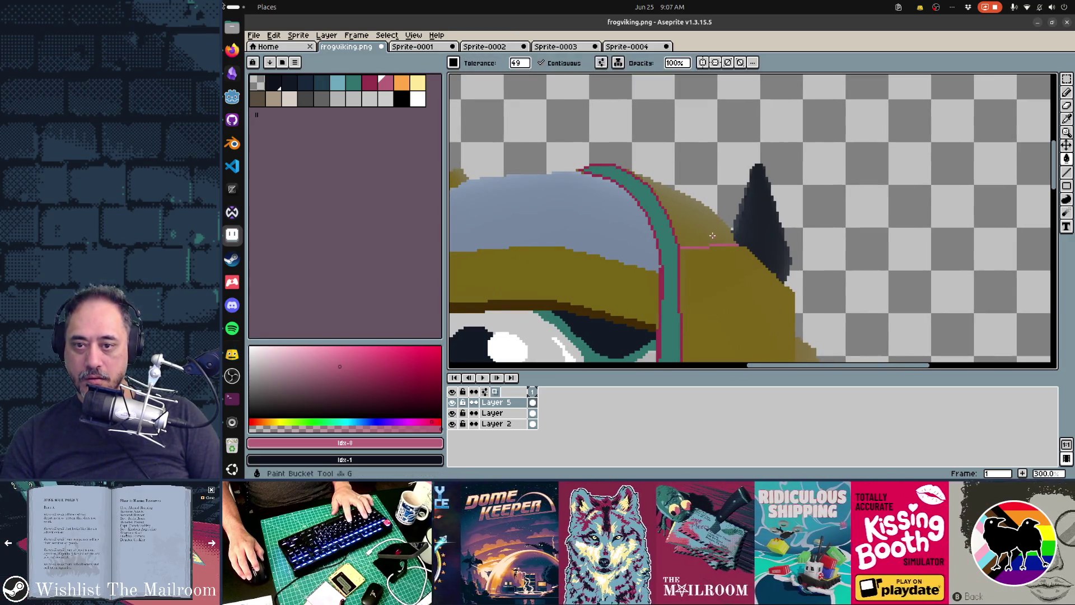
left_click(705, 233)
scroll(614, 305, "down", 2)
left_click_drag(644, 303, 703, 284)
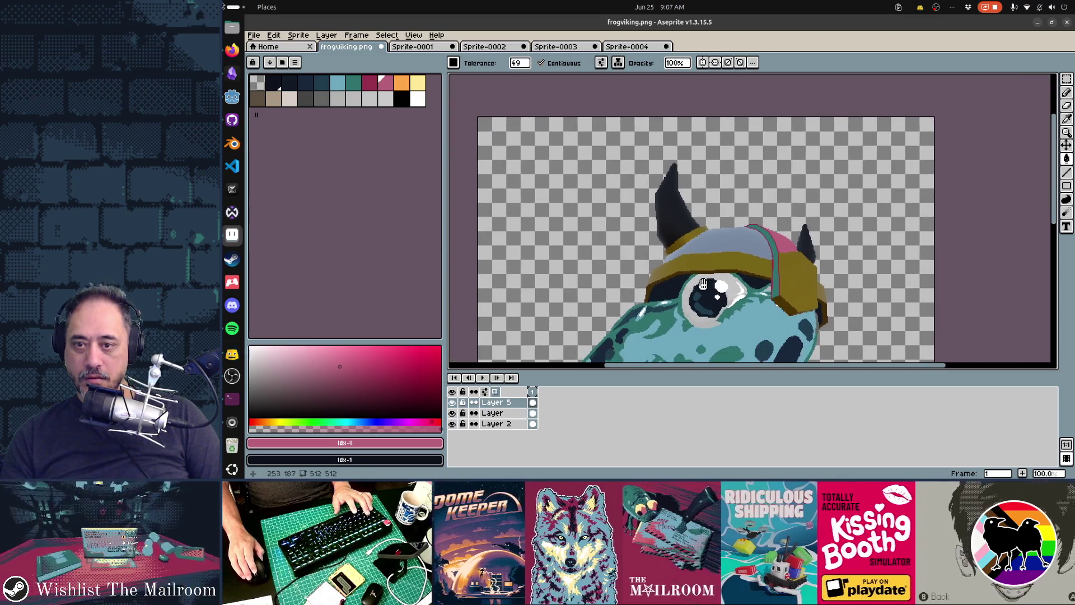
Step: Outline a pink area along the brim beside the left horn with pencil lines
scroll(679, 258, "up", 2)
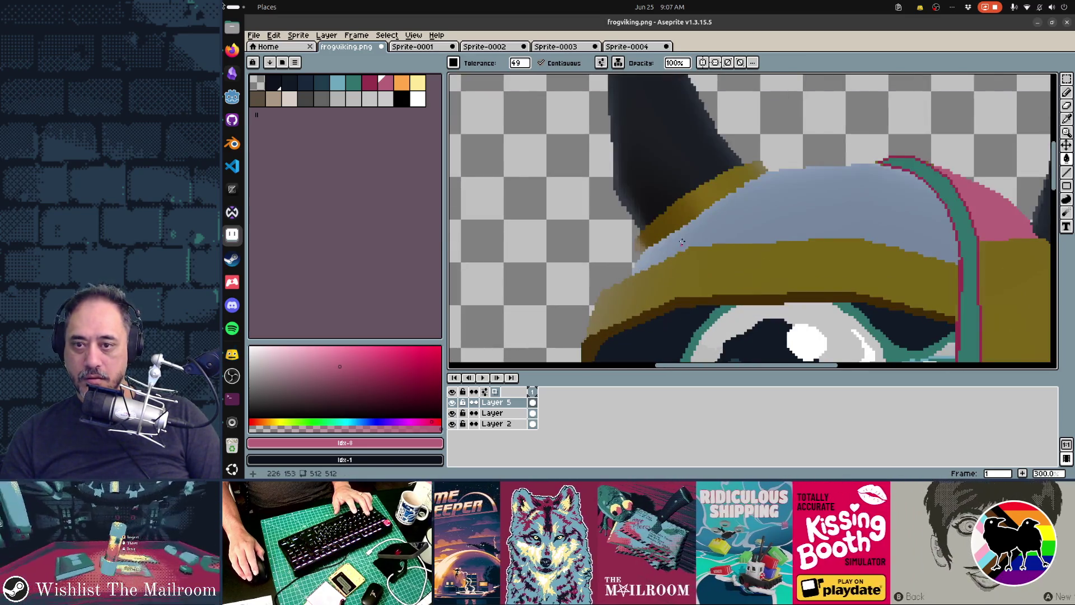
left_click(687, 194)
key("ctrl+z")
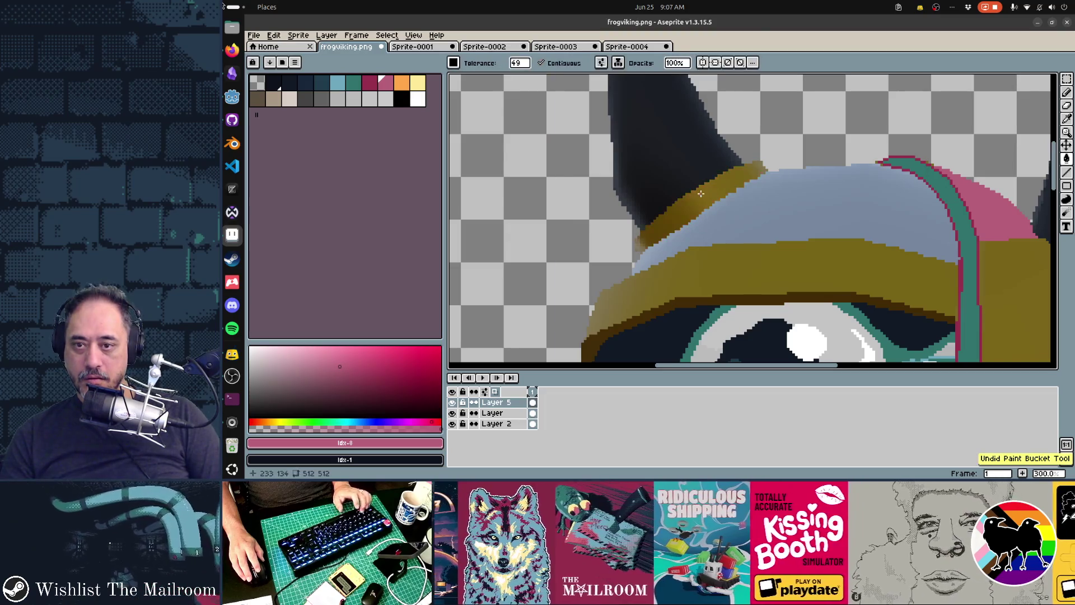
key("b")
left_click(684, 196)
left_click(698, 214, "shift")
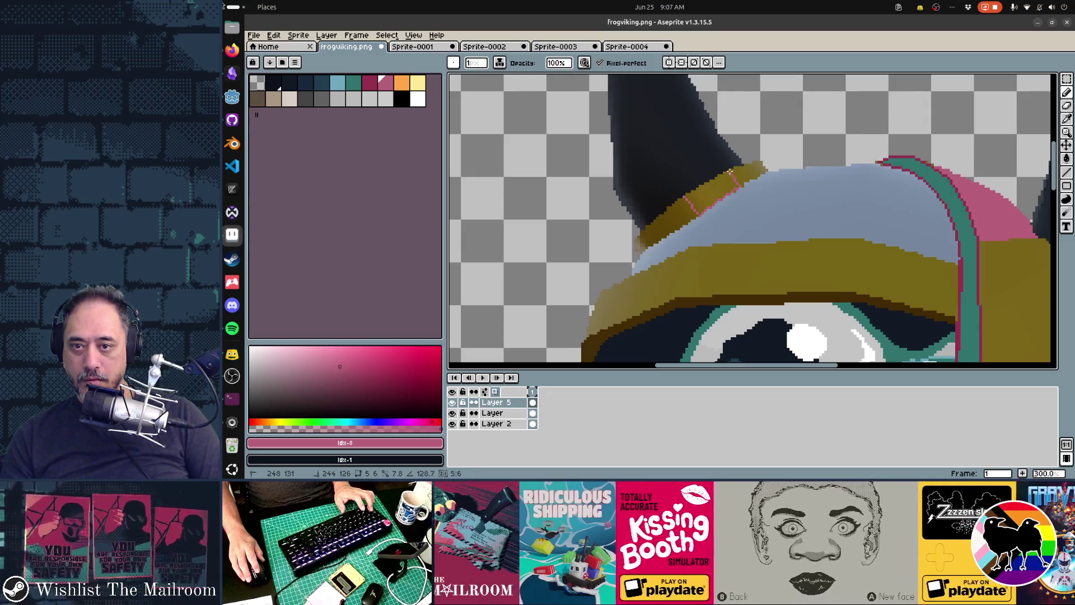
left_click(730, 170, "shift")
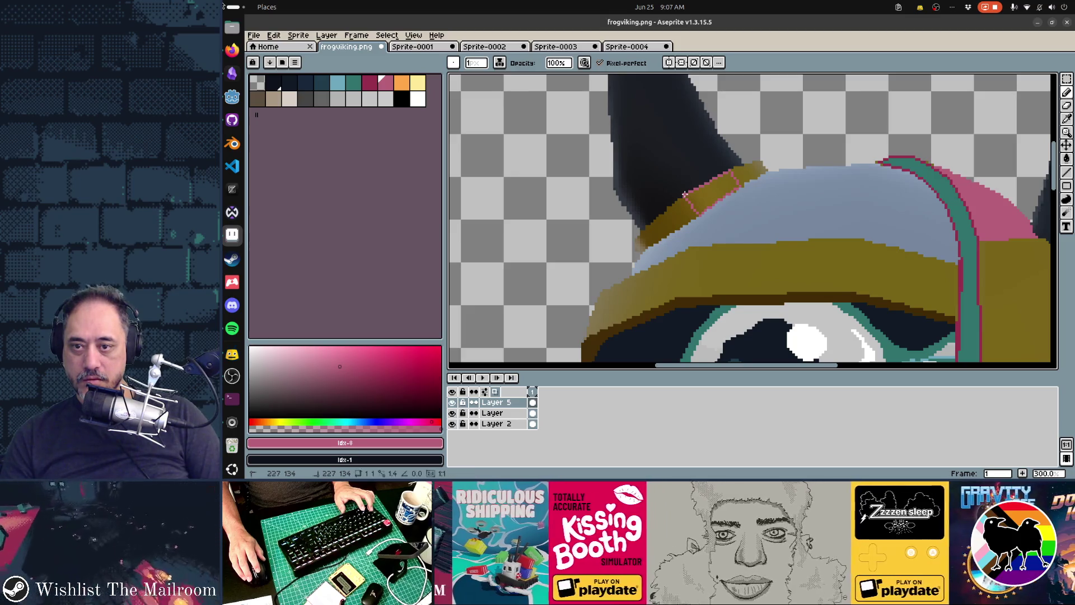
Step: Outline a patch at the helmet's right edge and bucket-fill it pink
key("g")
key("minus")
key("minus")
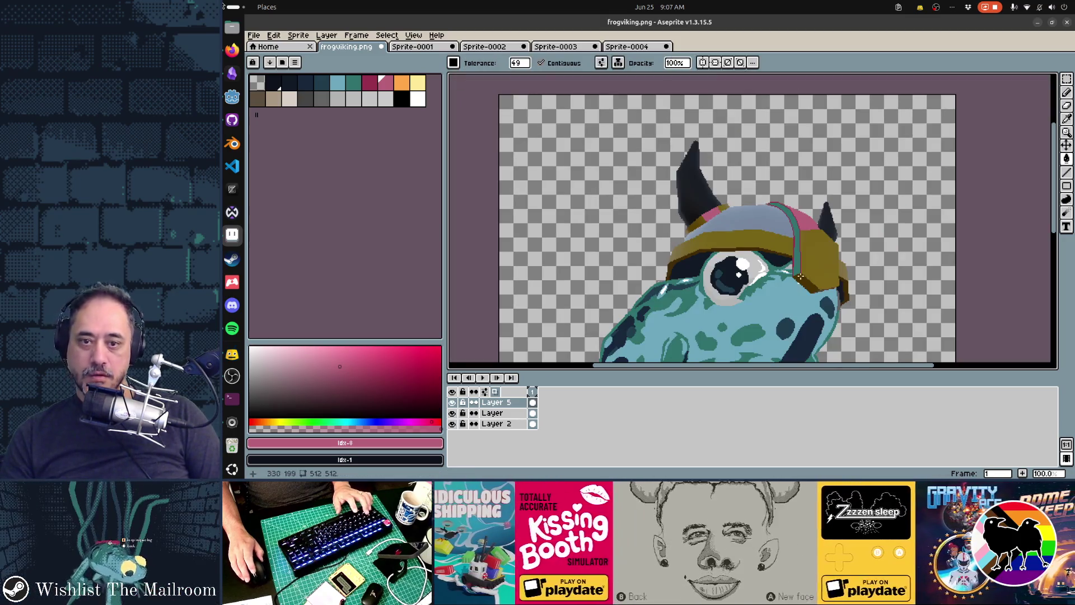
scroll(857, 298, "up", 2)
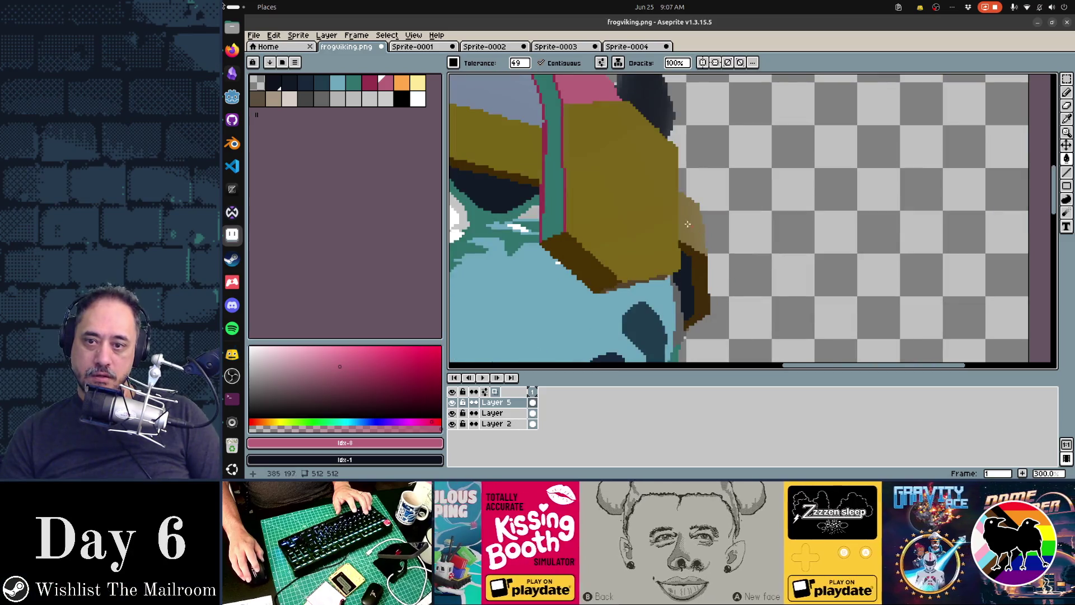
left_click(680, 193)
key("ctrl+z")
key("b")
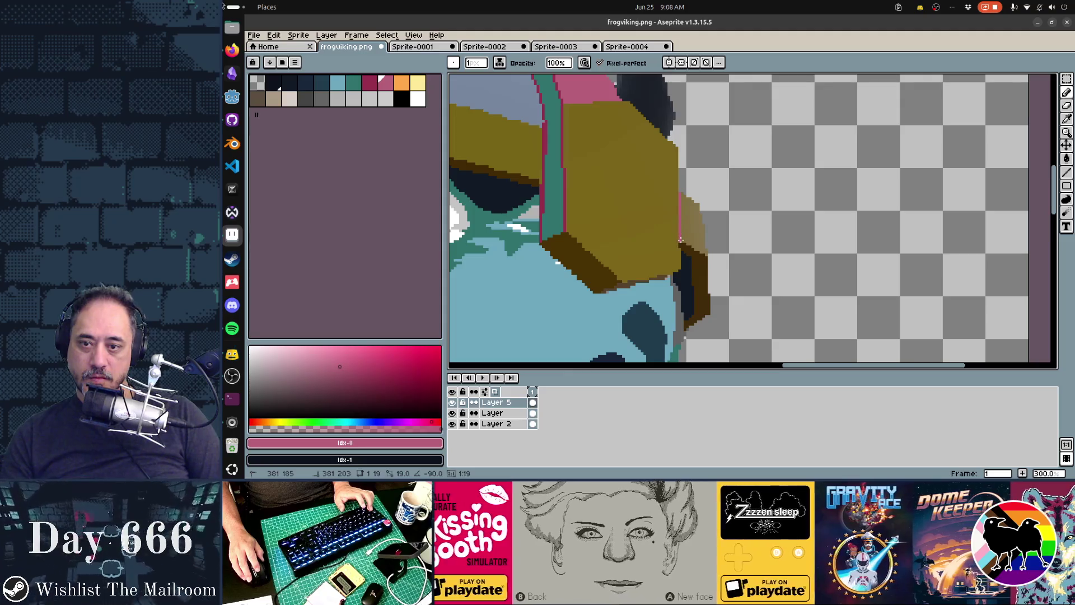
left_click(704, 255, "shift")
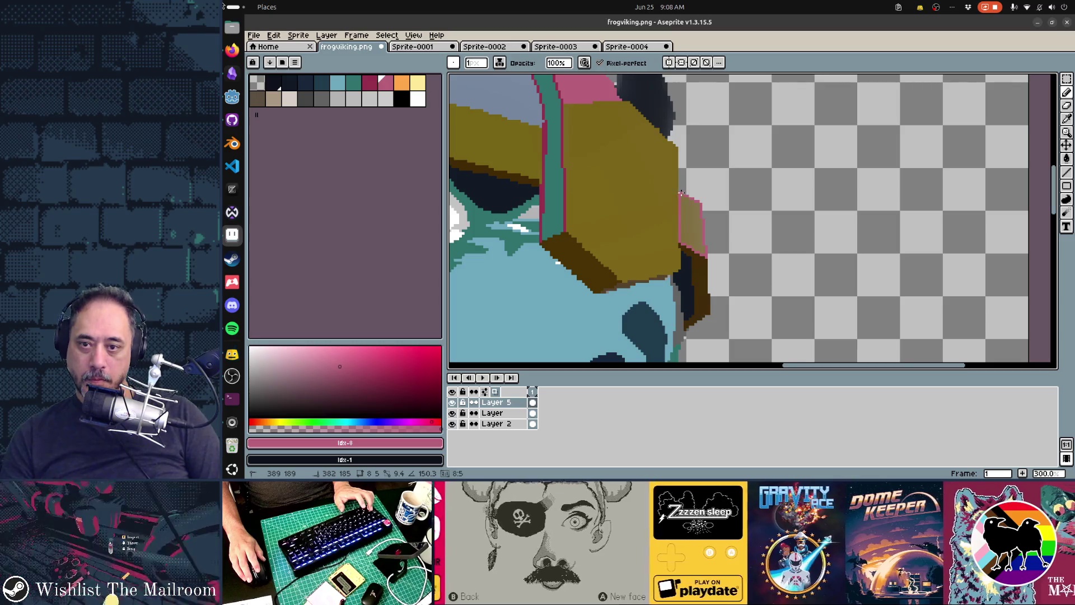
key("g")
left_click(692, 224)
Step: Recentre on the frog's head and open the Sprite menu
scroll(546, 265, "down", 3)
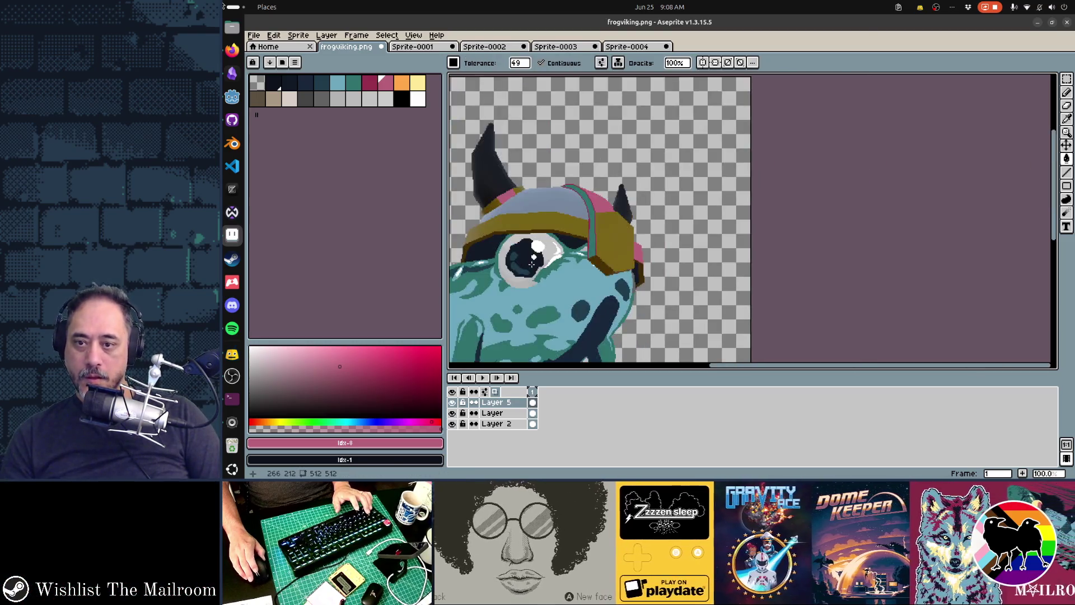
scroll(625, 241, "up", 3)
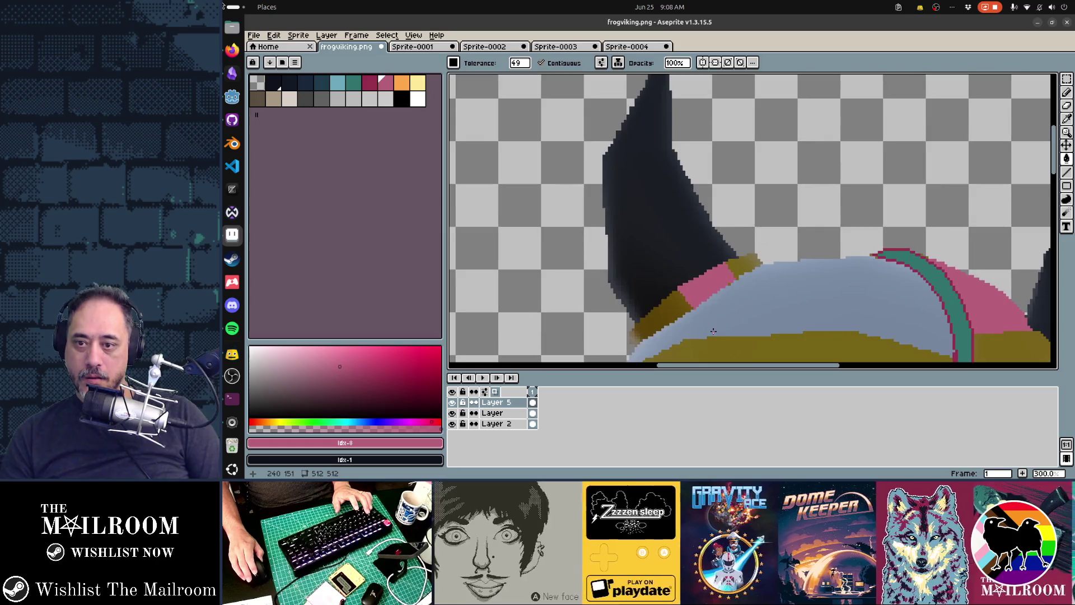
scroll(644, 252, "down", 2)
left_click_drag(717, 321, 671, 203)
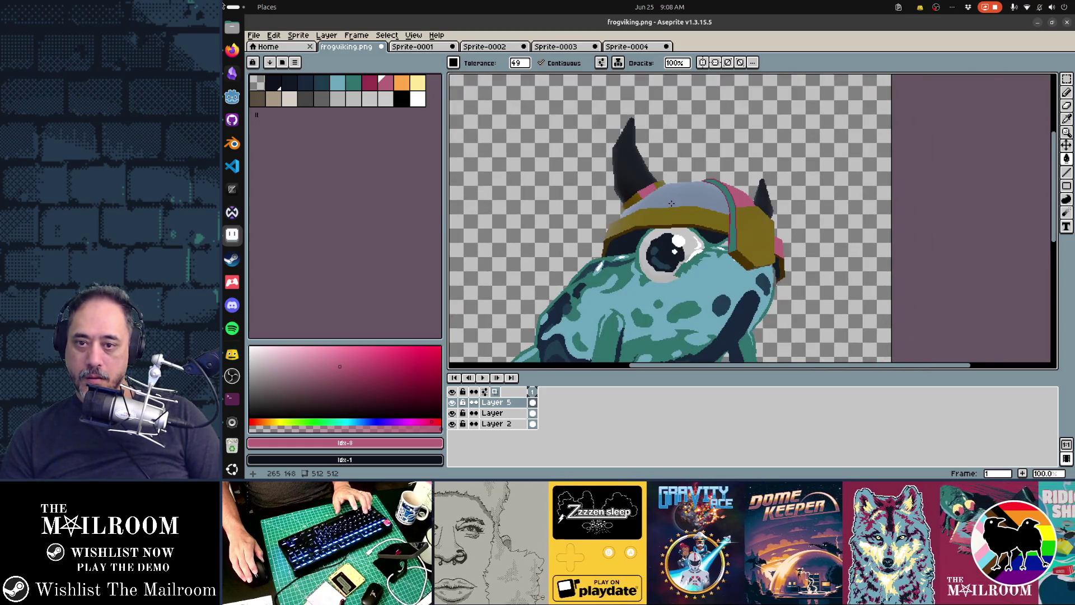
scroll(672, 210, "up", 1)
left_click(303, 36)
Step: Convert the sprite to Indexed, set tolerance 0, and fill the lower hat band and headphone block magenta
mouse_move(336, 57)
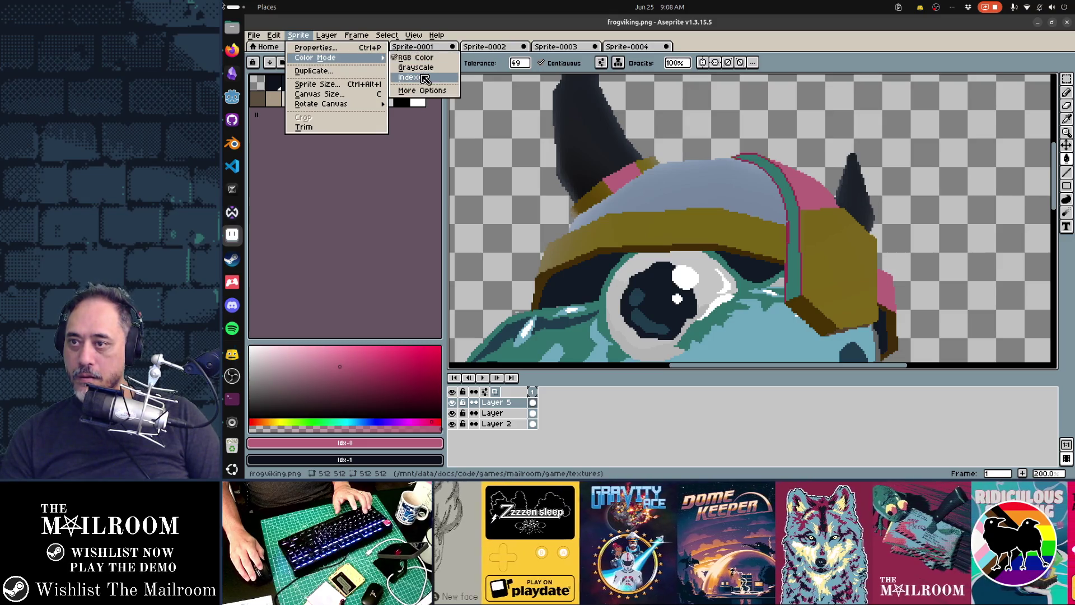
left_click(424, 78)
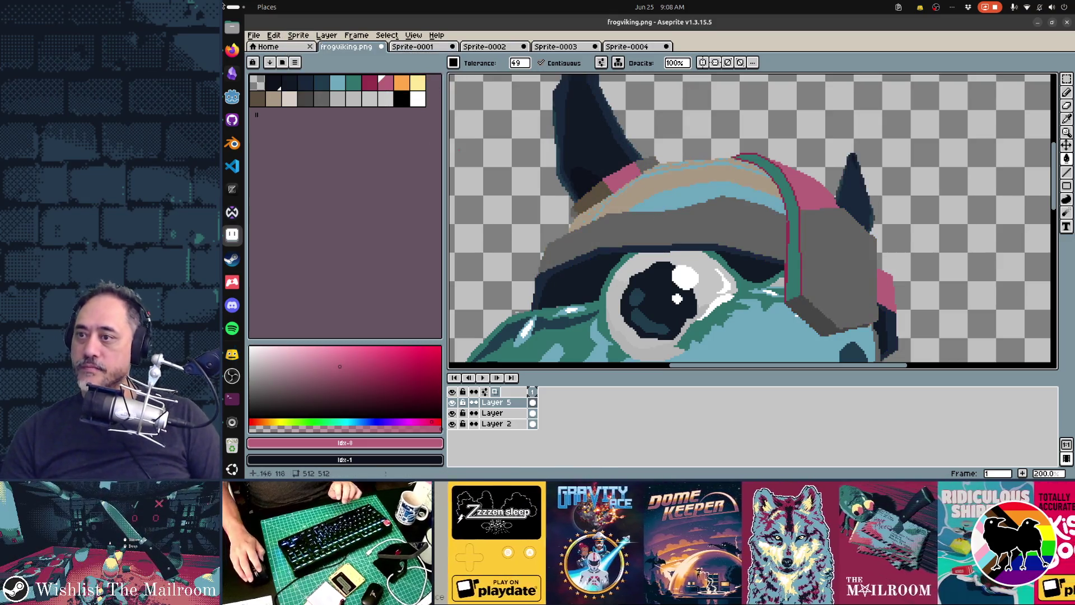
left_click(693, 221)
key("ctrl+z")
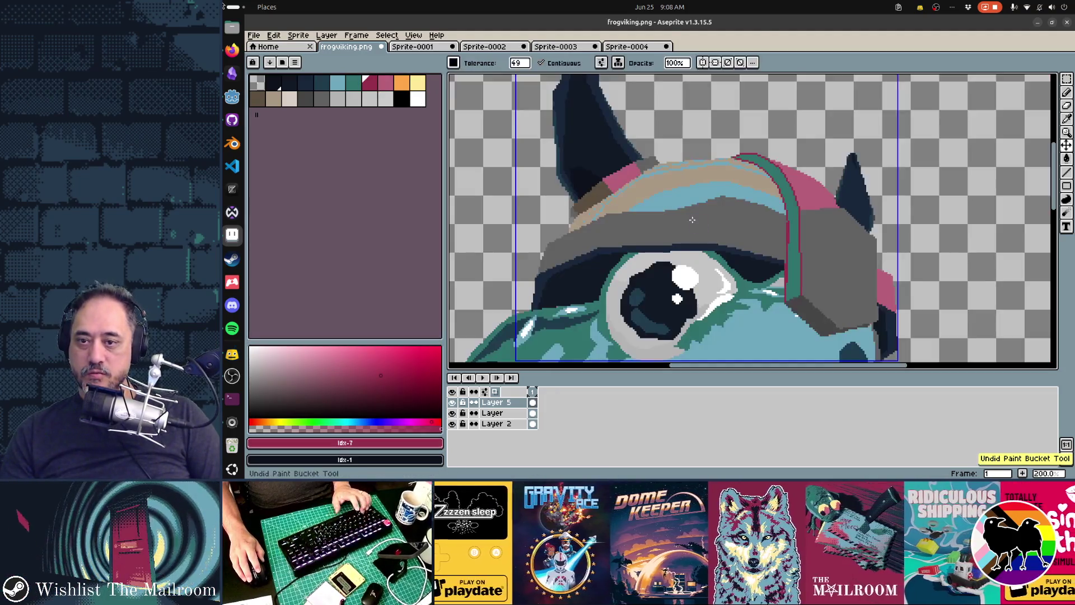
left_click(519, 63)
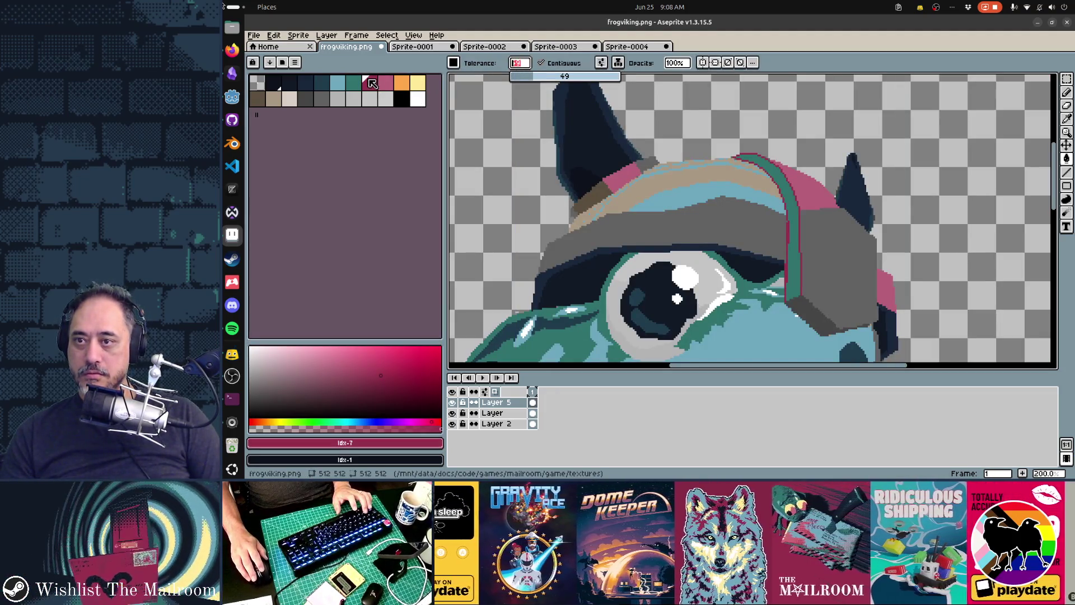
type("0")
left_click(718, 223)
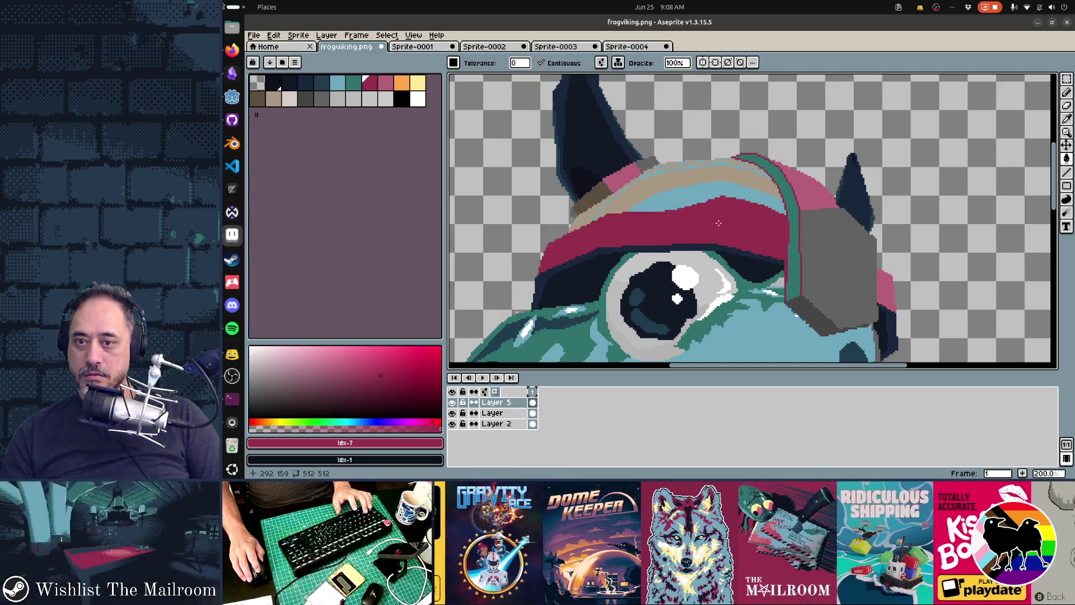
left_click(832, 258)
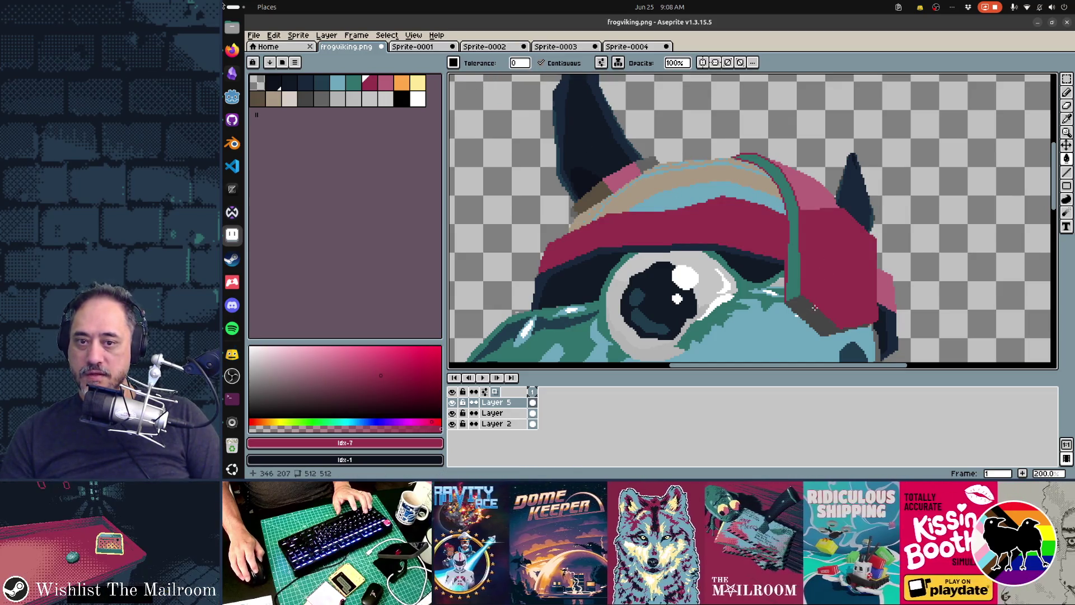
Step: Pick dark navy and fill small hat regions, undoing the fill that flooded the canvas
scroll(815, 308, "down", 1)
left_click(696, 241, "alt")
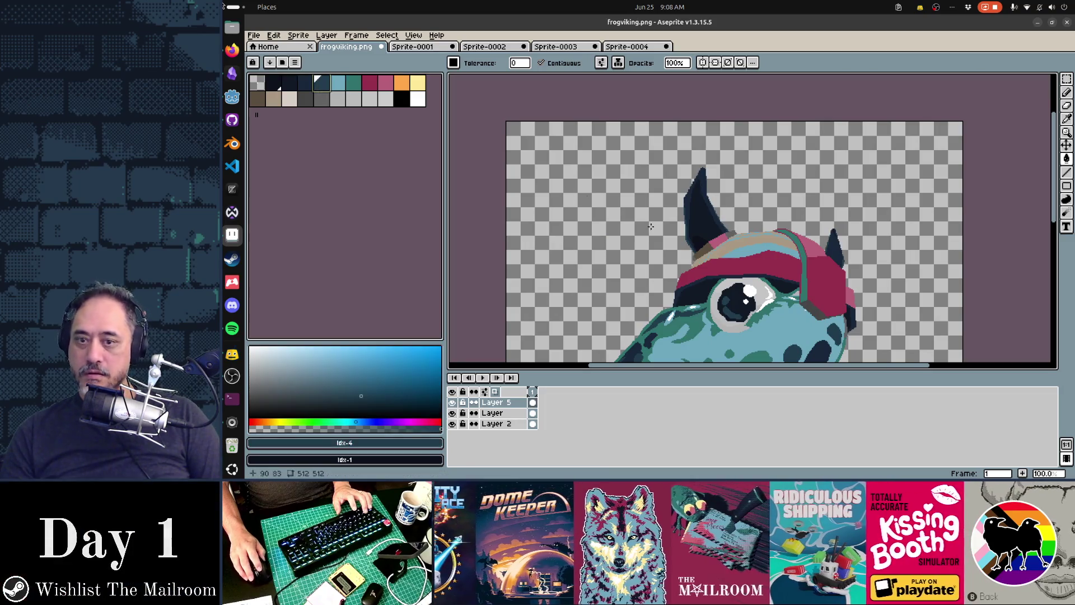
left_click(807, 303)
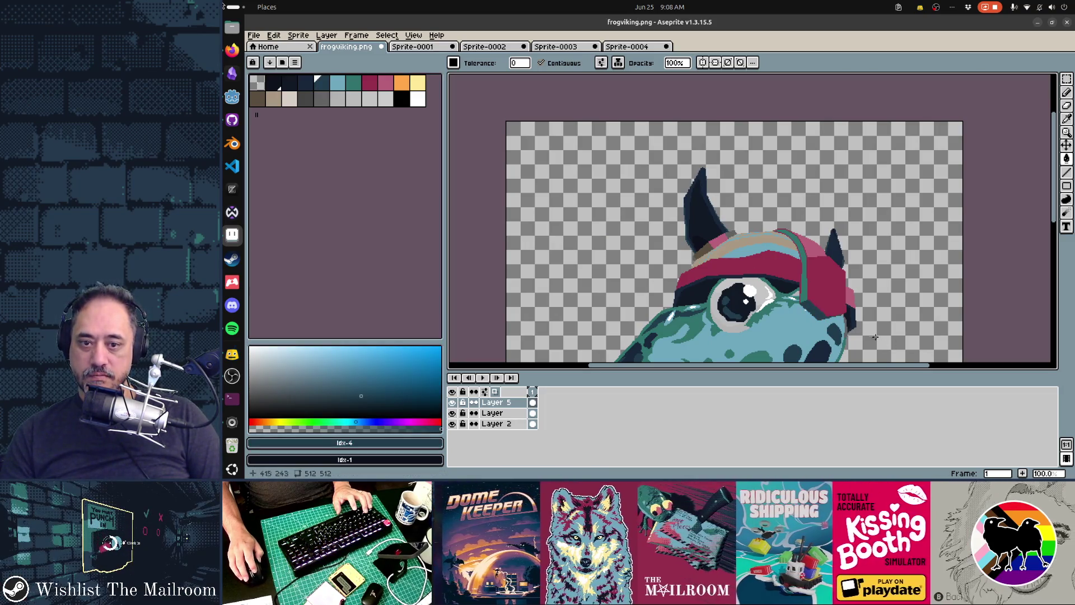
left_click(855, 321)
key("ctrl+z")
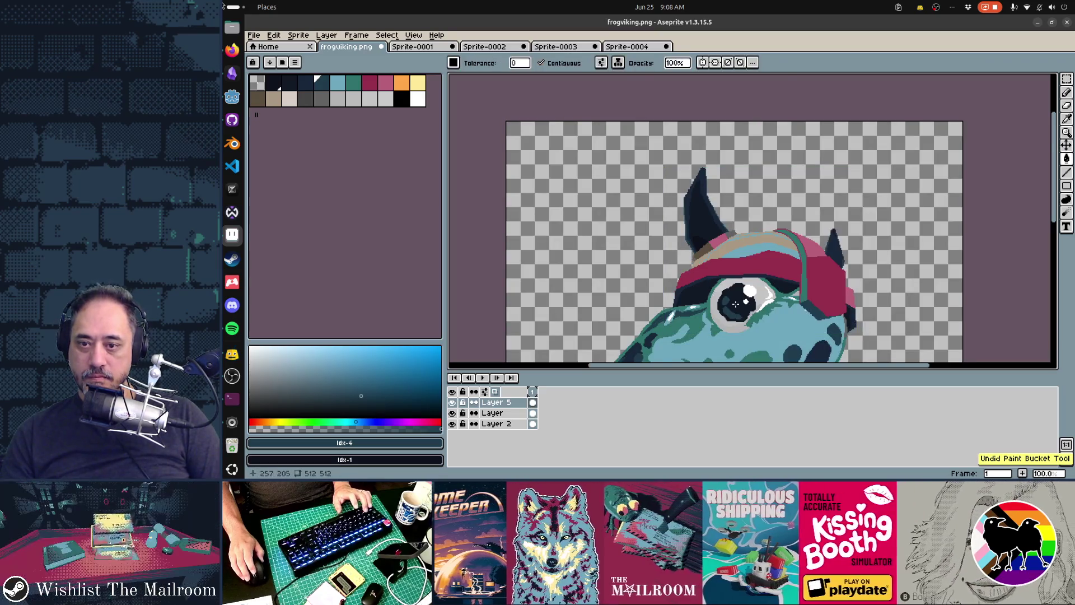
scroll(735, 304, "up", 2)
left_click_drag(883, 303, 510, 151)
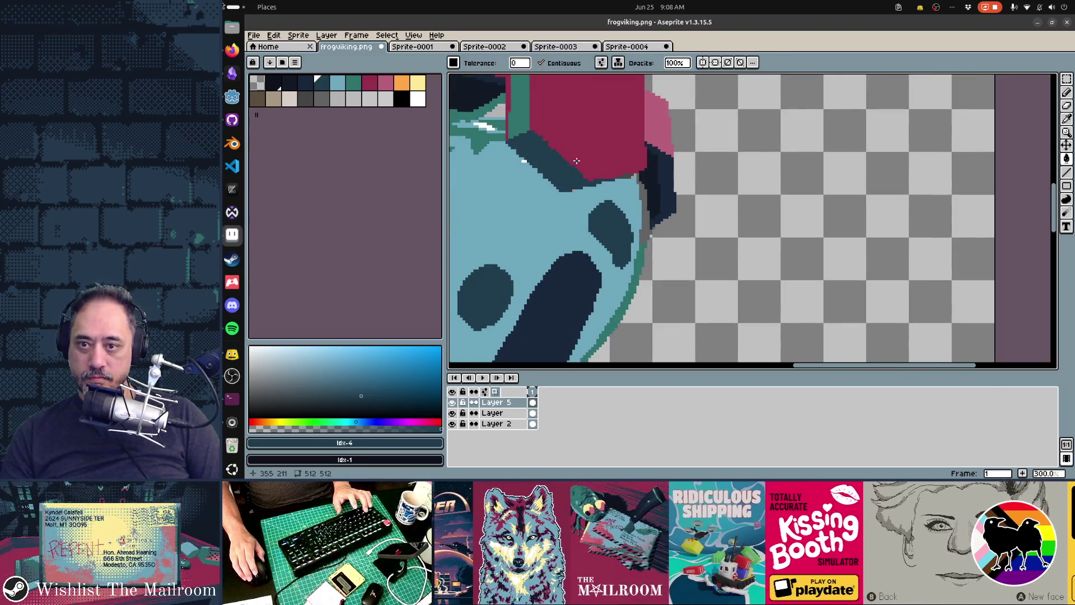
left_click_drag(577, 160, 790, 316)
left_click_drag(609, 227, 869, 318)
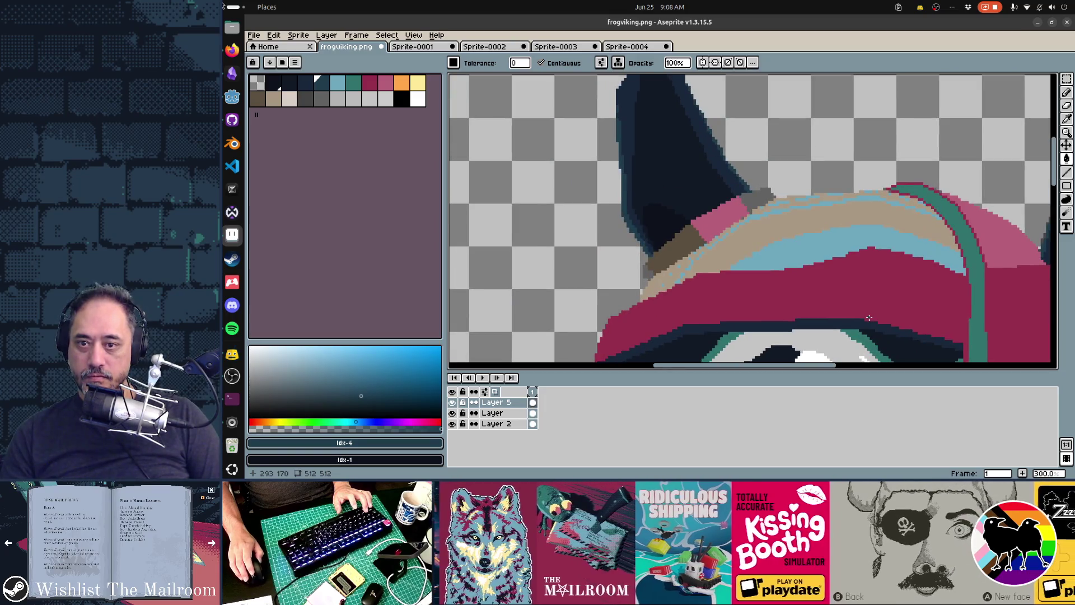
Step: Turn the light-blue hat band and thin top-edge segments dark navy
left_click(807, 252)
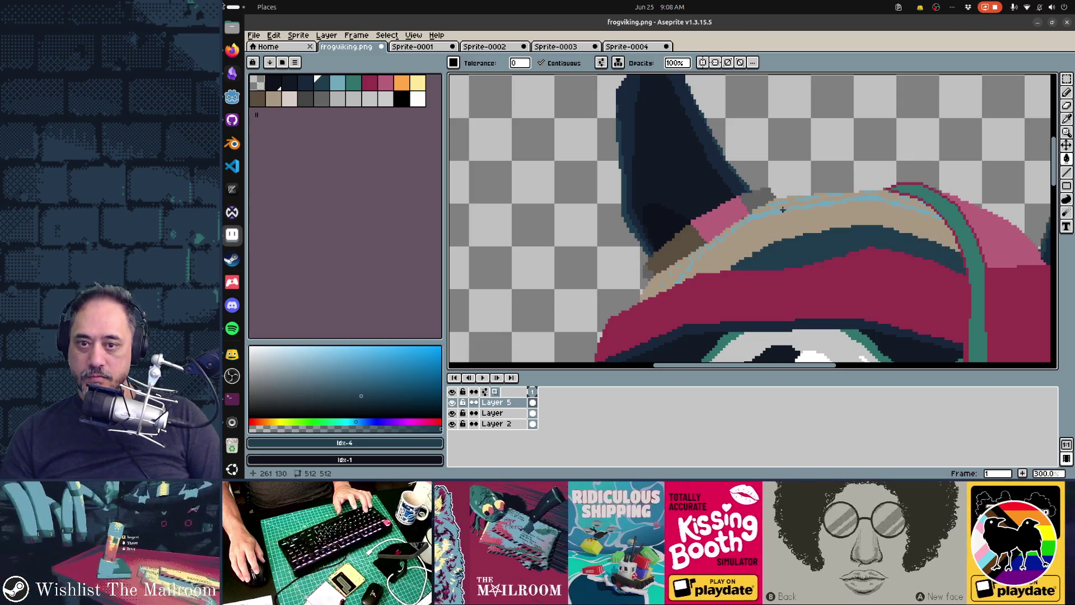
left_click(789, 209)
left_click(796, 207)
key("ctrl+z")
left_click(808, 207)
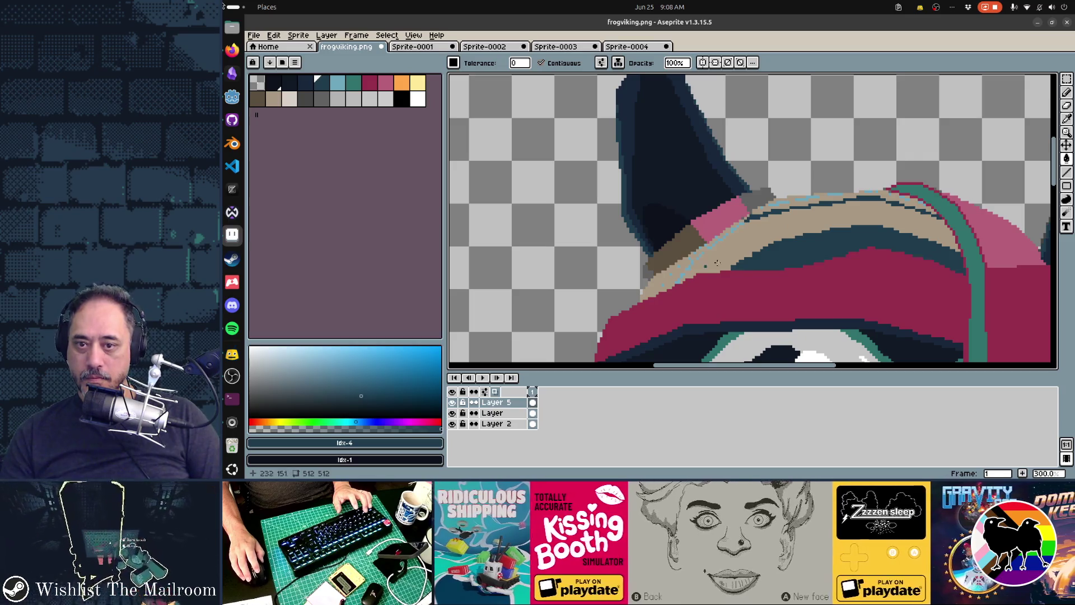
key("b")
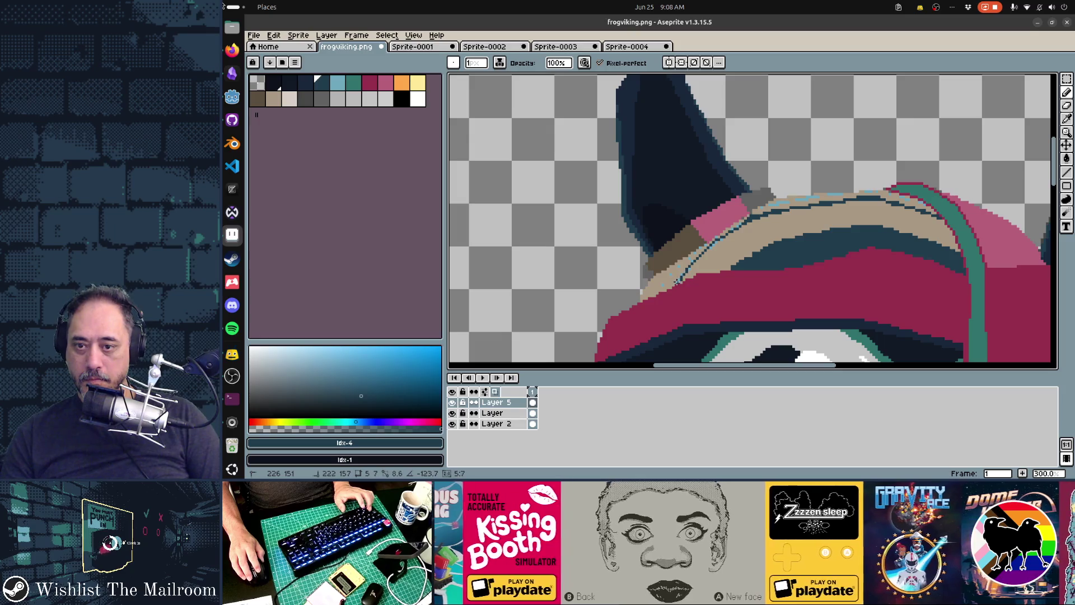
Step: Undo the last fill and replace the light-blue band colour with dark navy
key("ctrl+z")
key("alt")
left_click(762, 211, "alt")
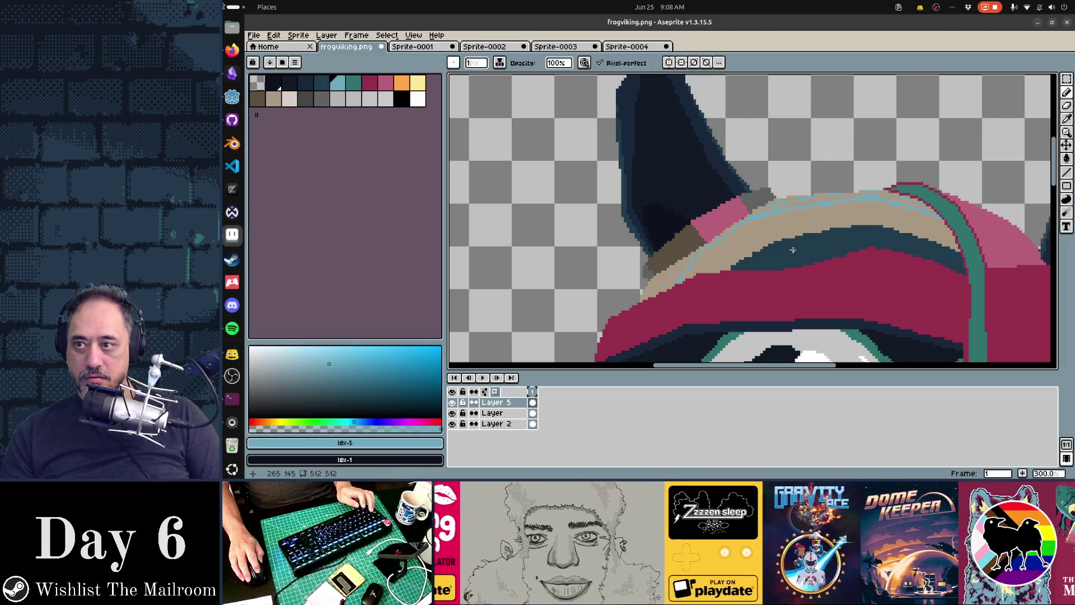
right_click(798, 245, "alt")
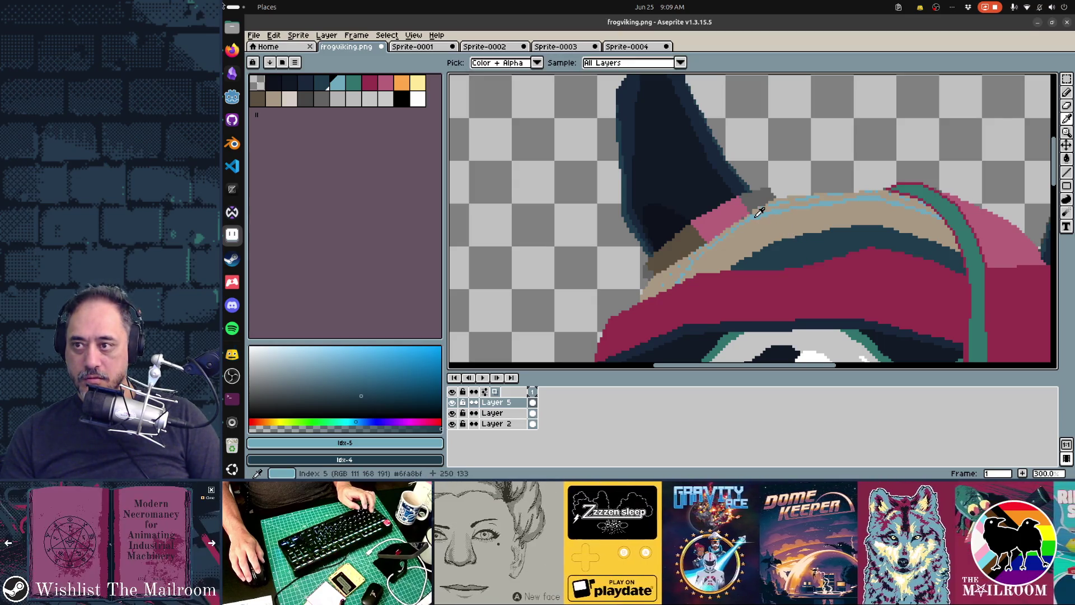
key("alt")
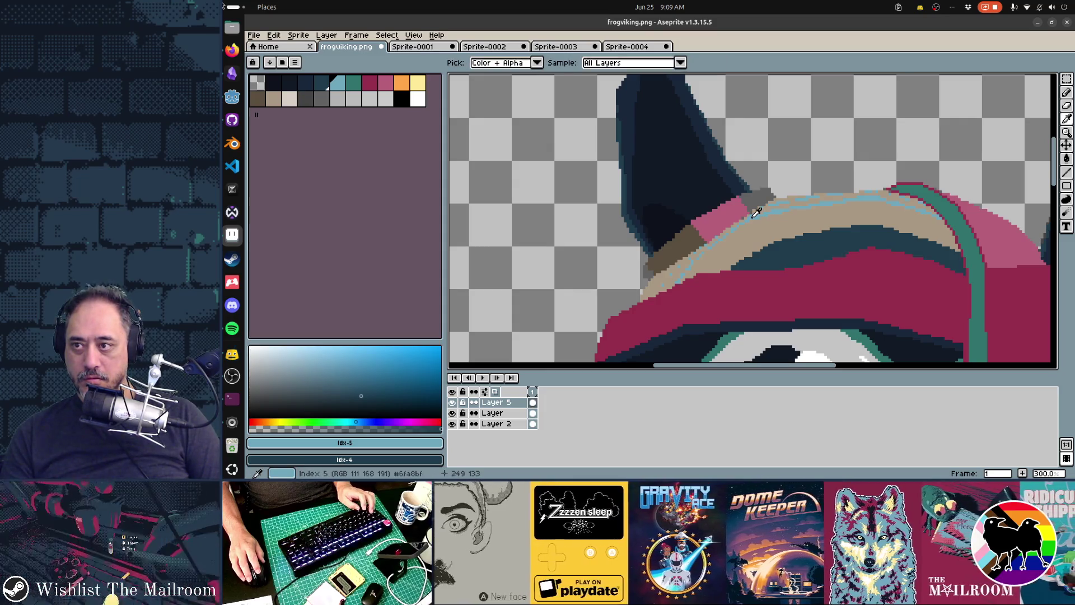
key("shift+r")
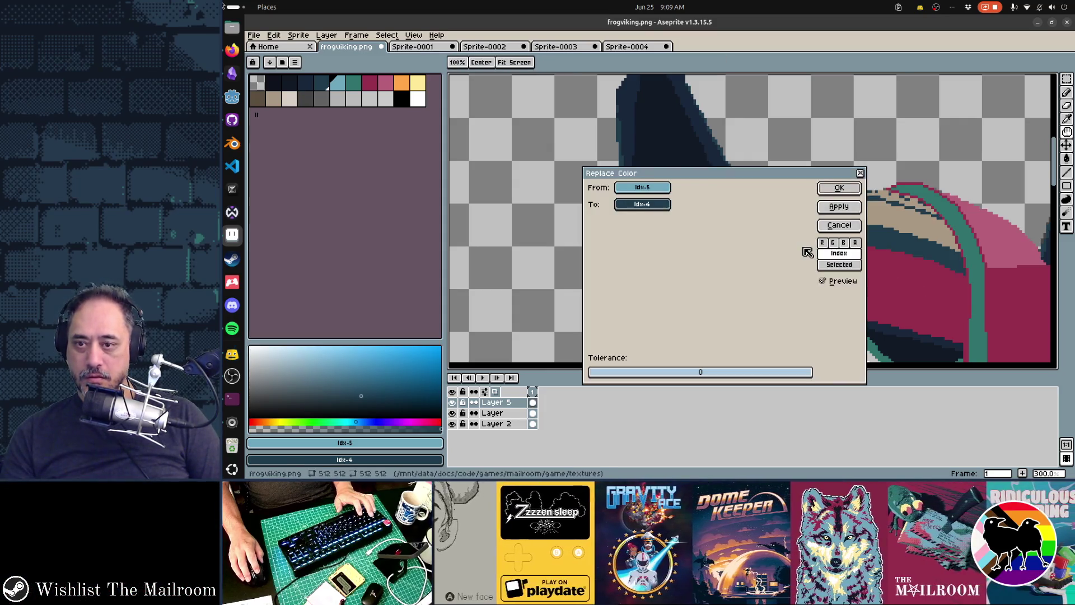
left_click(839, 187)
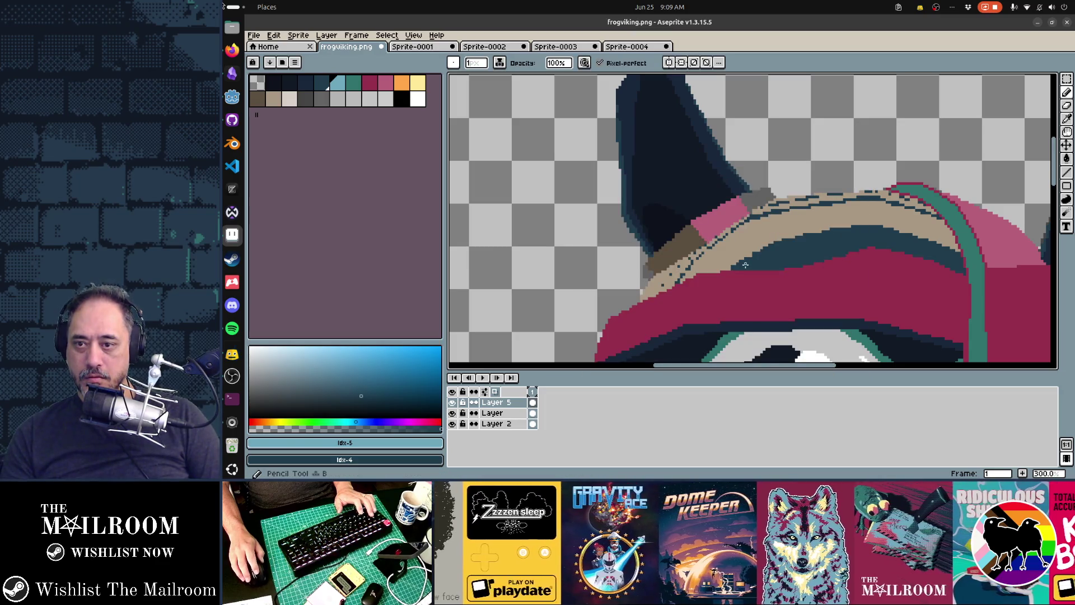
Step: Try replacing the tan colour with light blue, then undo it
left_click(700, 244, "alt")
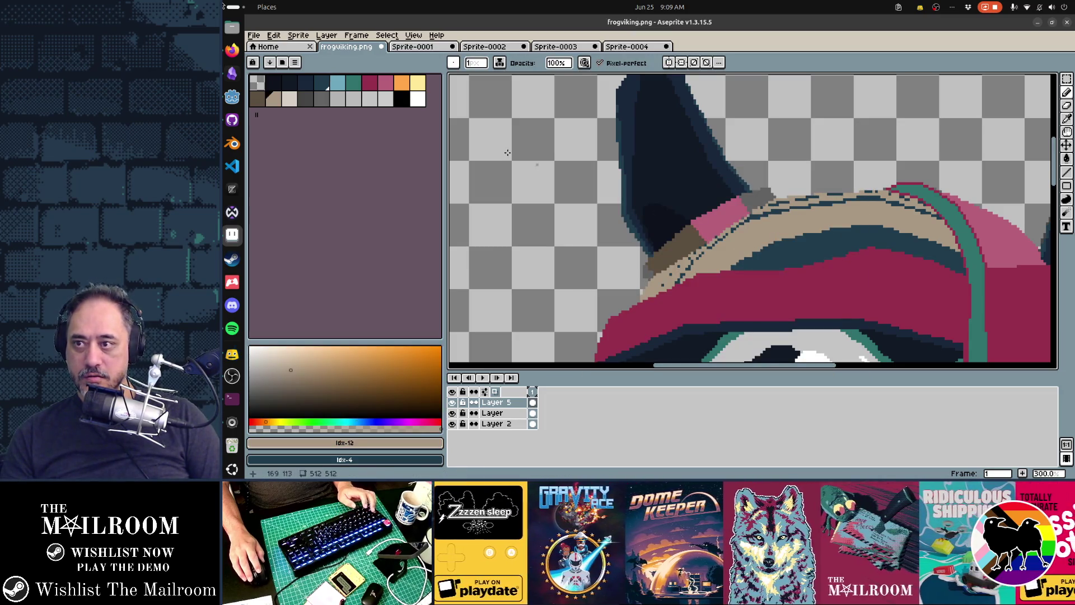
right_click(343, 88)
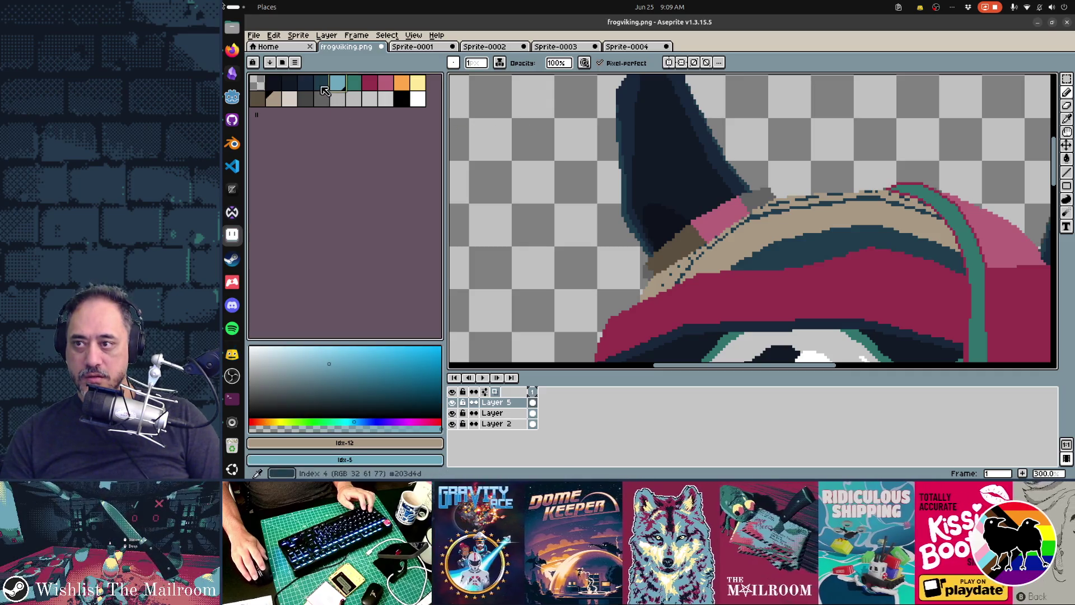
left_click(324, 90)
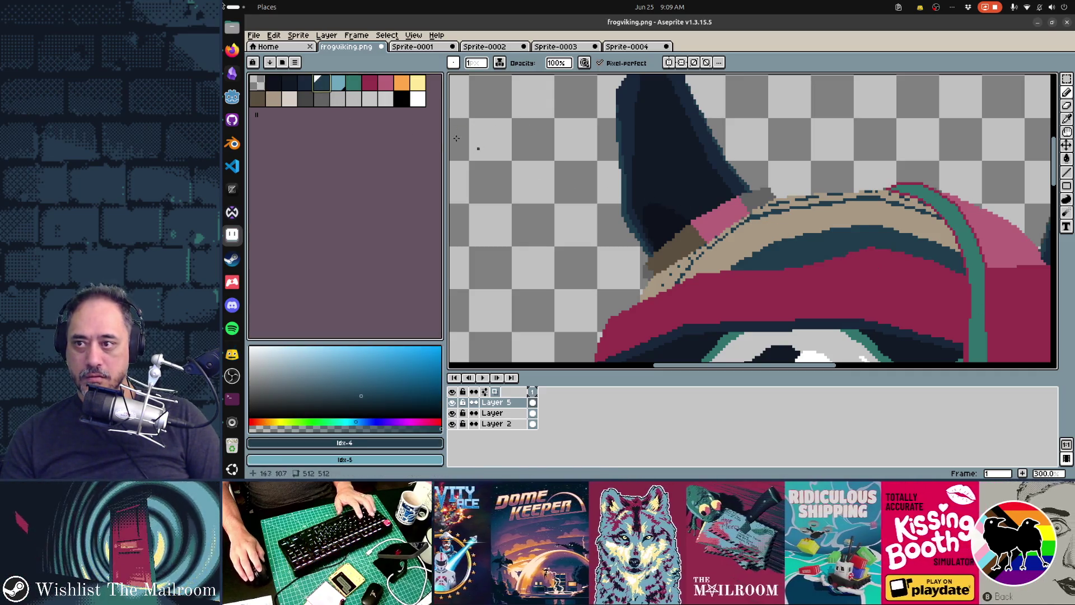
left_click(273, 100)
key("shift+r")
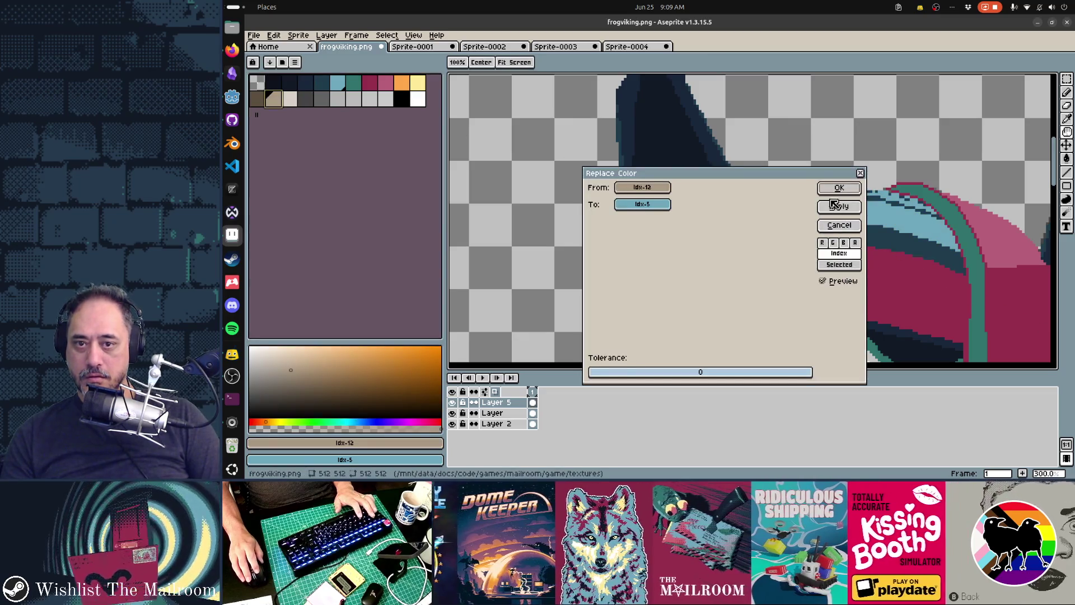
left_click(838, 184)
scroll(854, 260, "down", 3)
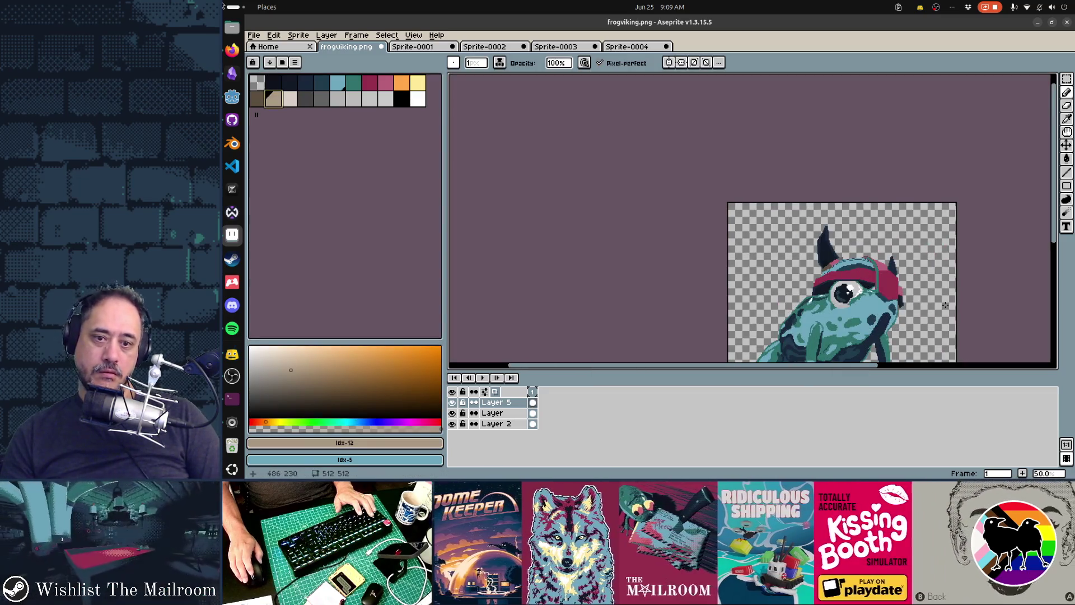
scroll(945, 305, "up", 6)
scroll(793, 277, "down", 4)
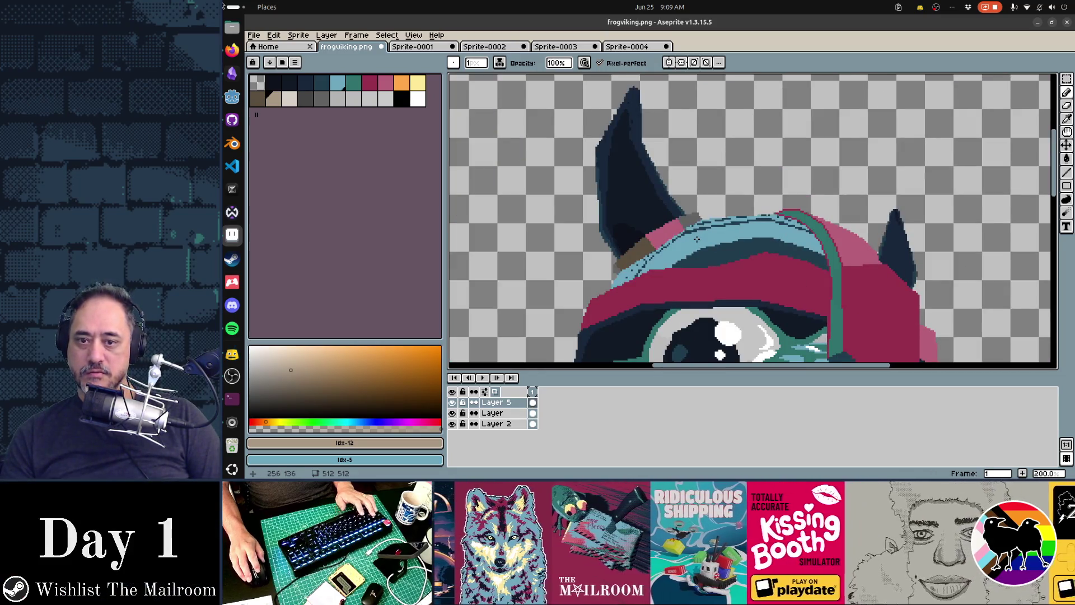
key("ctrl+z")
Step: Try replacing the tan colour with the darkest navy, then undo it
scroll(720, 265, "down", 1)
scroll(720, 265, "down", 1)
scroll(720, 265, "up", 1)
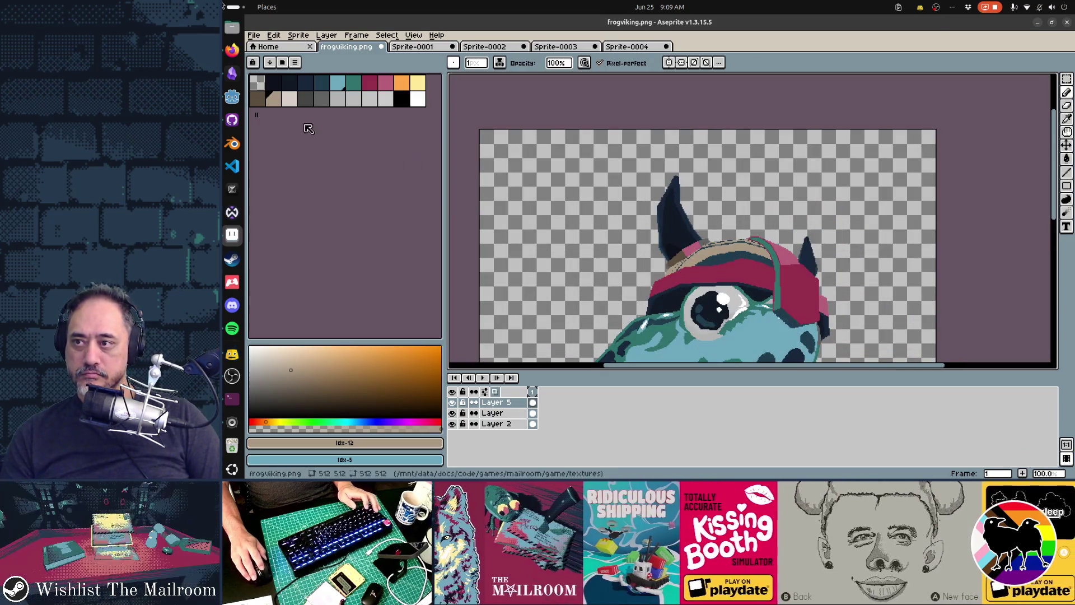
left_click(293, 86)
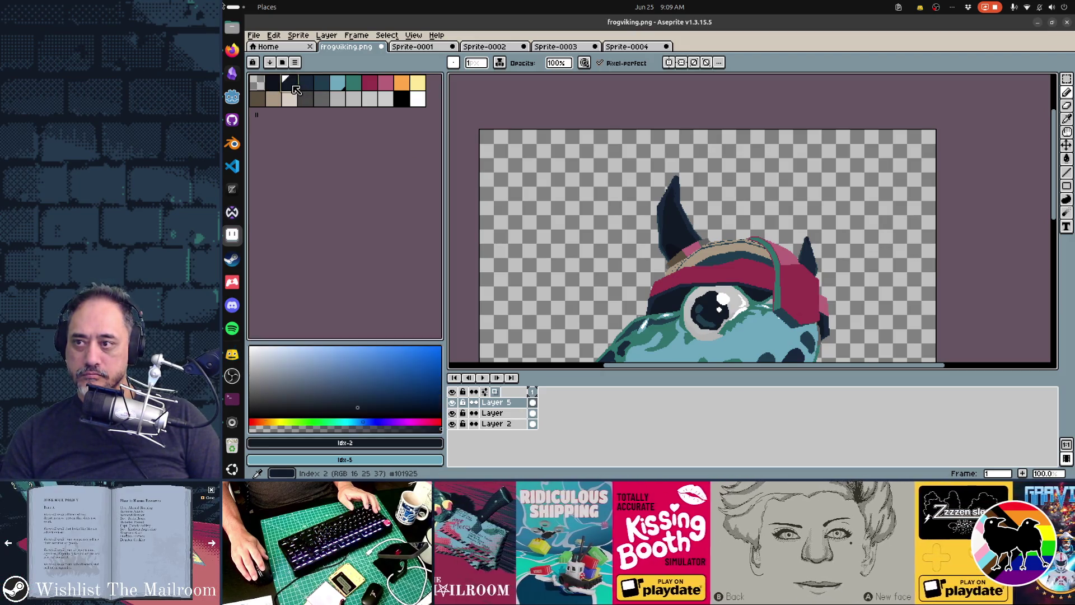
left_click(273, 99)
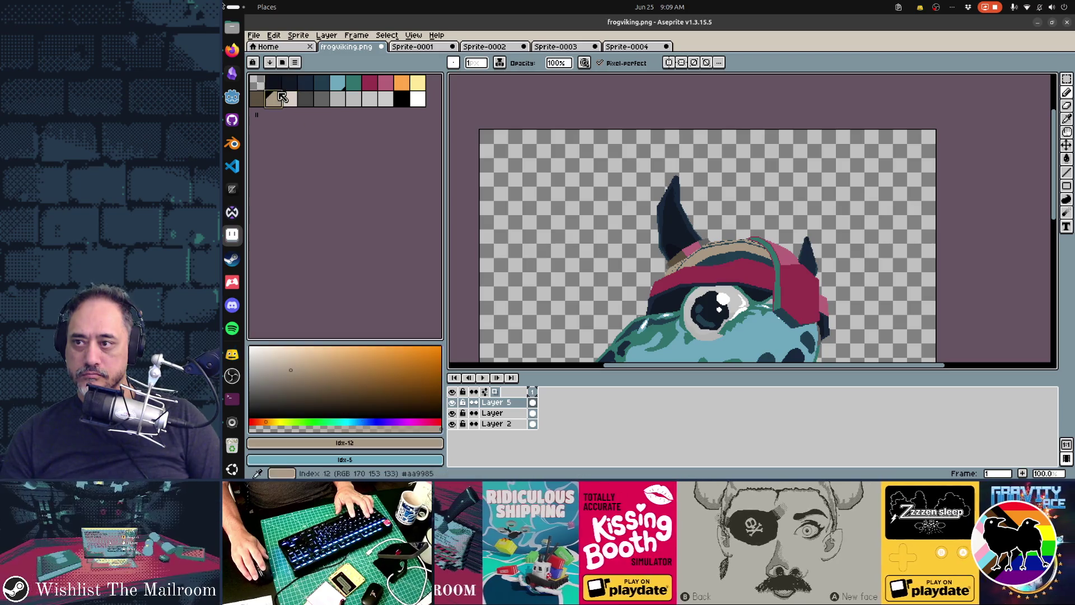
right_click(290, 83)
key("shift+r")
left_click(832, 187)
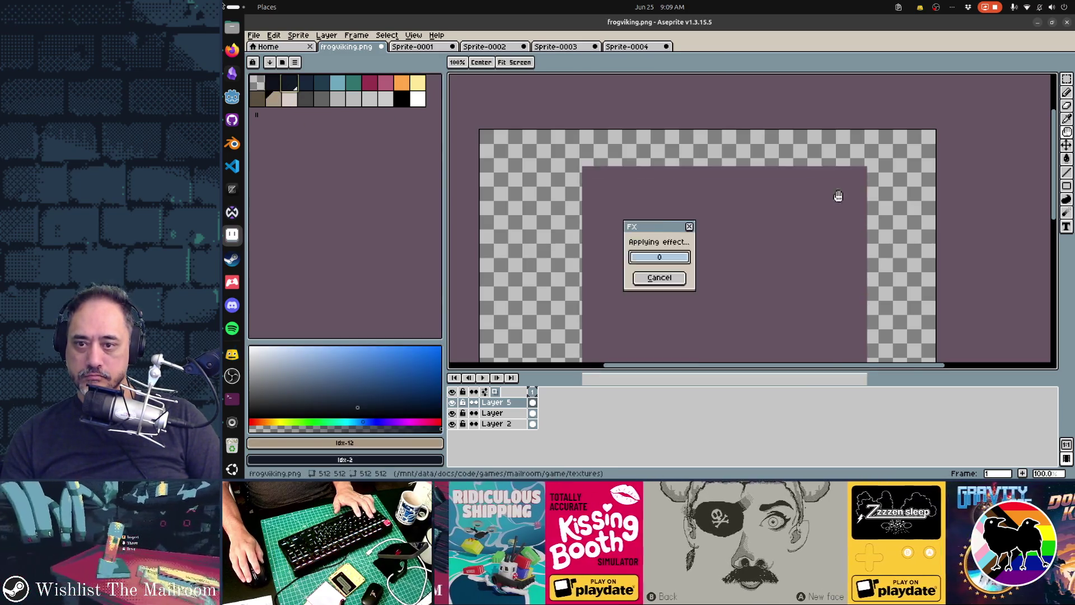
scroll(857, 280, "down", 1)
key("ctrl+z")
Step: Replace the tan helmet band with a dark blue
scroll(785, 287, "up", 4)
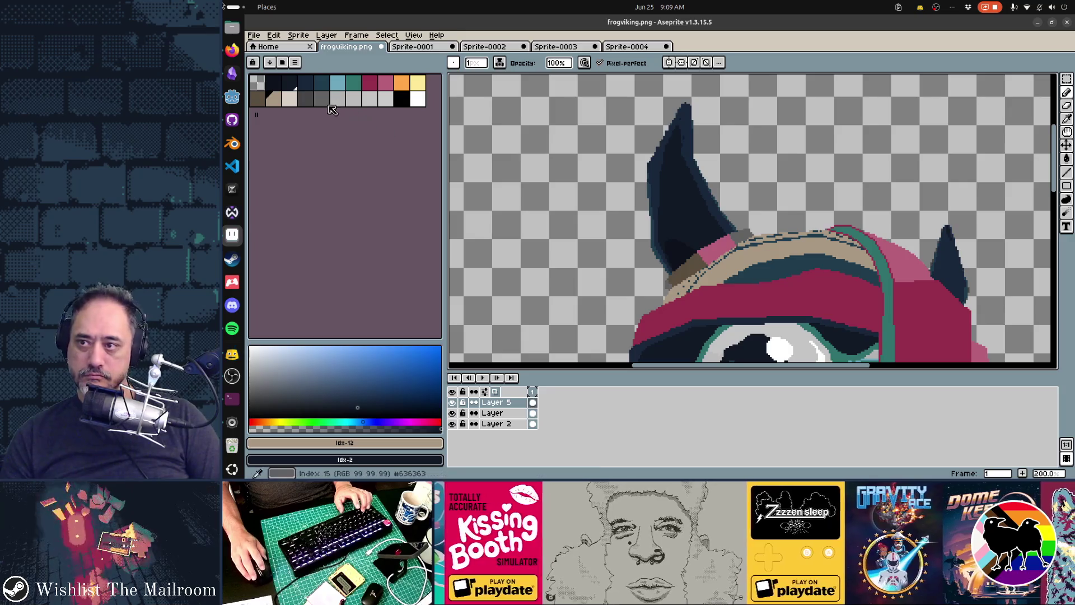
right_click(311, 89)
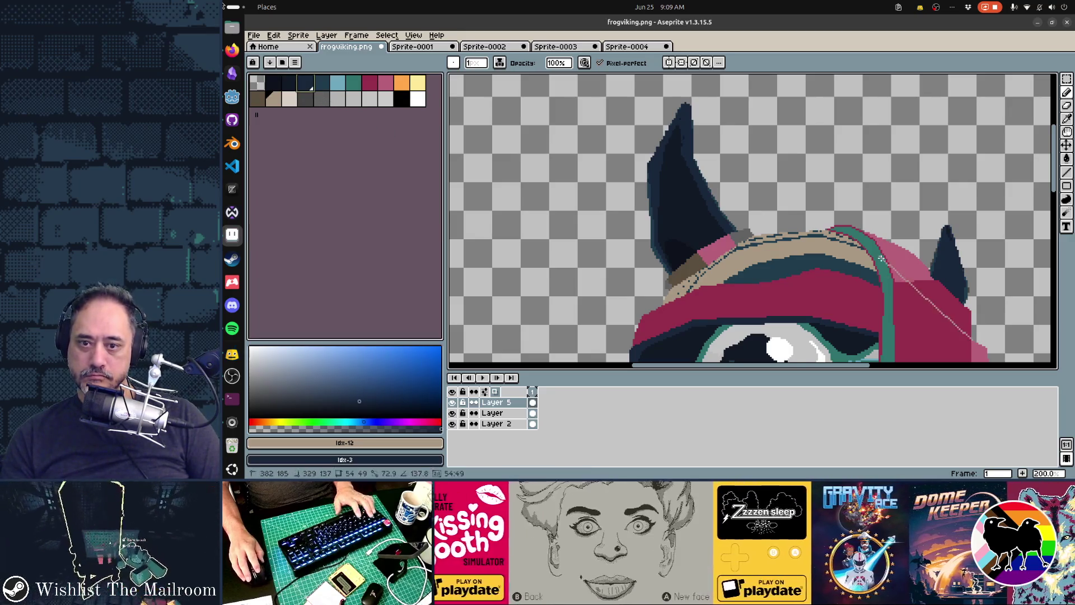
key("shift+r")
left_click(840, 186)
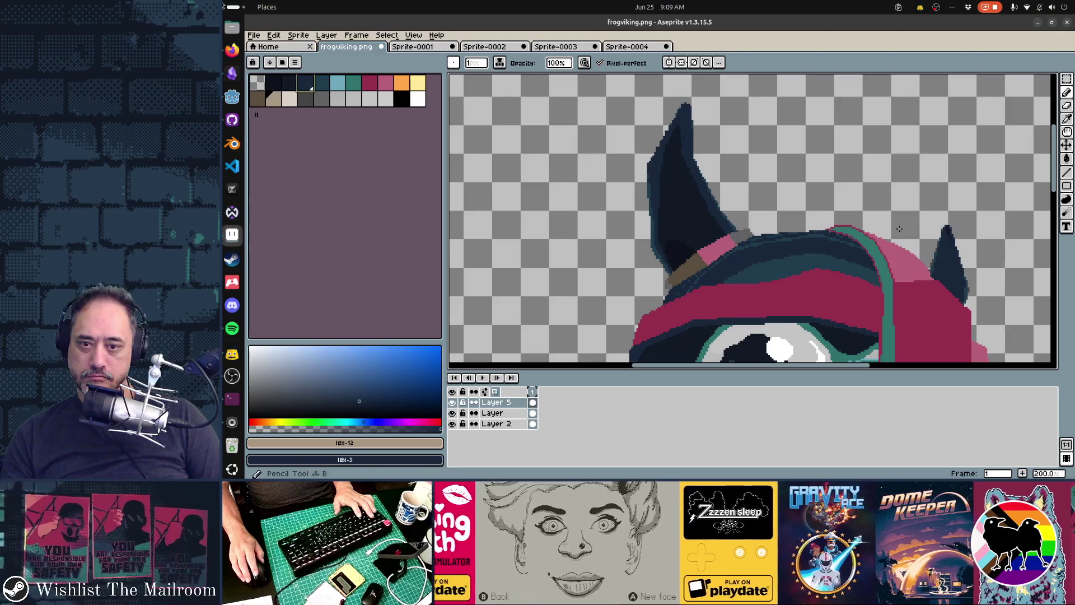
scroll(900, 229, "down", 1)
Step: Zoom in on the helmet and eyedrop its crimson colour from the canvas
left_click_drag(972, 288, 828, 218)
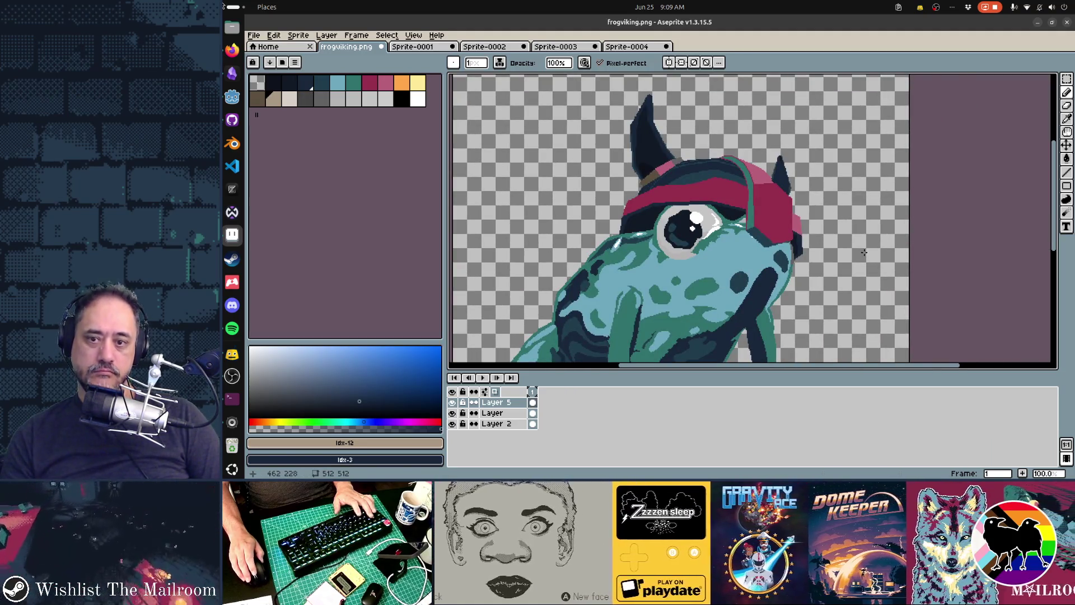
scroll(812, 247, "down", 1)
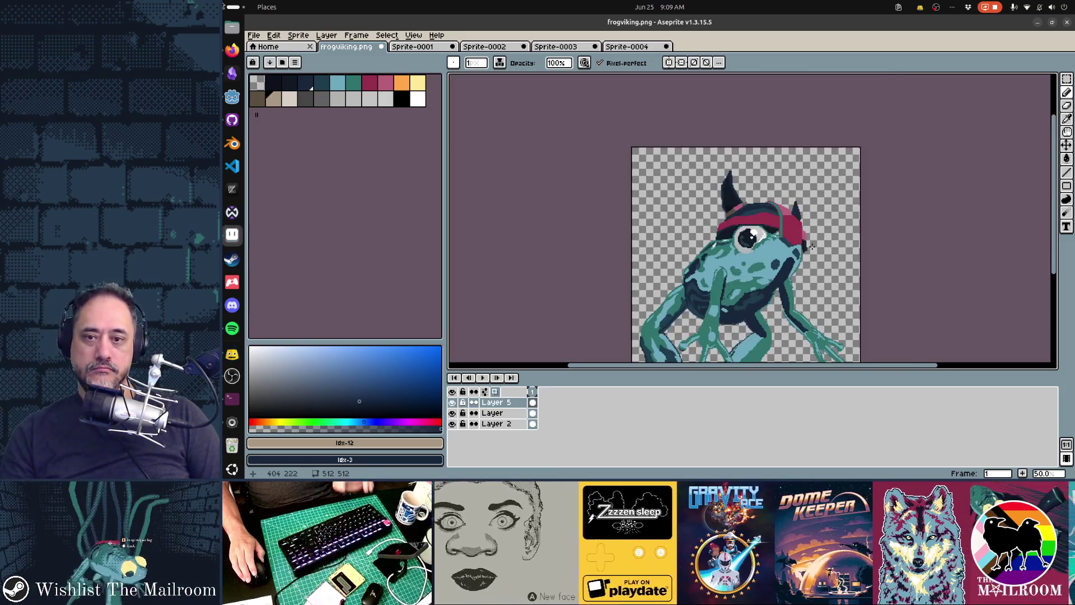
scroll(812, 246, "up", 2)
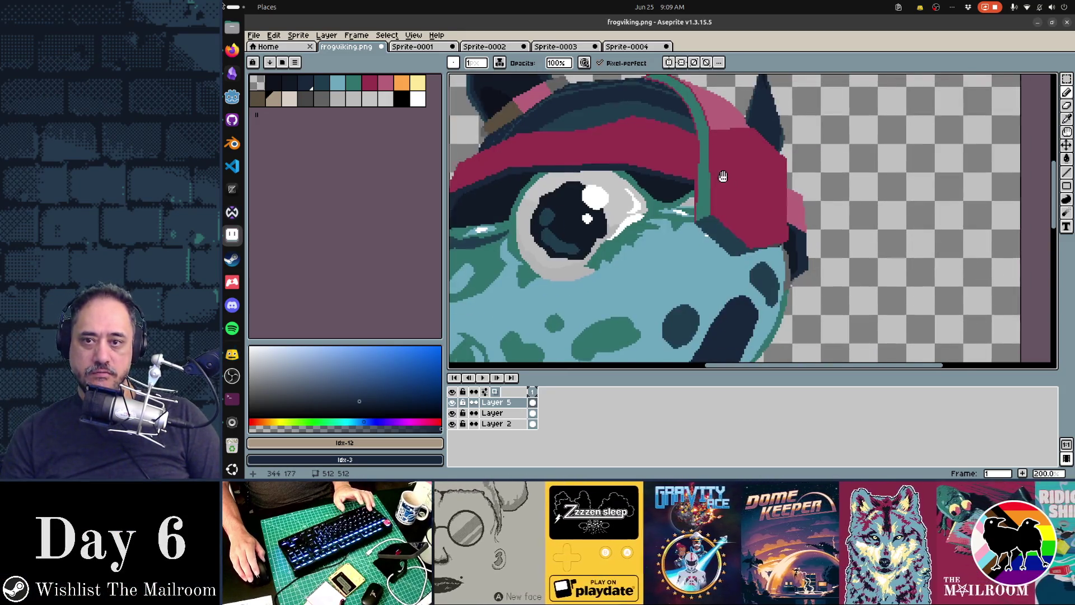
left_click_drag(698, 178, 790, 264)
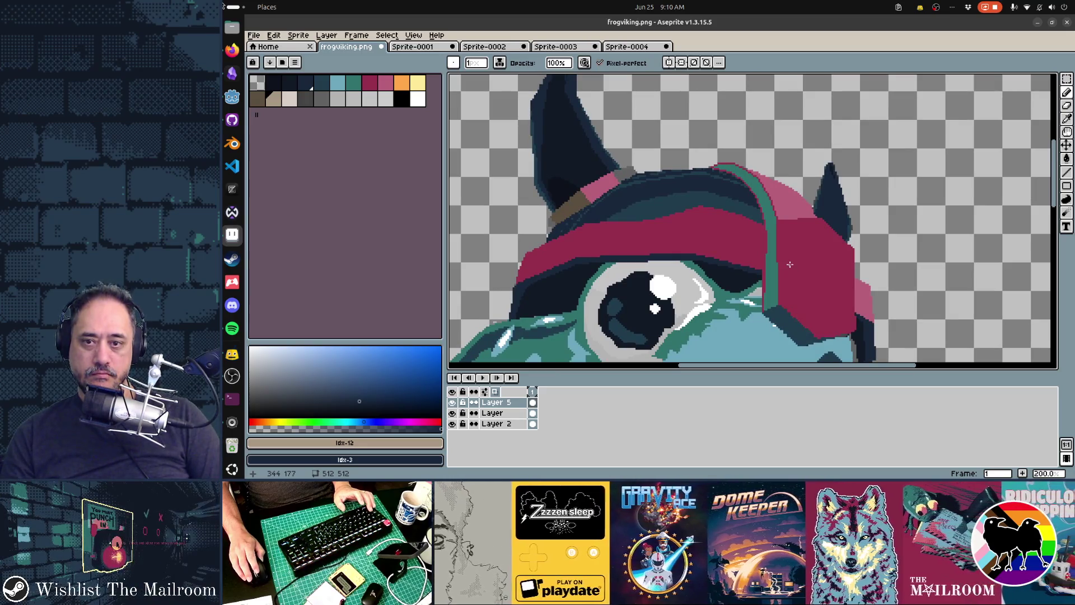
key("i")
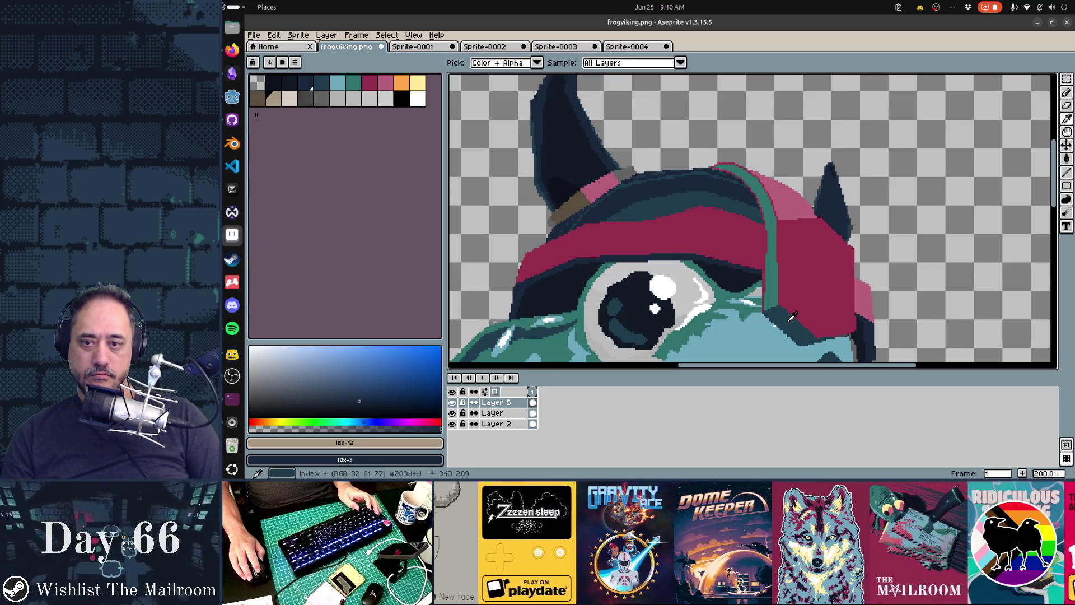
key("b")
scroll(789, 319, "down", 1)
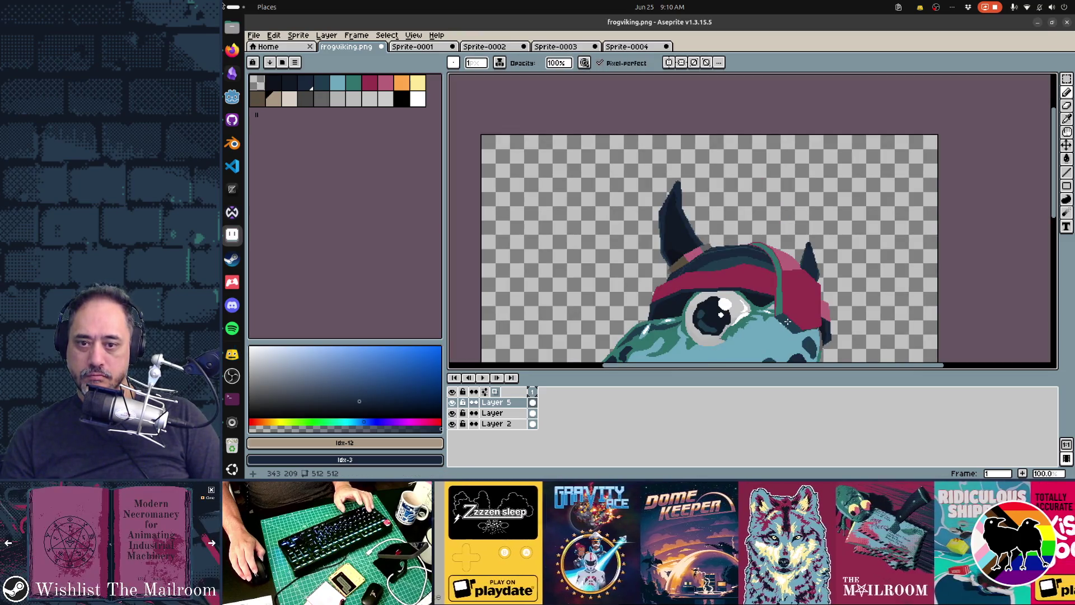
scroll(787, 322, "down", 1)
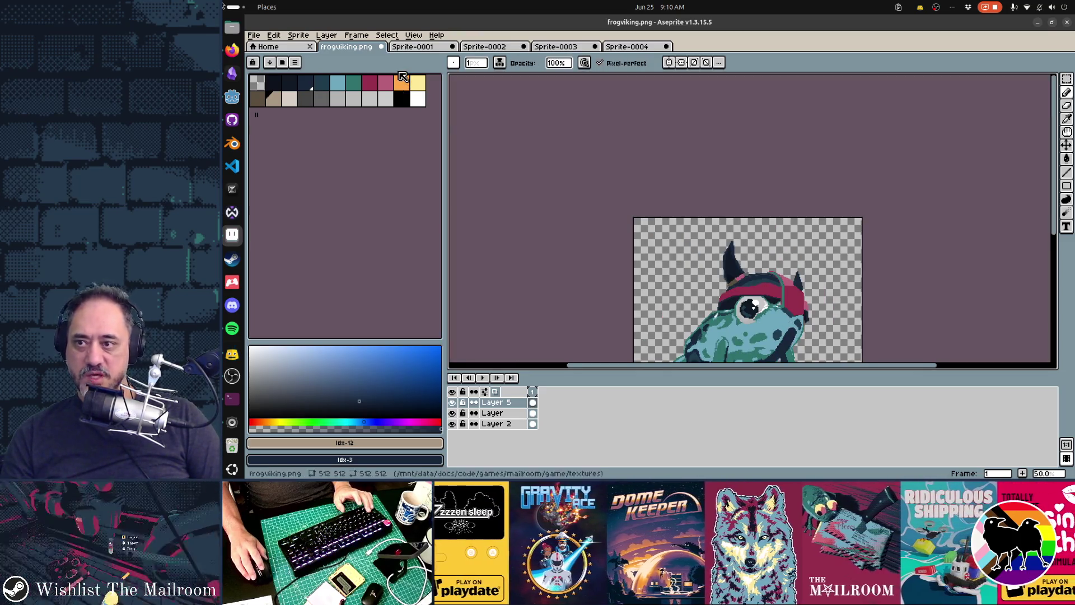
key("bracketleft")
key("bracketleft")
key("bracketleft")
scroll(702, 255, "up", 2)
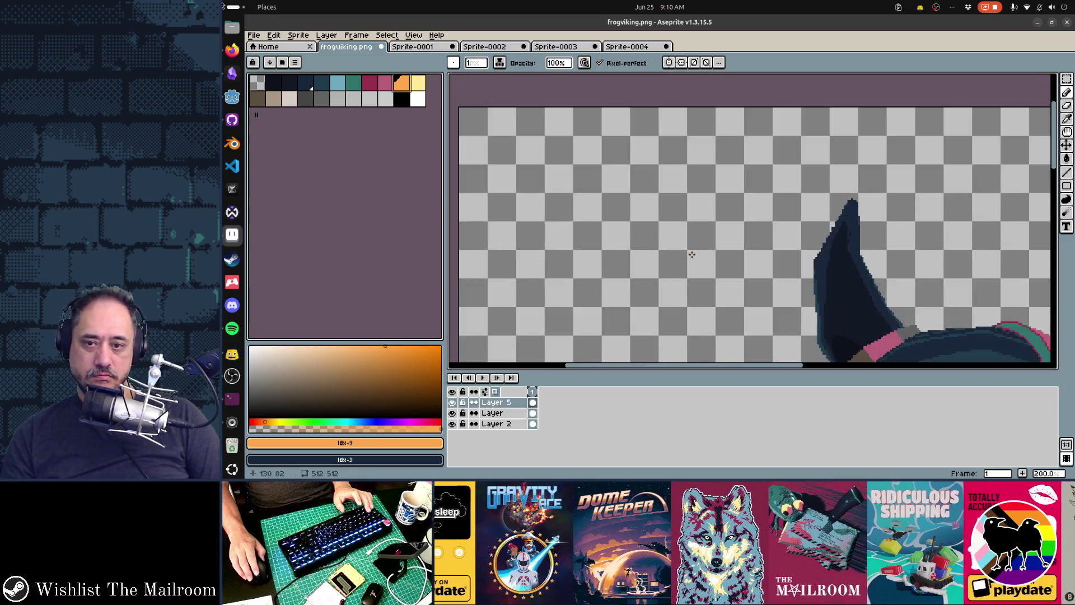
scroll(773, 214, "down", 1)
scroll(773, 215, "up", 1)
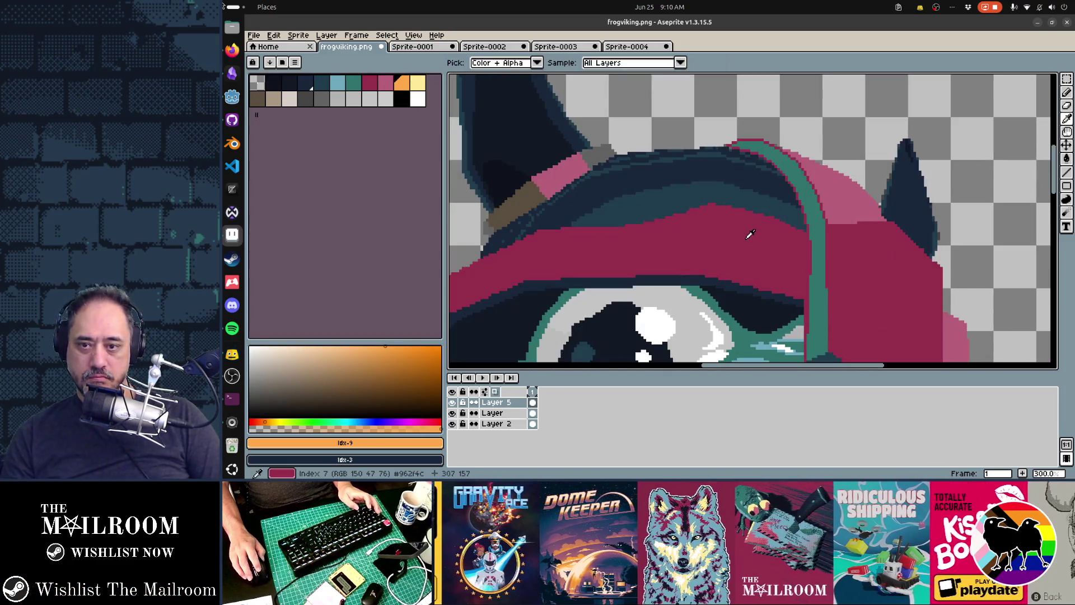
left_click(745, 233, "alt")
scroll(527, 163, "up", 1)
Step: Fill the brown patch at the left horn's base with crimson using the Paint Bucket
key("g")
left_click(654, 227)
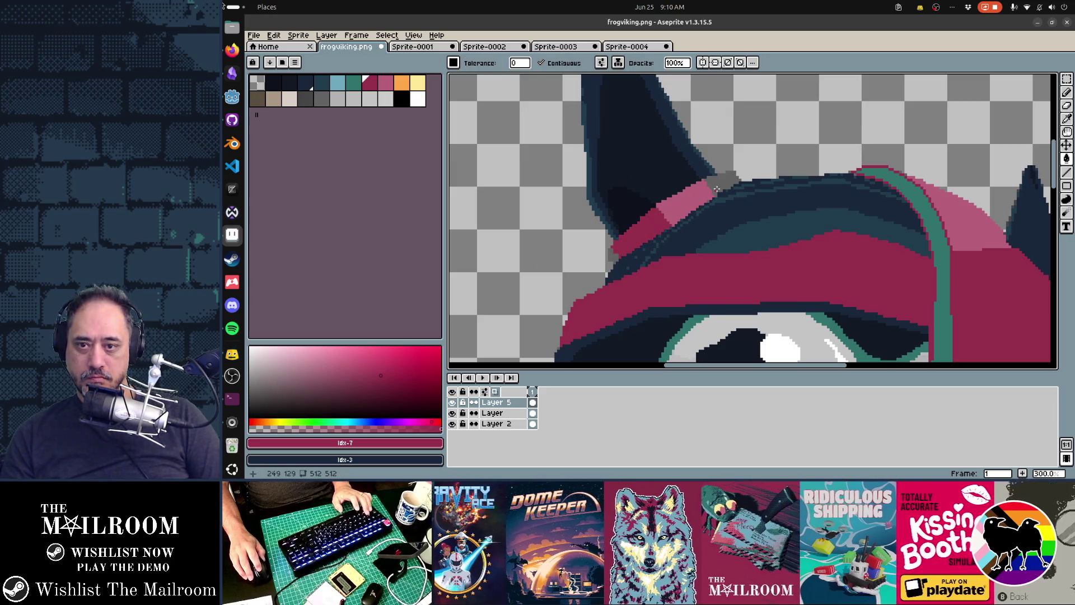
scroll(838, 259, "down", 3)
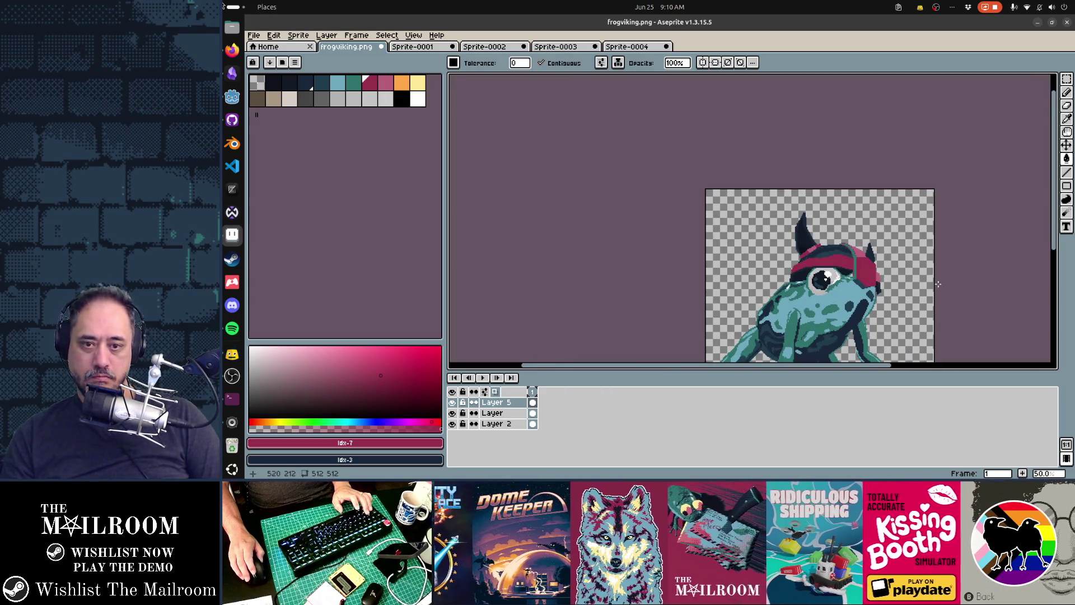
scroll(893, 224, "down", 1)
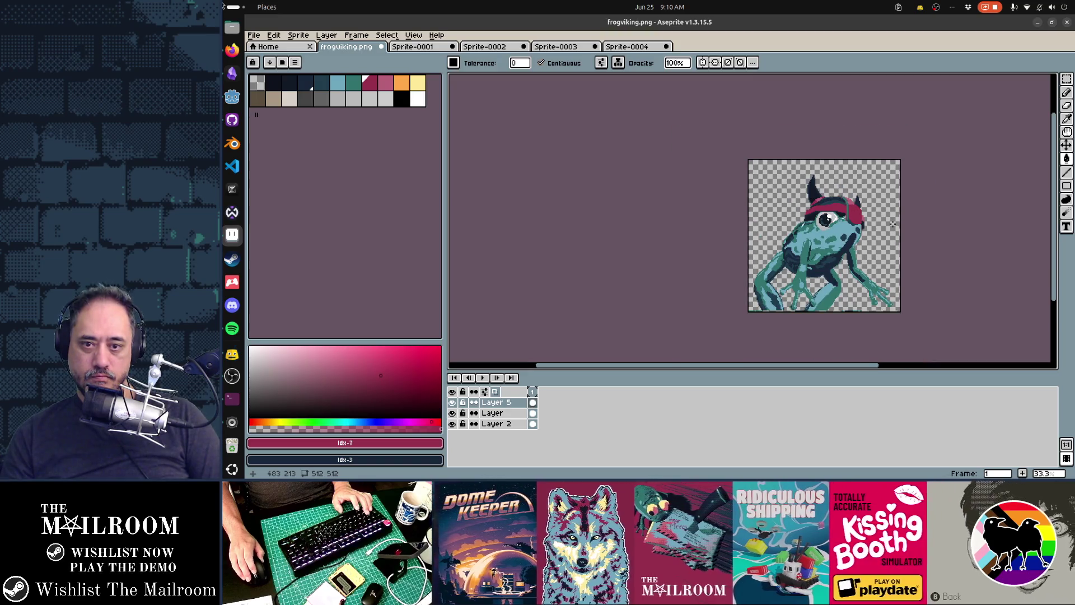
left_click_drag(893, 224, 874, 243)
scroll(854, 237, "up", 4)
scroll(762, 271, "down", 1)
scroll(761, 271, "down", 1)
scroll(871, 285, "down", 1)
scroll(872, 285, "up", 1)
scroll(872, 285, "up", 1)
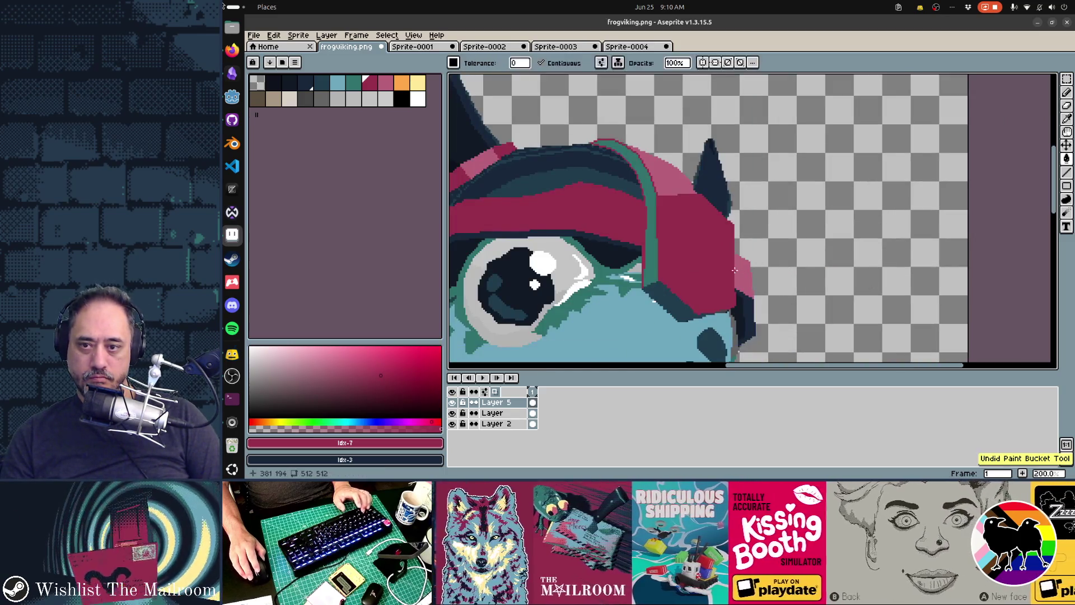
Step: Pick orange for the pencil and add a new Layer 6 for the stripe
left_click(407, 90)
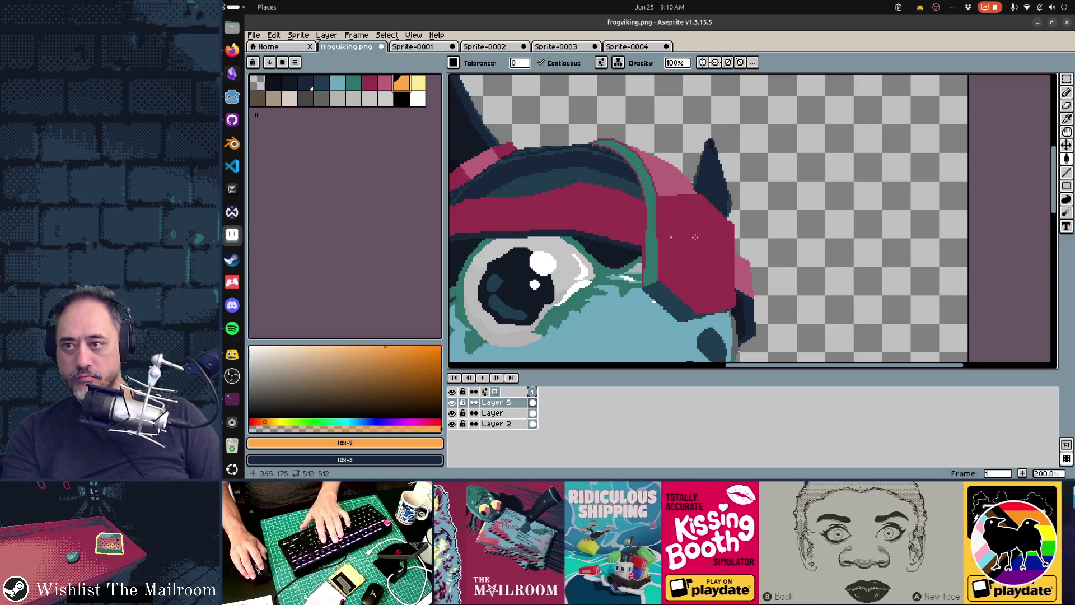
key("b")
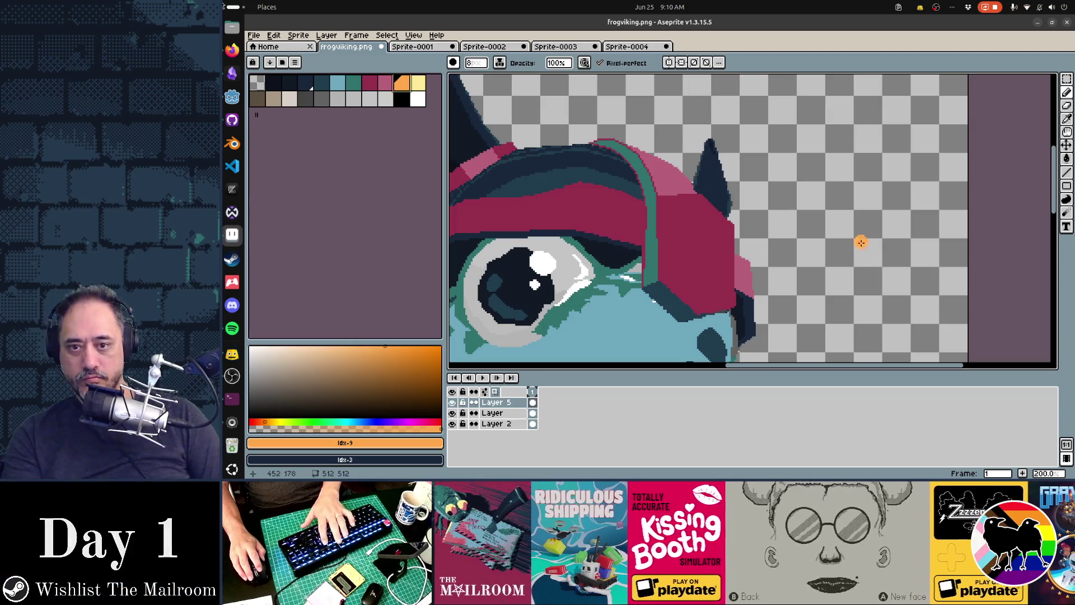
key("shift+n")
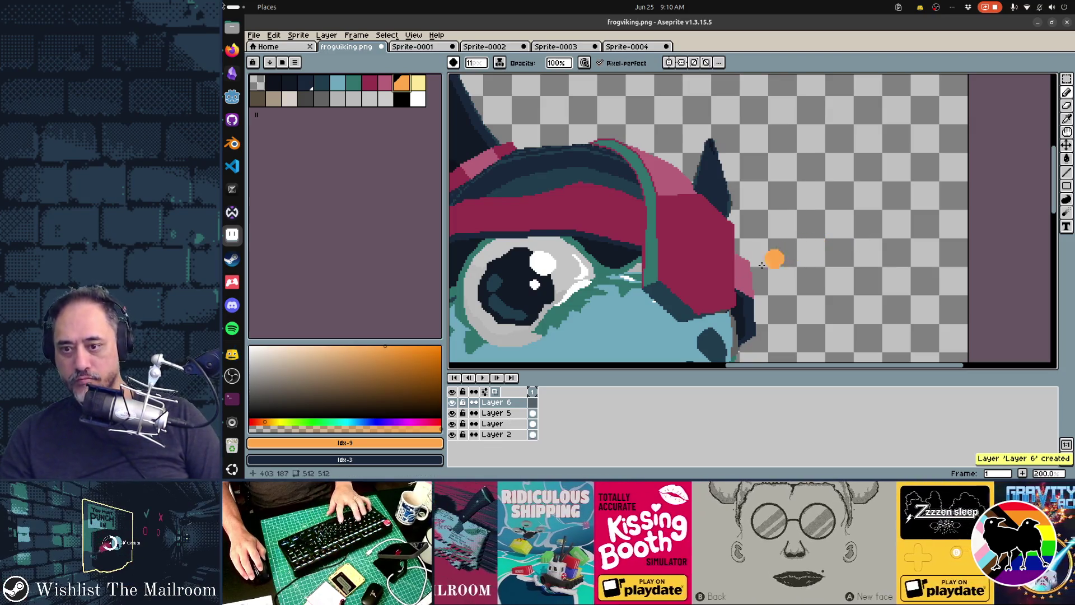
Step: Draw a straight orange diagonal stripe across the helmet and erase its overhanging ends
left_click(640, 319)
left_click(753, 170, "shift")
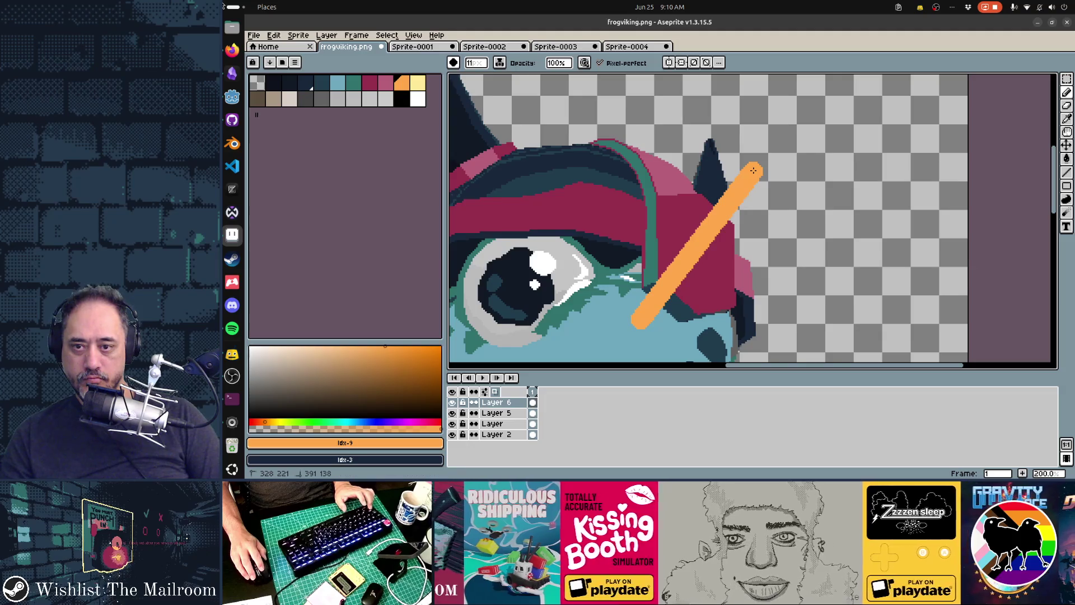
key("e")
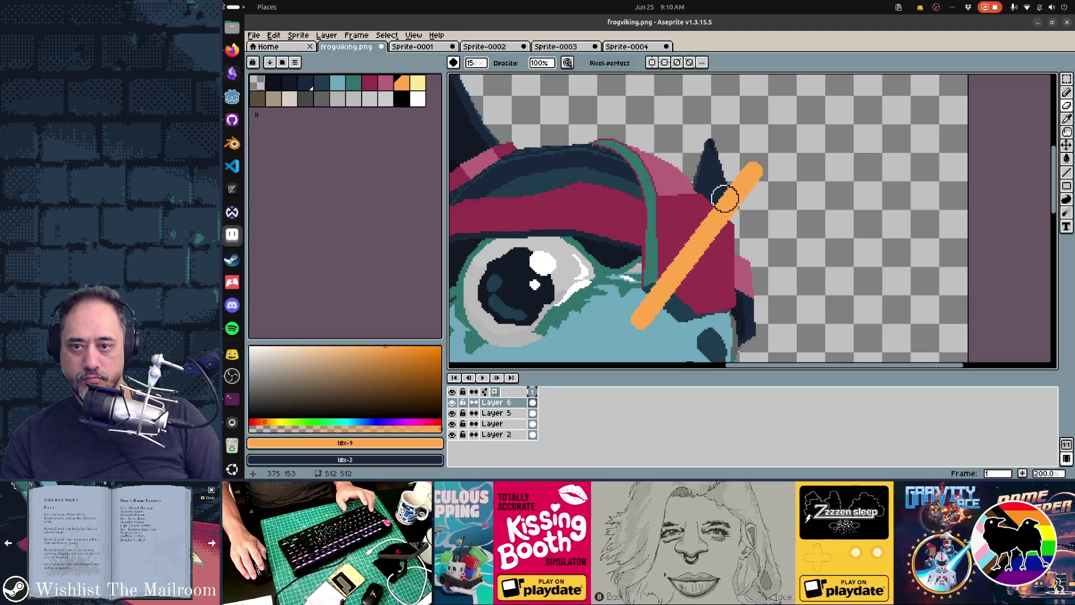
left_click_drag(745, 206, 774, 143)
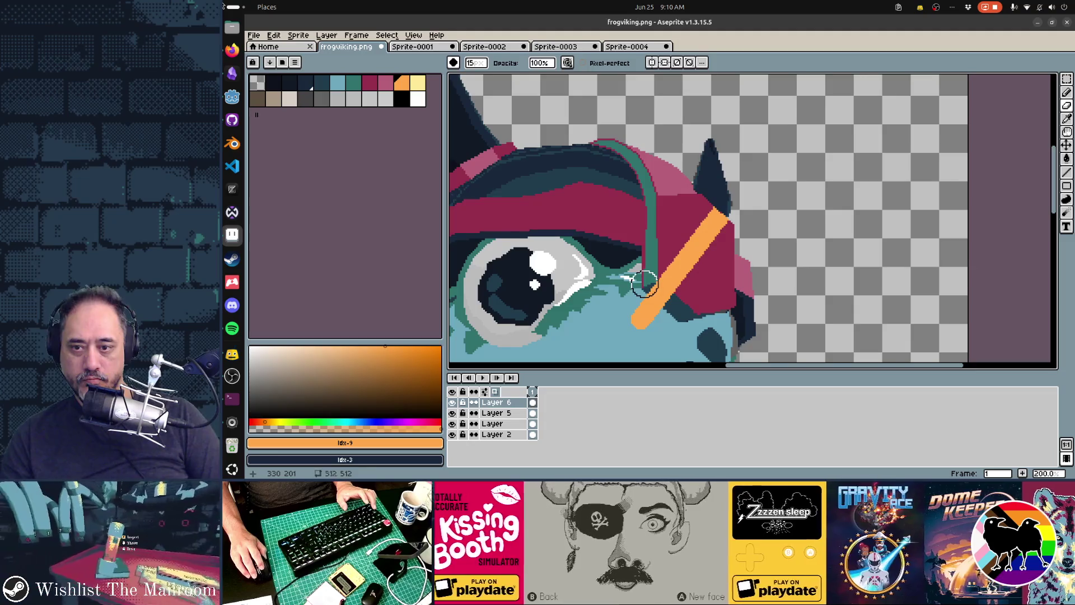
left_click_drag(641, 309, 643, 333)
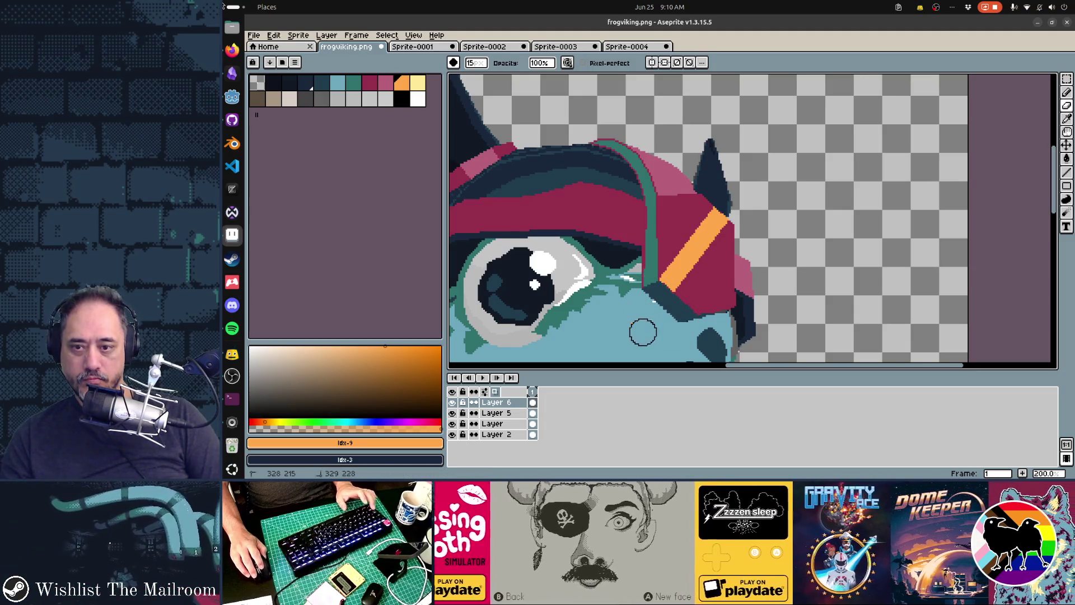
Step: Choose pale yellow as the pencil colour with the orange stripe in view
scroll(735, 317, "down", 2)
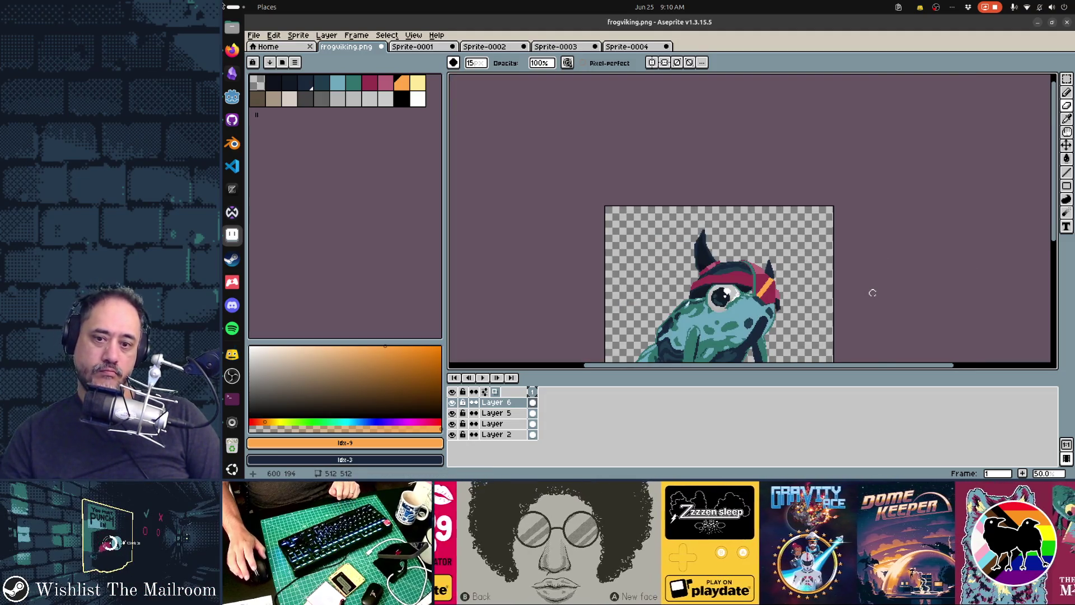
scroll(787, 263, "up", 1)
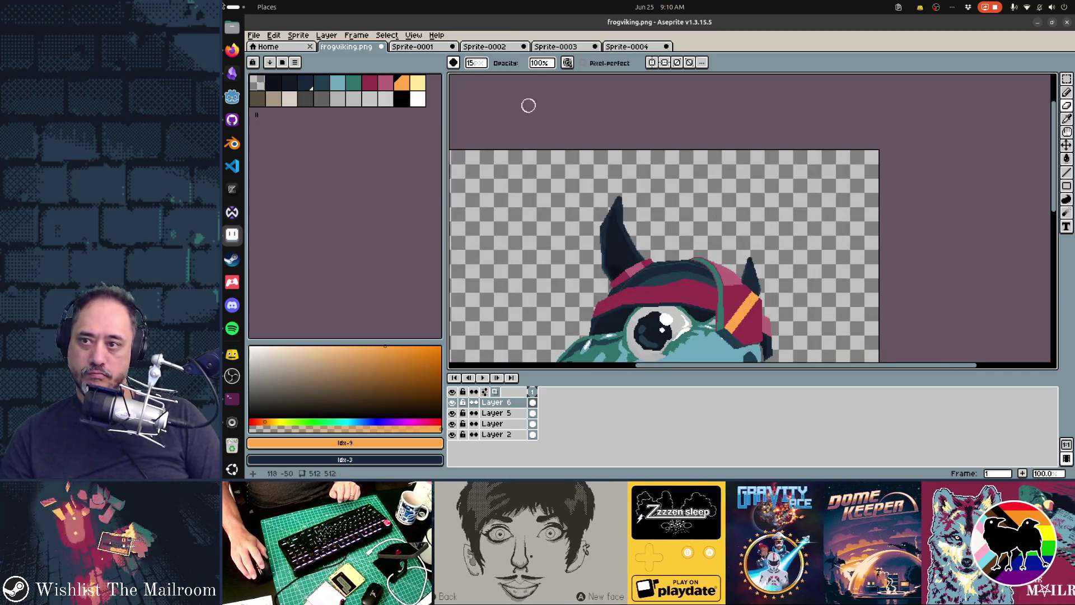
left_click(419, 88)
scroll(703, 224, "up", 2)
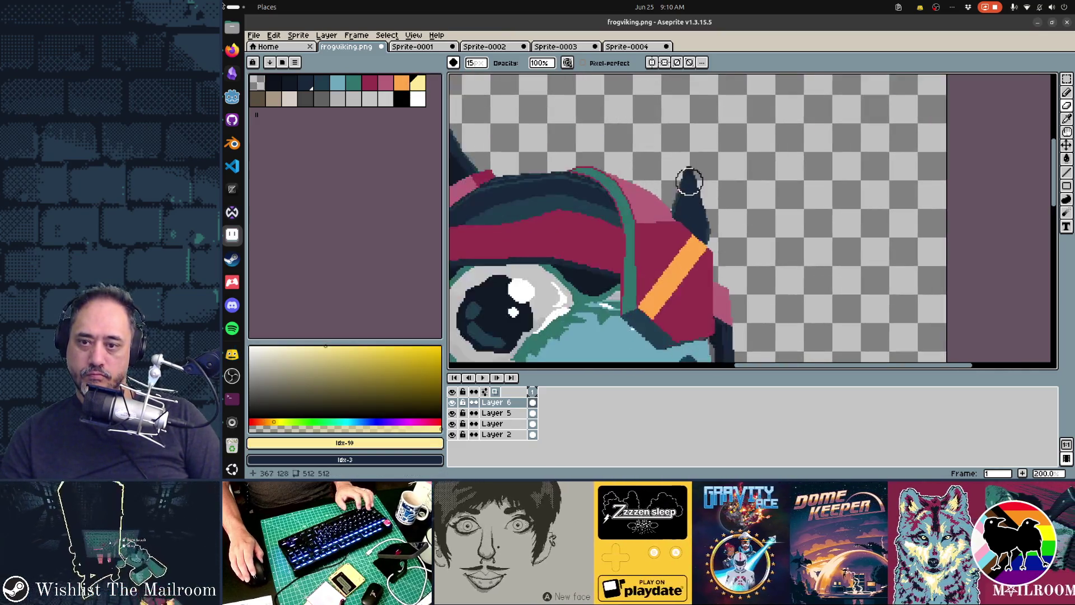
key("b")
left_click_drag(679, 305, 689, 173)
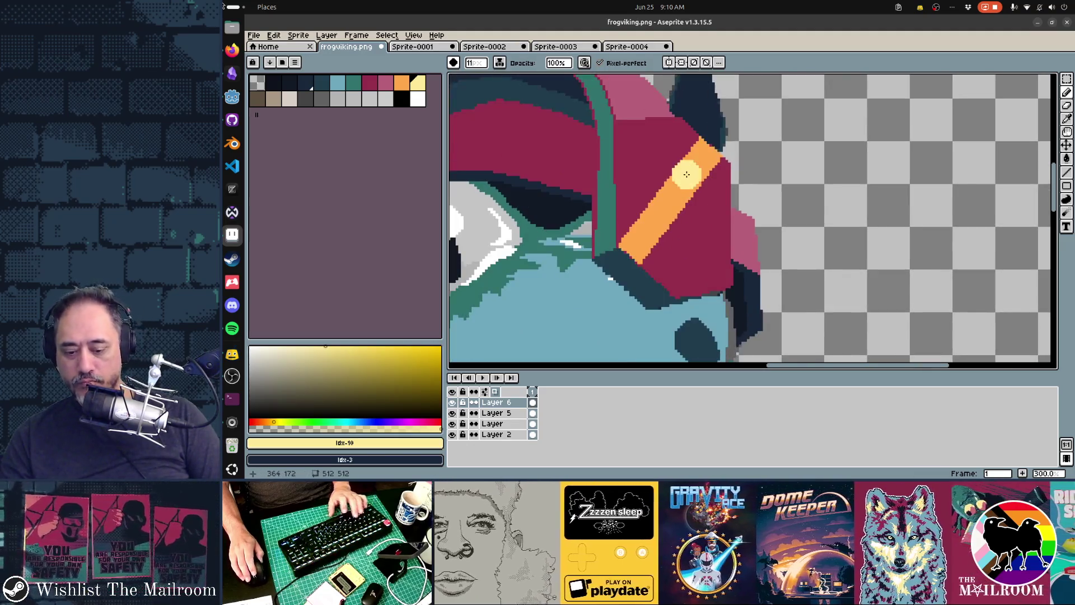
Step: On new Layer 7, paint a size-15 pale yellow highlight along the orange stripe
key("shift+n")
mouse_move(663, 252)
left_mouse_down()
mouse_move(677, 186)
mouse_move(672, 195)
mouse_move(705, 126)
mouse_move(768, 79)
left_mouse_up()
key("ctrl+z")
key("v")
key("b")
scroll(773, 280, "down", 2)
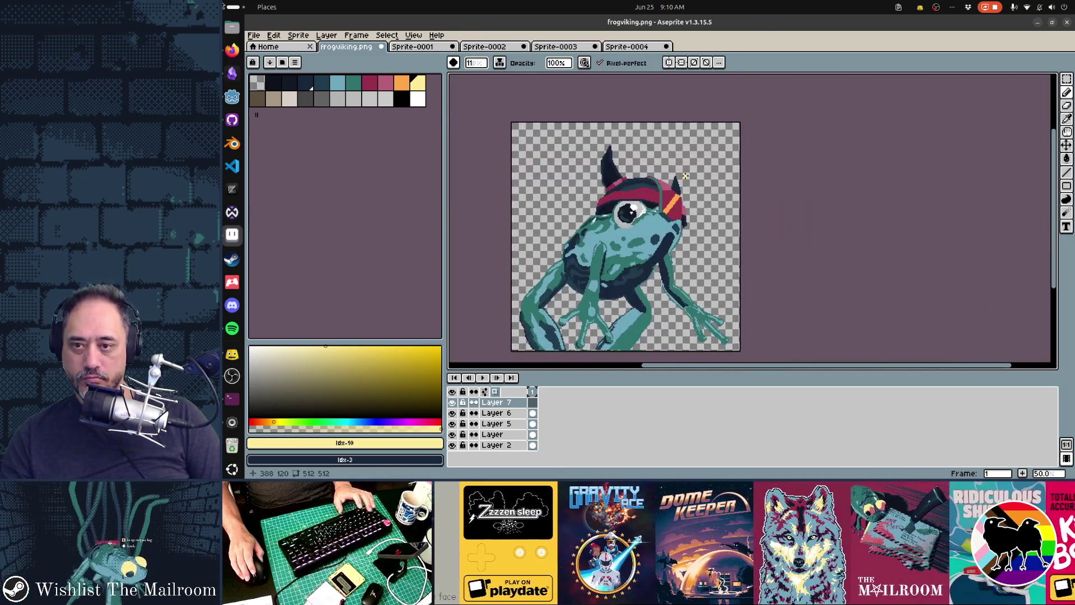
scroll(664, 218, "up", 1)
scroll(645, 238, "up", 1)
scroll(646, 239, "down", 1)
scroll(645, 232, "up", 1)
left_click_drag(638, 231, 703, 109)
key("ctrl+z")
key("plus")
key("plus")
key("plus")
left_click_drag(637, 231, 696, 131)
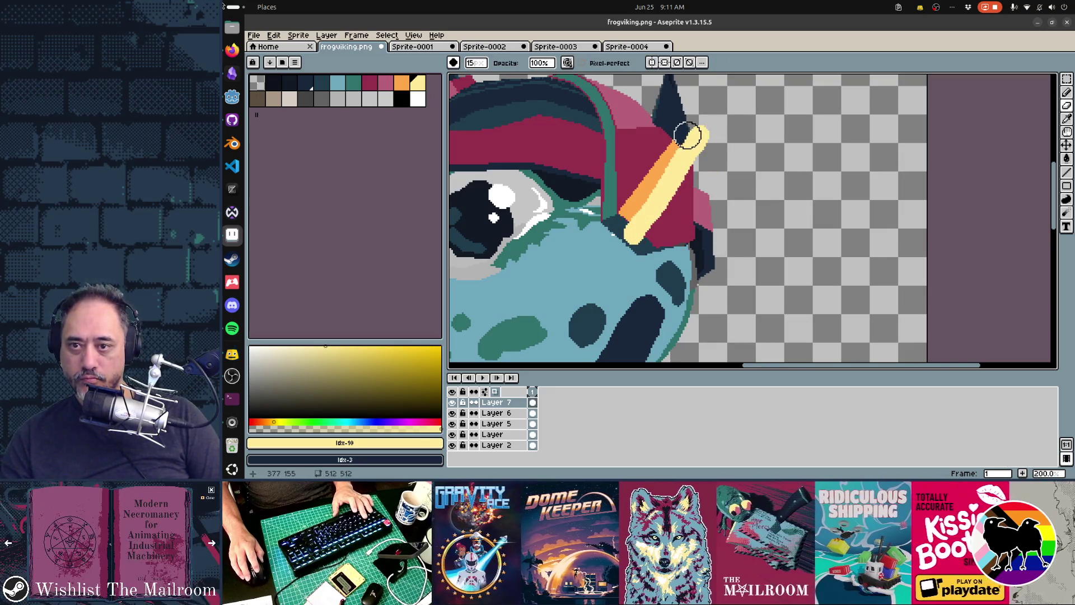
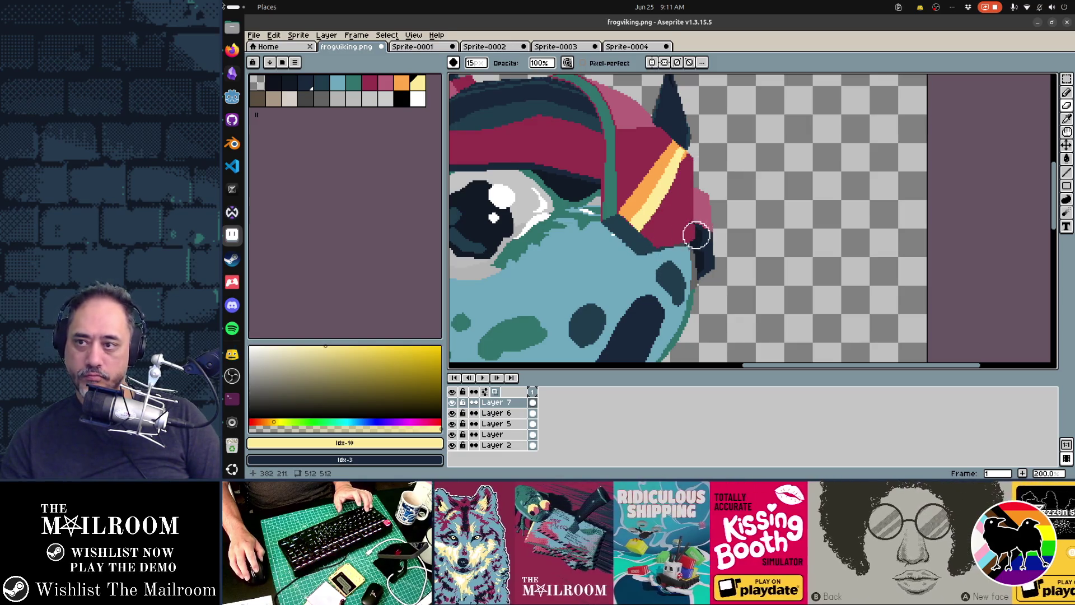
Step: Select Layer 6 and test a pink Paint Bucket fill on the hat stripe, then undo it
left_click(495, 413)
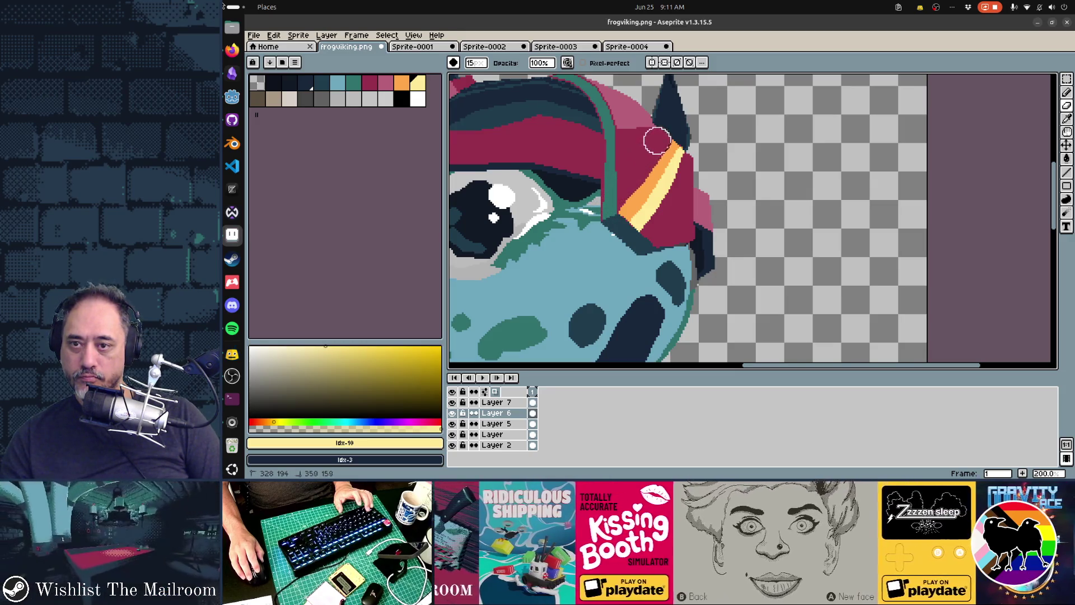
scroll(765, 137, "down", 5)
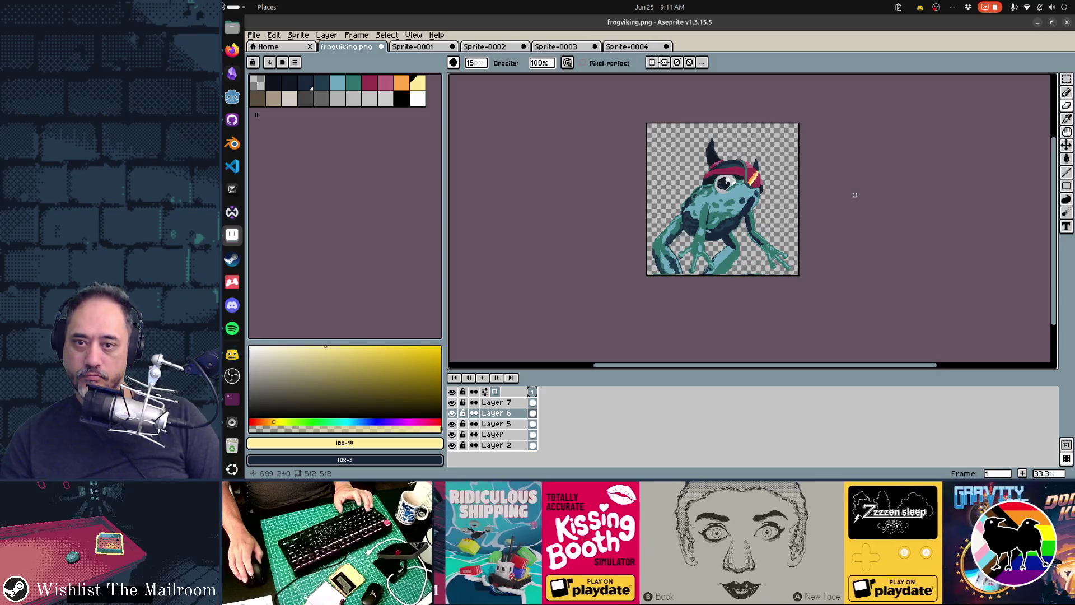
scroll(792, 173, "up", 5)
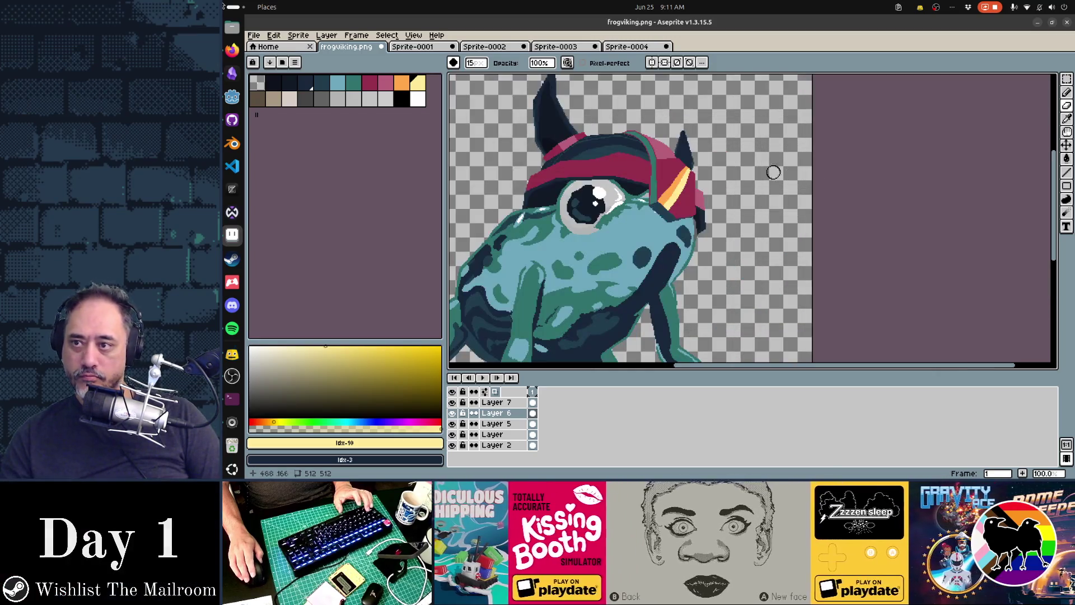
key("bracketleft")
key("bracketleft")
key("g")
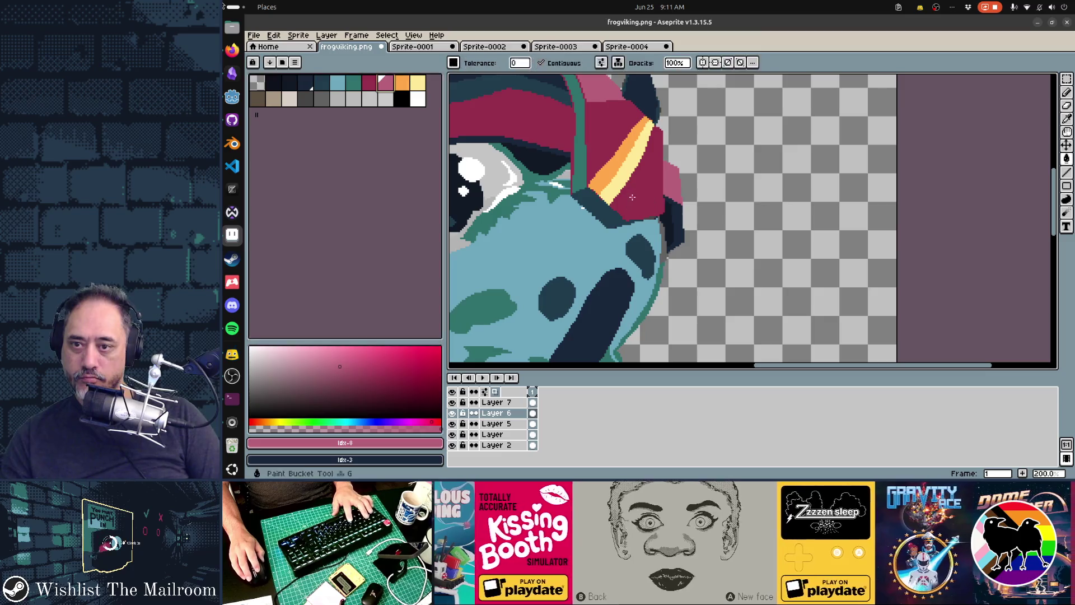
key("alt+Down")
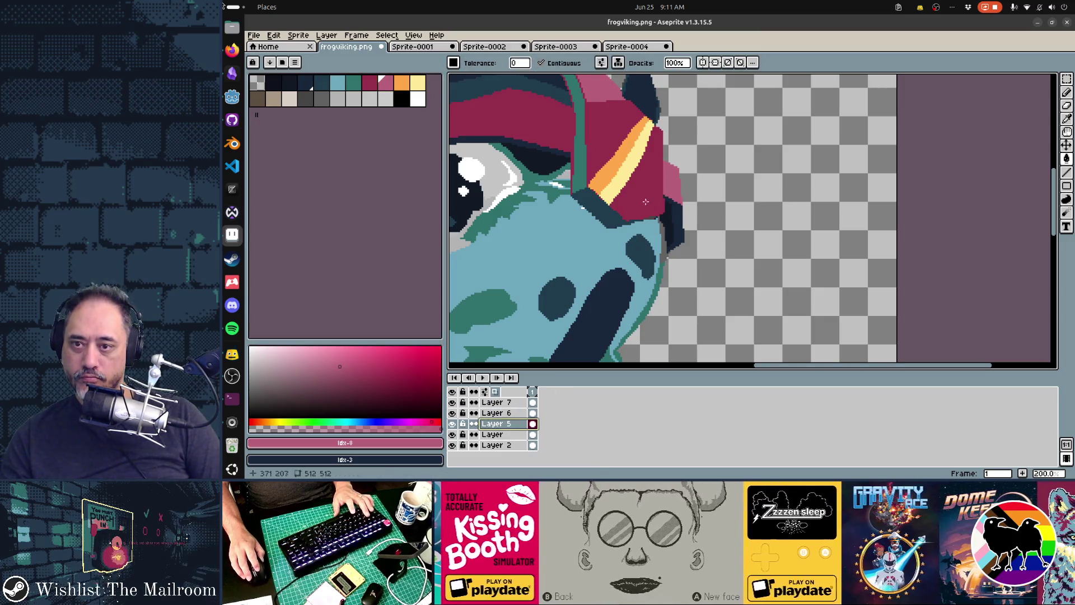
left_click(622, 157)
key("ctrl+z")
Step: Delete Layer 7 from the layer stack
scroll(674, 211, "up", 1)
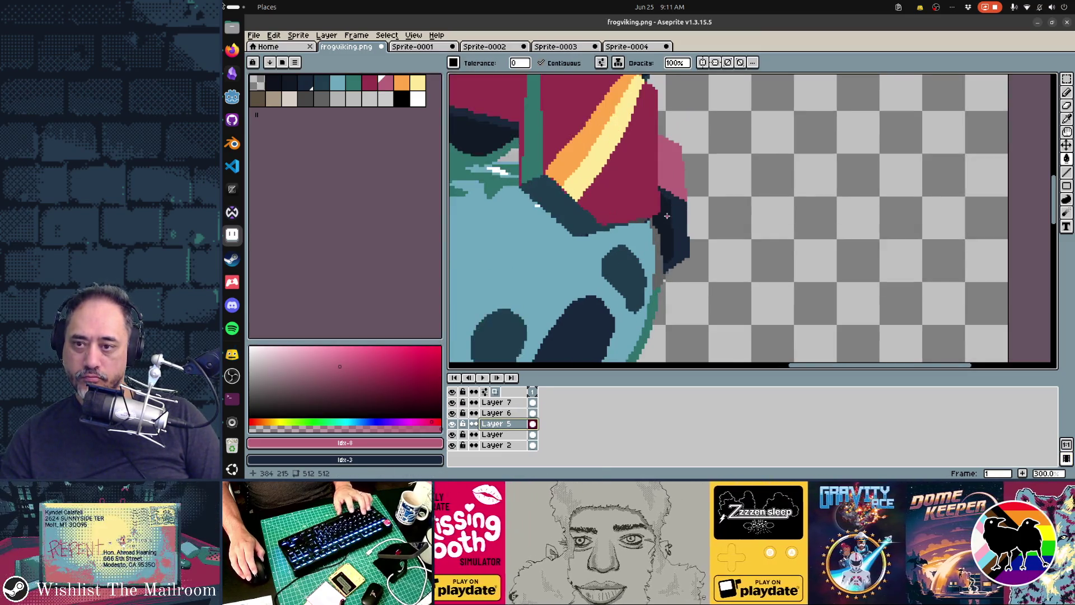
left_click(493, 402)
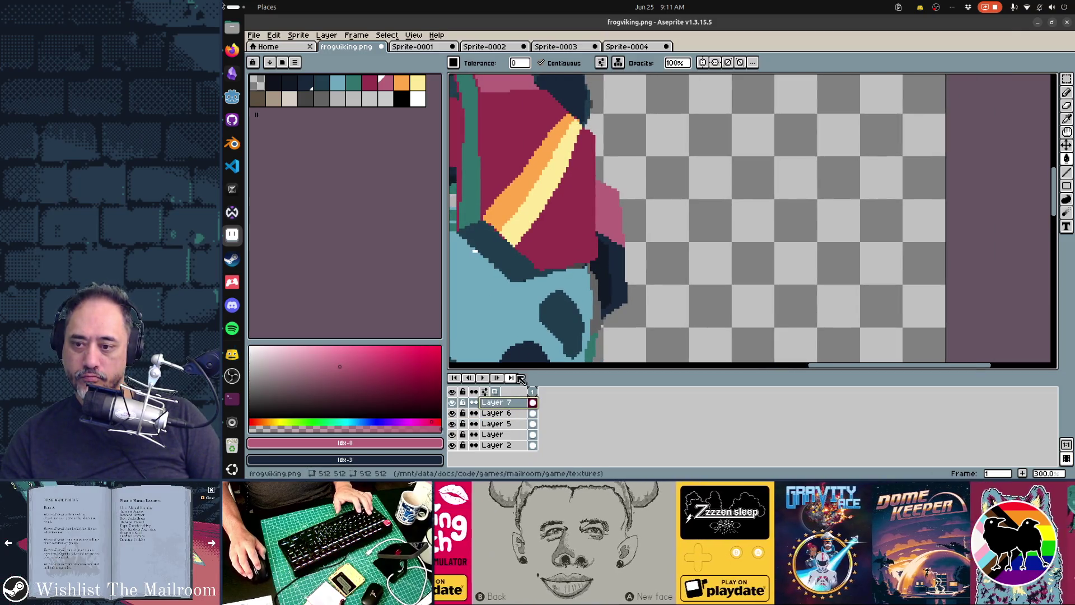
right_click(515, 401)
left_click(536, 420)
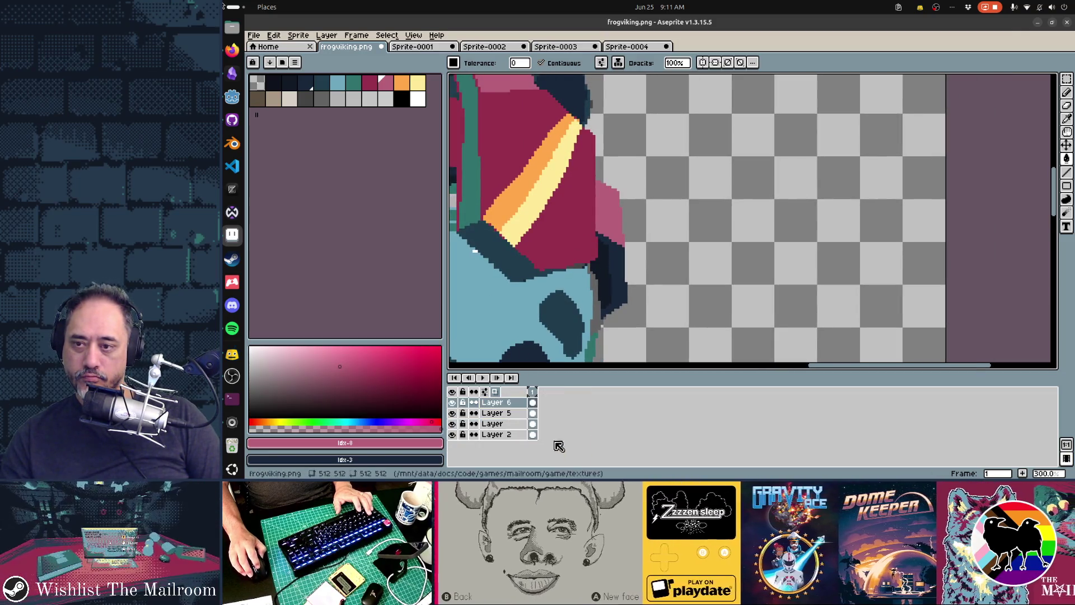
Step: Paint a thick pink band along the hat's side and undo a trial eraser stroke below it
key("b")
mouse_move(527, 255)
left_mouse_down()
mouse_move(560, 224)
mouse_move(593, 126)
mouse_move(596, 238)
mouse_move(591, 251)
mouse_move(539, 270)
mouse_move(573, 223)
left_mouse_up()
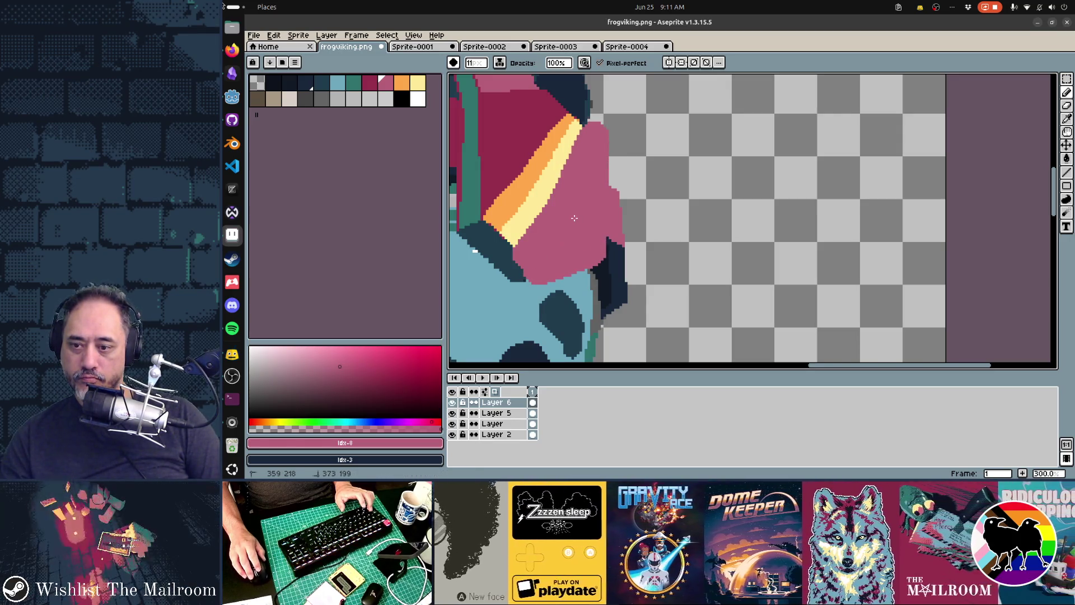
key("e")
mouse_move(498, 262)
left_mouse_down()
mouse_move(535, 302)
mouse_move(540, 288)
mouse_move(612, 269)
mouse_move(616, 278)
mouse_move(612, 112)
mouse_move(621, 240)
left_mouse_up()
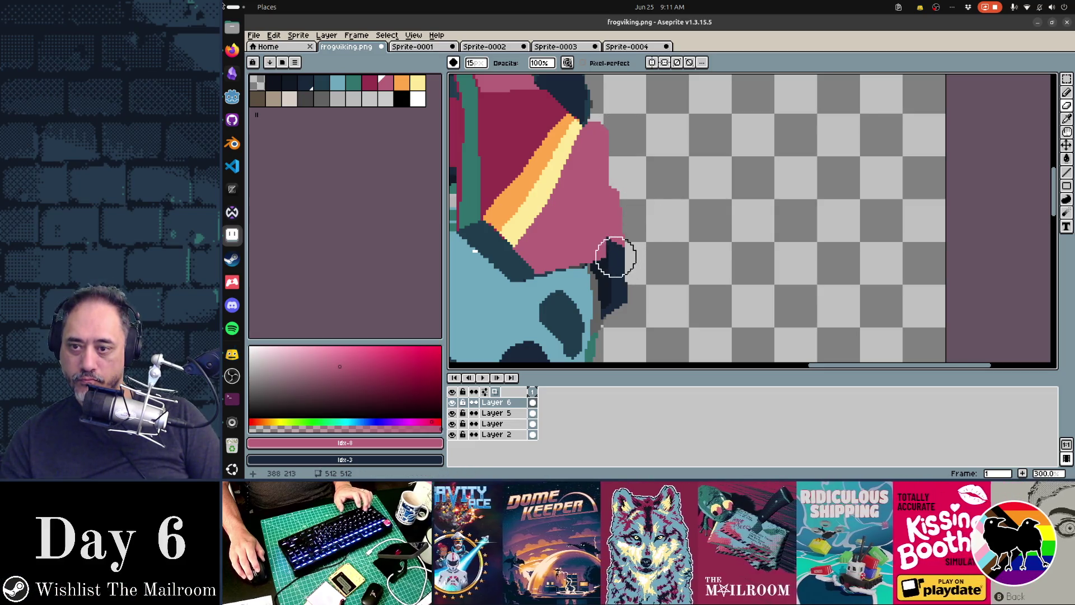
key("ctrl+z")
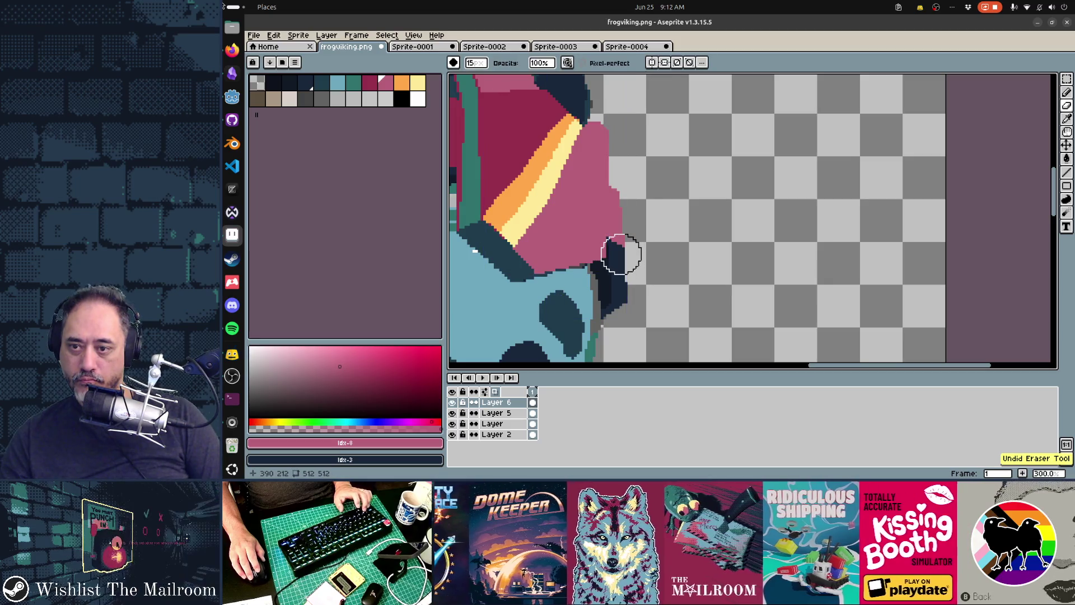
Step: Try a straight-line erase beside the hat, undo it, and return to the pink pencil
key("shift")
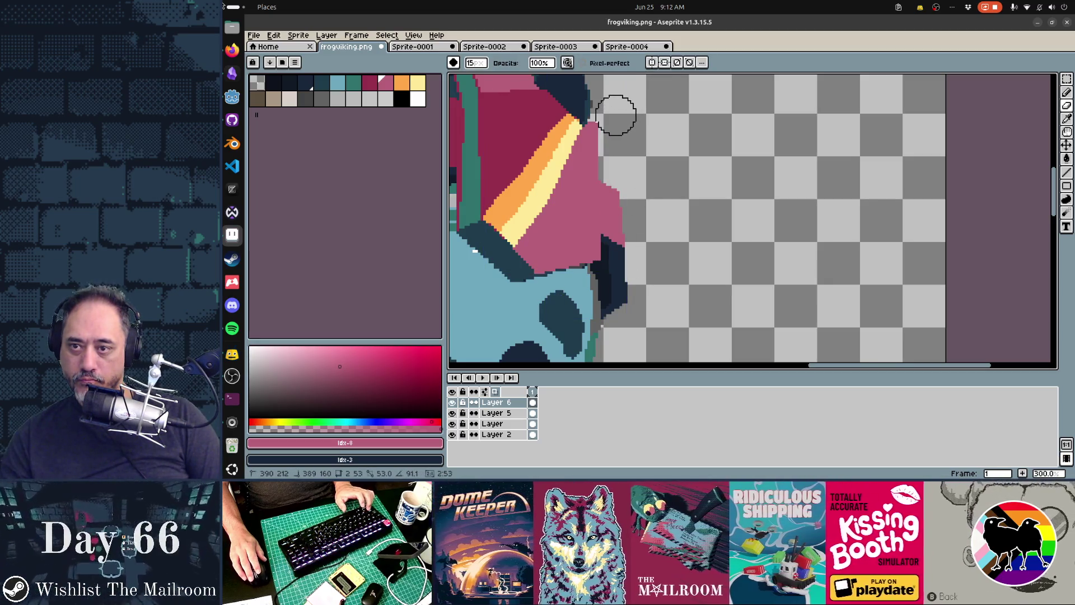
left_click(616, 115, "shift")
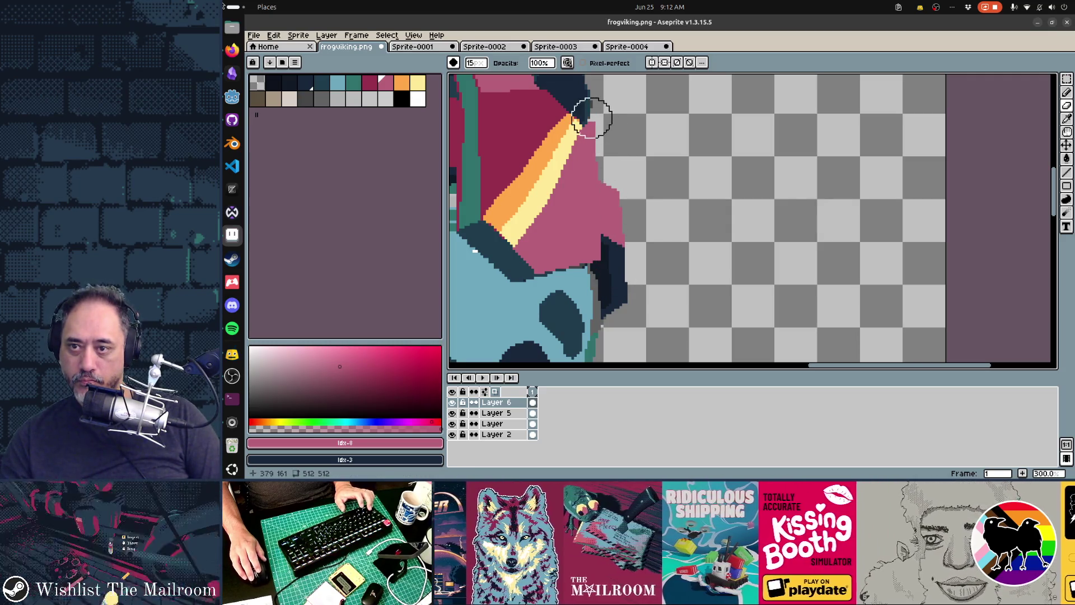
key("ctrl+z")
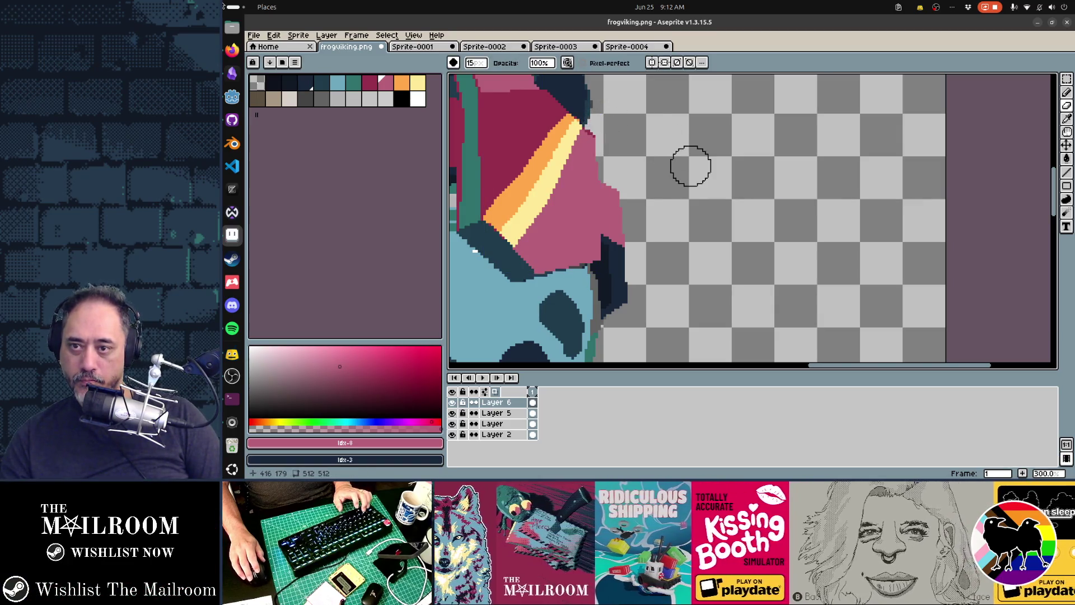
scroll(669, 208, "down", 2)
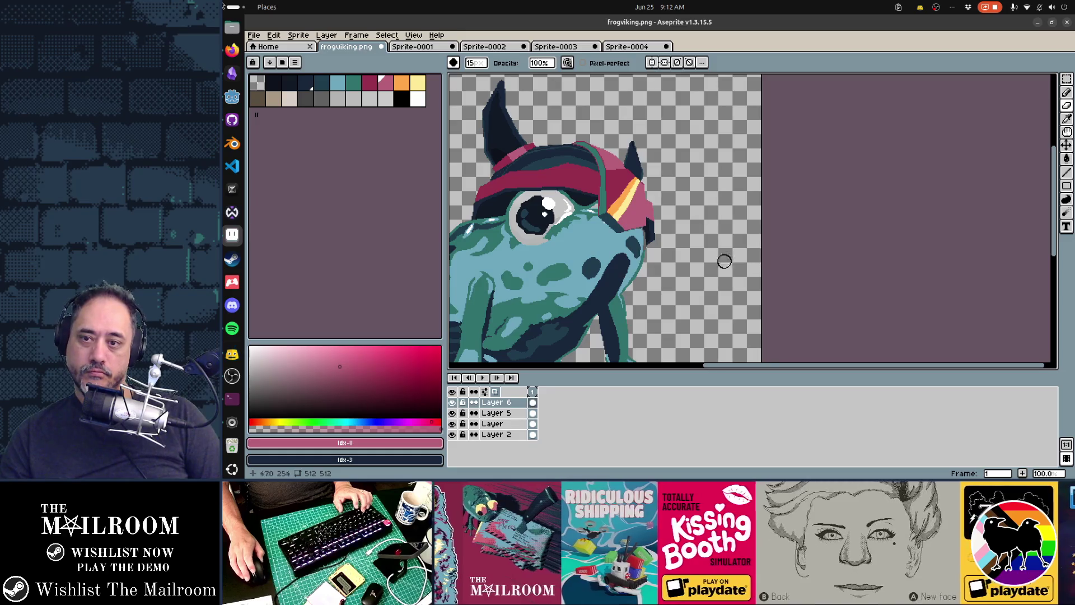
scroll(733, 254, "left", 2)
scroll(732, 253, "down", 2)
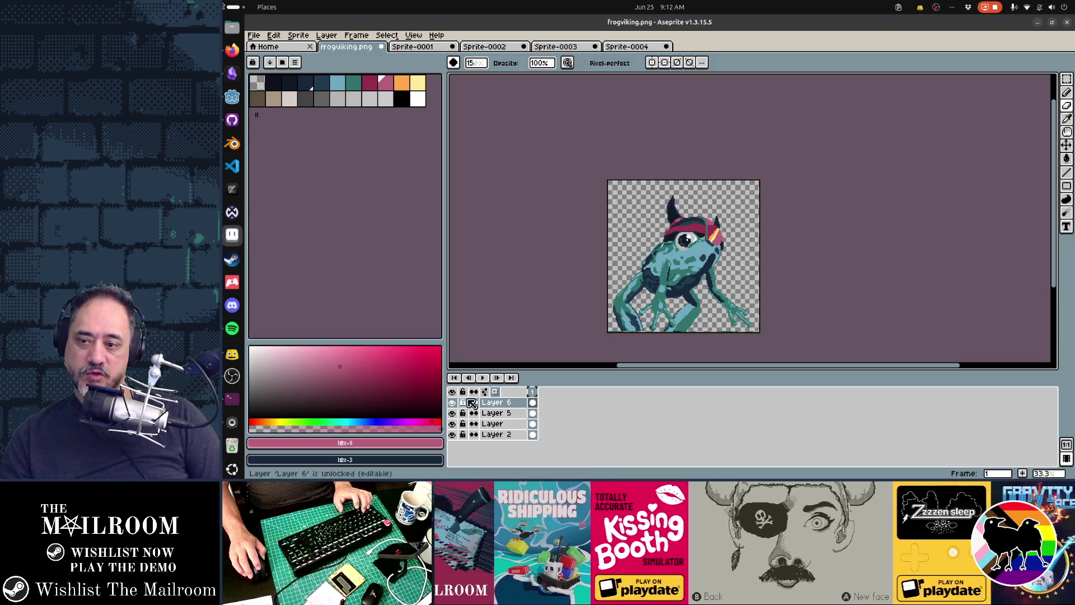
scroll(684, 288, "up", 2)
scroll(714, 280, "down", 1)
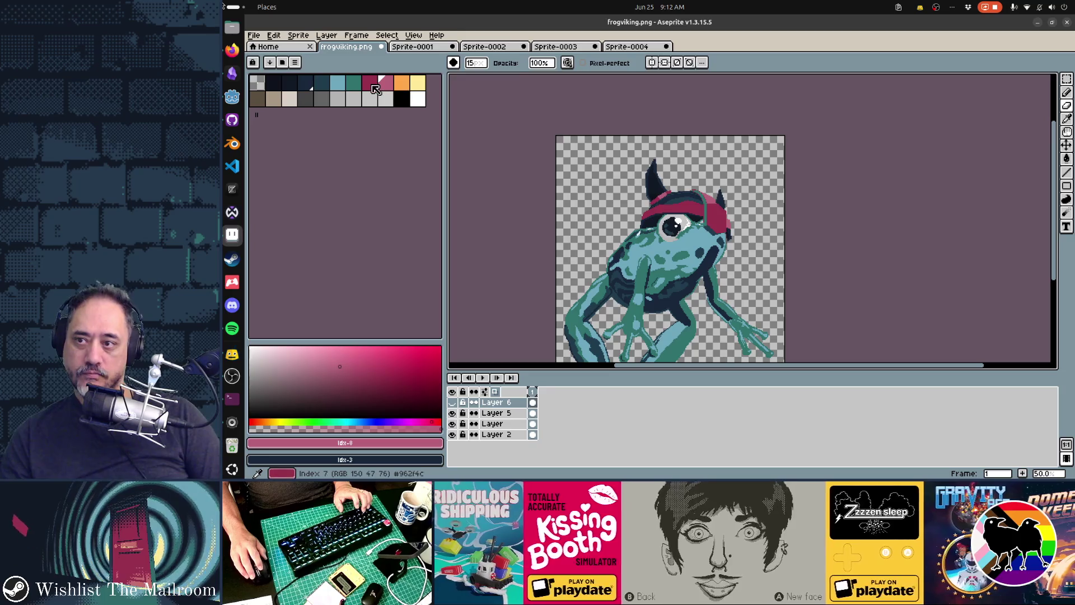
key("bracketleft")
scroll(753, 231, "up", 1)
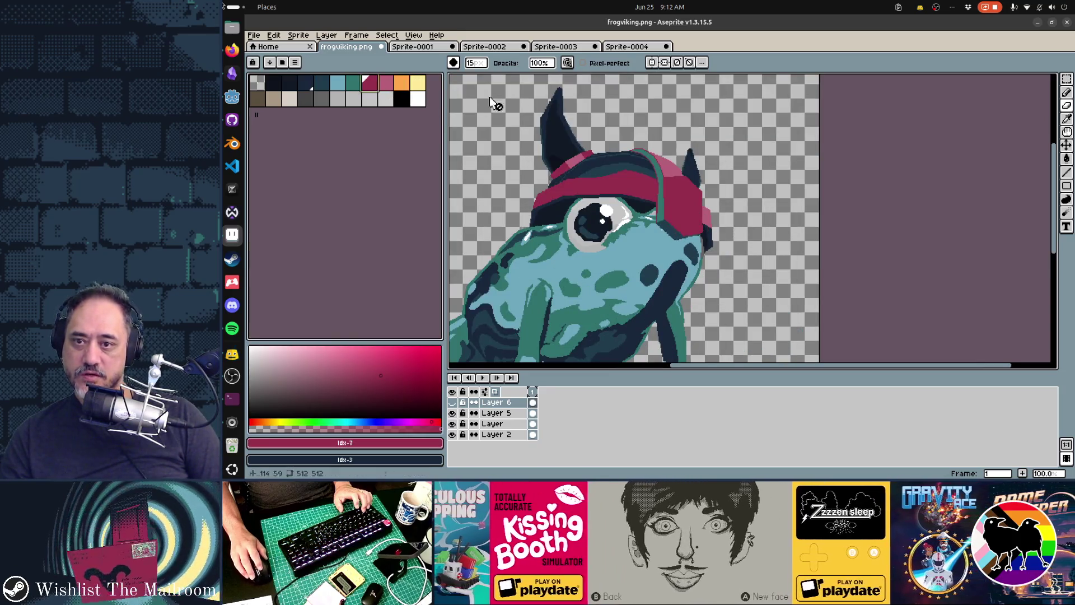
key("bracketright")
scroll(661, 224, "up", 2)
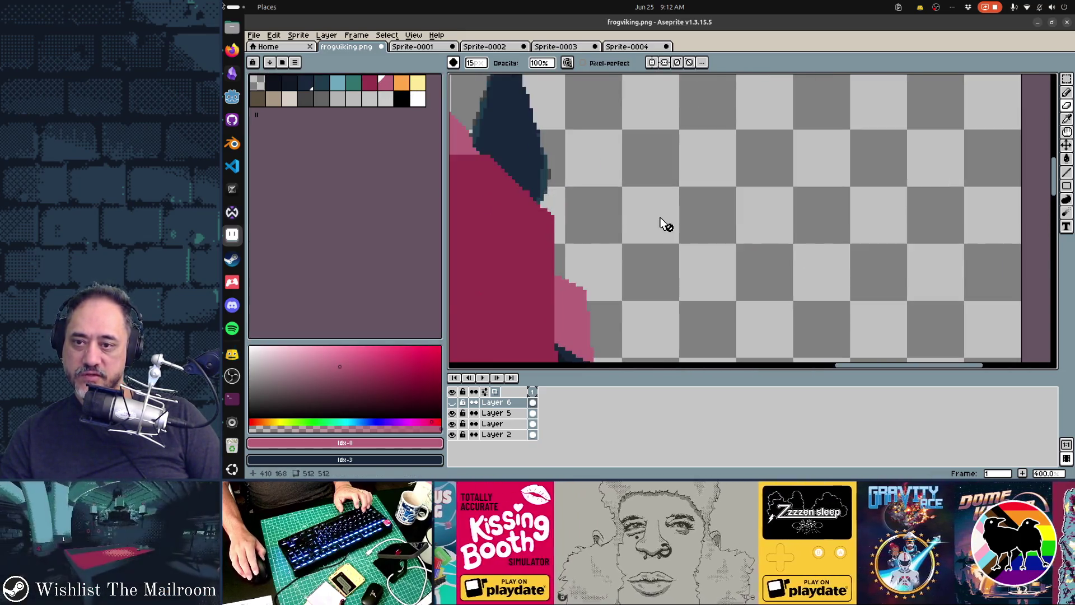
scroll(661, 224, "down", 1)
key("b")
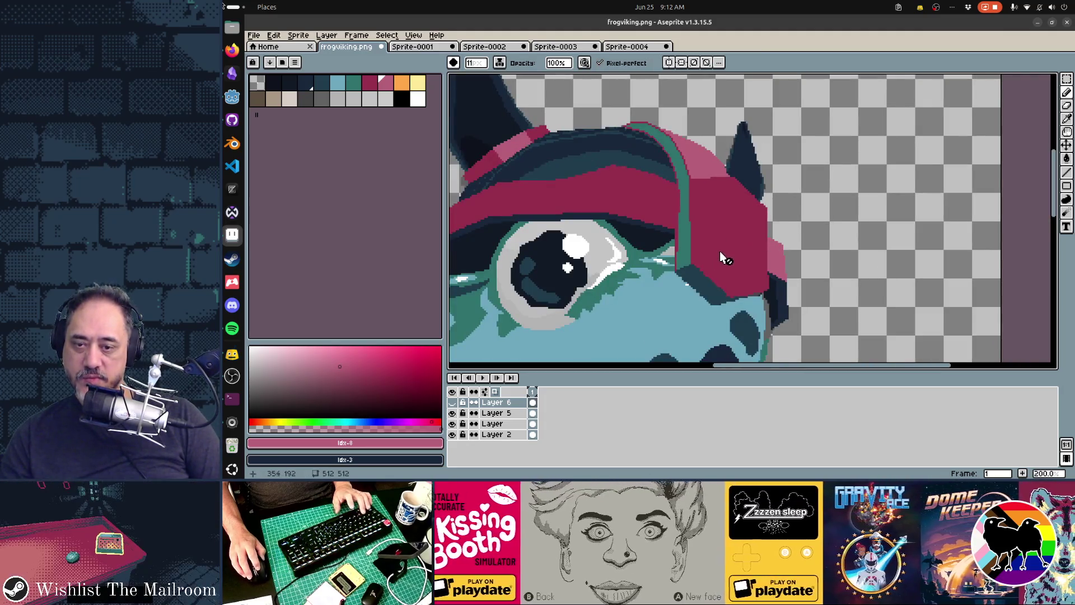
Step: Show and select Layer 6, then fill the orange hat stripe with dark red
left_click(452, 402)
left_click(497, 405)
left_click(706, 315)
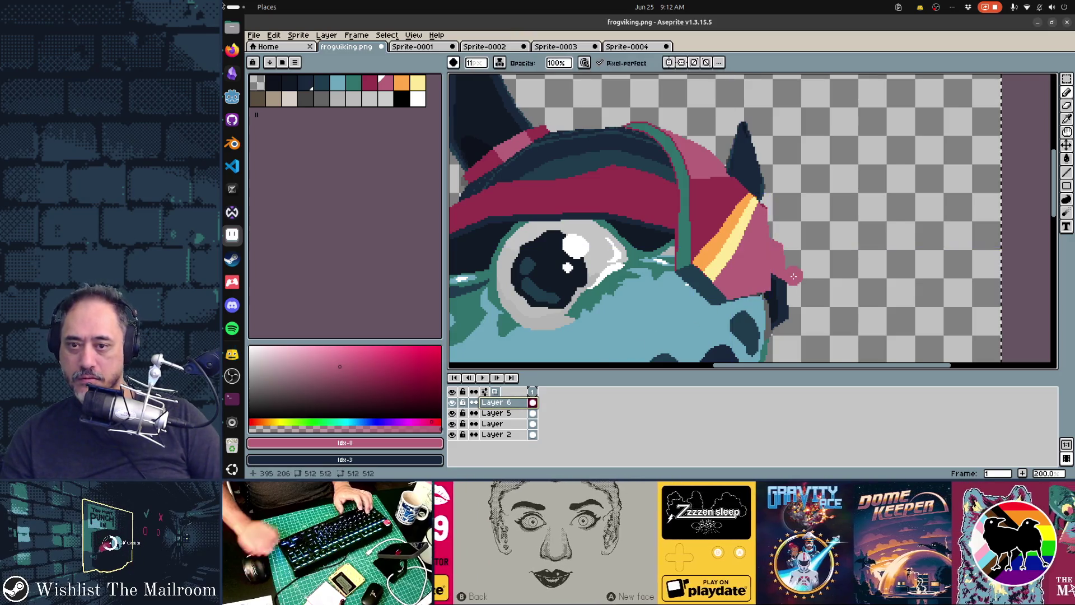
key("f")
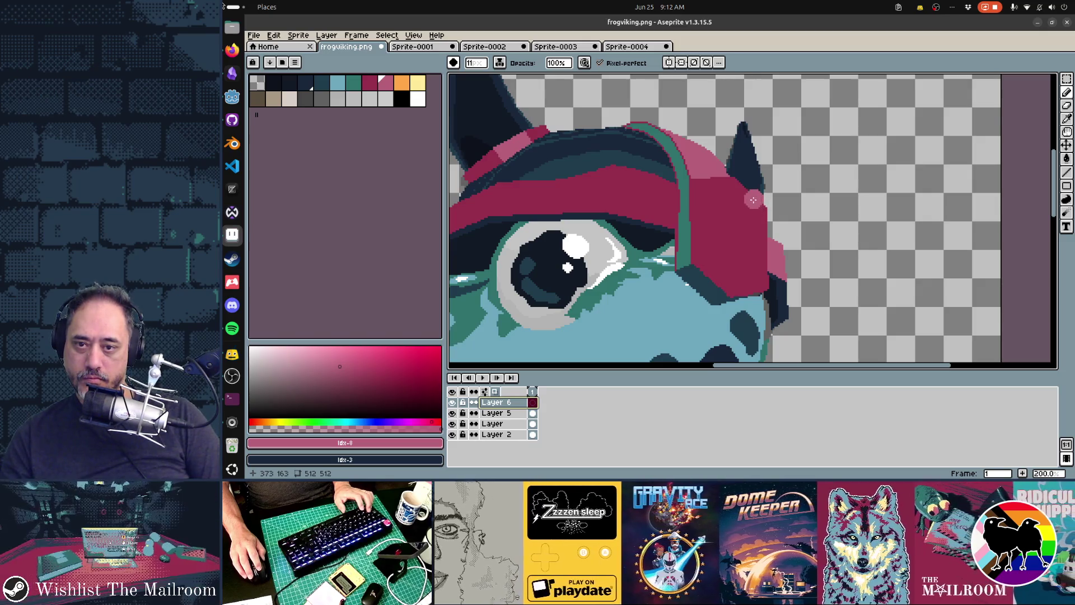
Step: Draw a pink facet line down the hat side and erase its overhang and lower edge
mouse_move(765, 185)
left_mouse_down()
mouse_move(694, 274)
mouse_move(714, 288)
mouse_move(753, 202)
left_mouse_up()
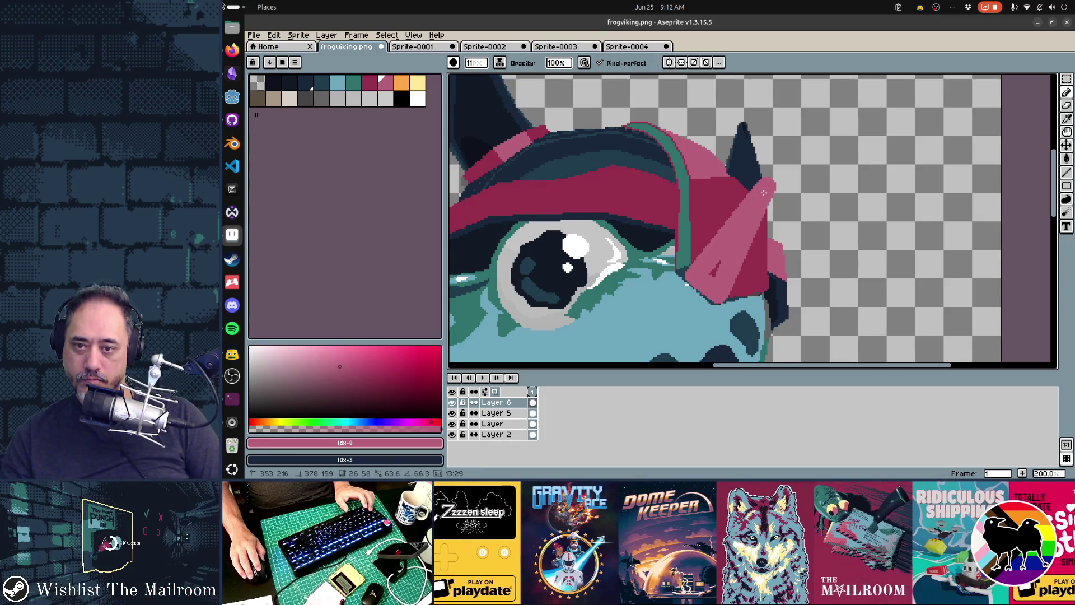
key("e")
left_click_drag(775, 185, 758, 183)
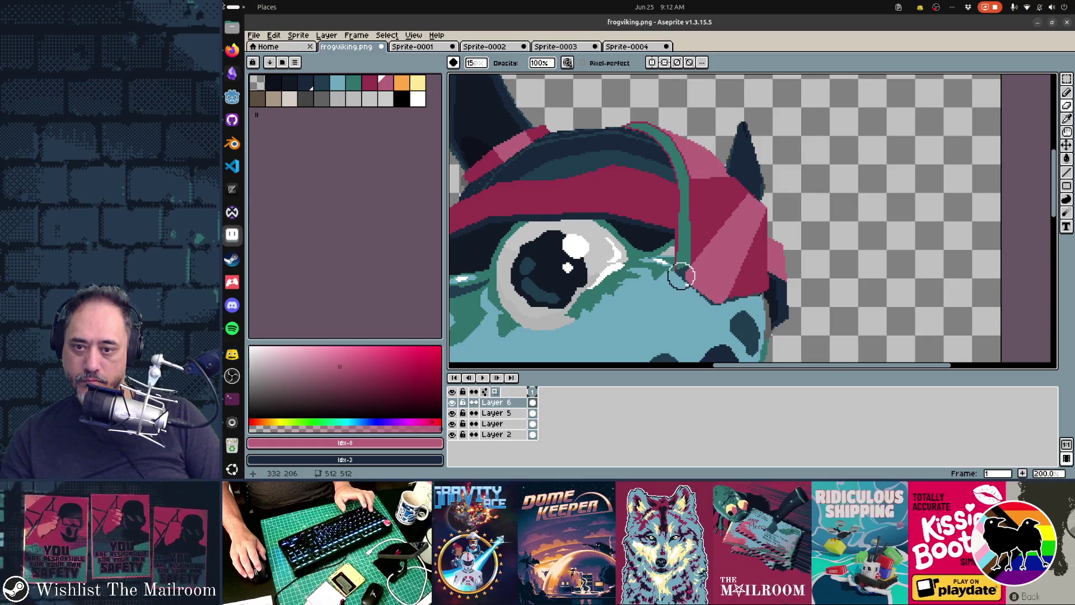
left_click_drag(683, 276, 735, 321)
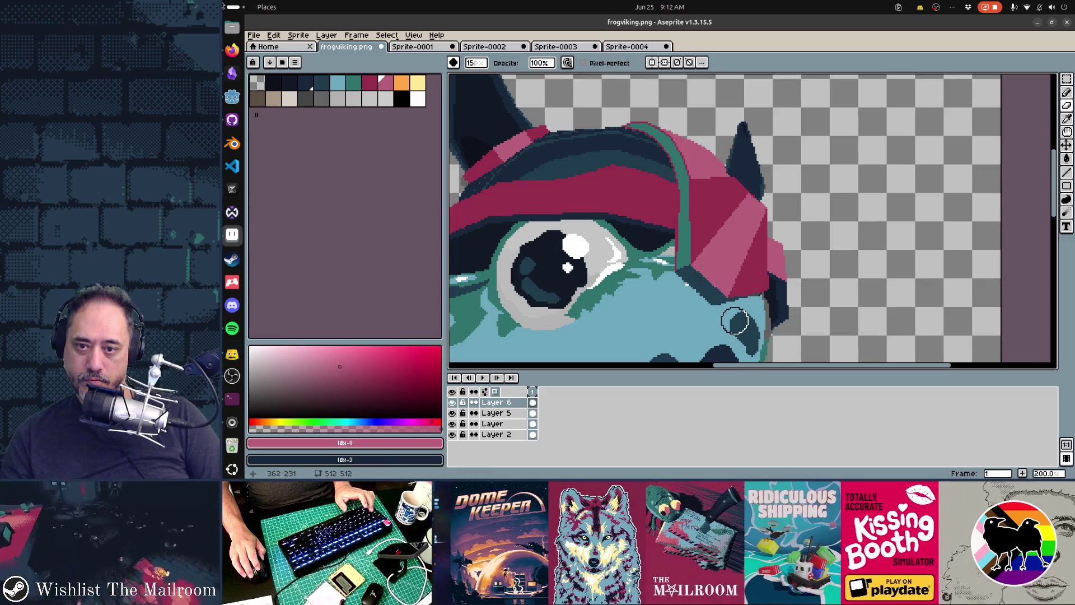
scroll(813, 260, "down", 5)
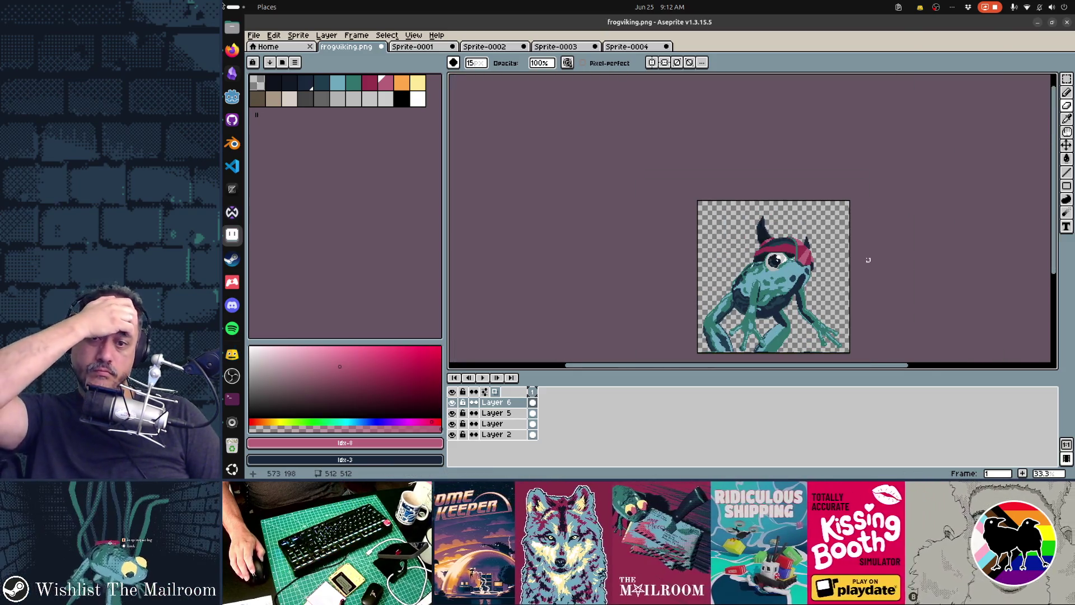
scroll(867, 259, "up", 5)
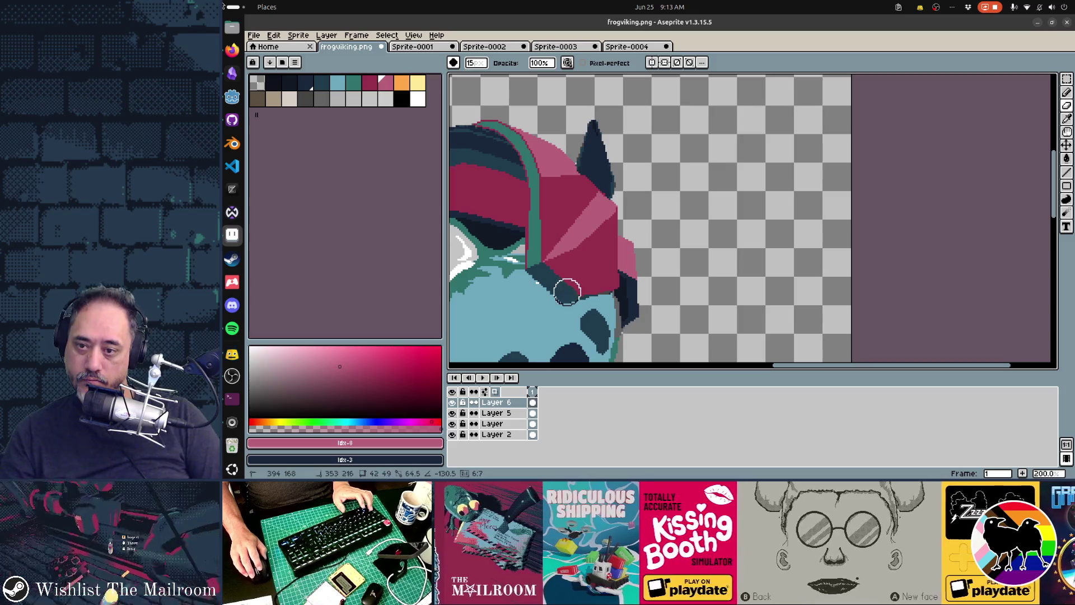
Step: Undo the last erase stroke and enlarge the brush to size 33
scroll(700, 271, "down", 1)
scroll(801, 250, "down", 1)
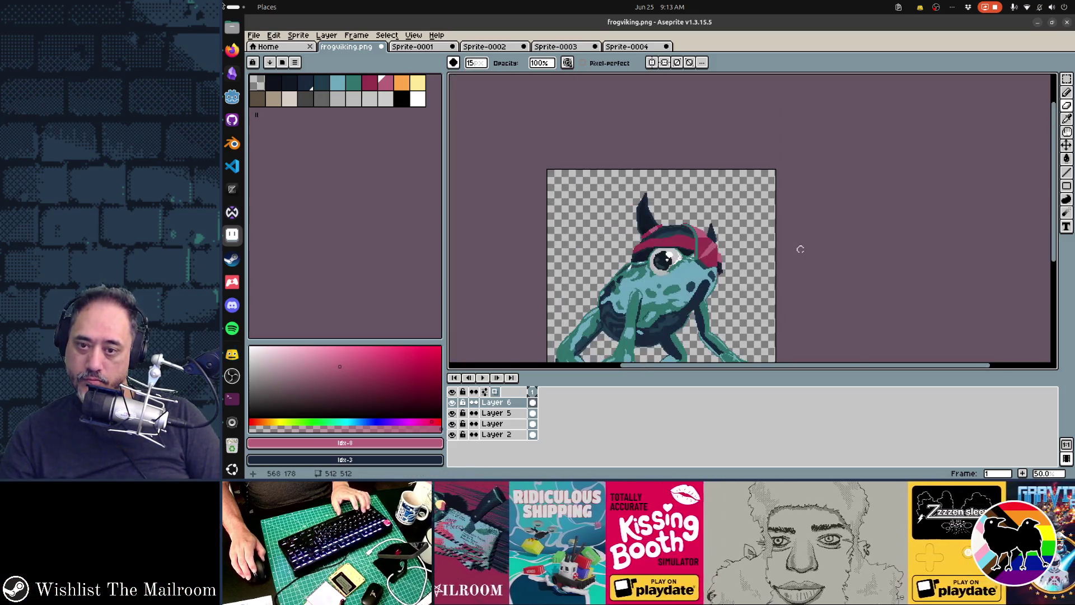
key("ctrl+z")
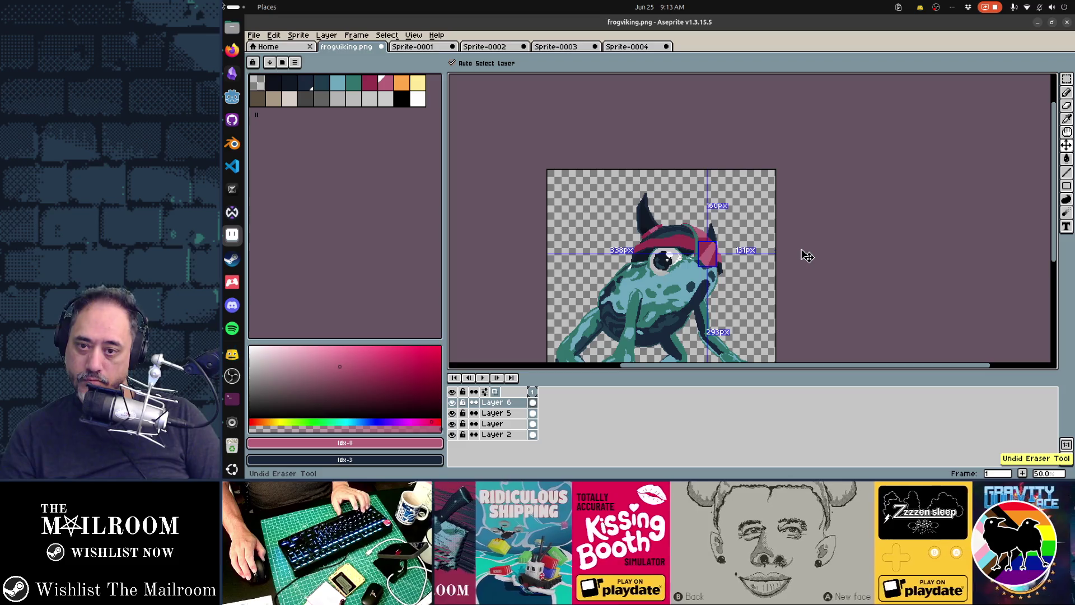
key("e")
scroll(784, 246, "up", 3)
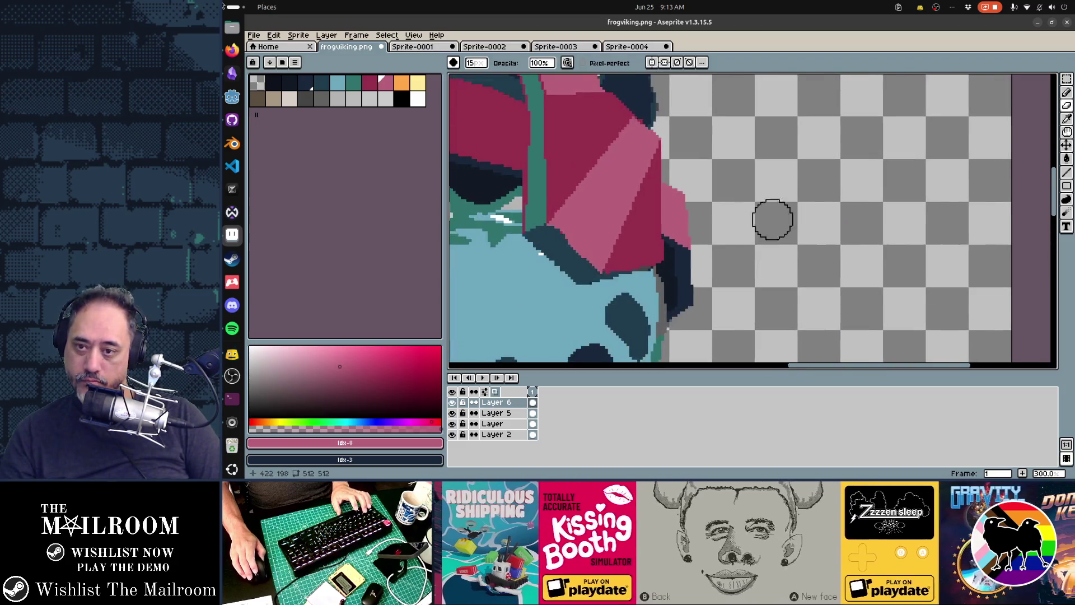
key("plus")
key("plus")
key("plus")
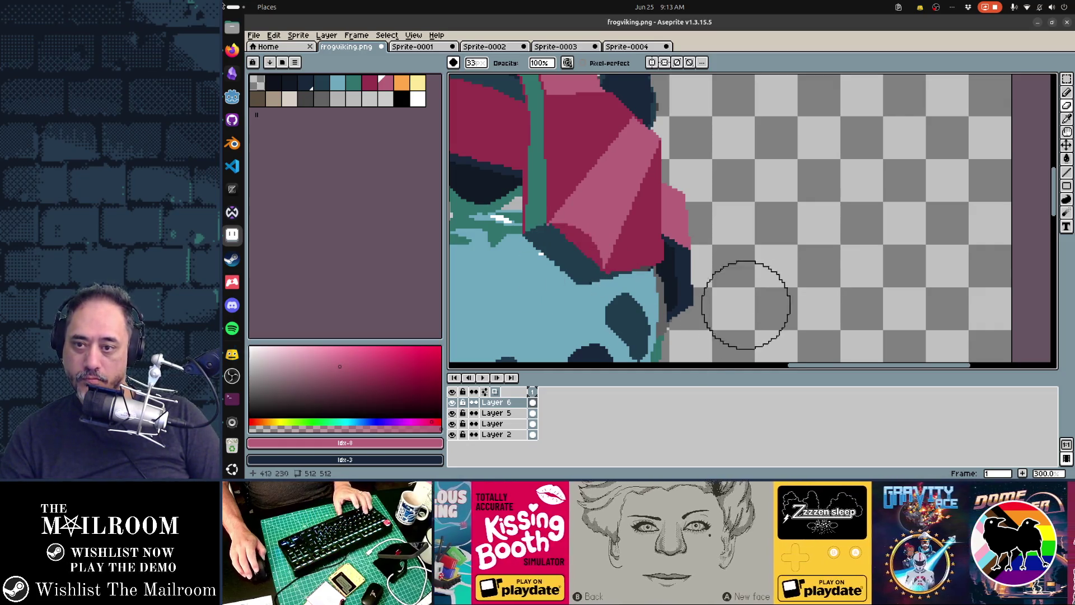
scroll(740, 316, "down", 2)
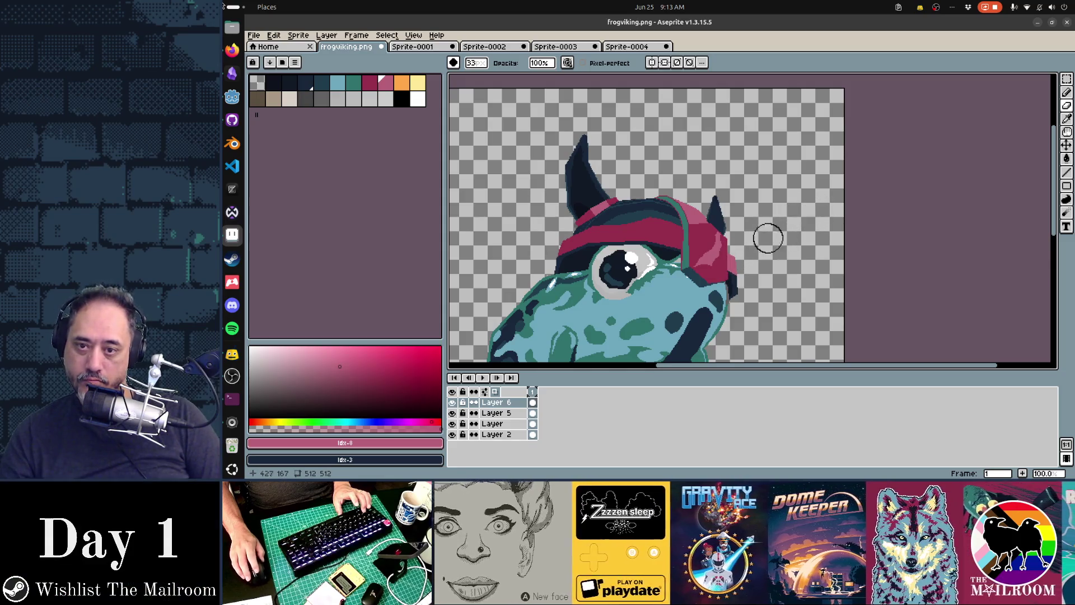
scroll(854, 300, "down", 2)
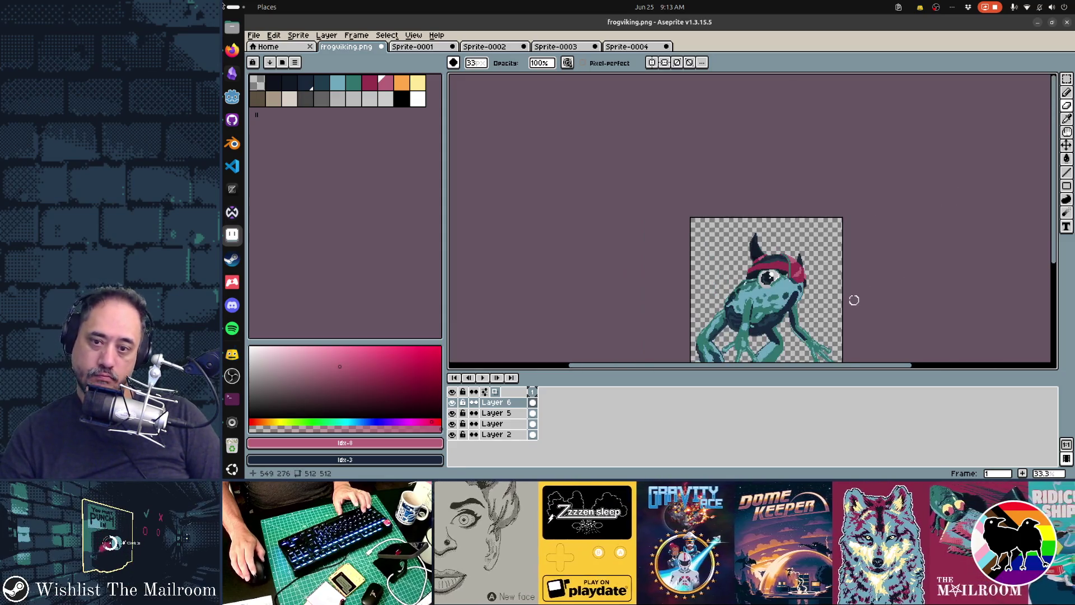
scroll(854, 300, "up", 2)
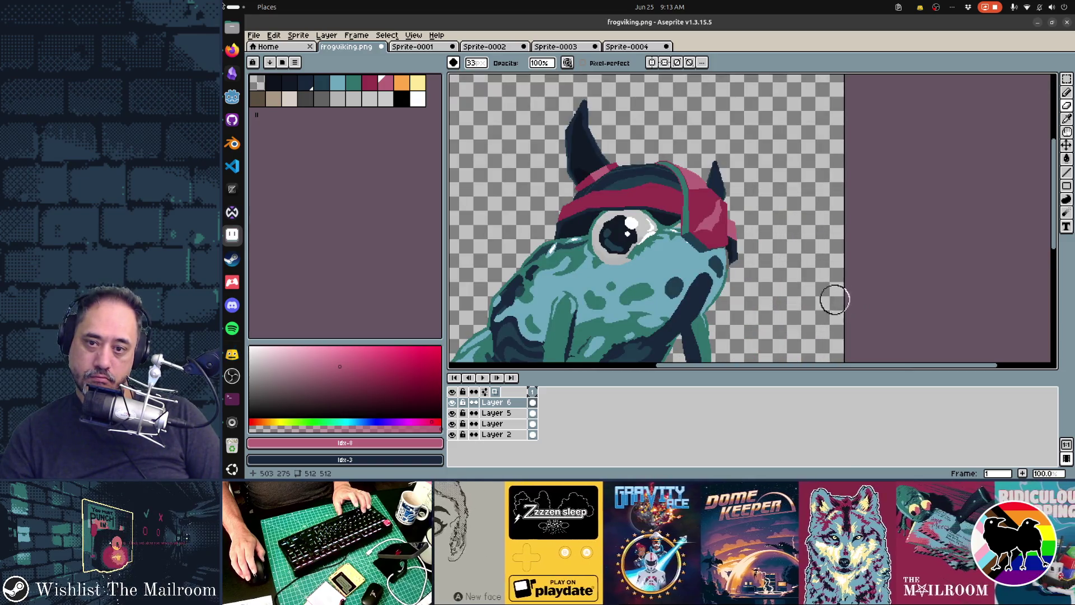
scroll(798, 263, "down", 2)
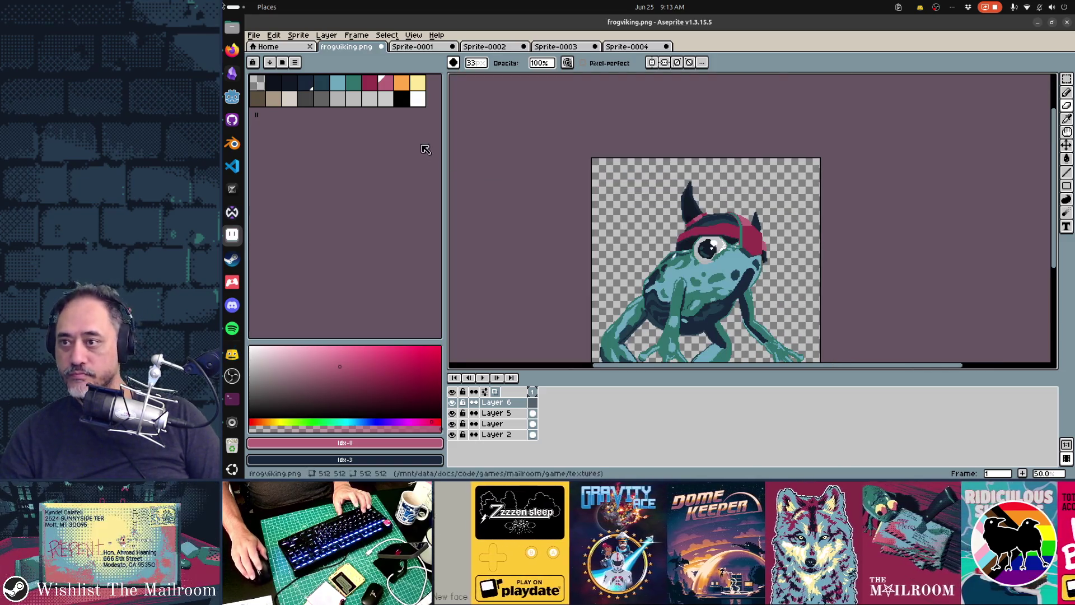
Step: Pick orange, shrink the pencil to a small brush, and draw the gem's first orange edge
left_click(401, 82)
scroll(746, 232, "up", 4)
key("b")
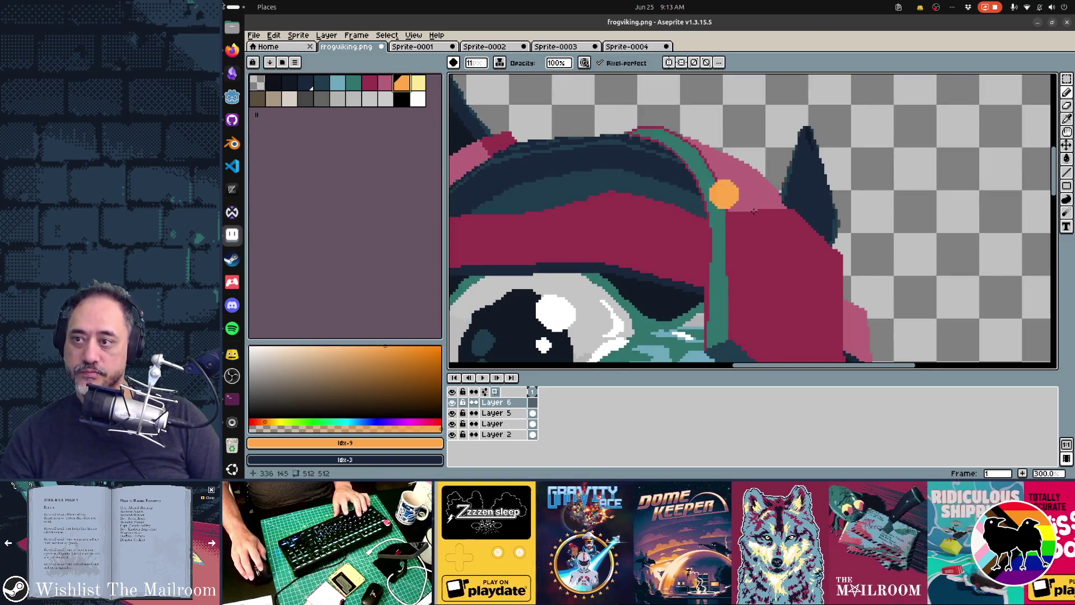
scroll(789, 245, "down", 2)
key("minus")
key("minus")
key("minus")
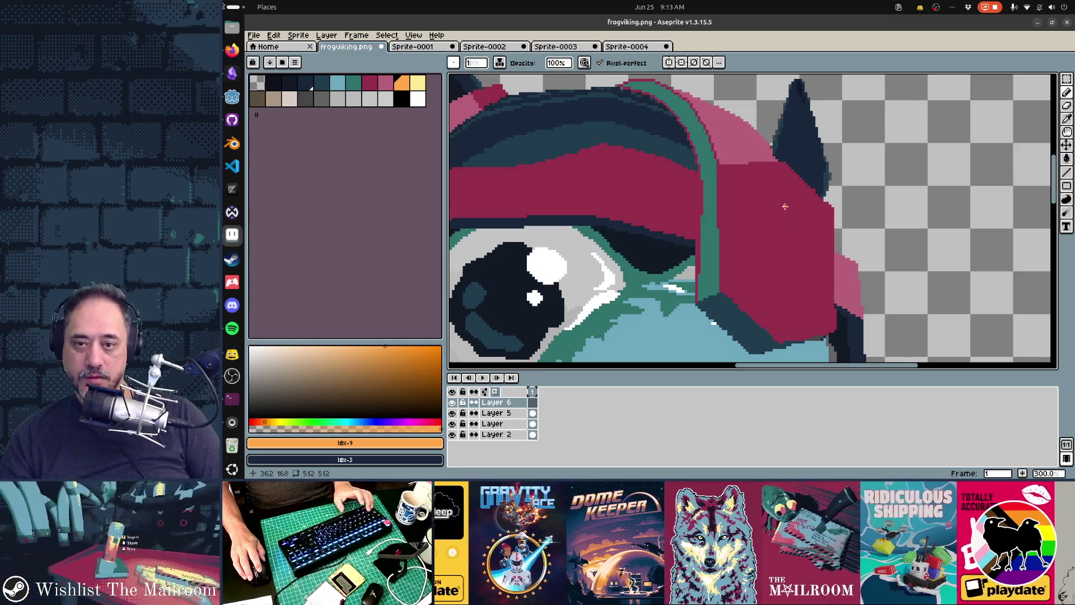
left_click_drag(785, 206, 800, 233)
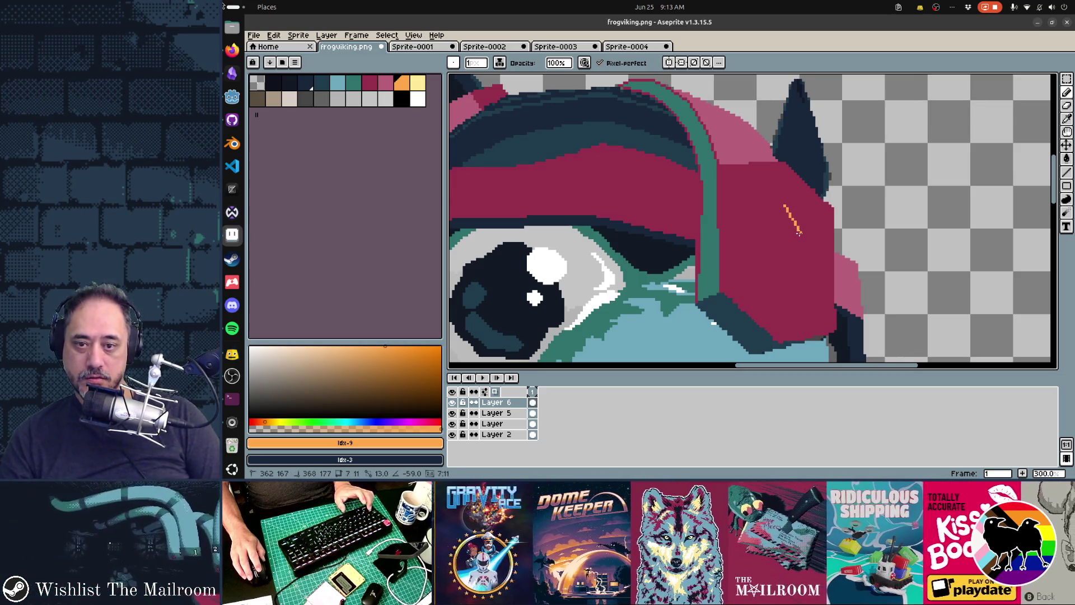
Step: Finish the diamond outline and fill it with orange
left_click_drag(794, 276, 785, 289)
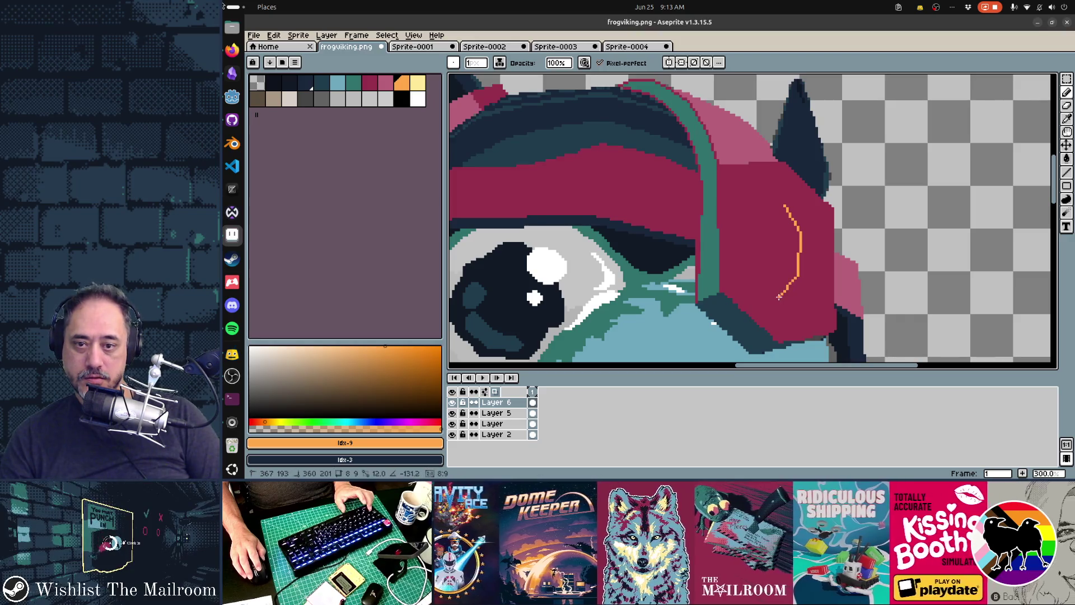
left_click_drag(780, 213, 784, 209)
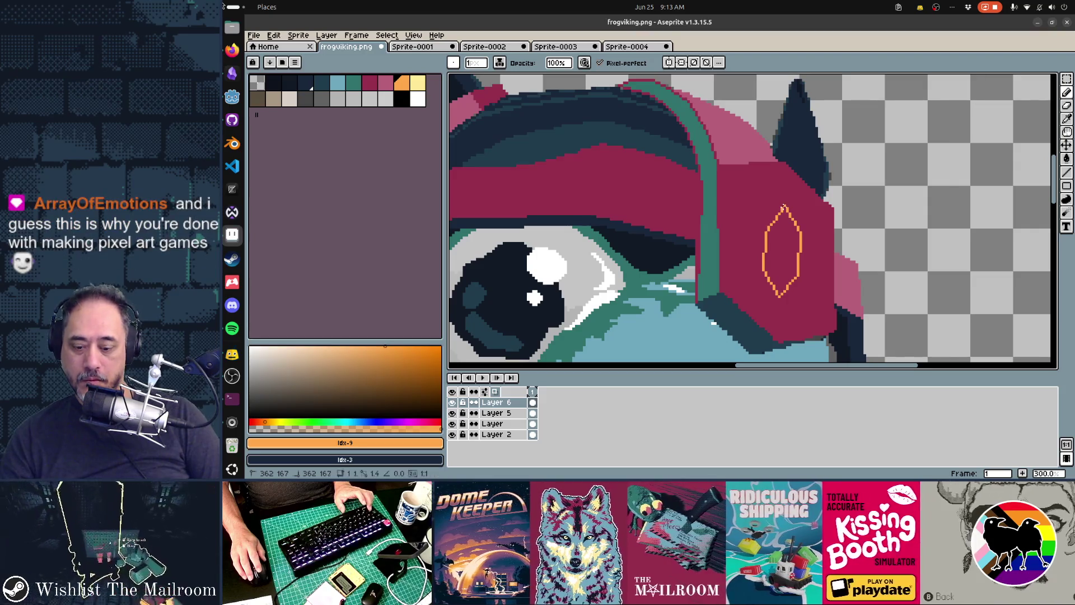
key("g")
left_click(783, 266)
Step: Add light-yellow highlights on the gem's lower-right edge and near its top
key("bracketright")
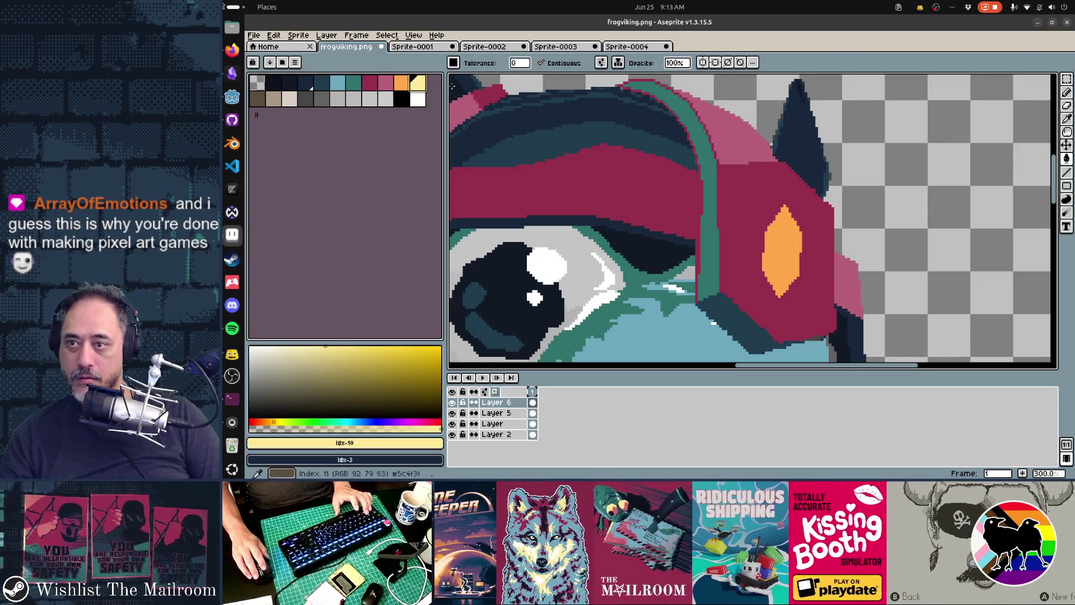
left_click(785, 209)
key("ctrl+z")
key("b")
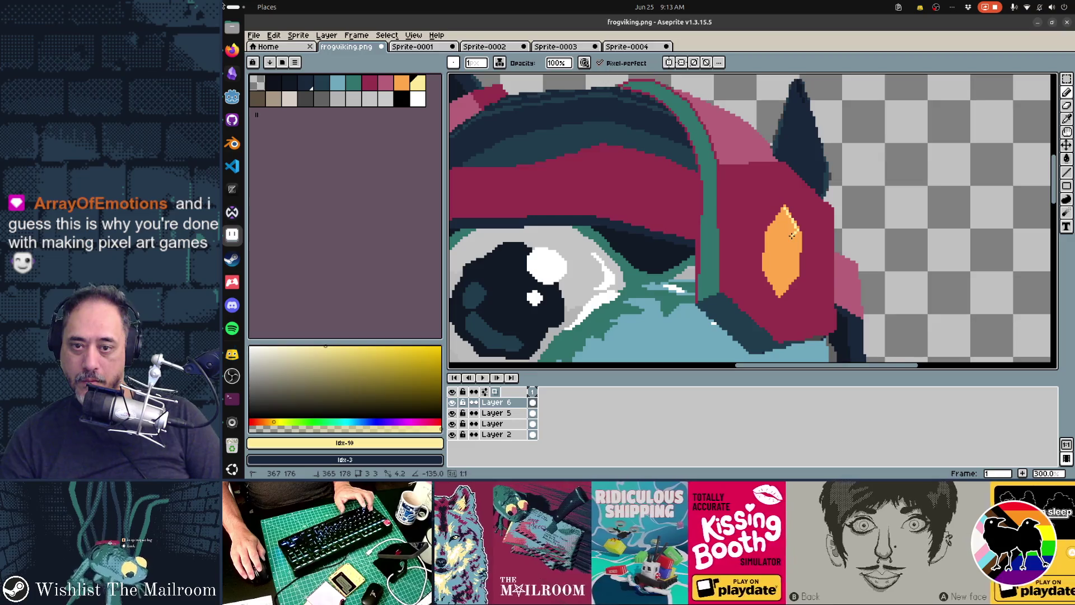
left_click_drag(795, 275, 780, 297)
key("g")
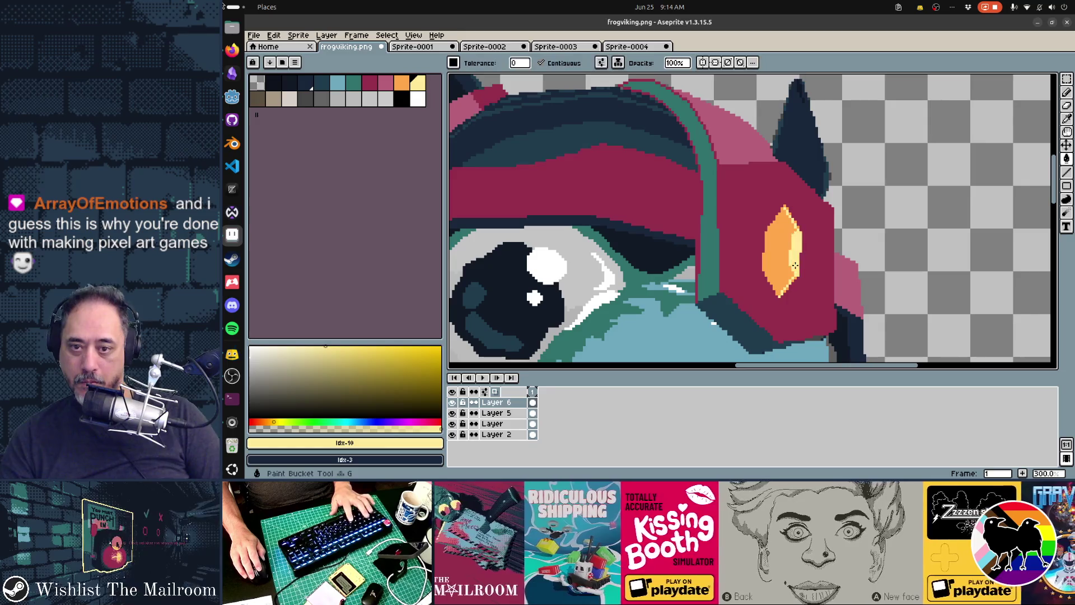
scroll(801, 275, "down", 3)
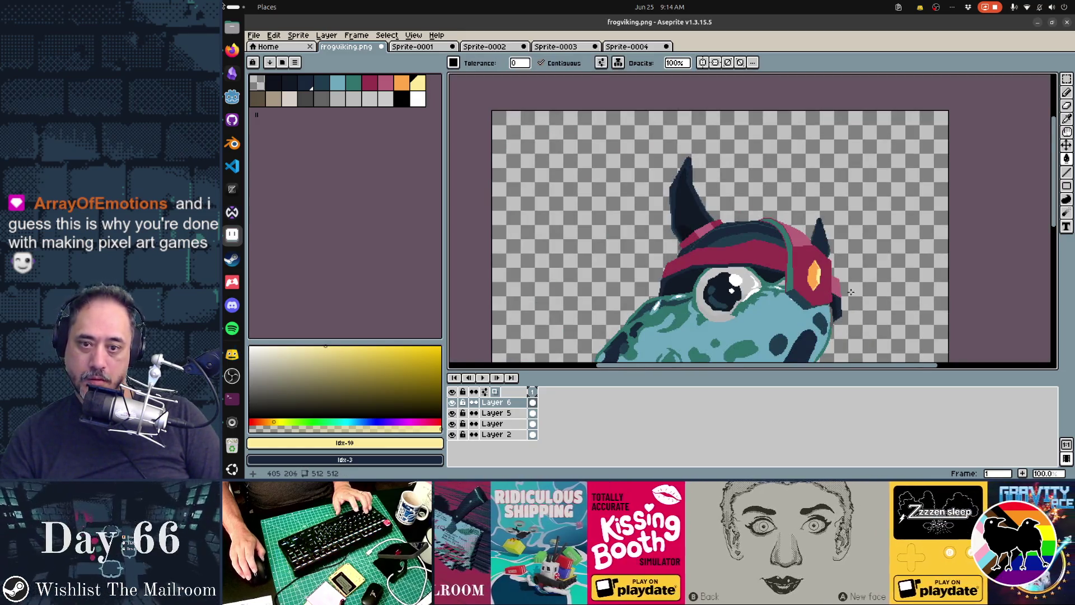
scroll(845, 291, "up", 3)
left_click(742, 259)
key("ctrl+z")
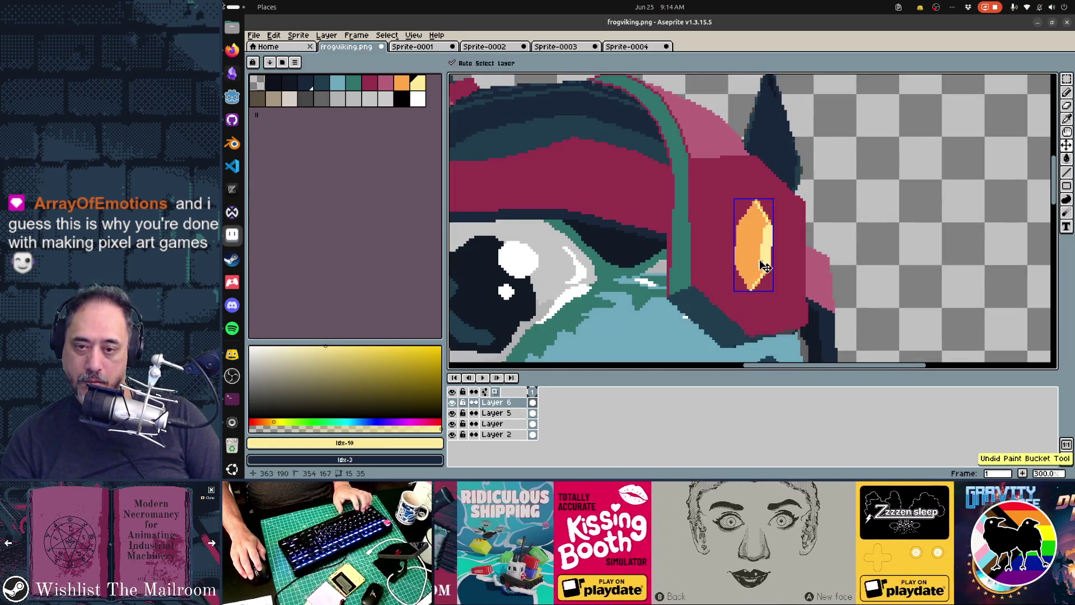
key("b")
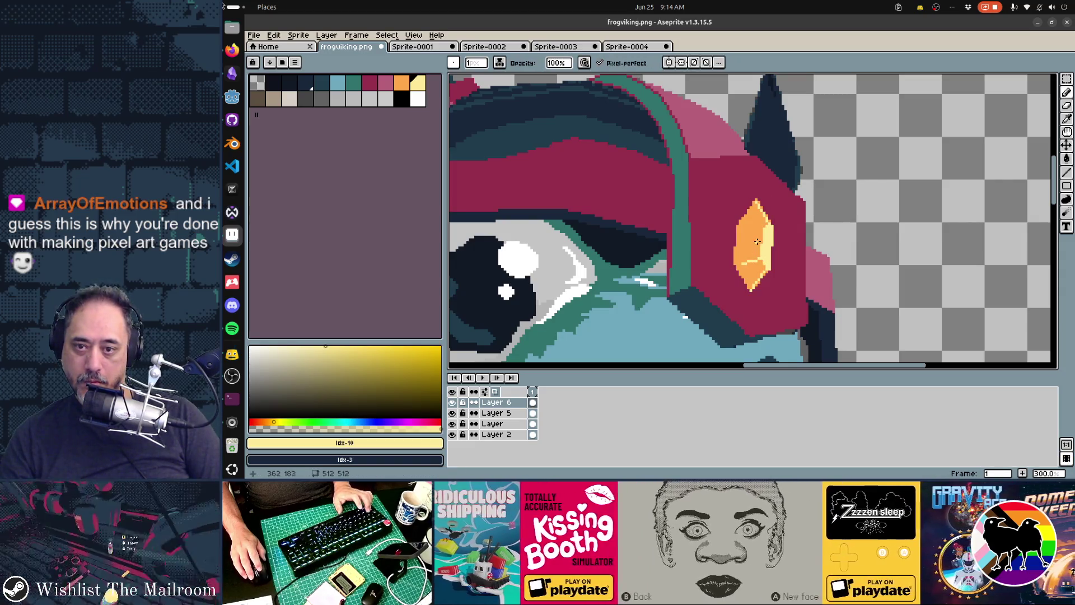
left_click_drag(750, 234, 757, 223)
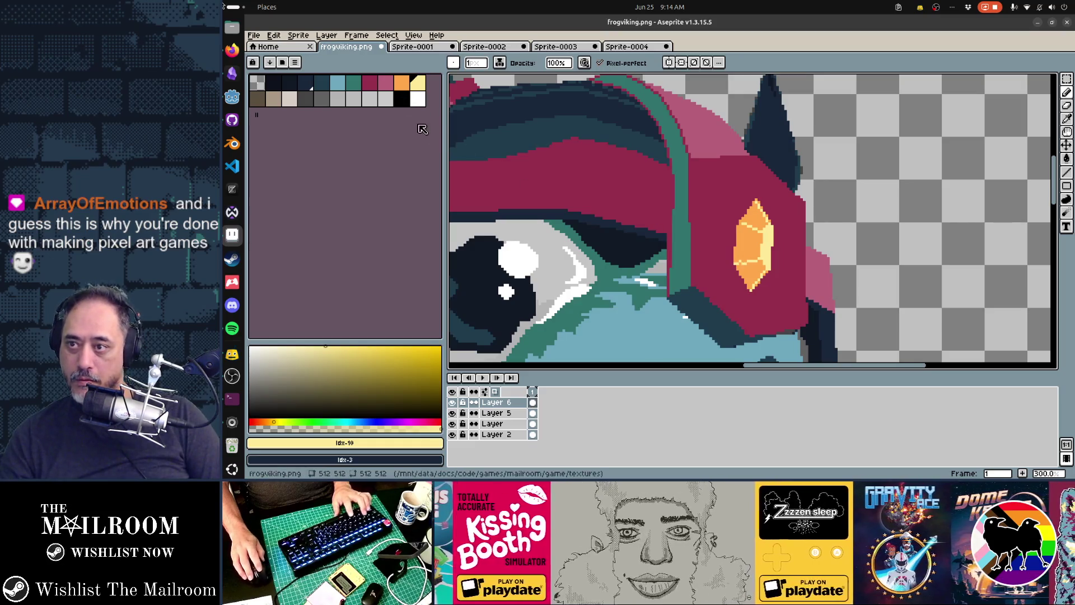
Step: Choose dark red with the Contour tool, then add more light-yellow highlight pixels on the gem
left_click(369, 87)
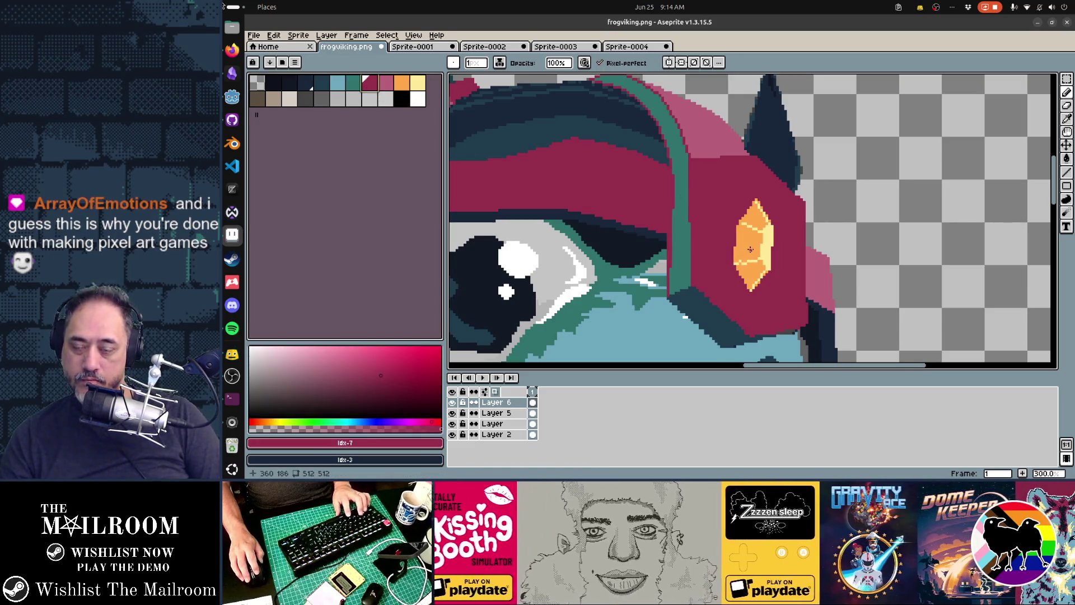
key("d")
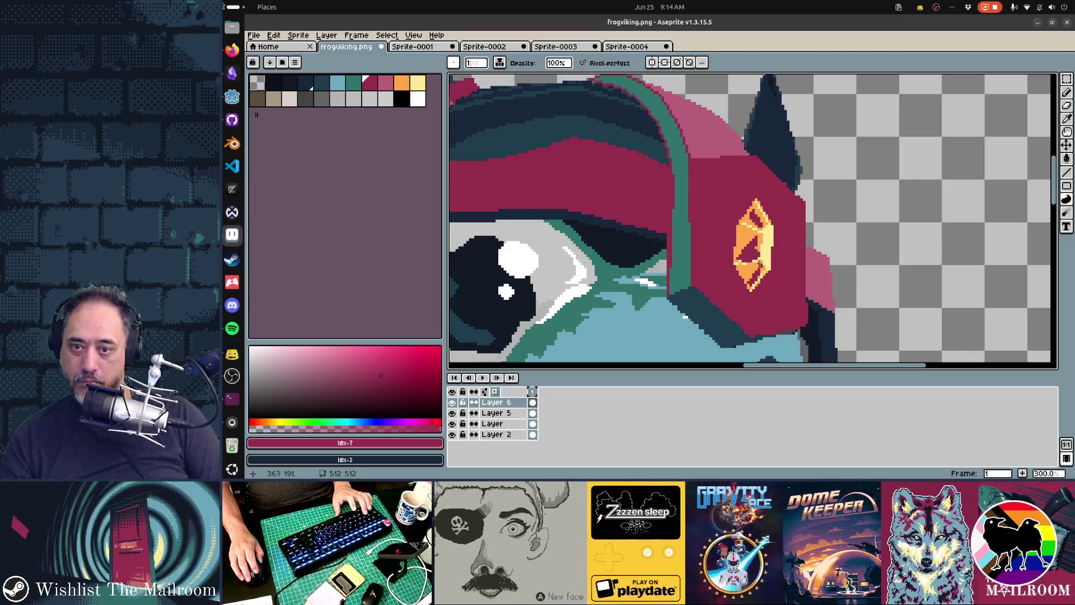
left_click(740, 261, "alt")
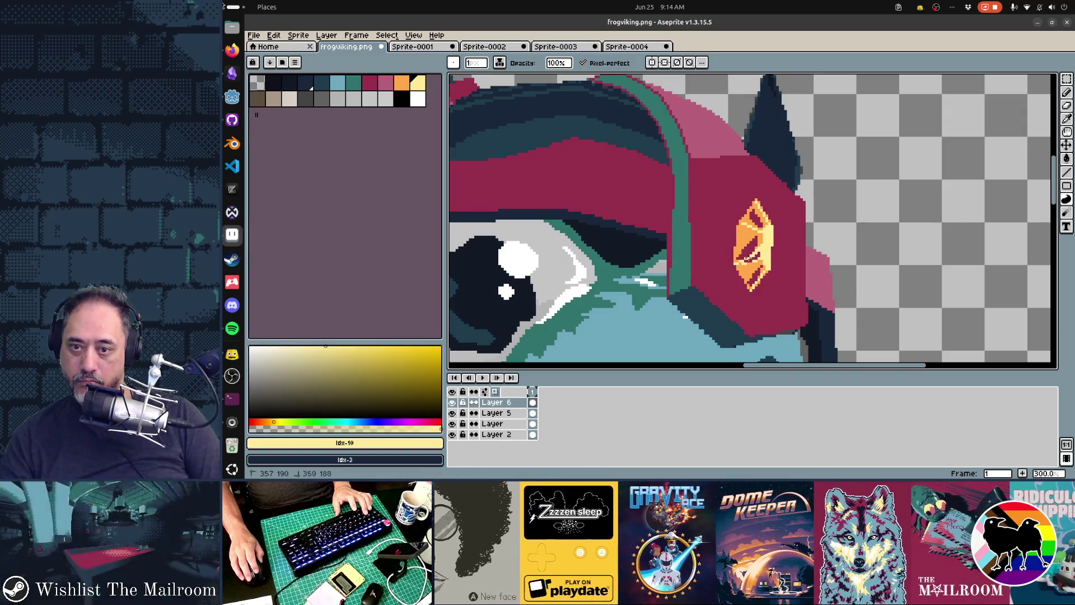
left_click_drag(752, 235, 757, 219)
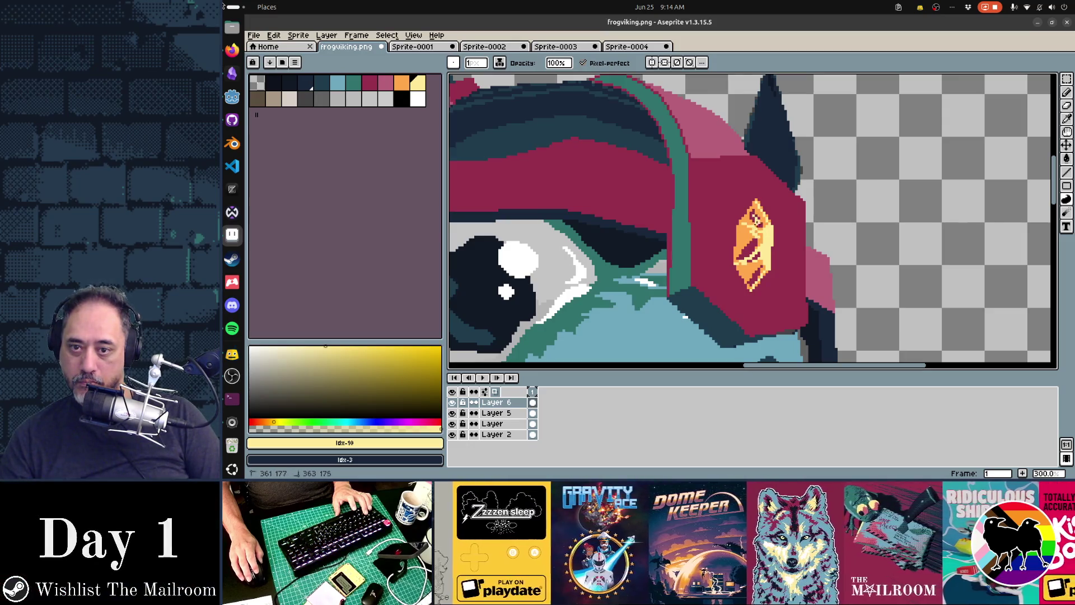
scroll(778, 264, "down", 3)
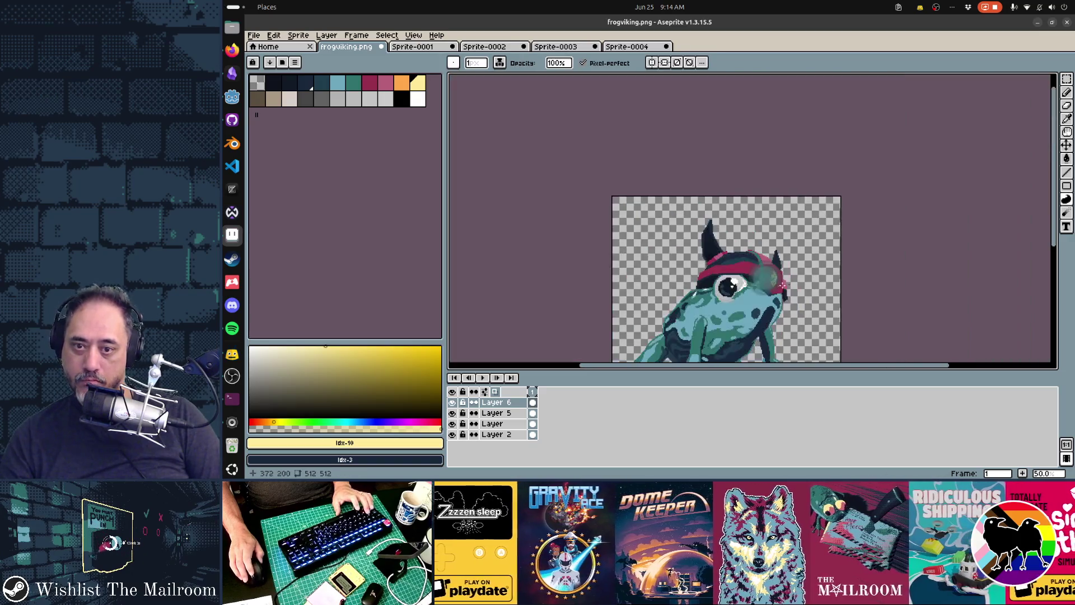
Step: Add a new layer and paint a solid orange gem shape over the hat's gem
left_click_drag(875, 282, 826, 226)
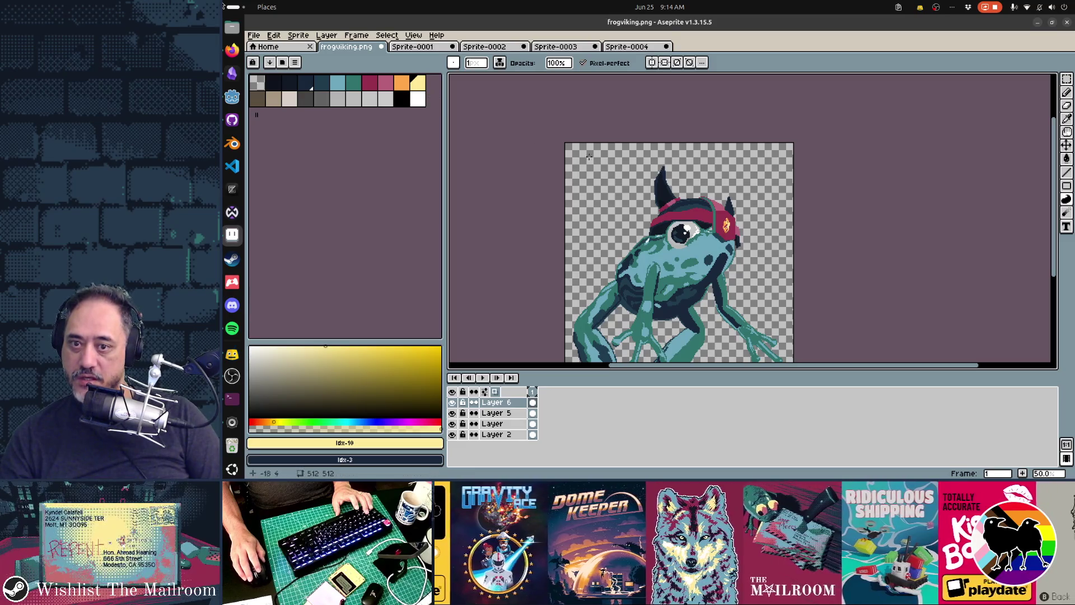
scroll(768, 231, "up", 3)
scroll(714, 217, "down", 1)
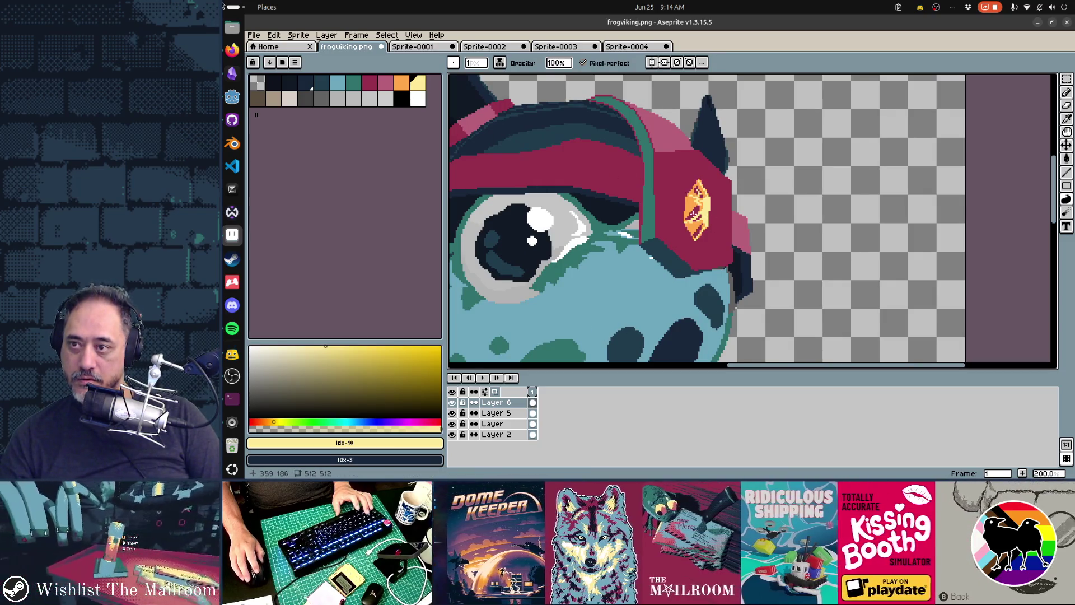
key("bracketleft")
key("shift+n")
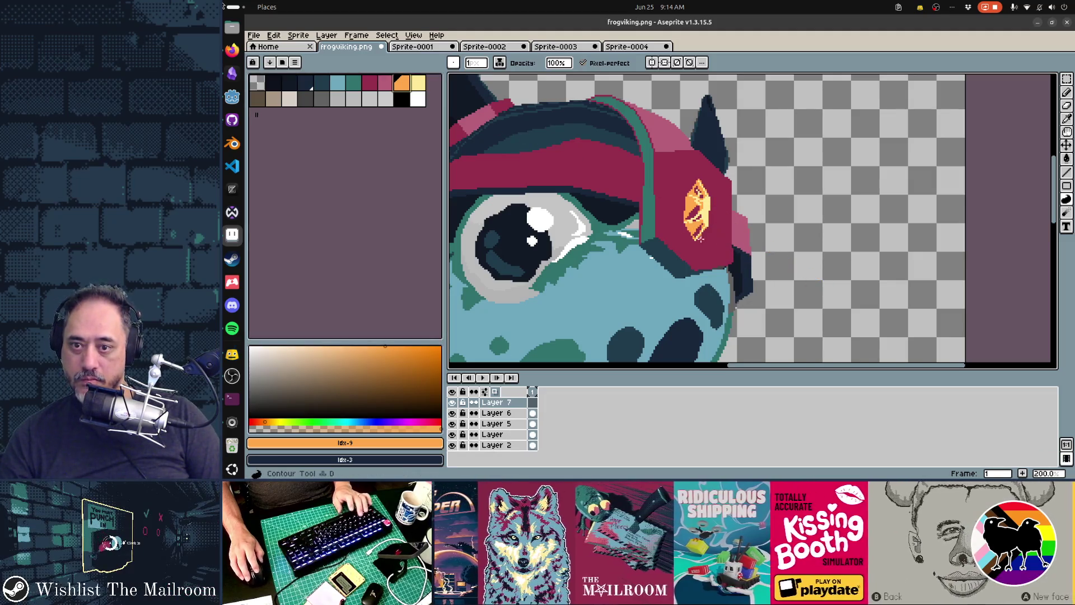
left_click_drag(694, 238, 684, 202)
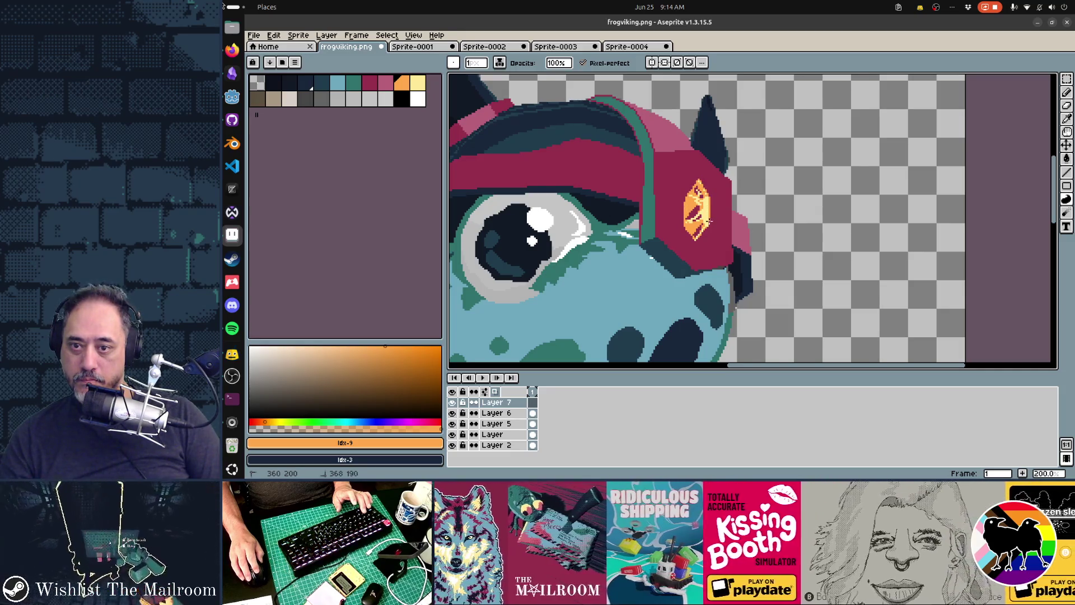
left_click_drag(698, 240, 698, 242)
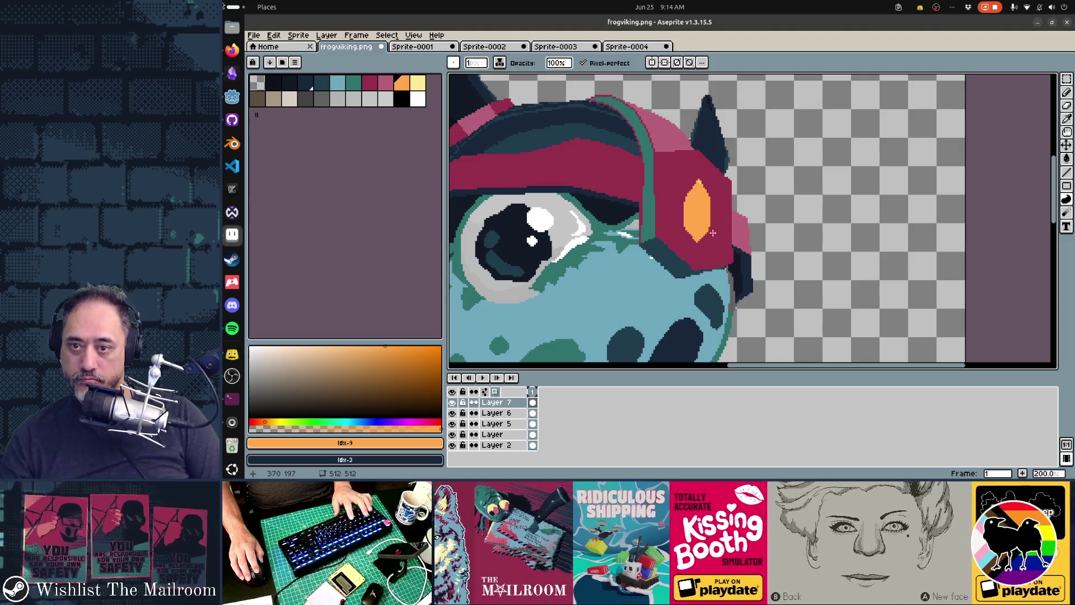
Step: Convert the sprite to RGB Color and apply the blur-17x17 Convolution Matrix to the gem
key("F9")
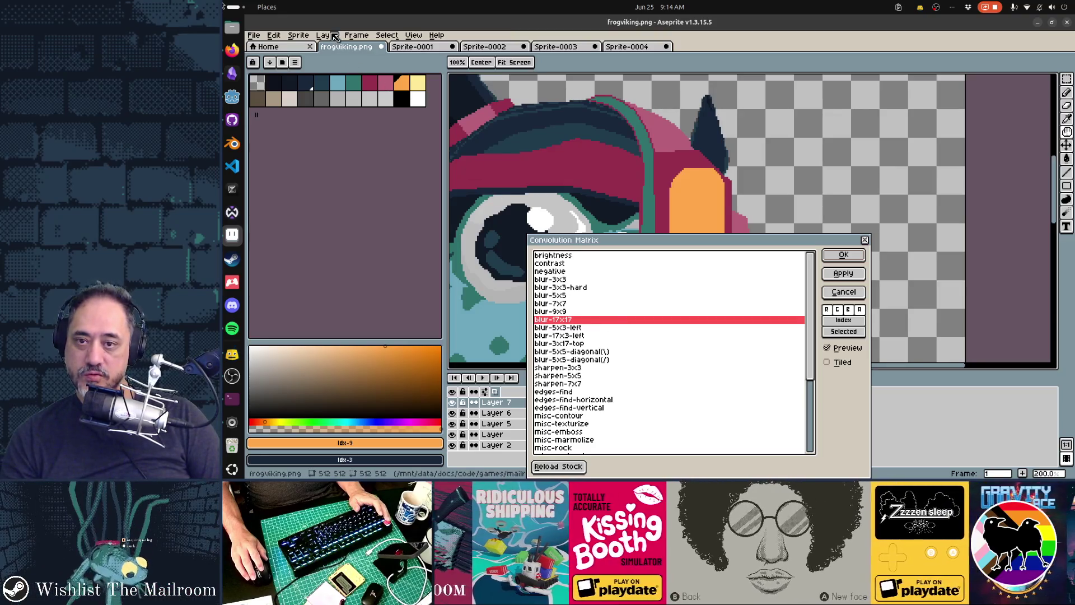
key("Escape")
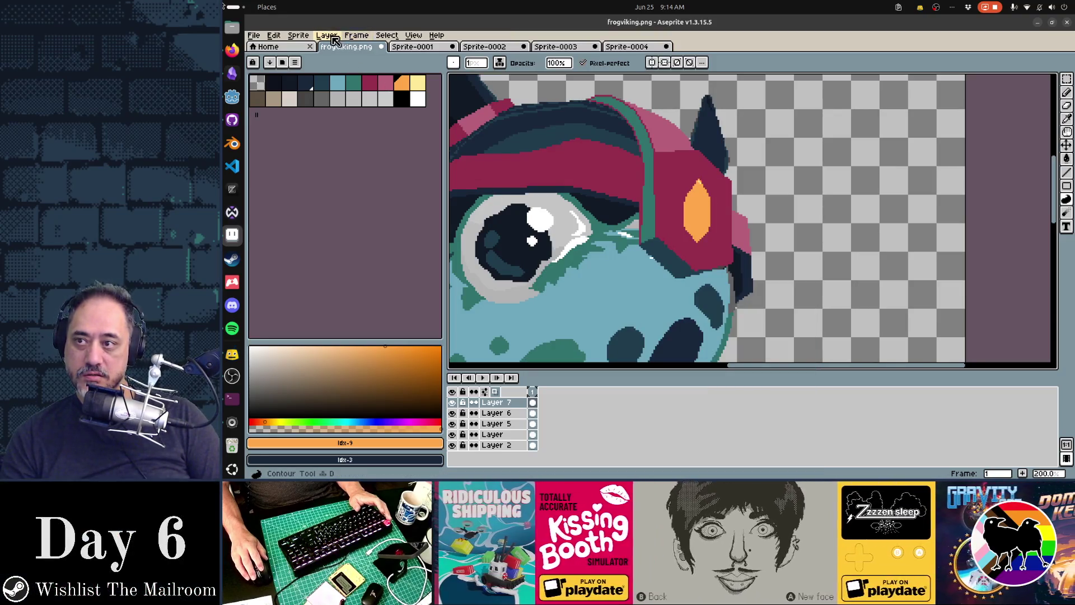
left_click(301, 36)
mouse_move(347, 57)
left_click(429, 60)
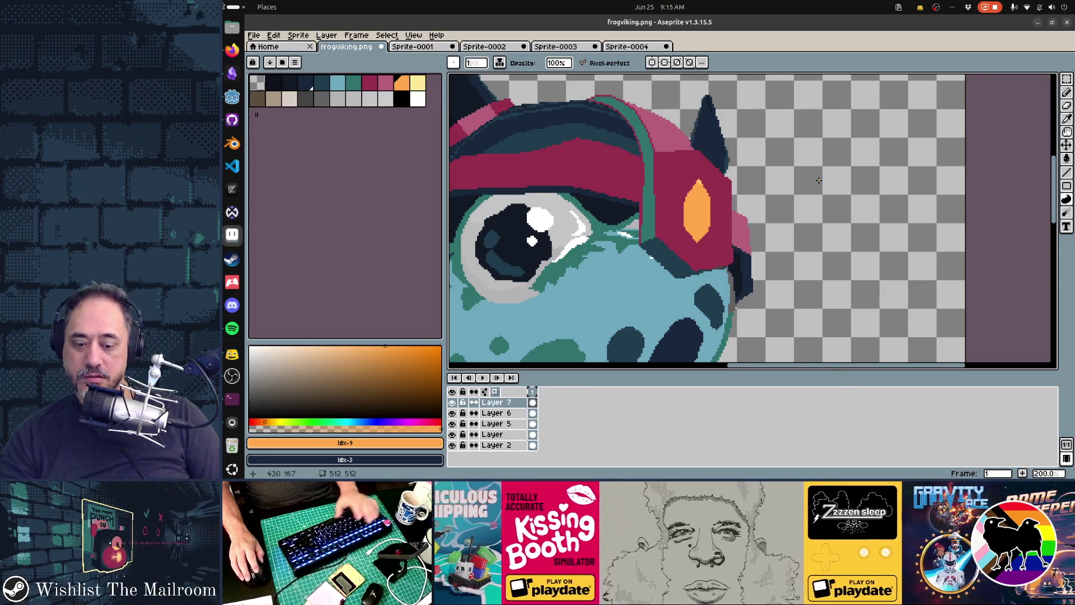
key("F9")
left_click(852, 257)
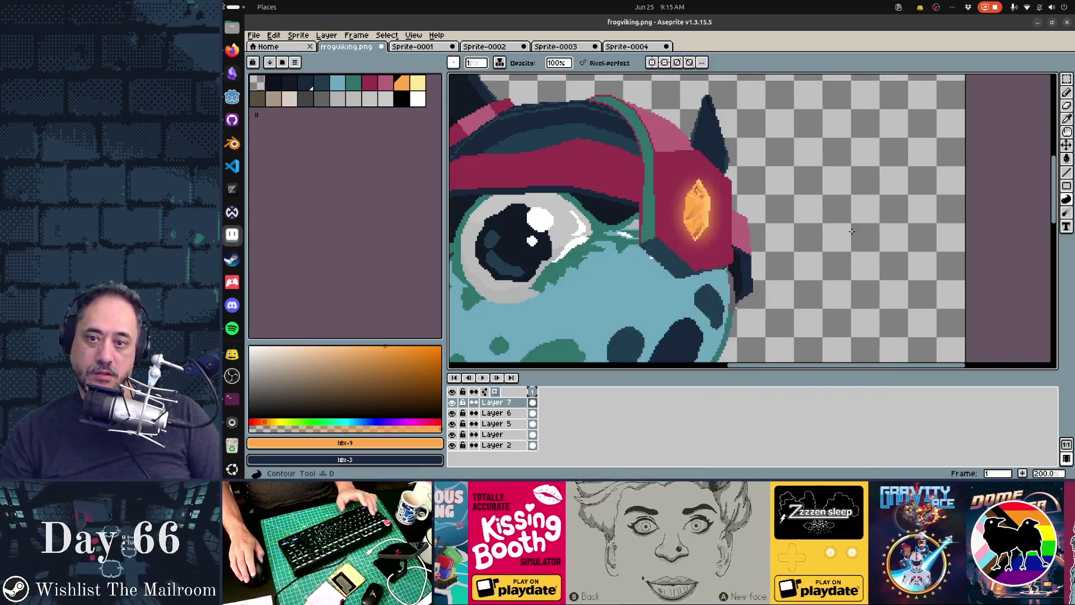
scroll(838, 234, "down", 5)
scroll(839, 235, "up", 1)
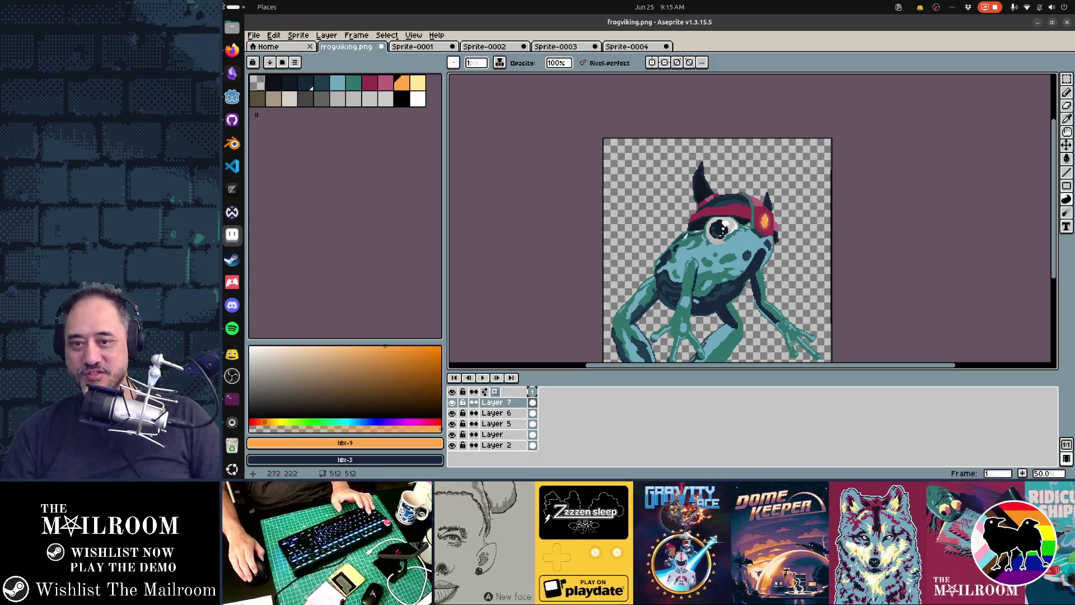
Step: Select Layer 6 and sample the gem's orange as the drawing colour
scroll(748, 205, "up", 2)
scroll(862, 268, "up", 1)
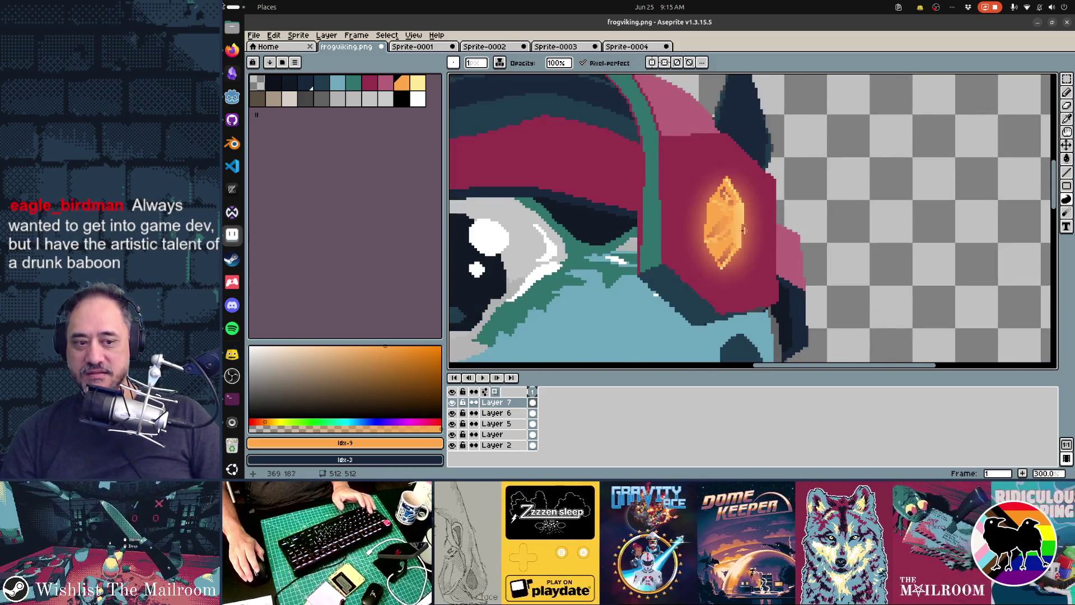
left_click(496, 412)
key("i")
left_click(717, 200, "alt")
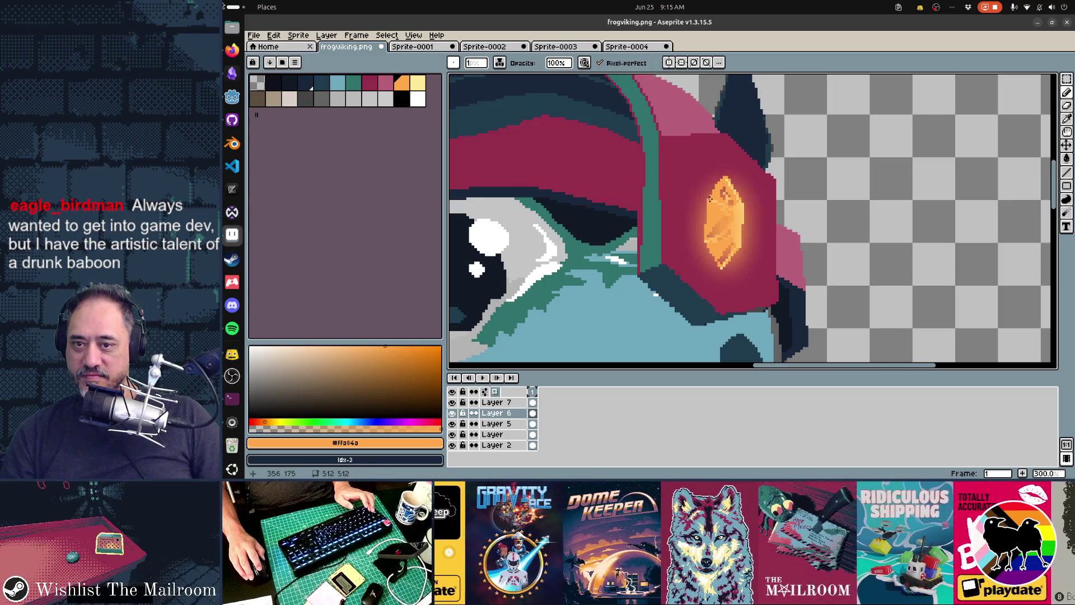
scroll(794, 275, "down", 5)
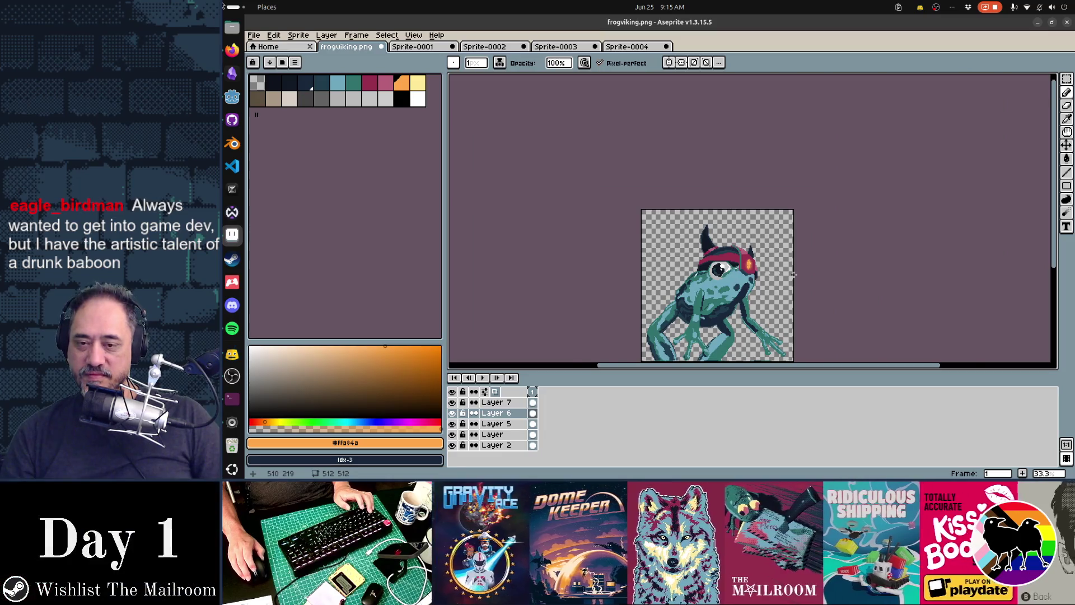
scroll(794, 275, "up", 3)
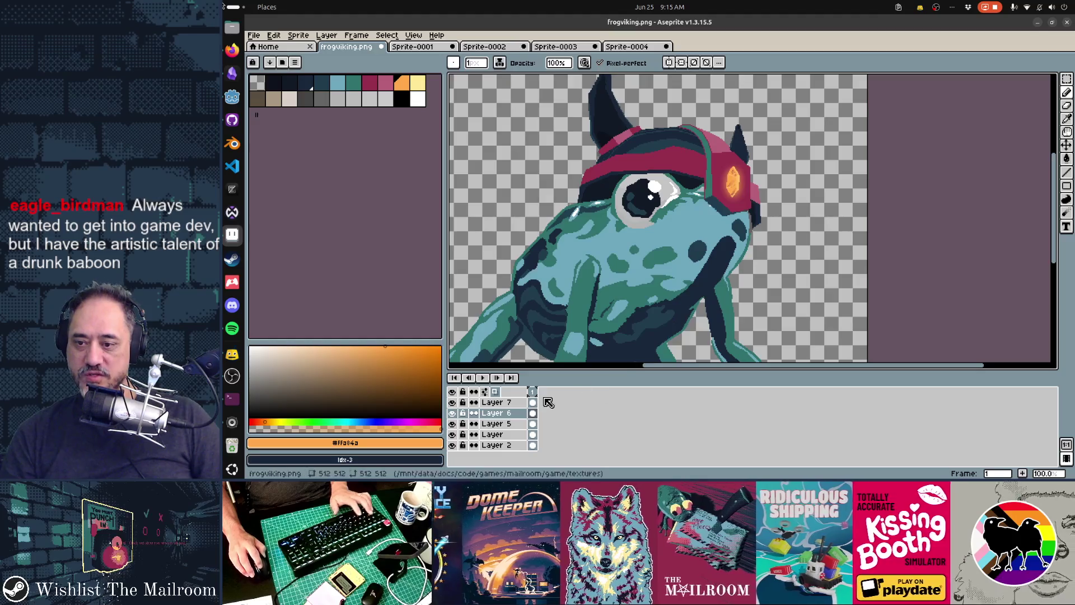
Step: Marquee the gem and try transforming it, cancelling the accidental rotation
left_click(493, 402, "shift")
key("m")
left_click_drag(717, 160, 764, 219)
key("Escape")
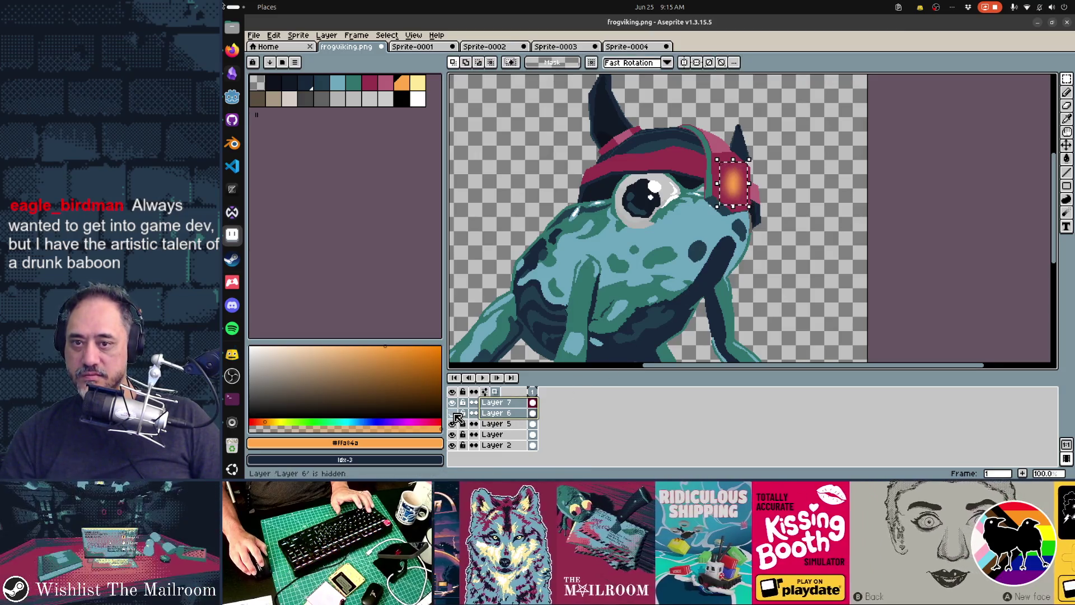
left_click(506, 414)
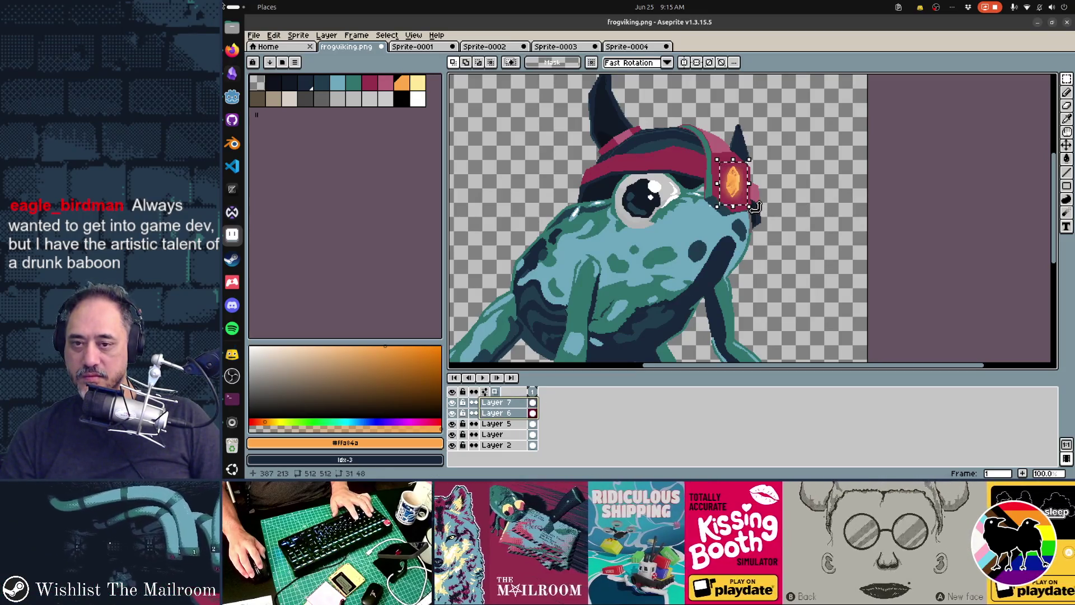
key("t")
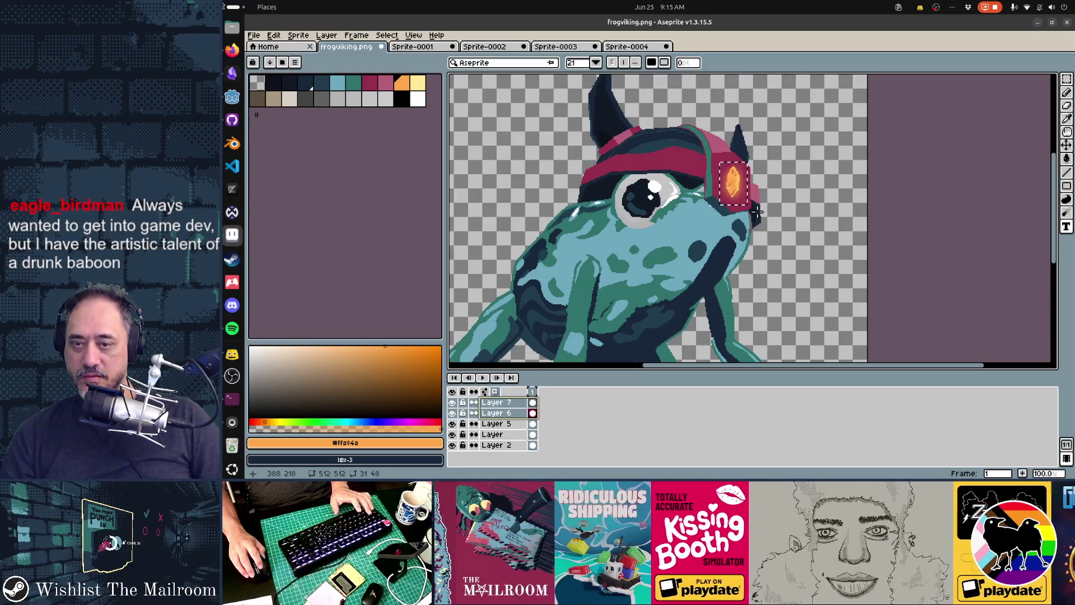
key("ctrl")
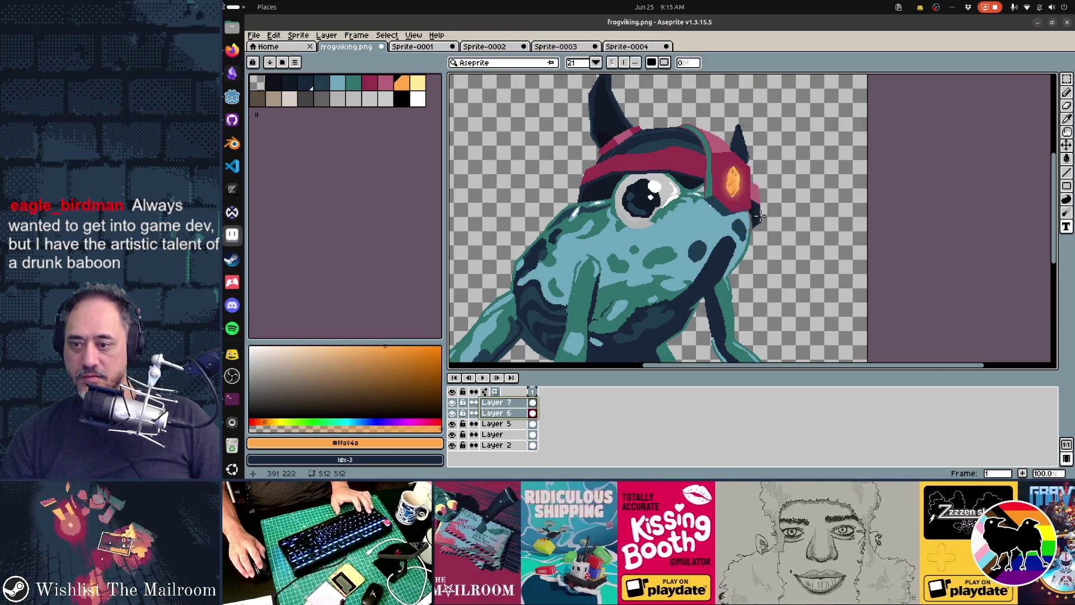
key("m")
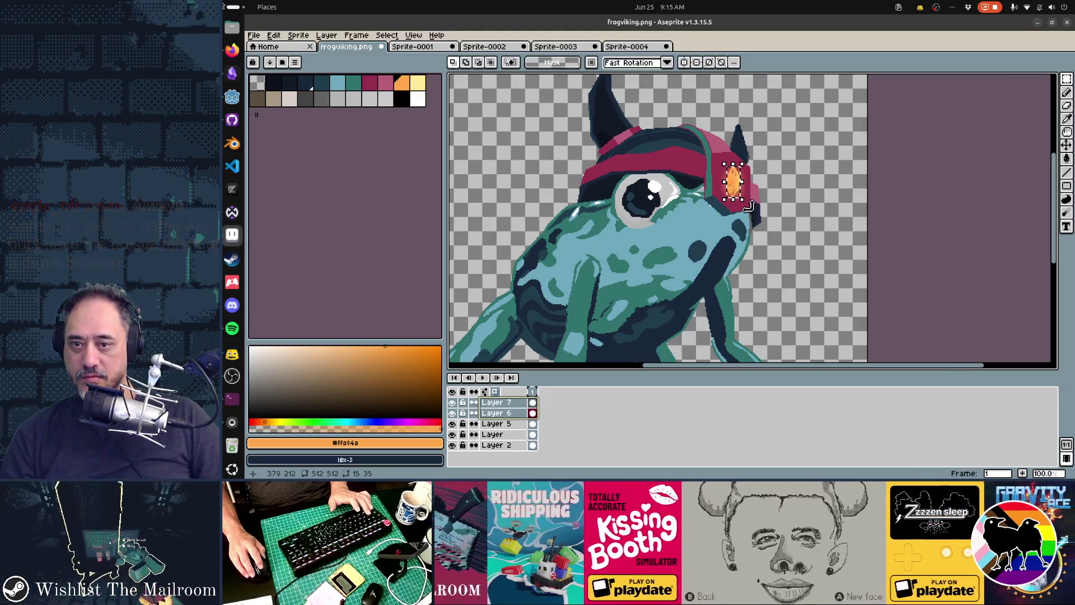
left_click(745, 202)
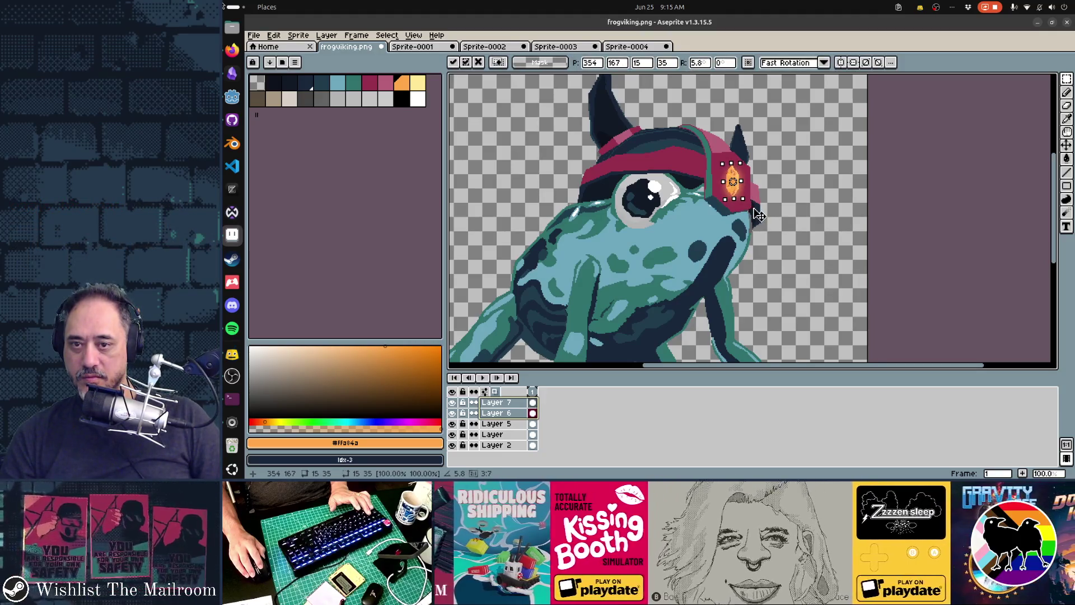
left_click(808, 197)
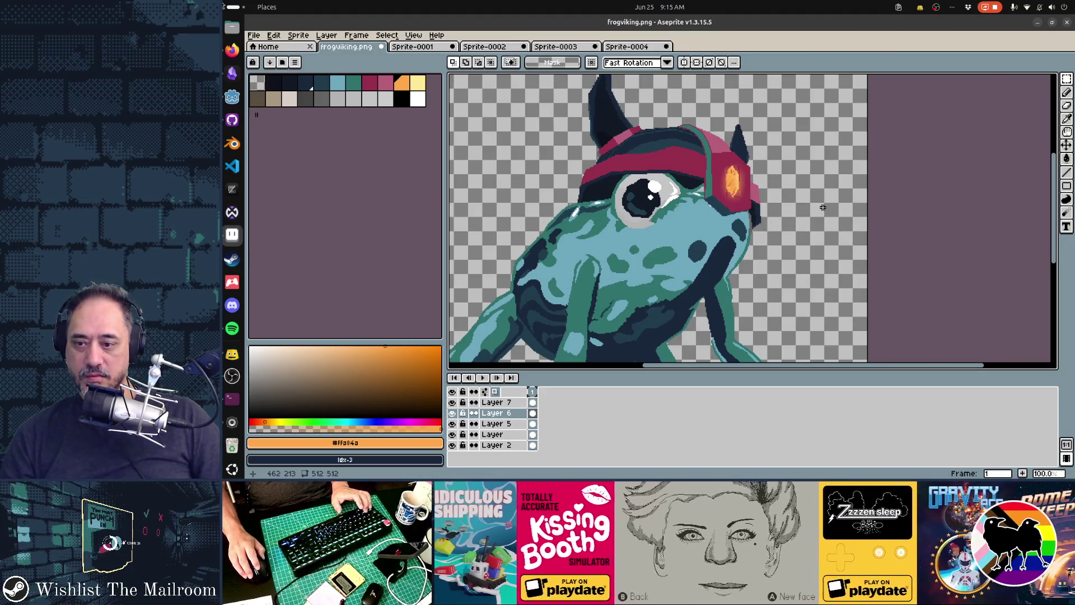
scroll(802, 208, "up", 1)
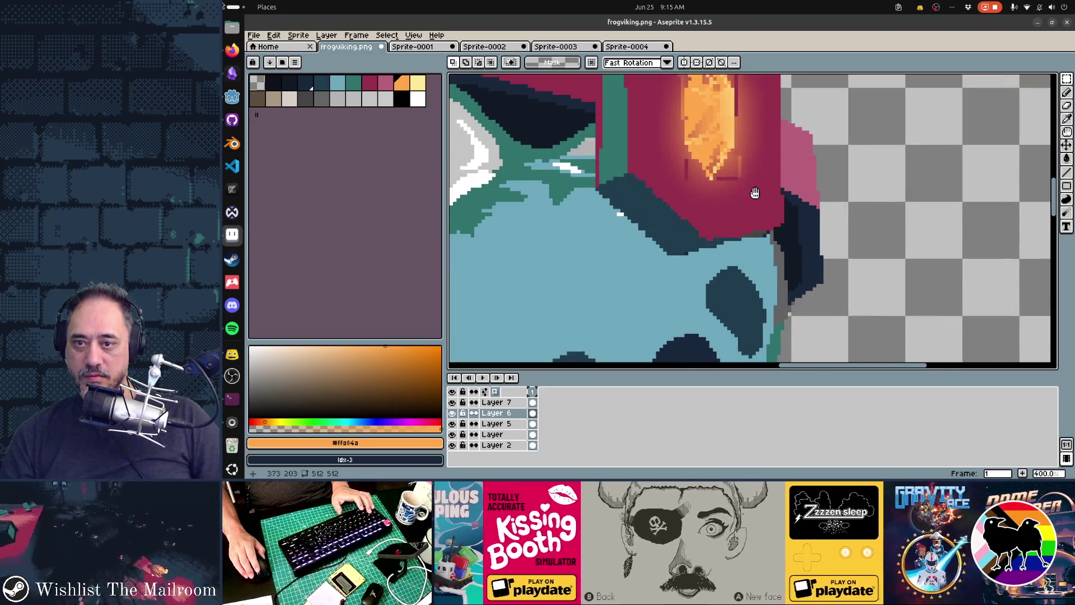
scroll(751, 192, "up", 3)
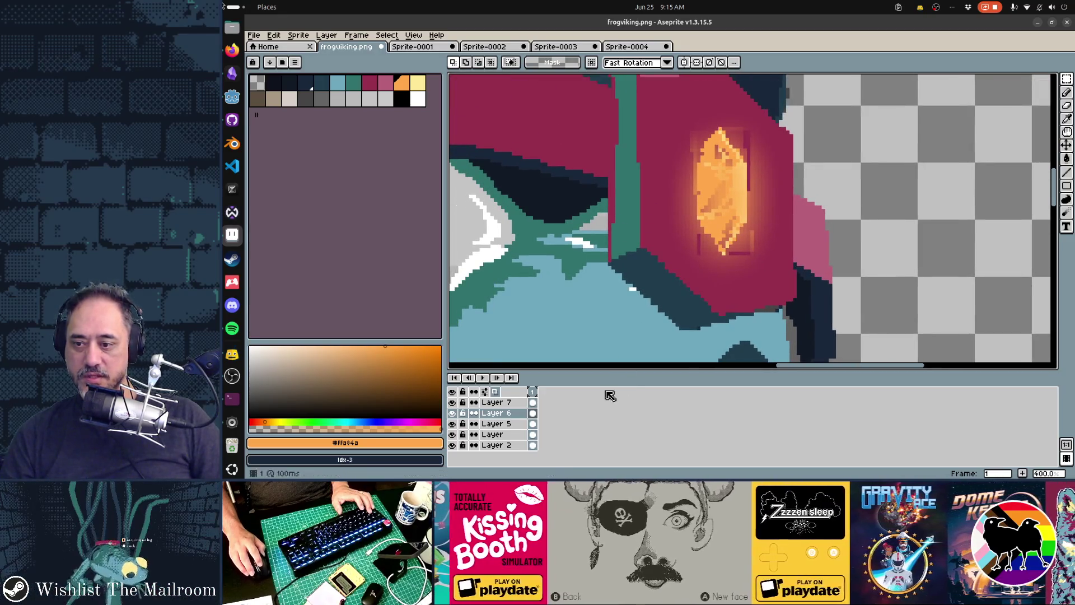
Step: Toggle the glow layer on and off to compare, hide Layer 6, and delete Layer 7
left_click(452, 403)
left_click(453, 403)
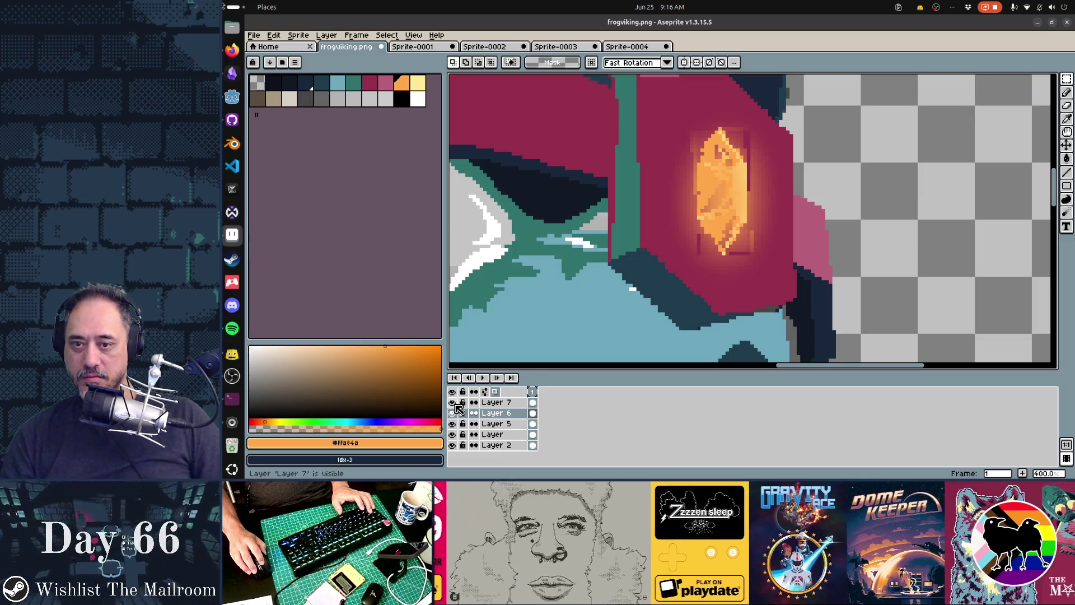
left_click(452, 403)
left_click(453, 402)
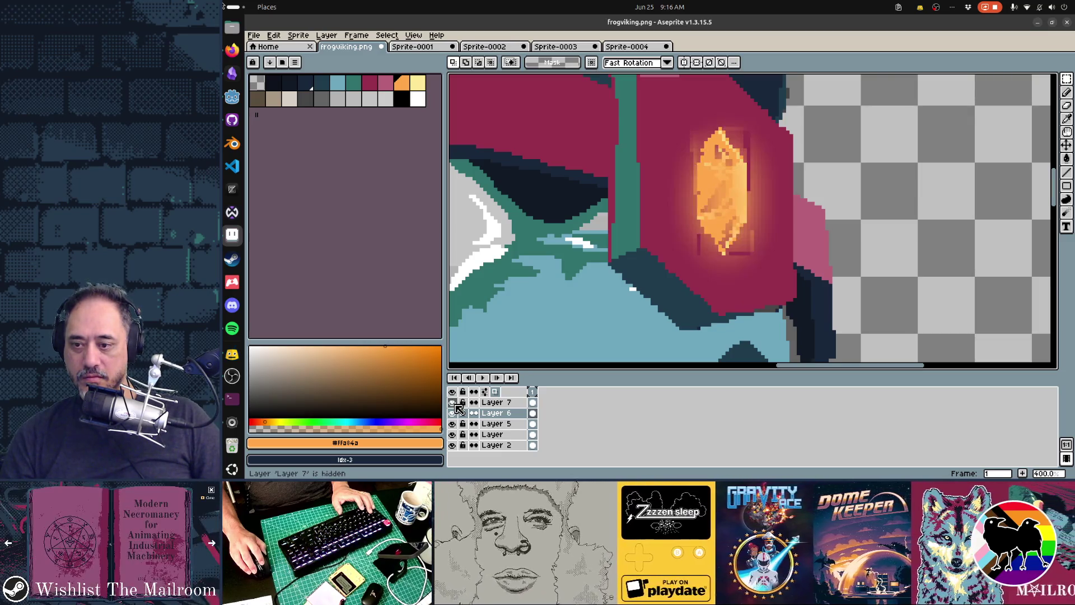
left_click(454, 413)
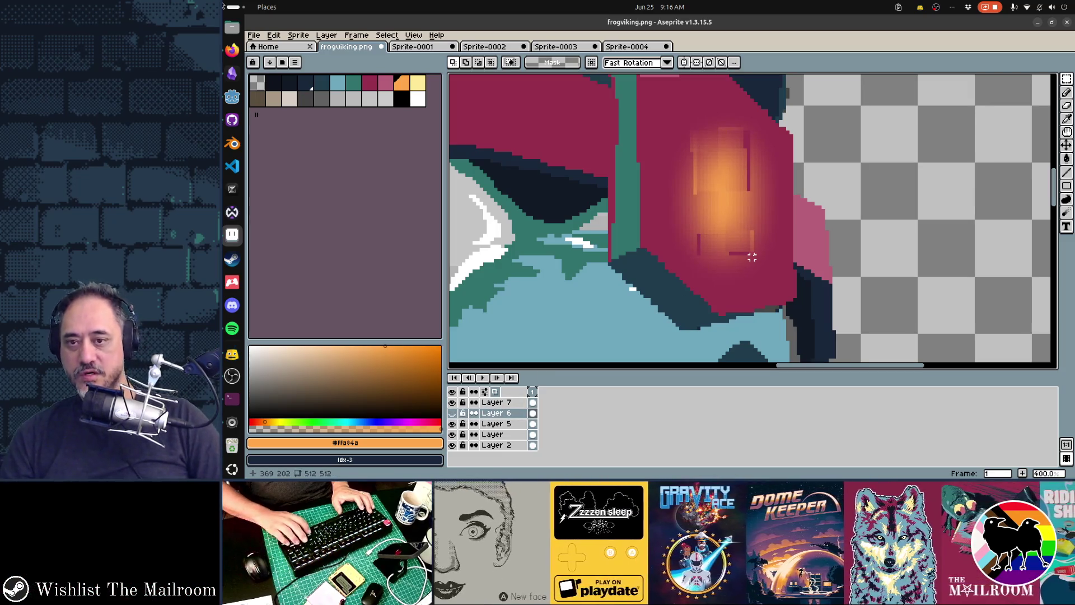
scroll(752, 256, "down", 1)
left_click(511, 402, "ctrl")
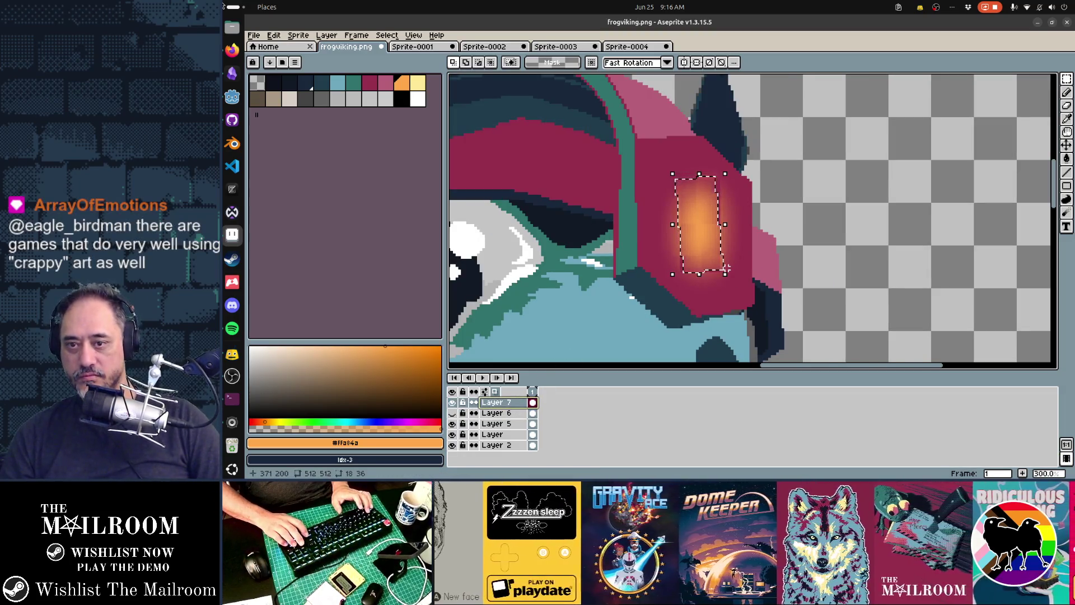
key("ctrl+d")
key("Delete")
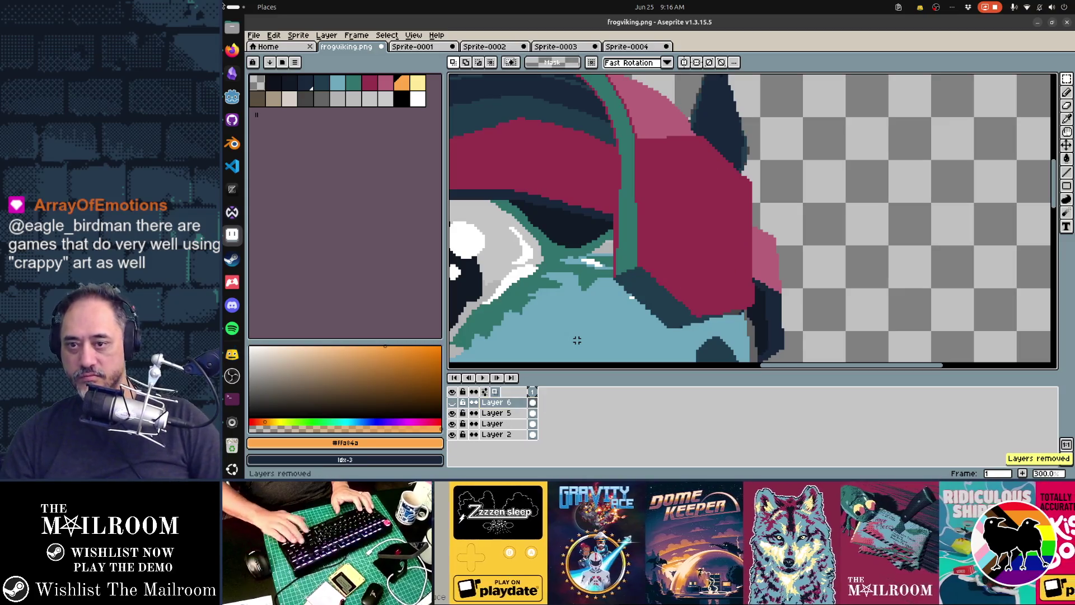
Step: Show Layer 6 and paint orange over the gem with a size-15 pencil
left_click(452, 403)
key("b")
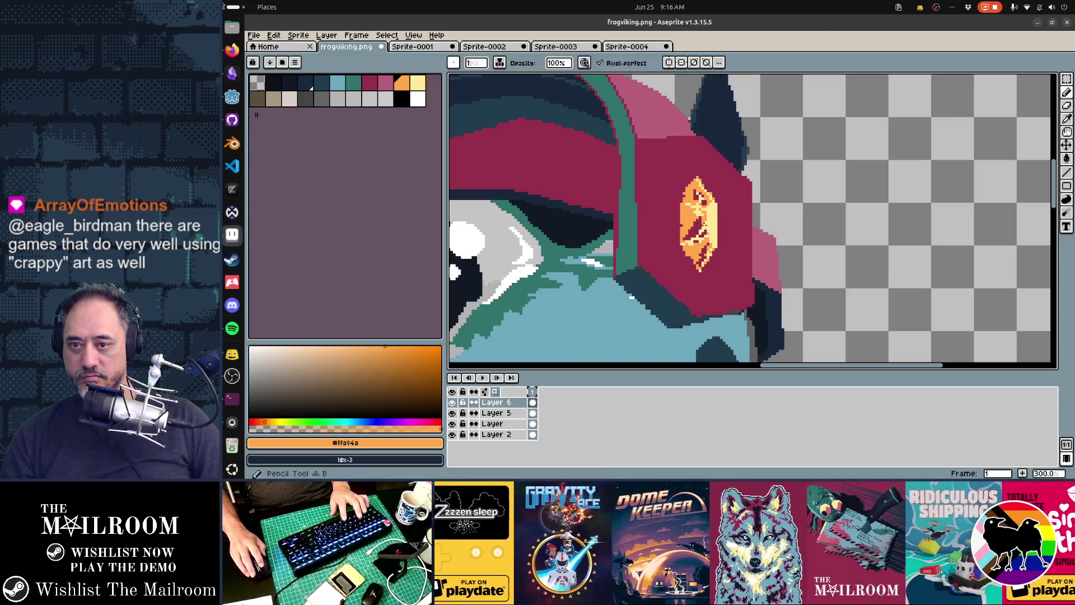
key("plus")
key("plus")
key("plus")
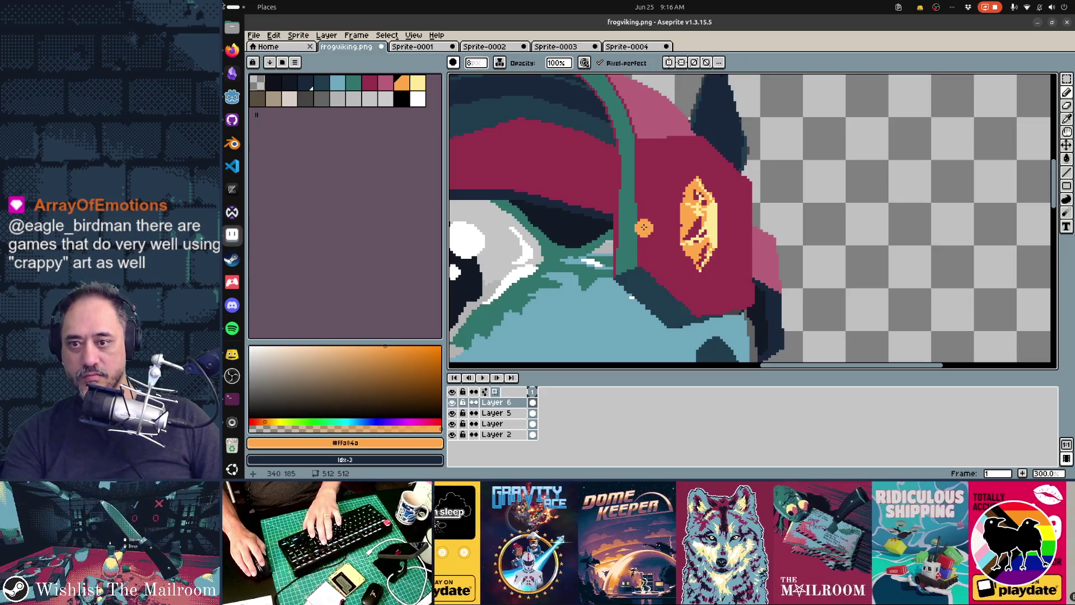
left_click_drag(641, 225, 706, 217)
key("ctrl+z")
key("ctrl+z")
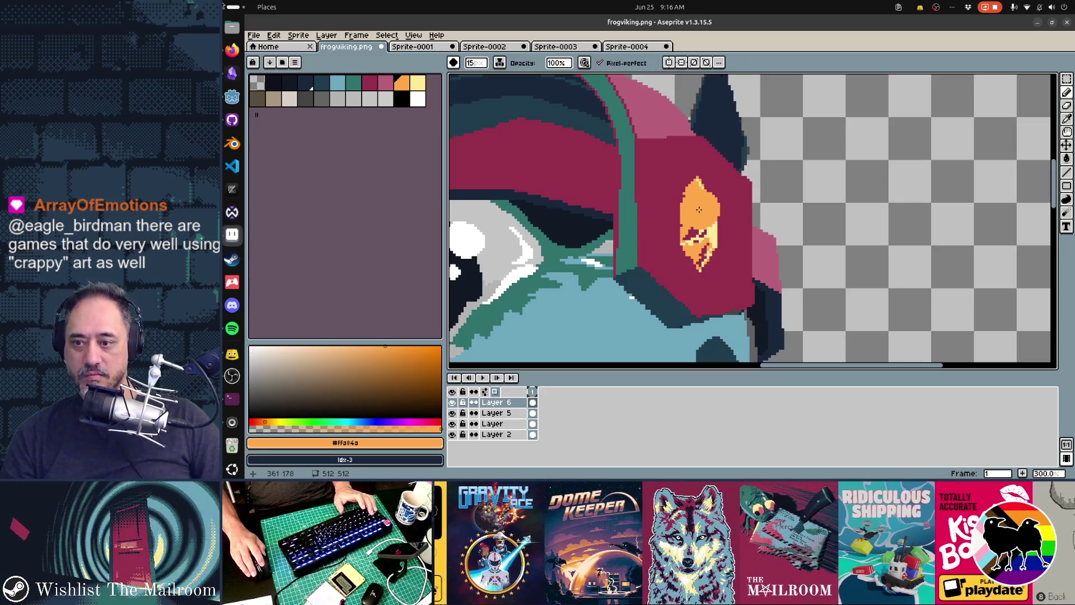
key("minus")
key("minus")
key("minus")
key("minus")
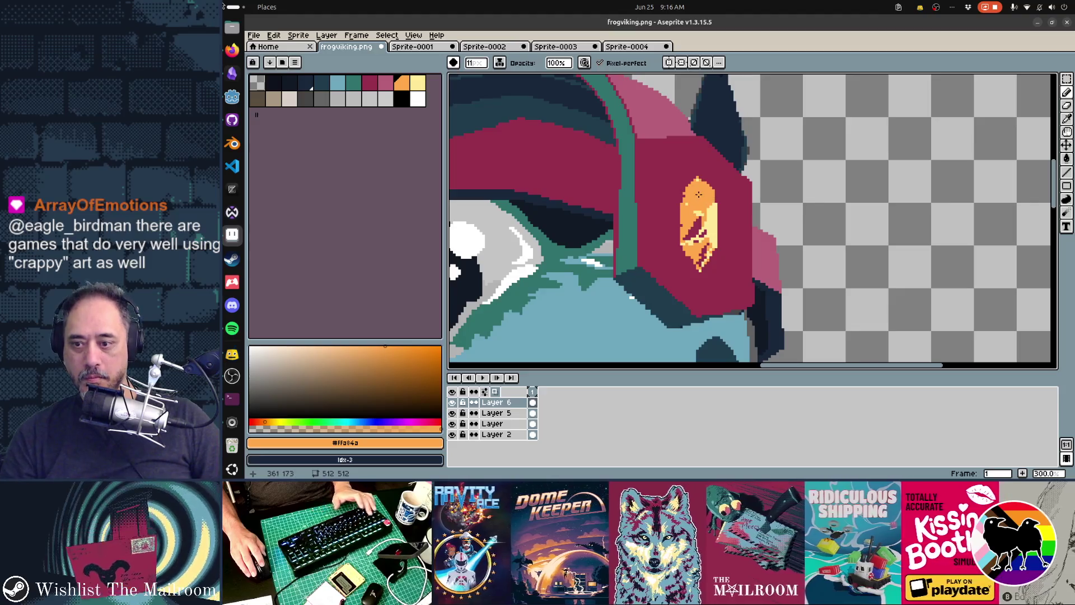
left_click(698, 195)
Step: Add a new Layer 7, paint the gem solid orange, and blur it with blur-17x17
key("shift+n")
left_click_drag(699, 194, 698, 249)
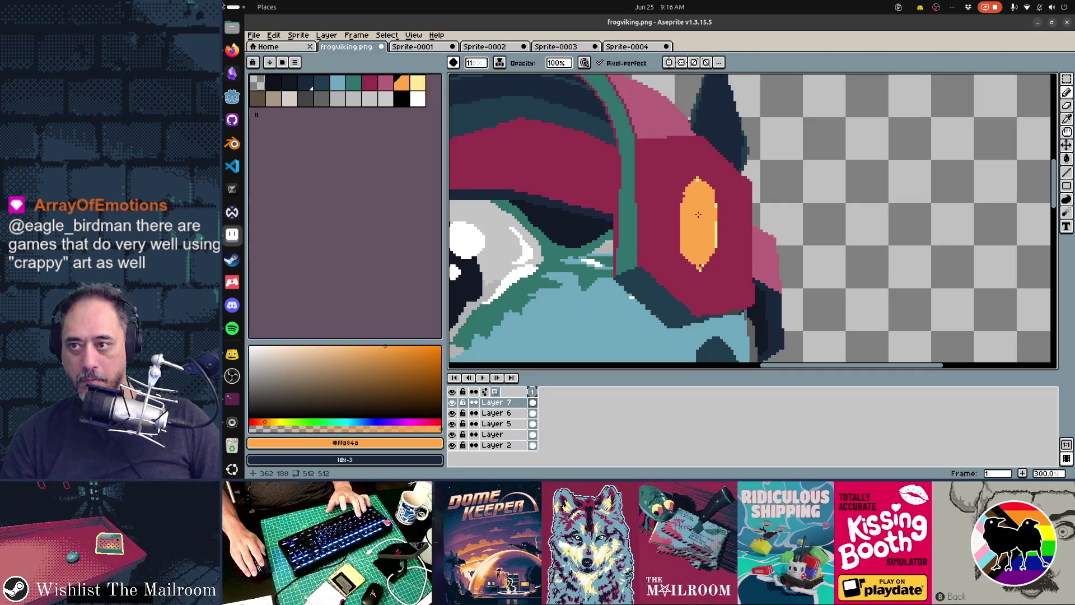
key("F9")
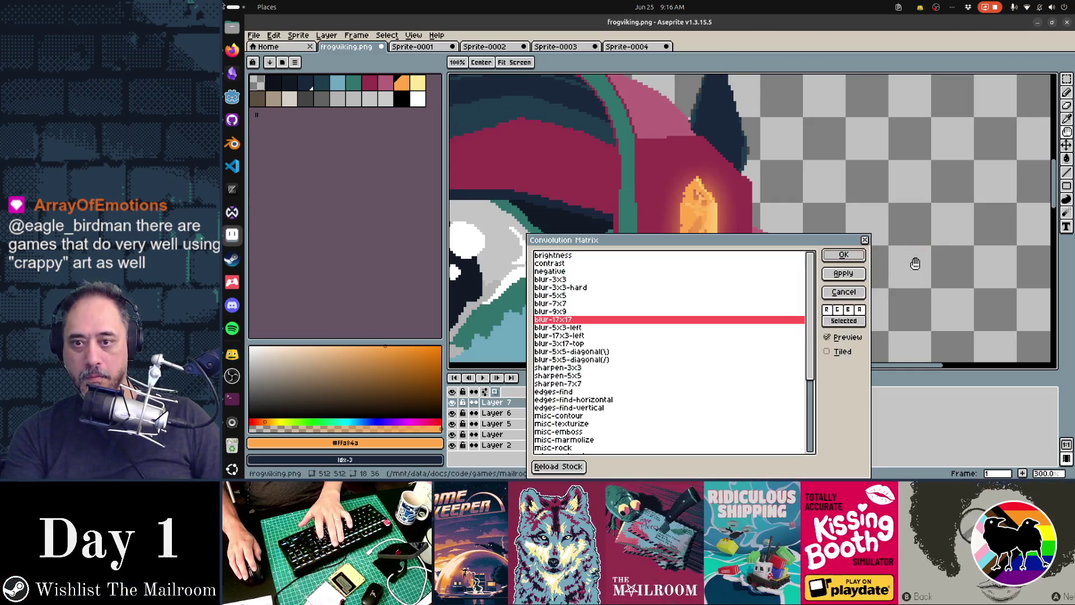
left_click(863, 258)
scroll(919, 254, "down", 5)
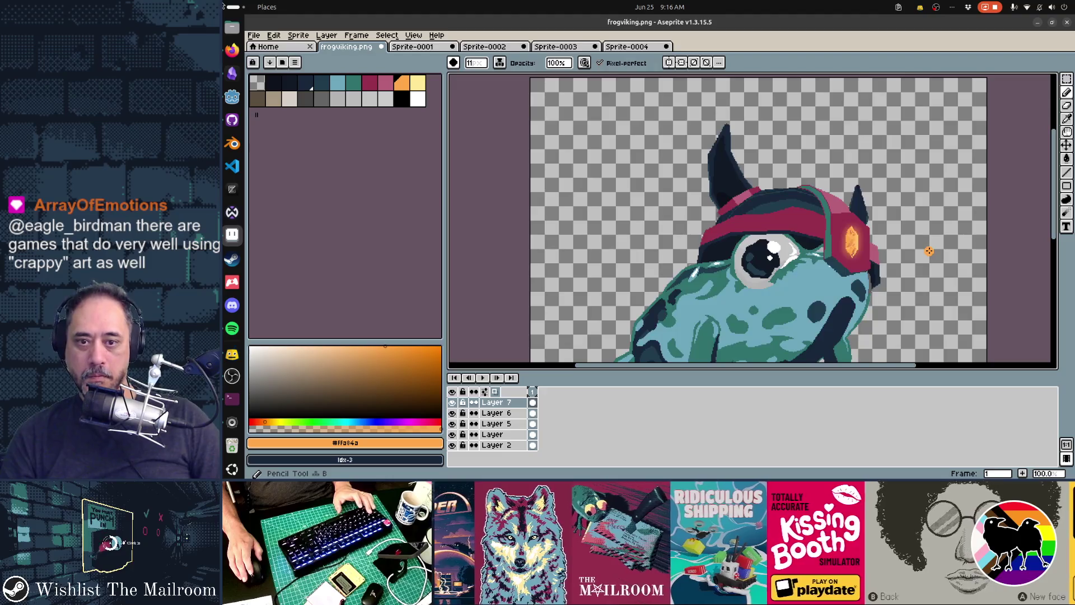
scroll(929, 251, "up", 2)
scroll(896, 243, "down", 1)
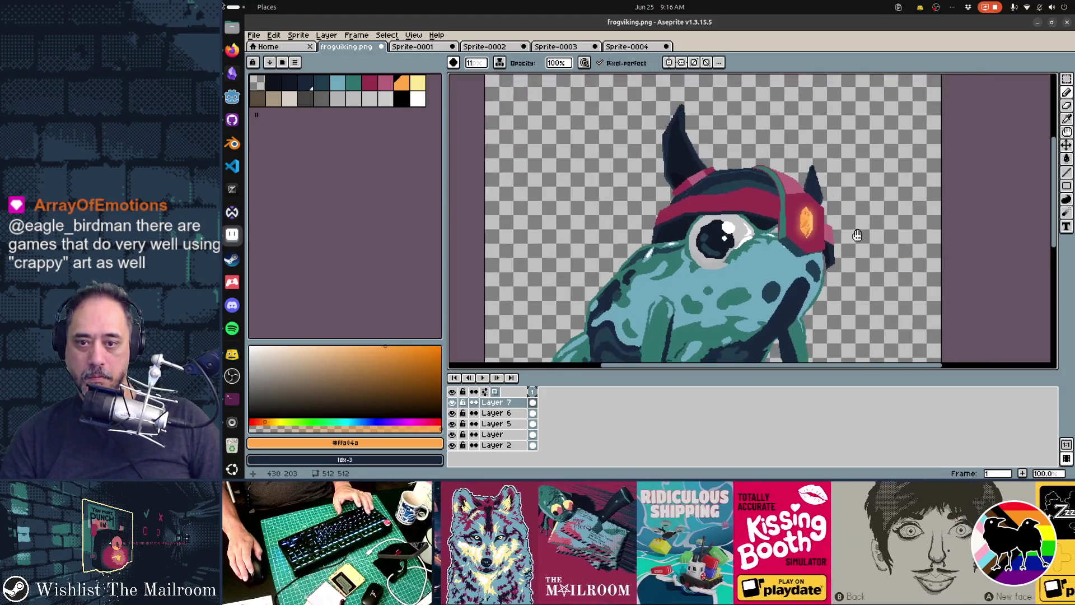
scroll(829, 242, "down", 1)
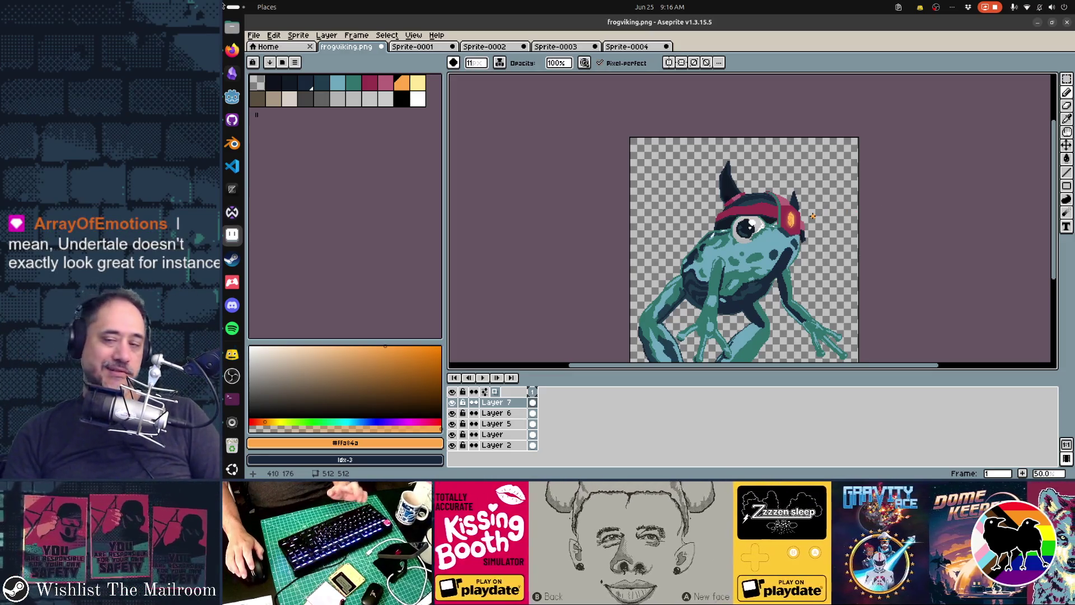
scroll(813, 216, "up", 1)
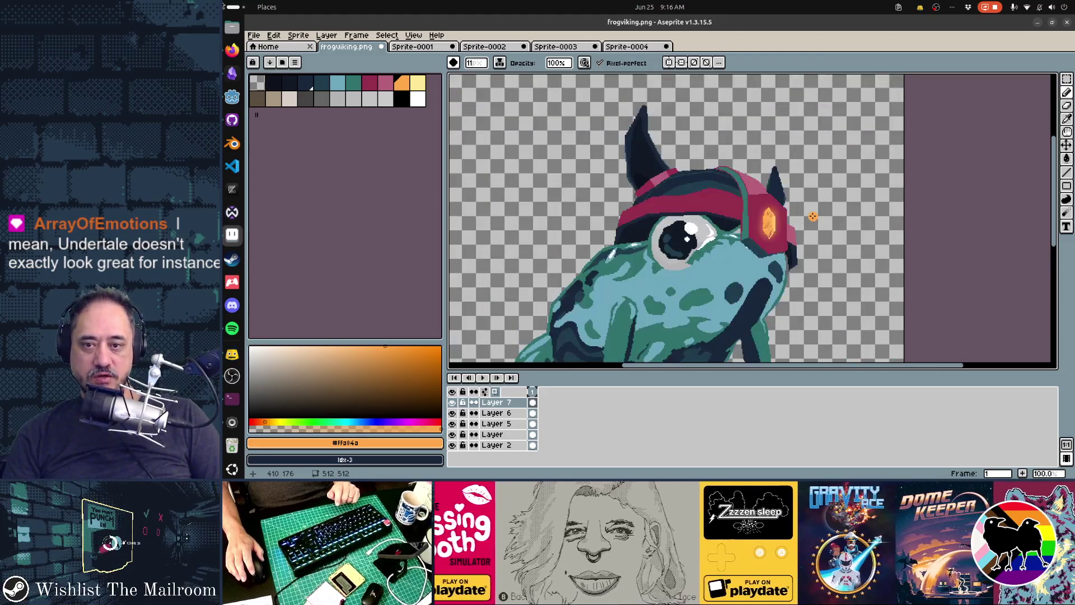
scroll(815, 216, "right", 2)
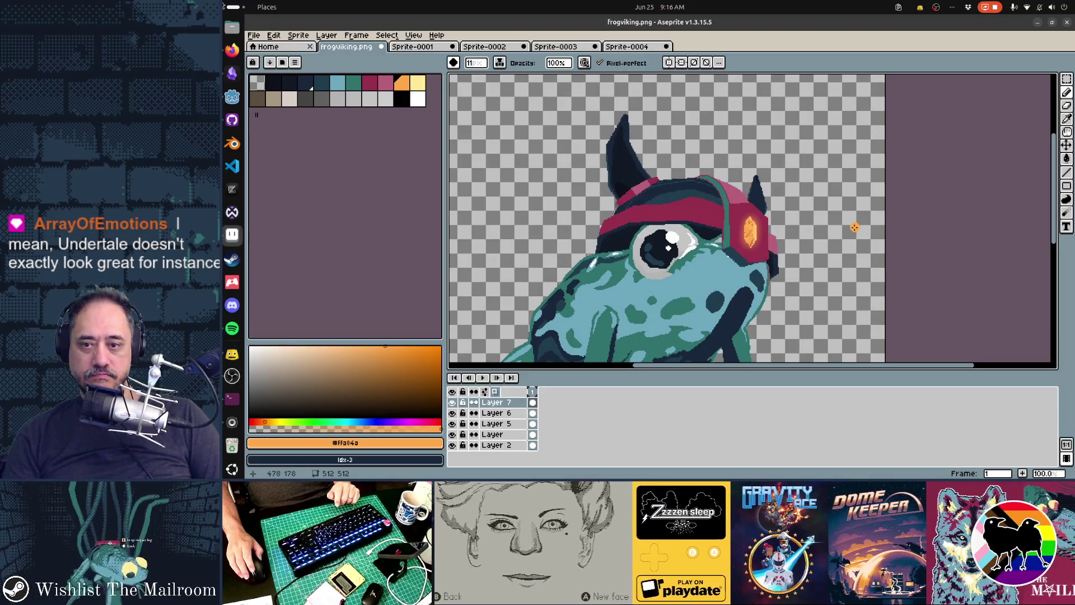
scroll(855, 227, "down", 1)
mouse_move(855, 227)
left_mouse_down()
mouse_move(837, 176)
mouse_move(821, 205)
mouse_move(829, 192)
left_mouse_up()
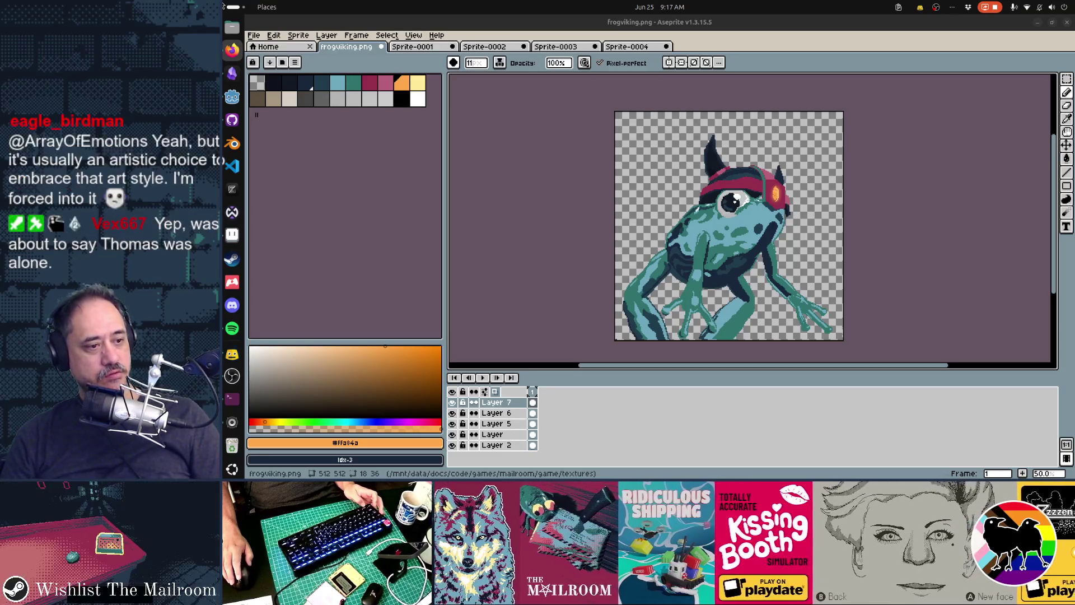
key("alt+Tab")
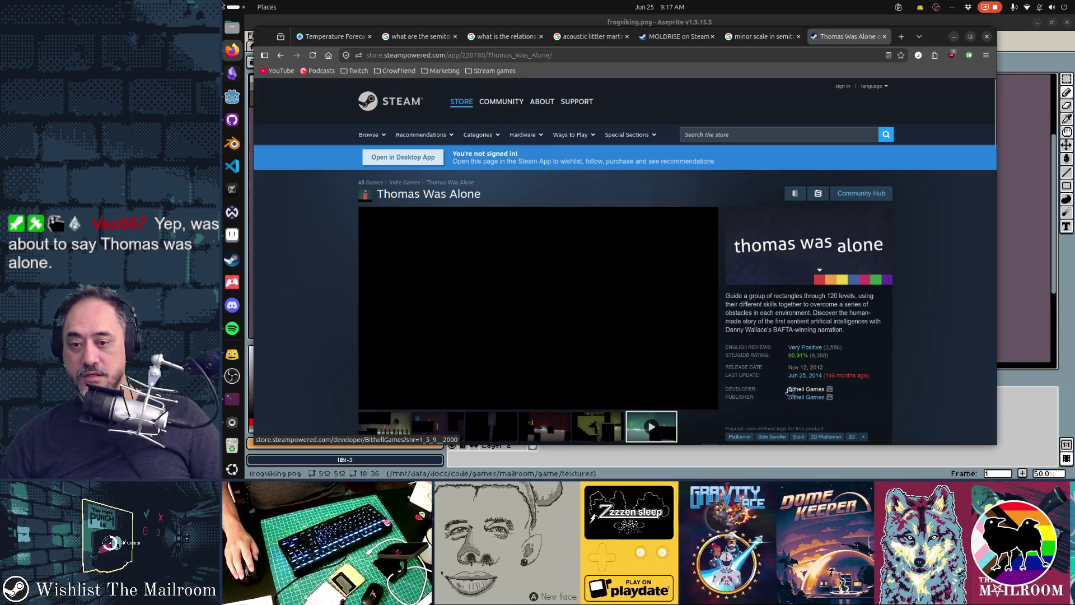
Step: Scroll down the Thomas Was Alone Steam page to view its media and details
scroll(784, 392, "down", 2)
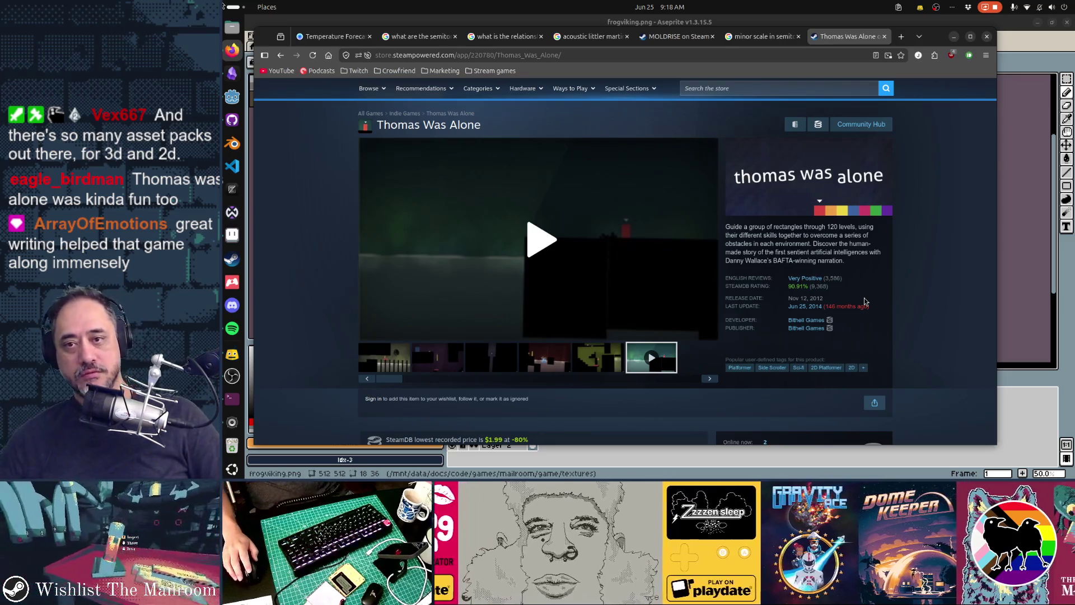
Step: Search the store for 'paratopic' and open the Paratopic store page
left_click(771, 90)
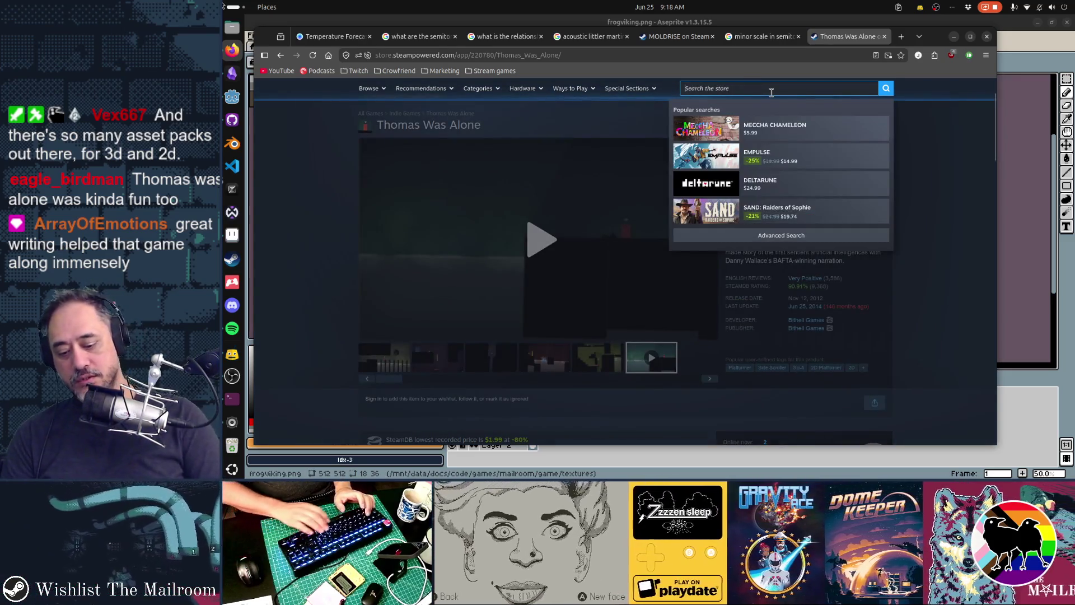
type("paratopic")
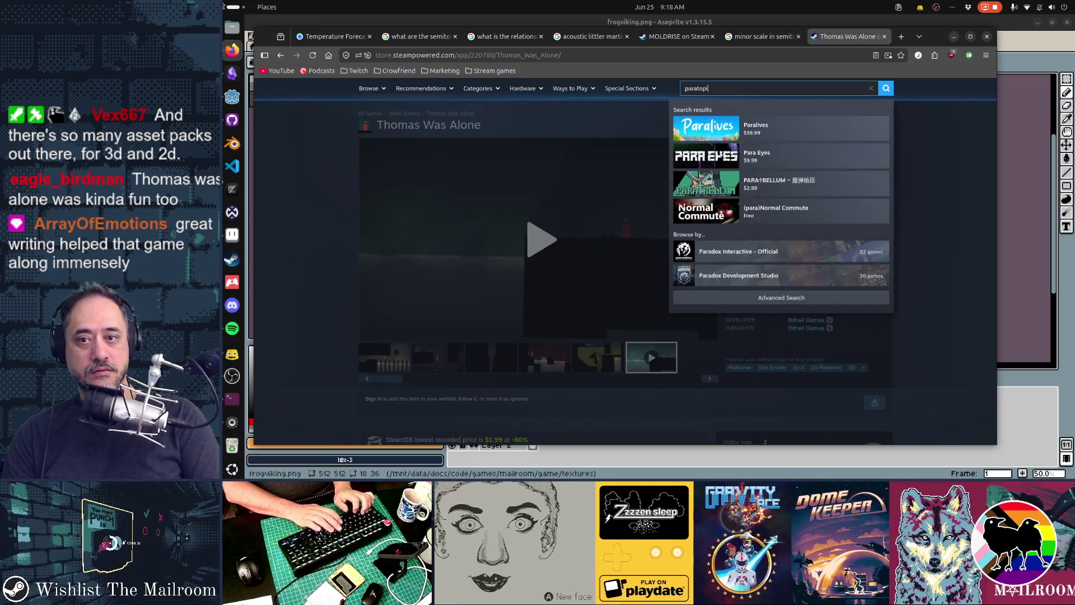
key("Down")
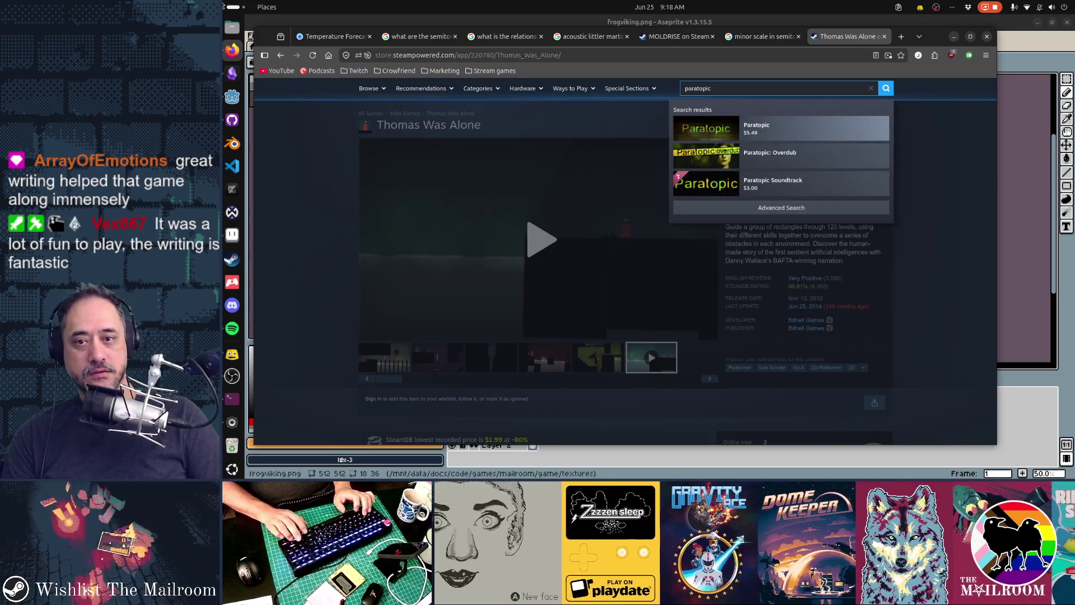
key("Return")
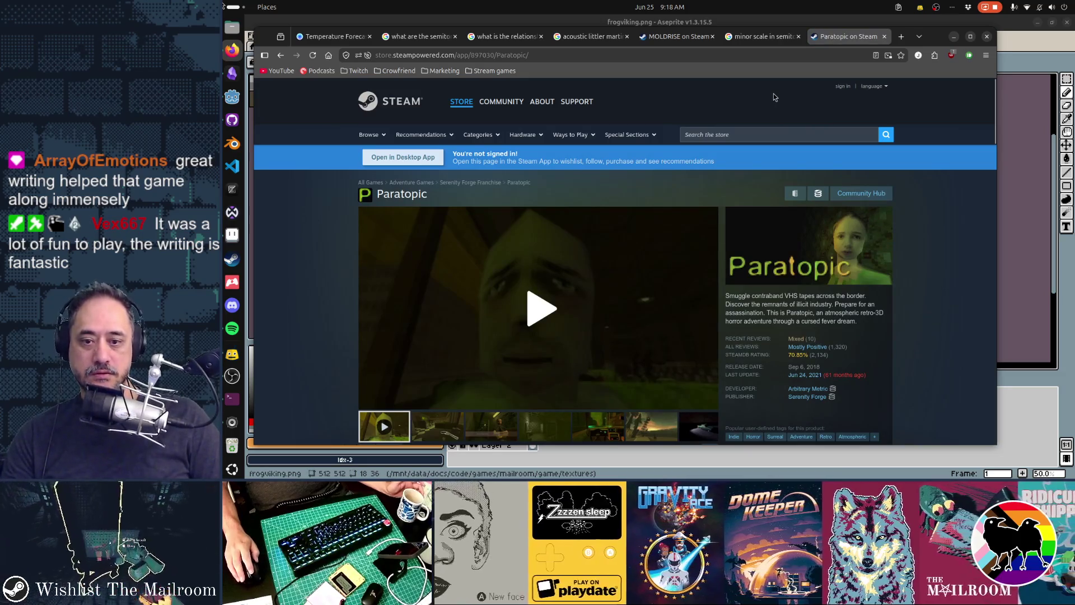
Step: Skip ahead in the Paratopic trailer, watch part of it, then pause it
scroll(933, 201, "down", 2)
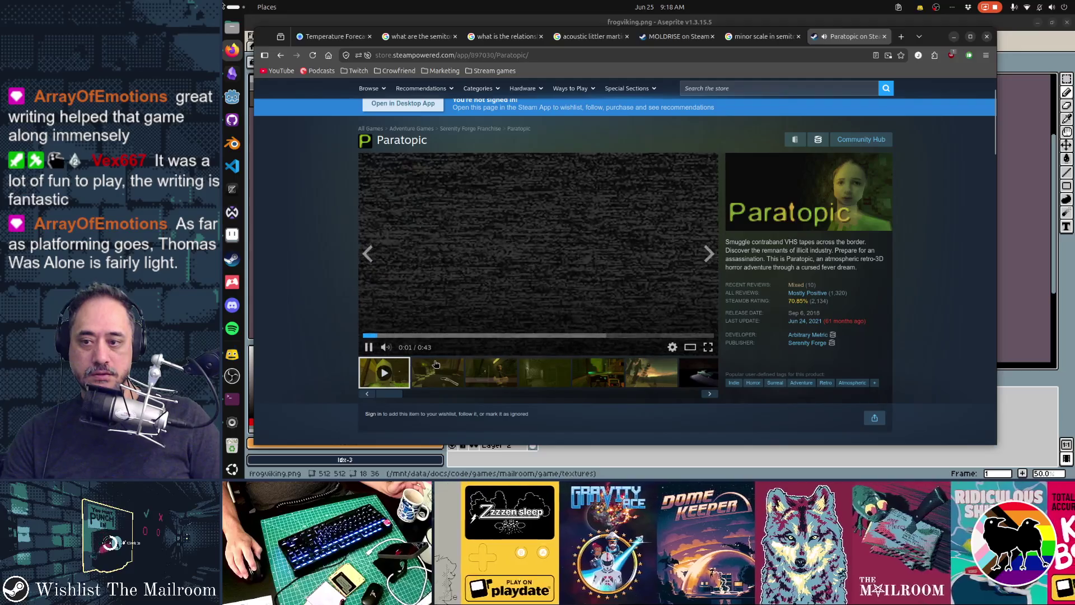
left_click(427, 342)
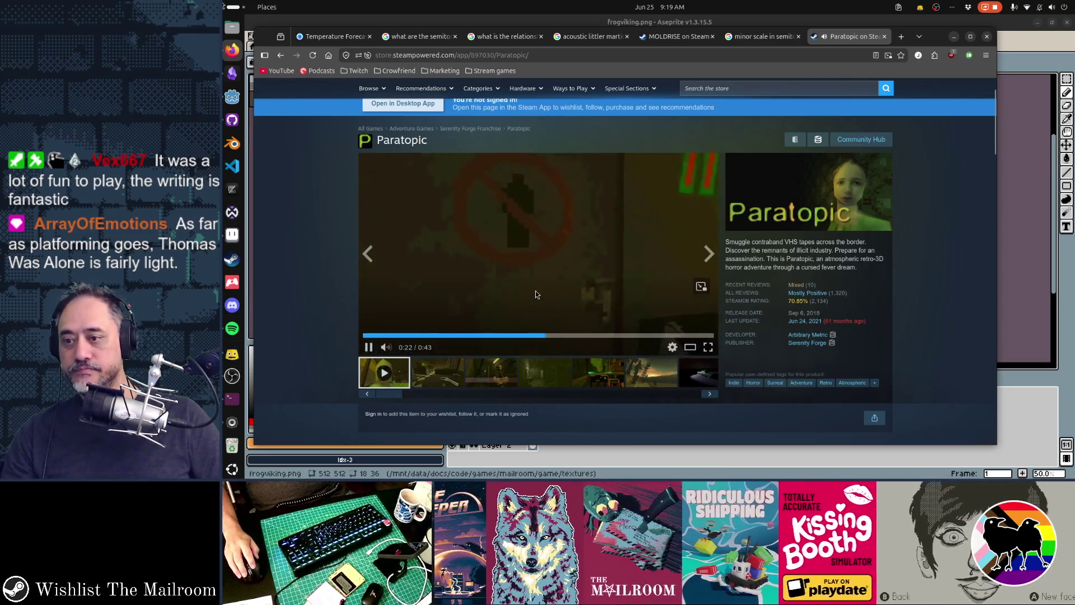
left_click(535, 292)
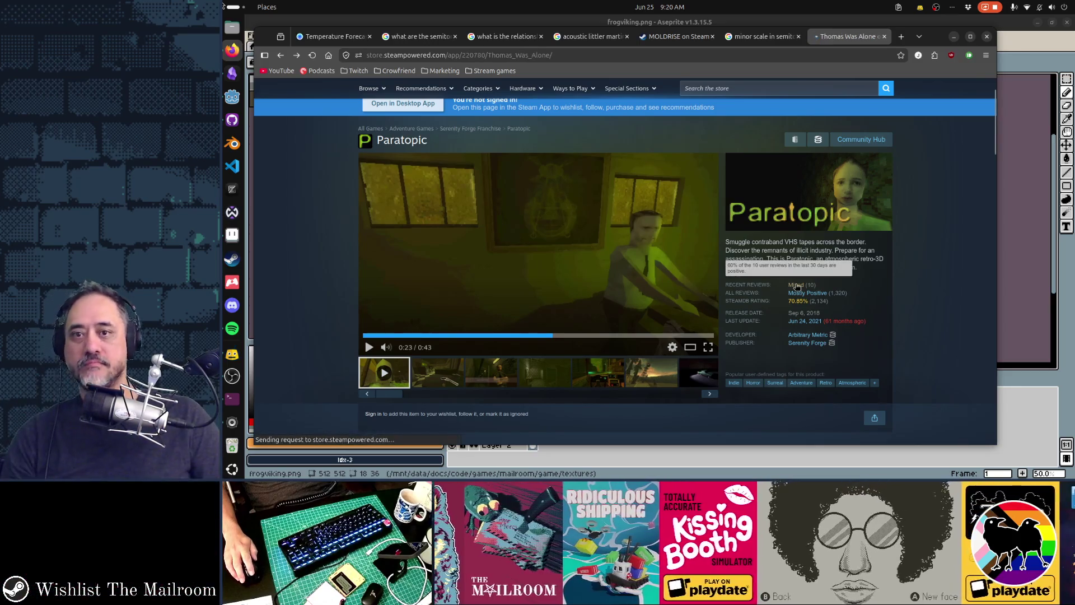
Step: Go back to the Thomas Was Alone store page, then switch to the Godot Engine window
key("alt+Left")
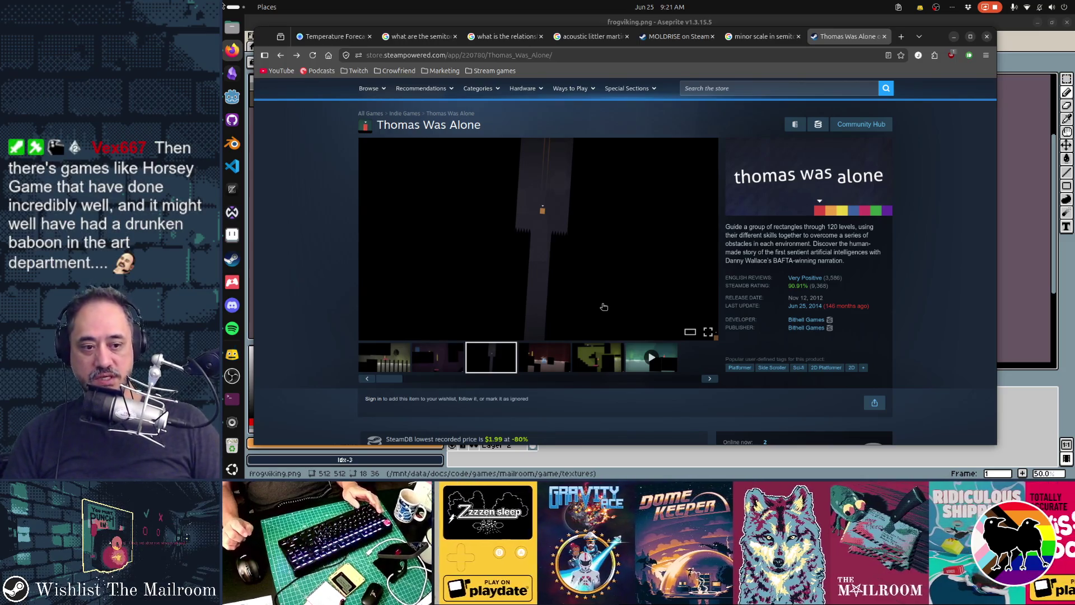
key("alt+Tab")
key("alt+Tab")
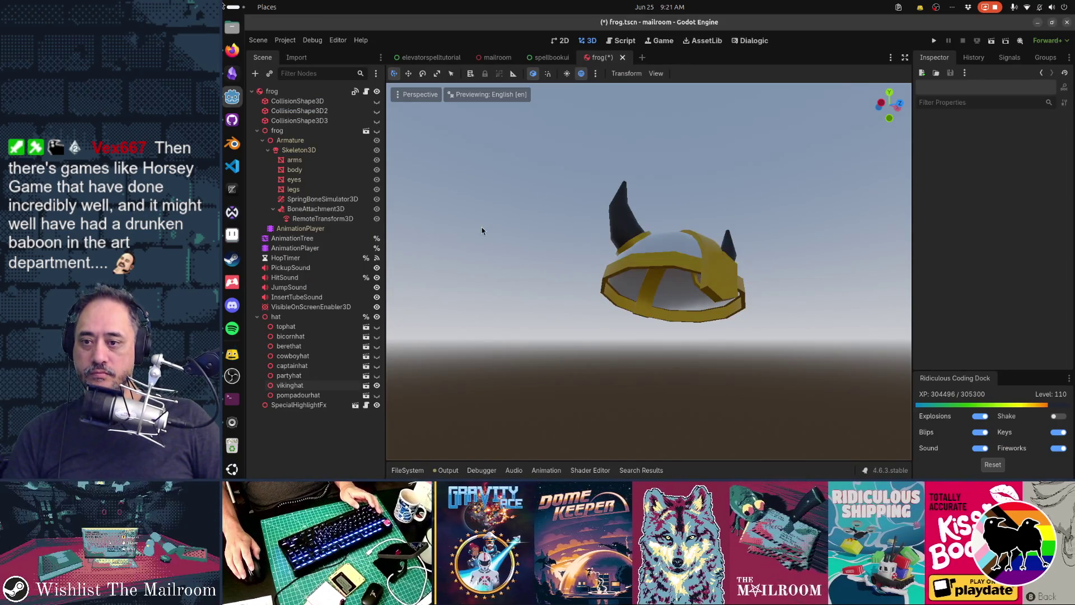
Step: Switch from Godot back to the frogviking.png sprite in Aseprite
key("alt+Tab")
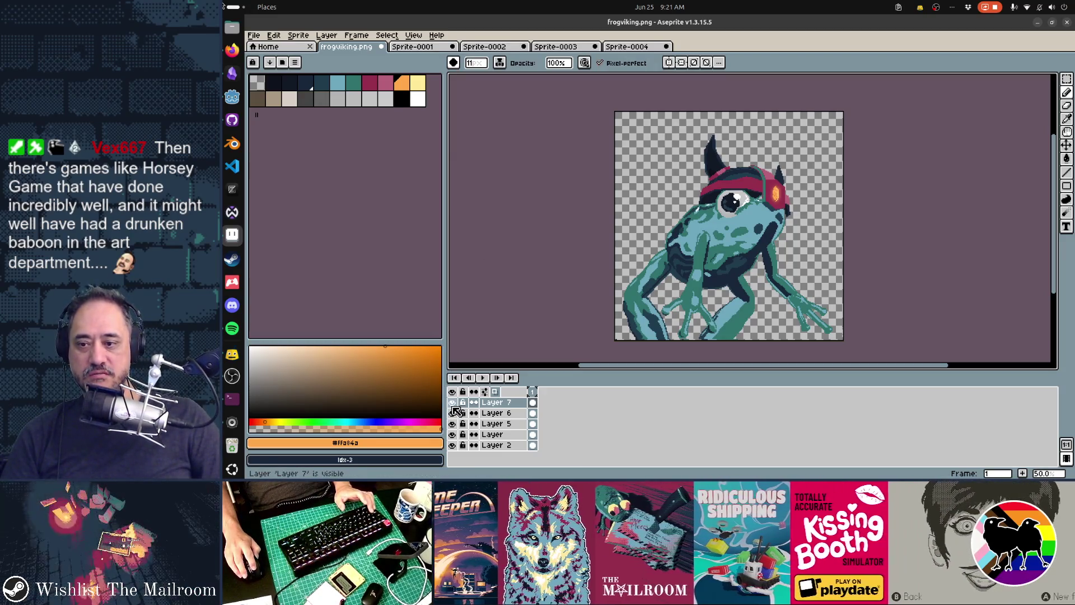
Step: Hide Layers 6 and 7 so the orange gem is out of view
left_click_drag(457, 410, 459, 415)
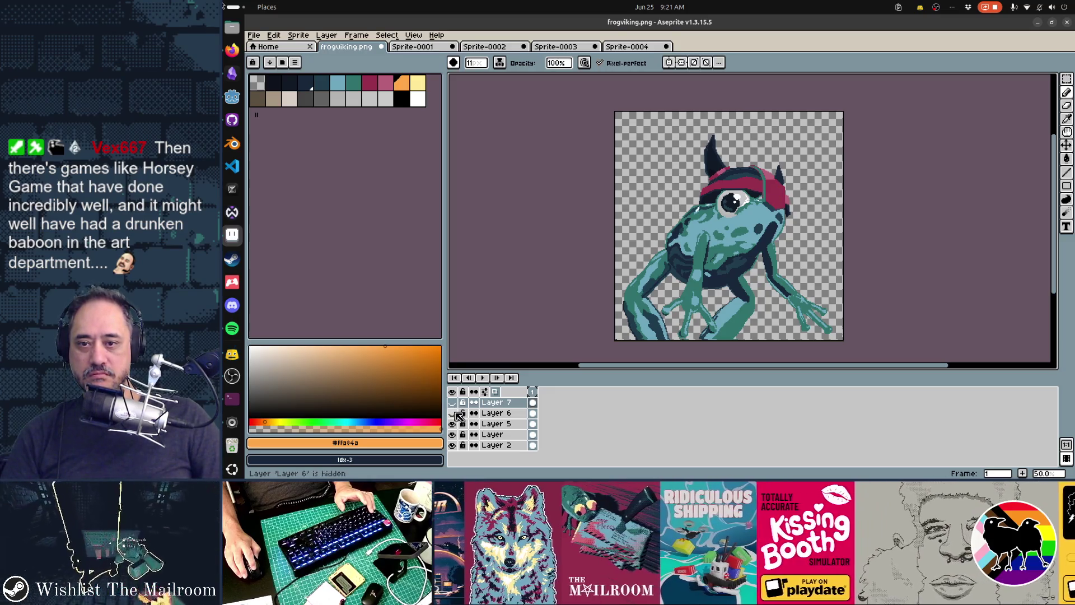
left_click(459, 415)
left_click(459, 404)
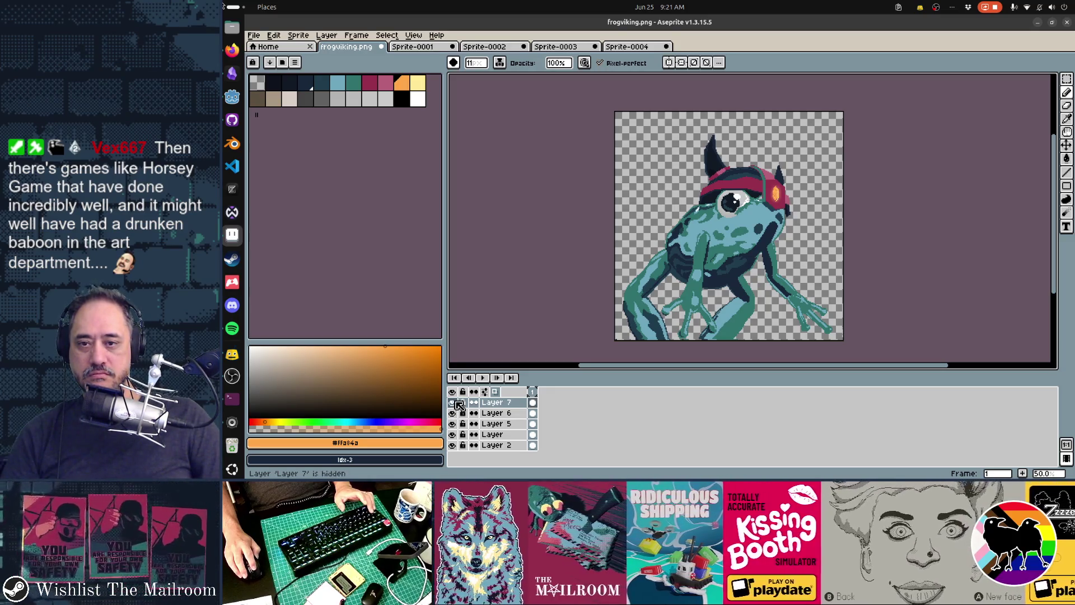
left_click_drag(459, 404, 456, 417)
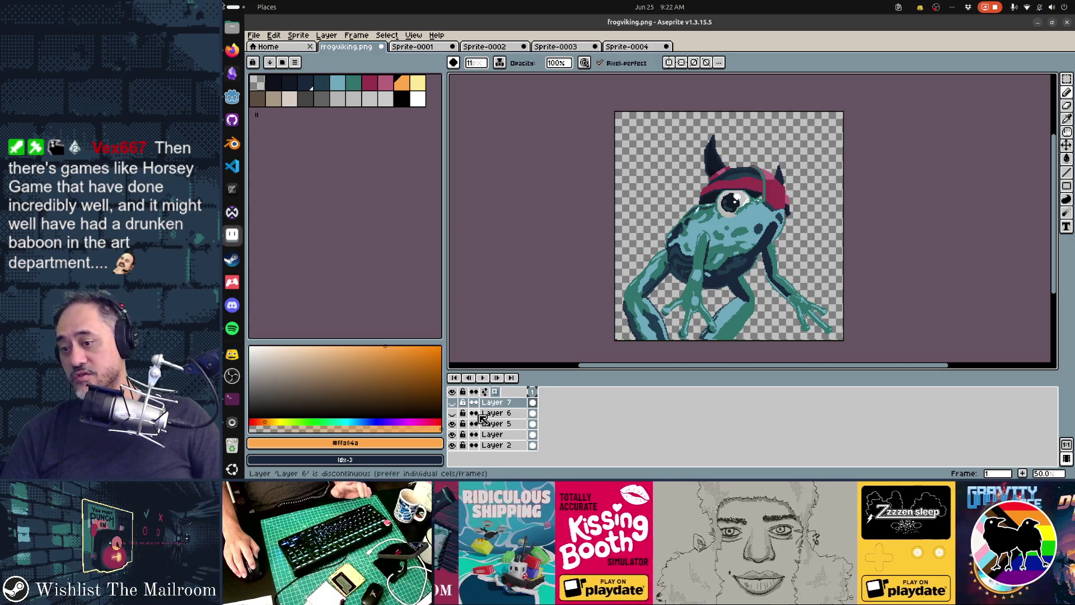
Step: Add a new Layer 8 on top, set a 3 px brush, and pick pale yellow
key("shift+n")
scroll(710, 266, "up", 2)
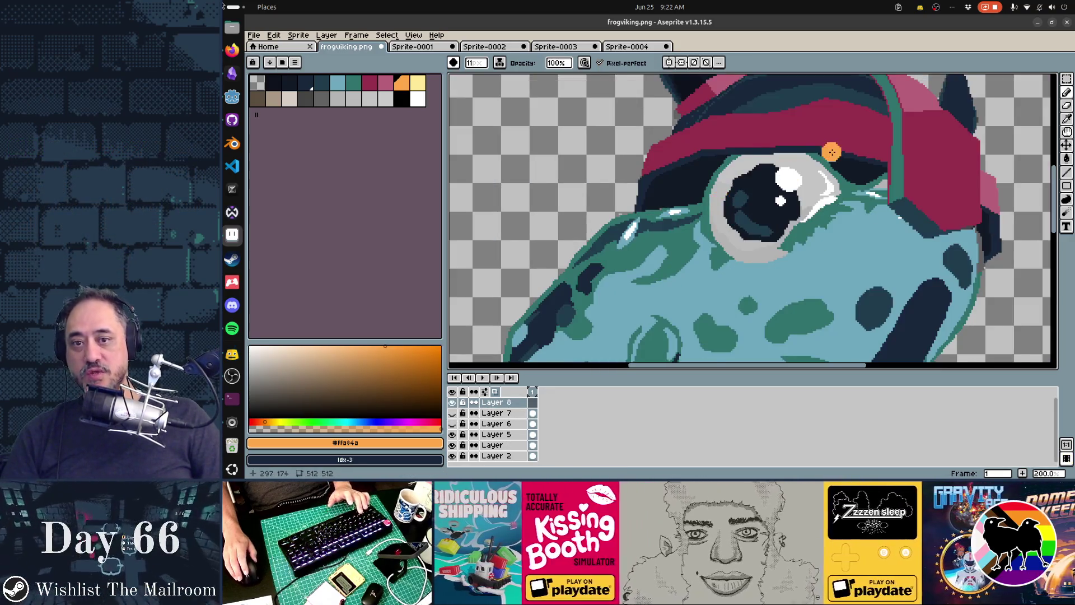
key("minus")
key("minus")
key("minus")
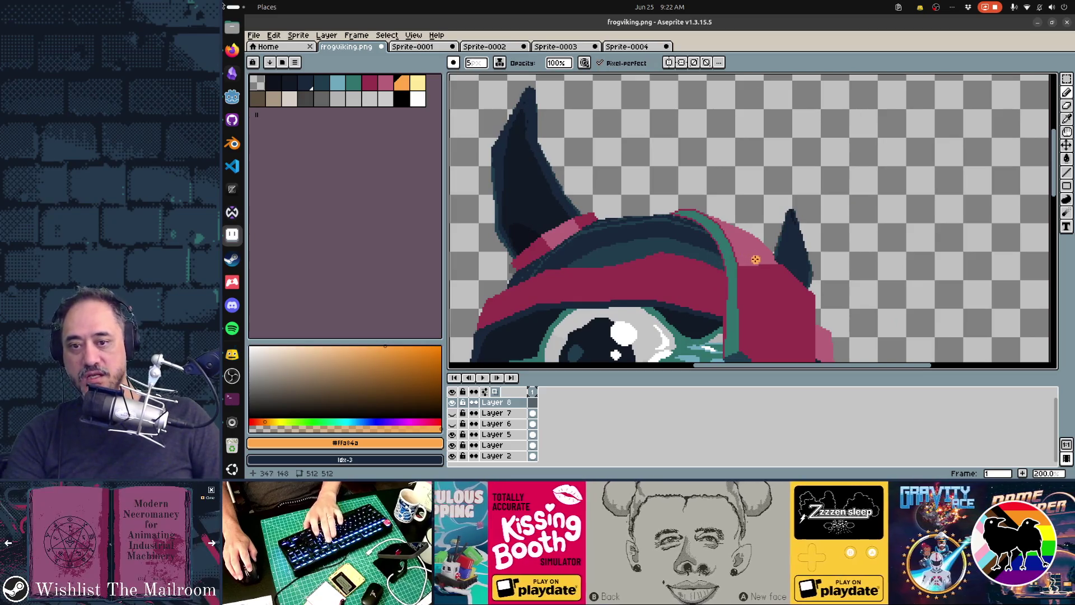
key("plus")
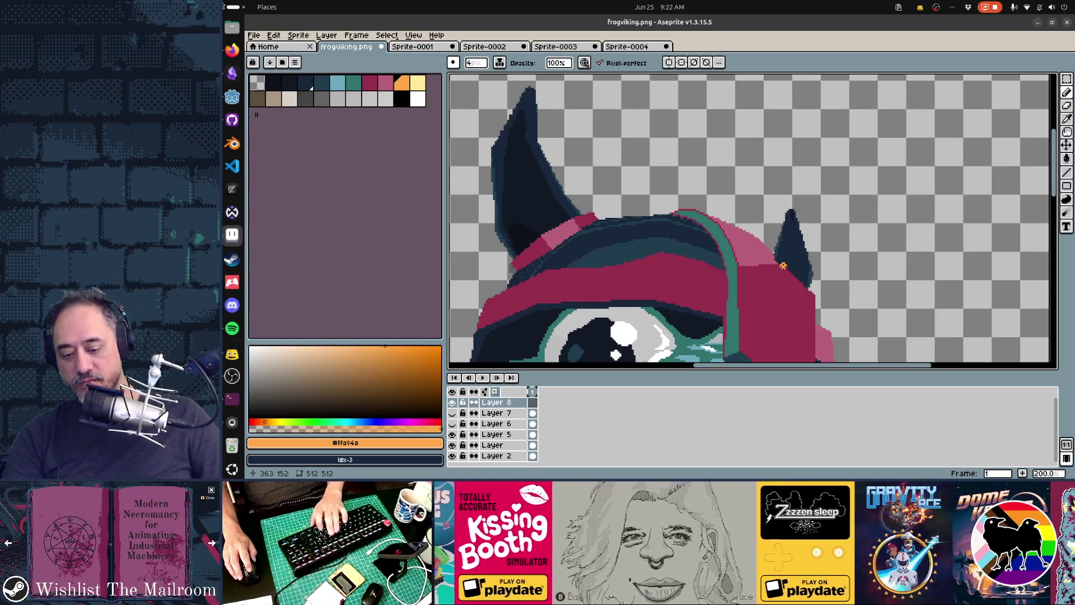
key("minus")
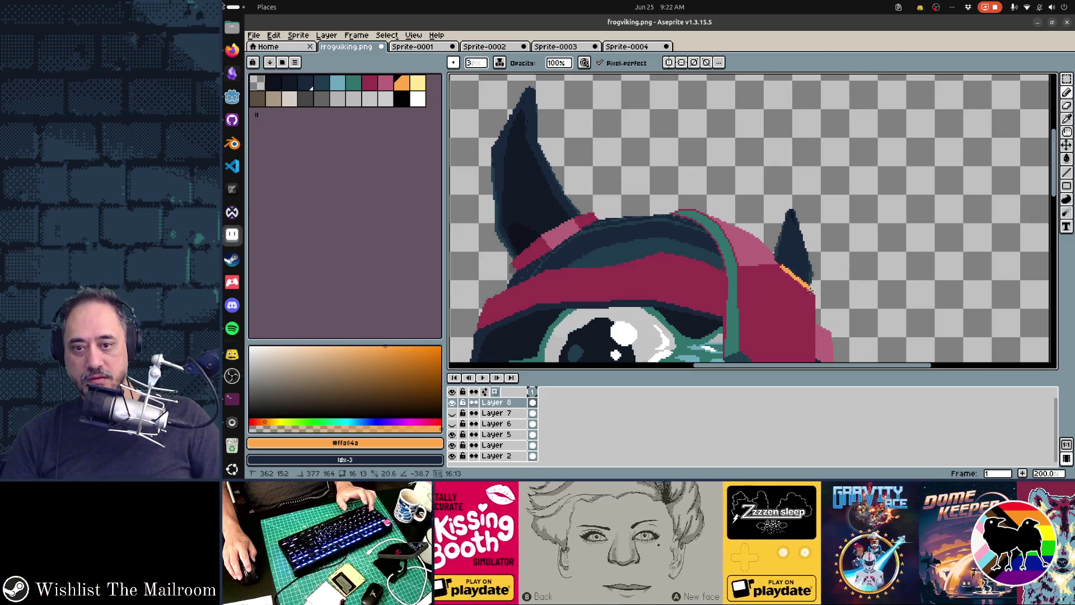
left_click(423, 88)
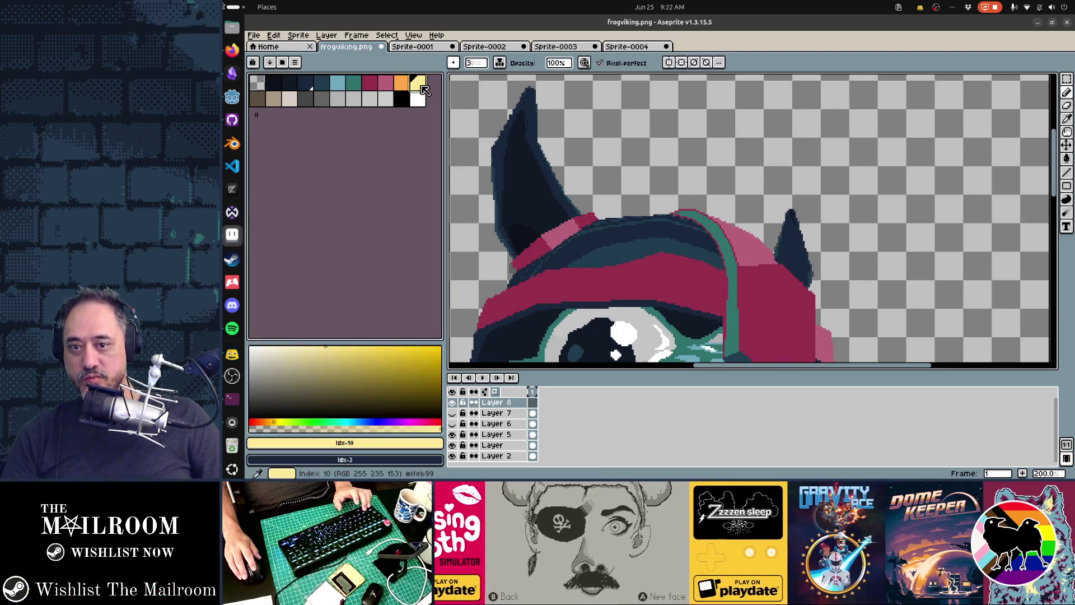
scroll(836, 279, "down", 3)
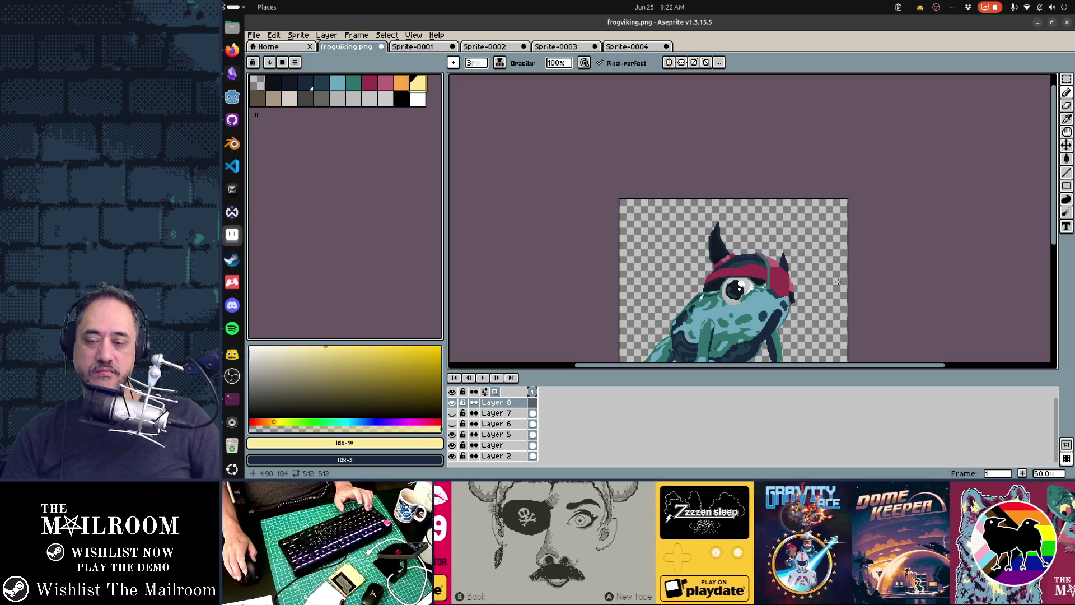